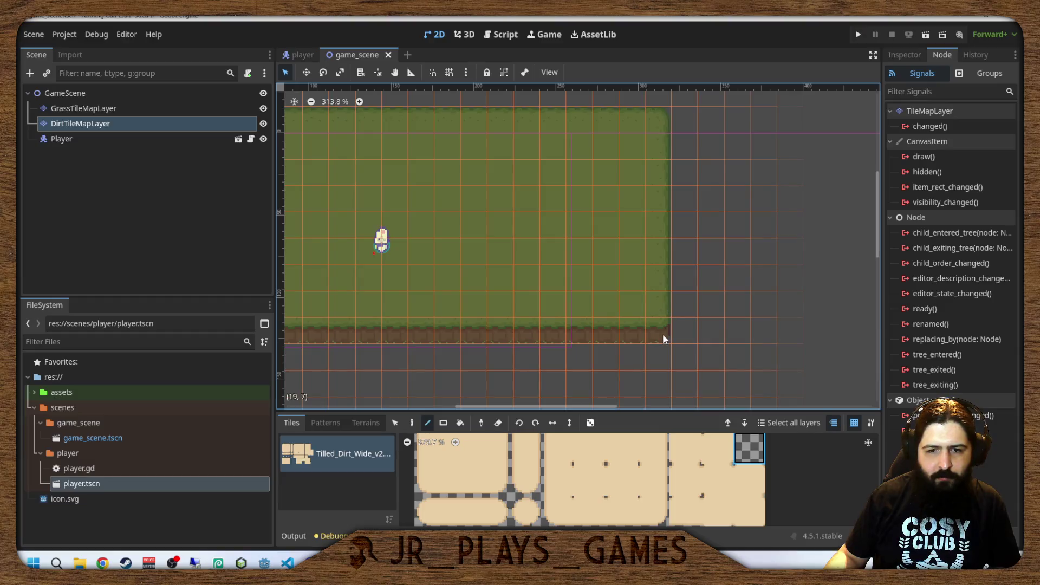
Paint the final dirt tile at the row's end, switch to the Paint tool, and pan the view.
{"action": "left_click", "coordinate": [662, 333]}
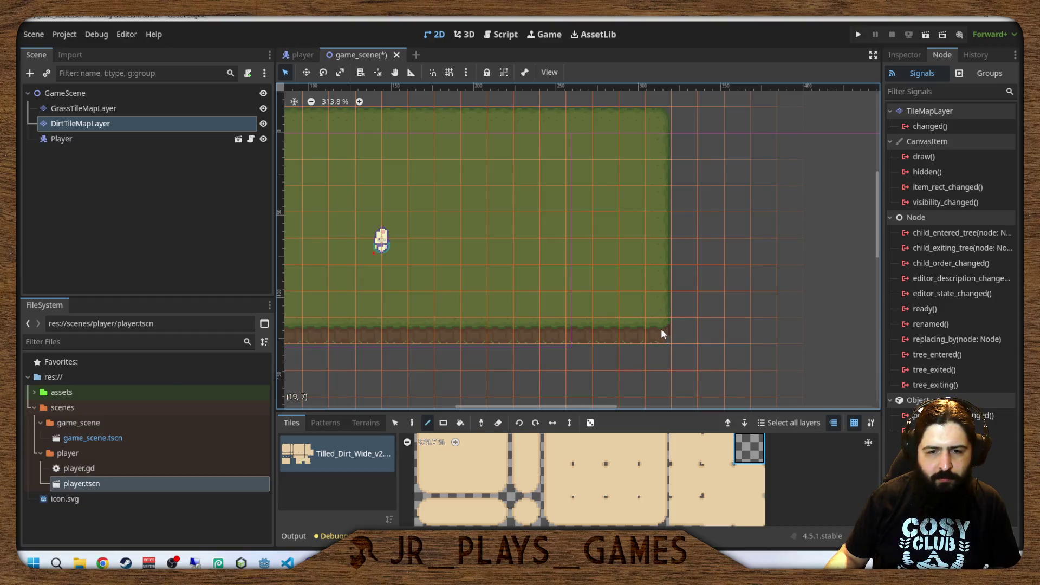
{"action": "left_click", "coordinate": [412, 423]}
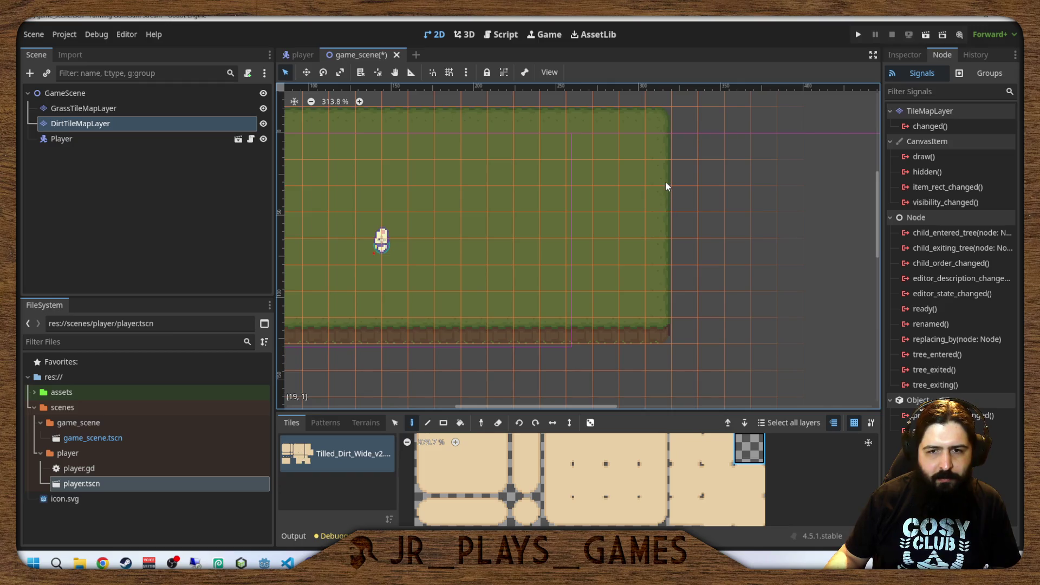
{"action": "scroll", "coordinate": [666, 227], "scroll_direction": "up", "scroll_amount": 5}
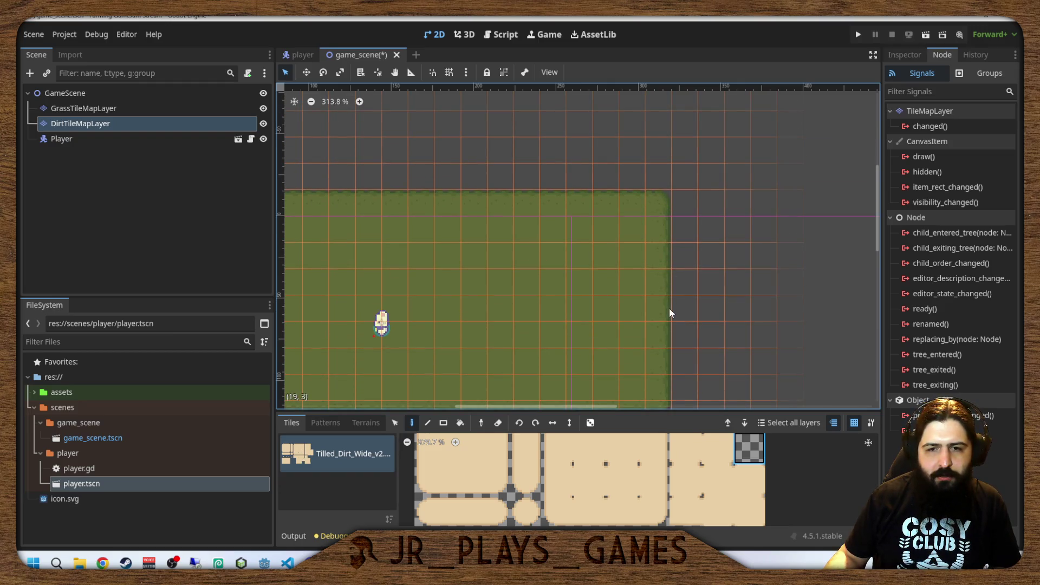
{"action": "scroll", "coordinate": [669, 307], "scroll_direction": "down", "scroll_amount": 3}
{"action": "scroll", "coordinate": [665, 230], "scroll_direction": "left", "scroll_amount": 5}
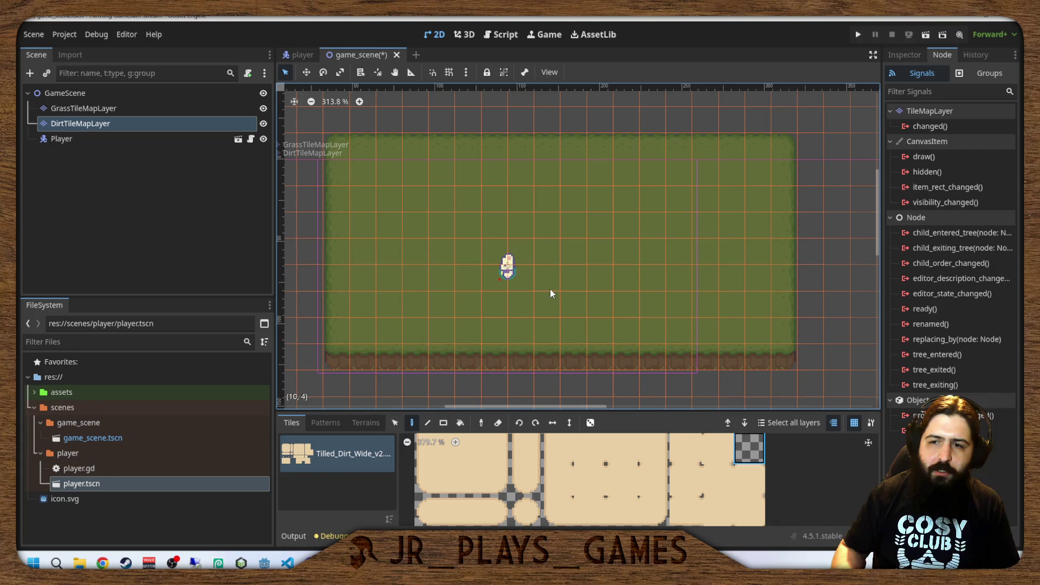
{"action": "scroll", "coordinate": [664, 226], "scroll_direction": "down", "scroll_amount": 4}
{"action": "scroll", "coordinate": [655, 231], "scroll_direction": "up", "scroll_amount": 3}
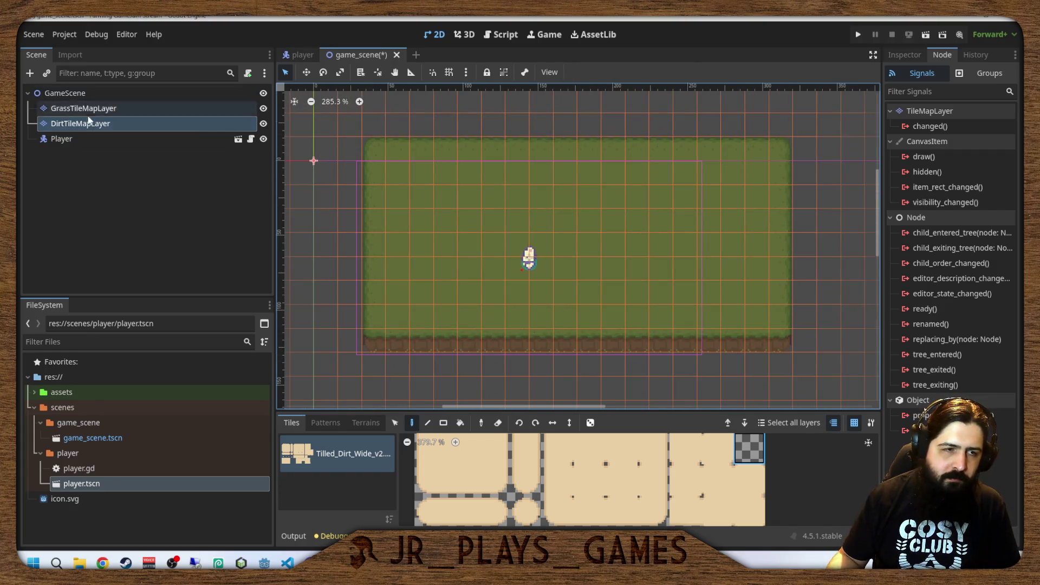
{"action": "left_click", "coordinate": [118, 128]}
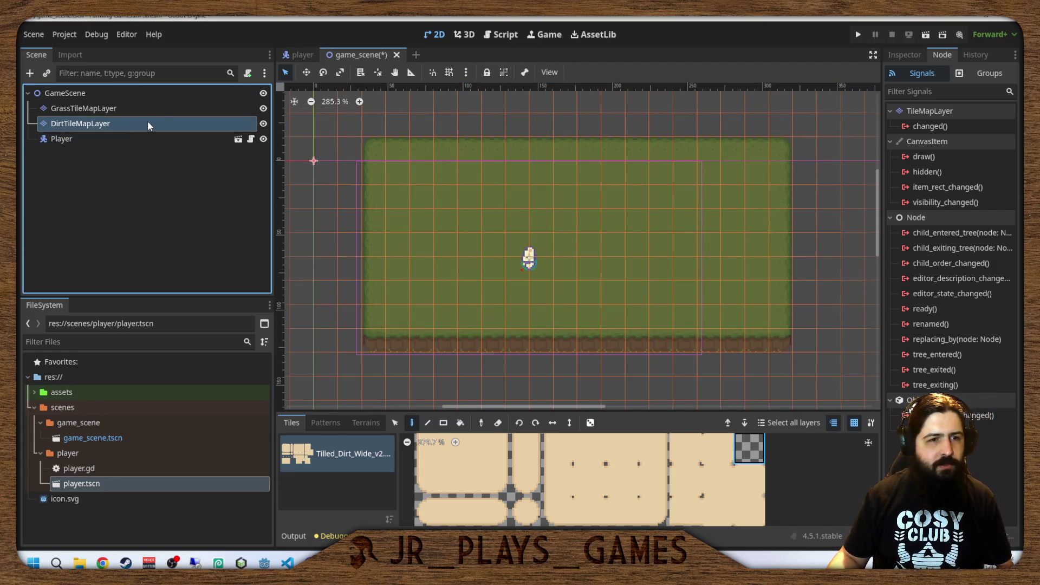
Start attaching a script to DirtTileMapLayer, browse up to res://scenes, and grab the script's file name.
{"action": "right_click", "coordinate": [106, 125]}
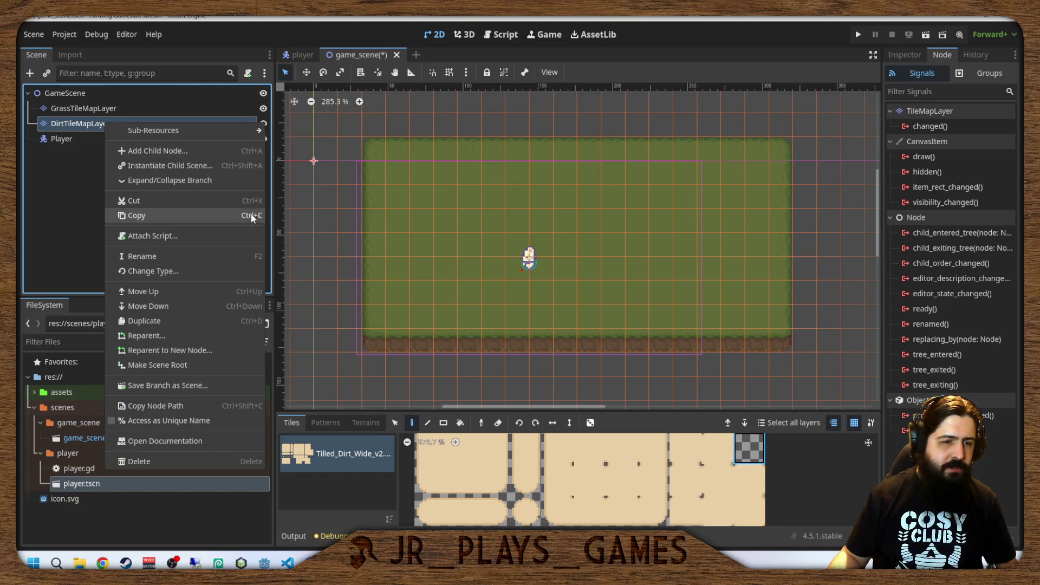
{"action": "left_click", "coordinate": [156, 241]}
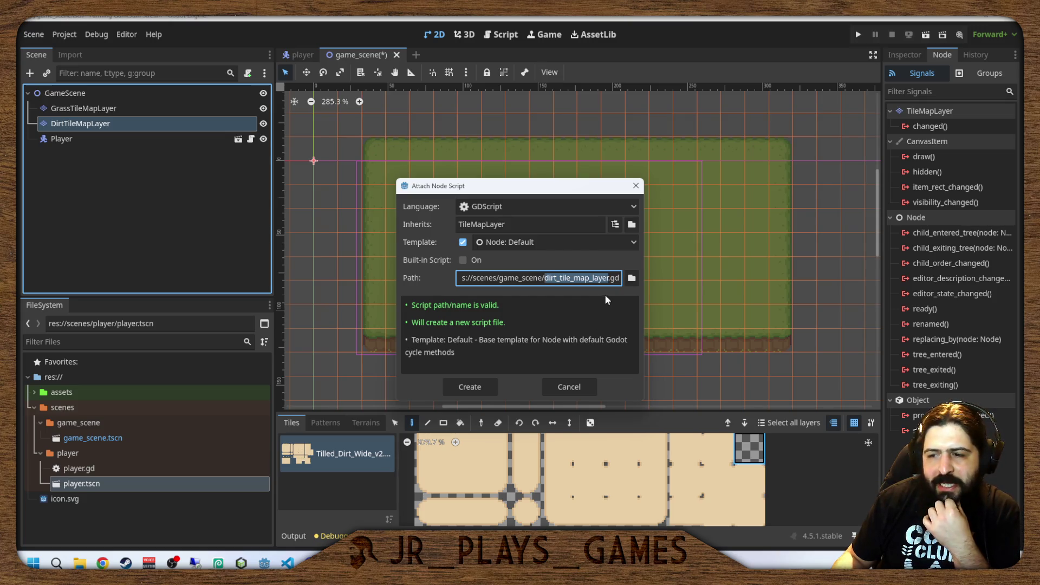
{"action": "left_click", "coordinate": [632, 279]}
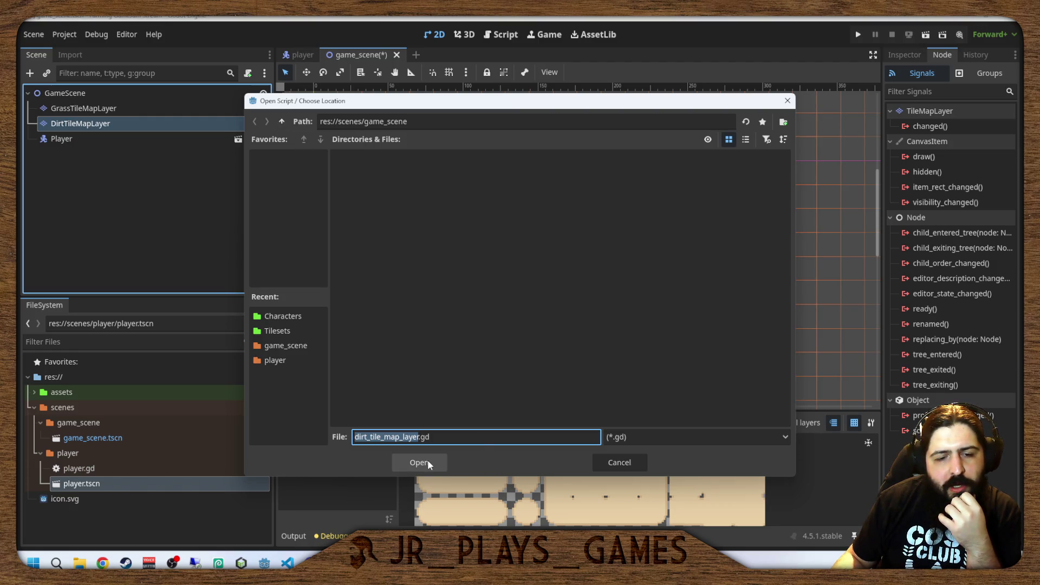
{"action": "left_click", "coordinate": [287, 122]}
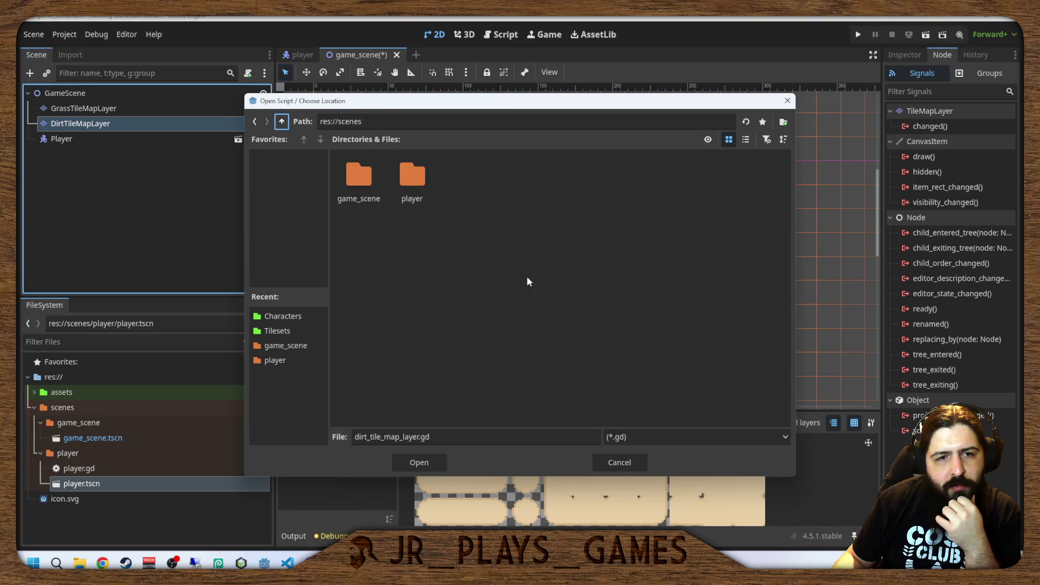
{"action": "right_click", "coordinate": [457, 242]}
{"action": "left_click", "coordinate": [420, 440]}
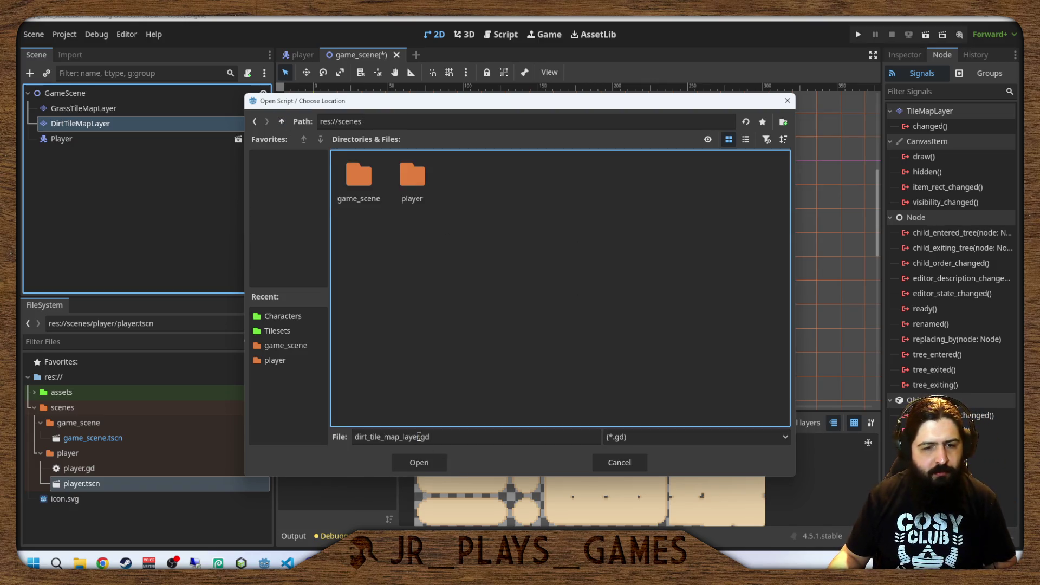
{"action": "double_click", "coordinate": [390, 437]}
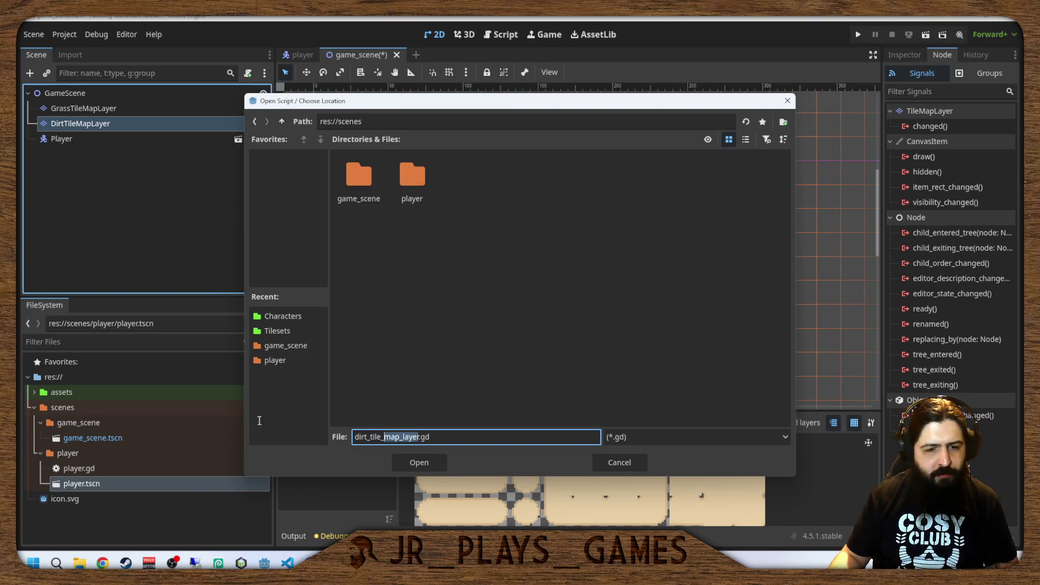
{"action": "left_click", "coordinate": [419, 437]}
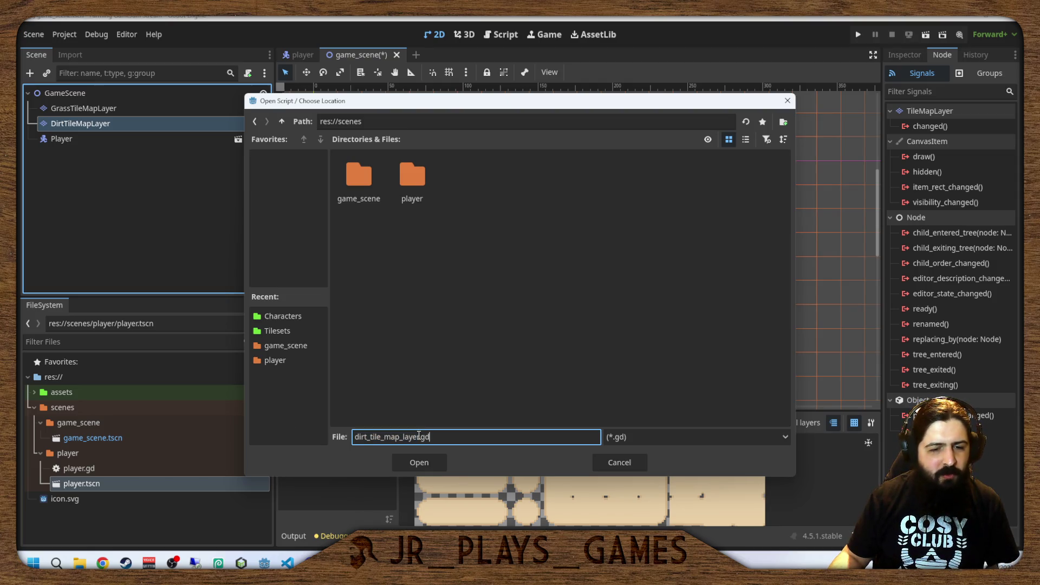
{"action": "left_click_drag", "start_coordinate": [420, 437], "coordinate": [295, 432]}
{"action": "key", "text": "ctrl+c"}
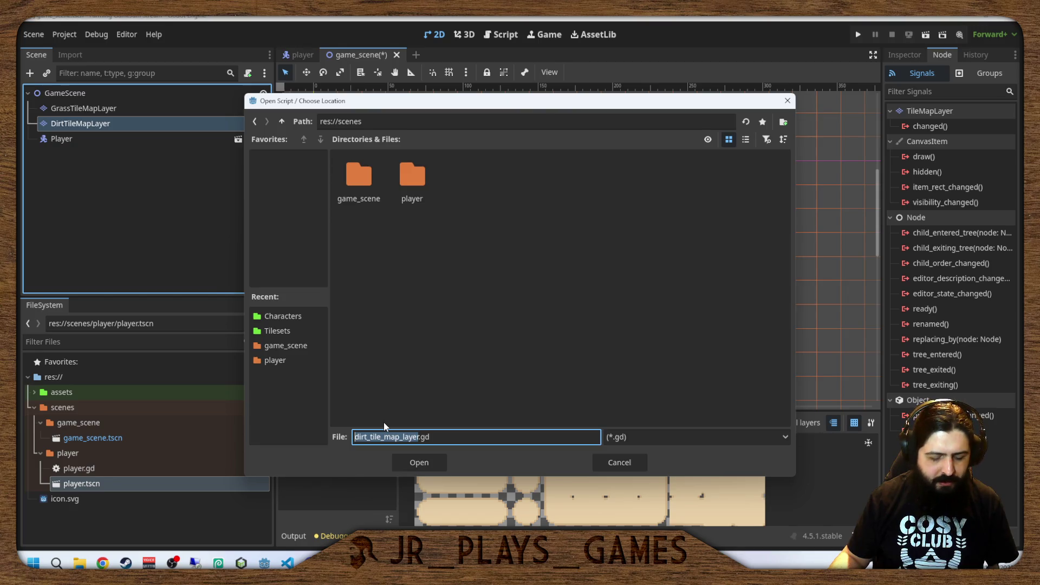
Create a dirt_tile_map_layer folder inside scenes and choose it as the script location.
{"action": "right_click", "coordinate": [554, 268]}
{"action": "left_click", "coordinate": [558, 274]}
{"action": "key", "text": "ctrl+v"}
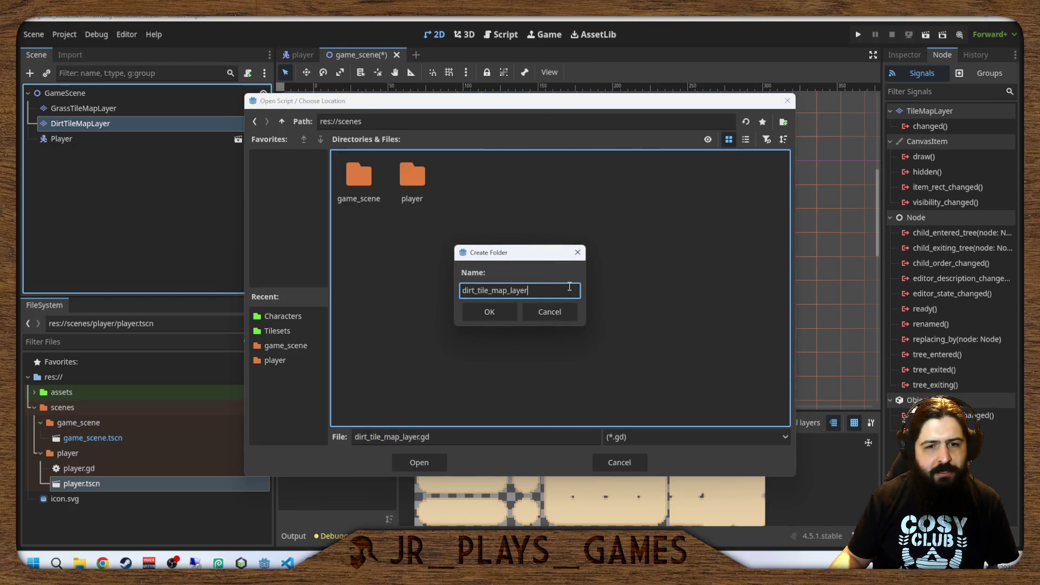
{"action": "left_click", "coordinate": [489, 311]}
{"action": "left_click", "coordinate": [420, 462]}
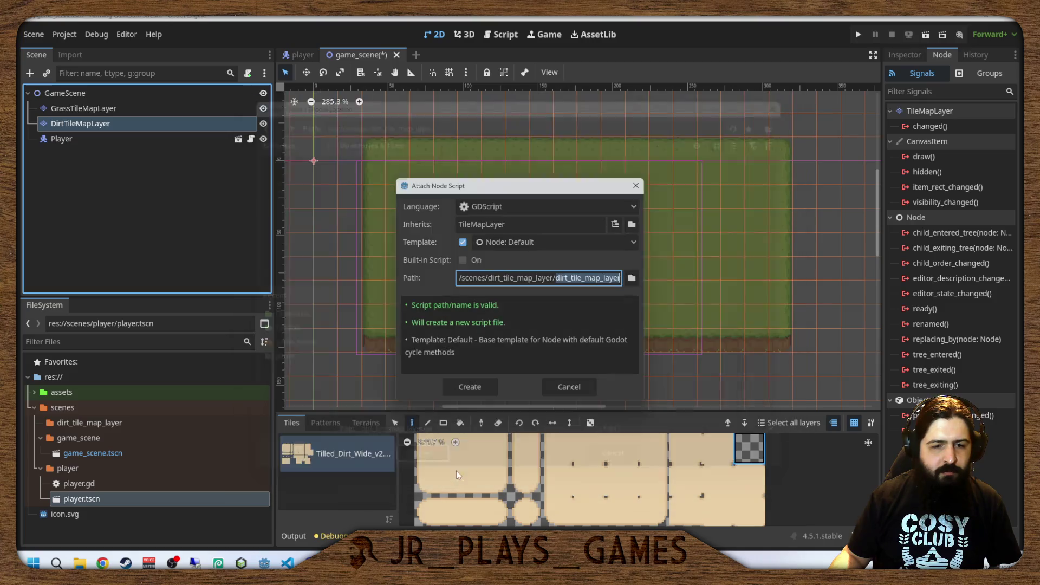
Keep the Node: Default template and confirm creating the script.
{"action": "left_click", "coordinate": [53, 425]}
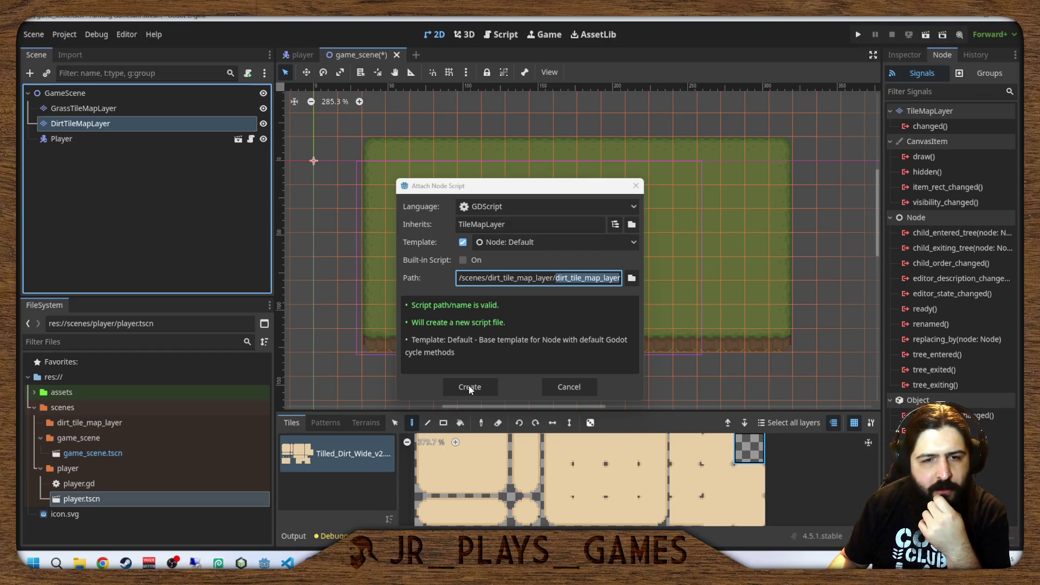
{"action": "left_click", "coordinate": [506, 242]}
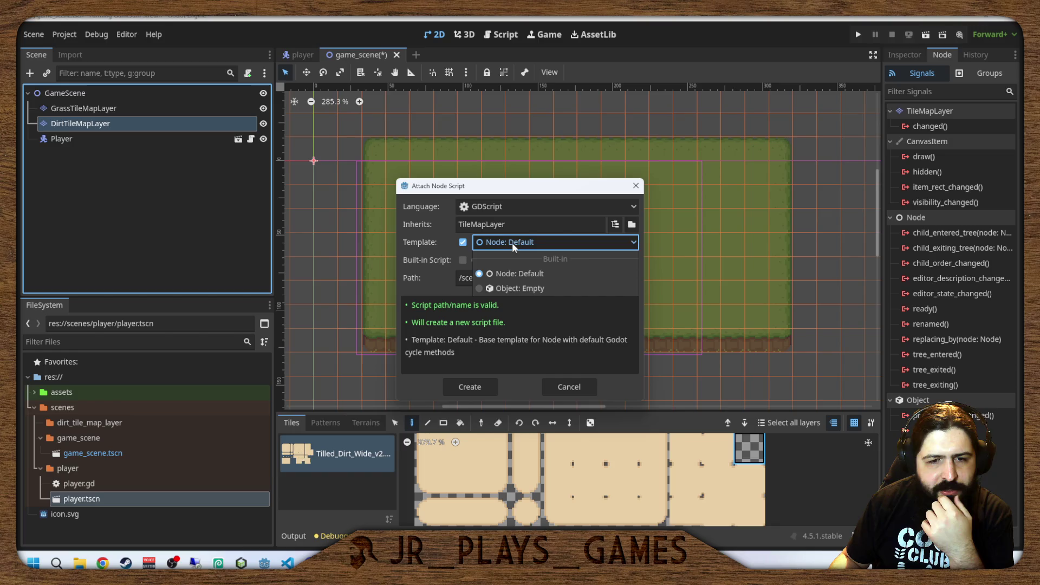
{"action": "left_click", "coordinate": [512, 243]}
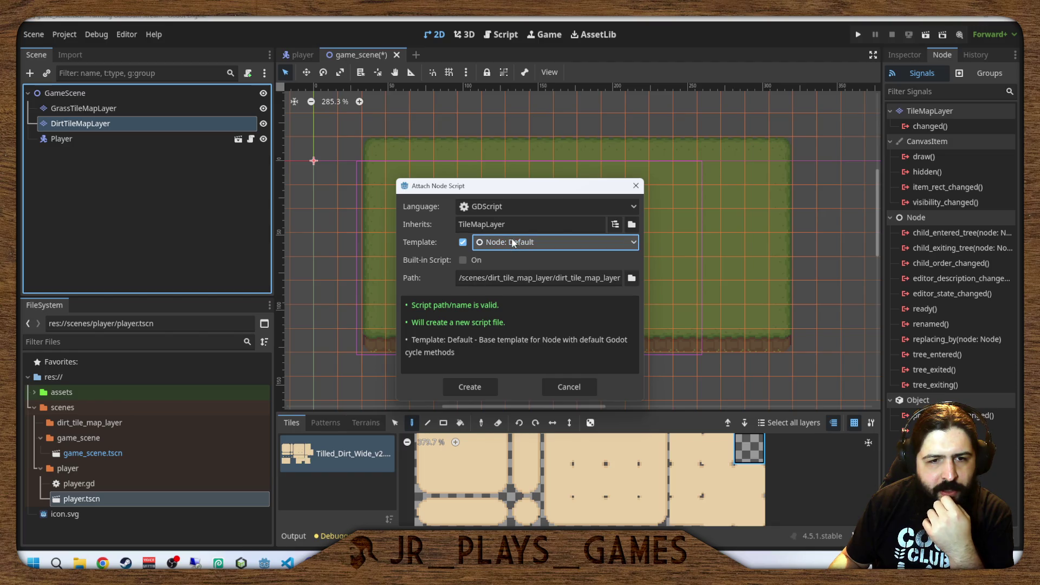
{"action": "left_click", "coordinate": [481, 385]}
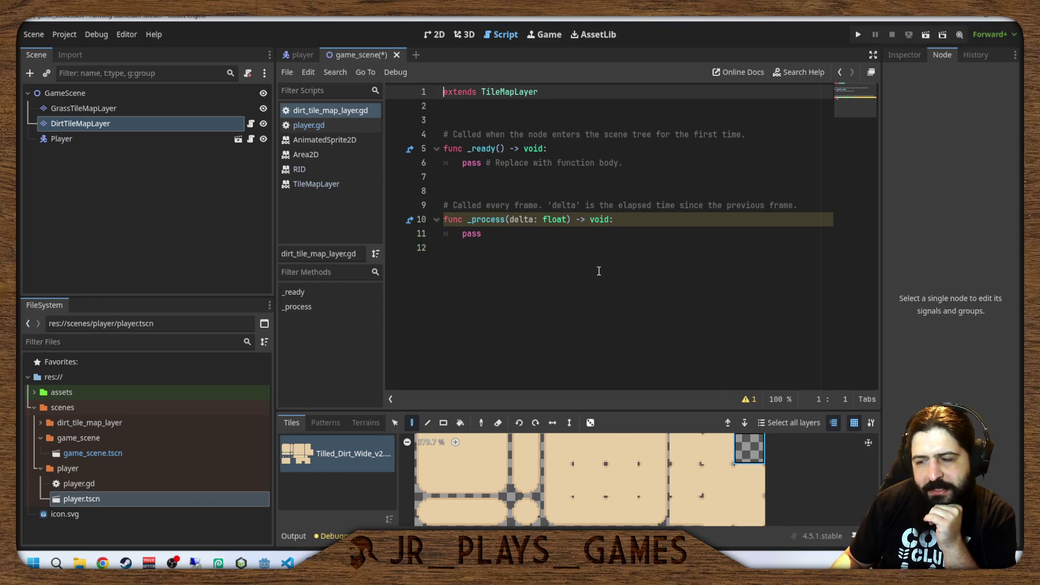
Add 'class_name DirtTileMapLayer' on line 2 of dirt_tile_map_layer.gd and save with Ctrl+S.
{"action": "left_click", "coordinate": [532, 205]}
{"action": "left_click", "coordinate": [498, 102]}
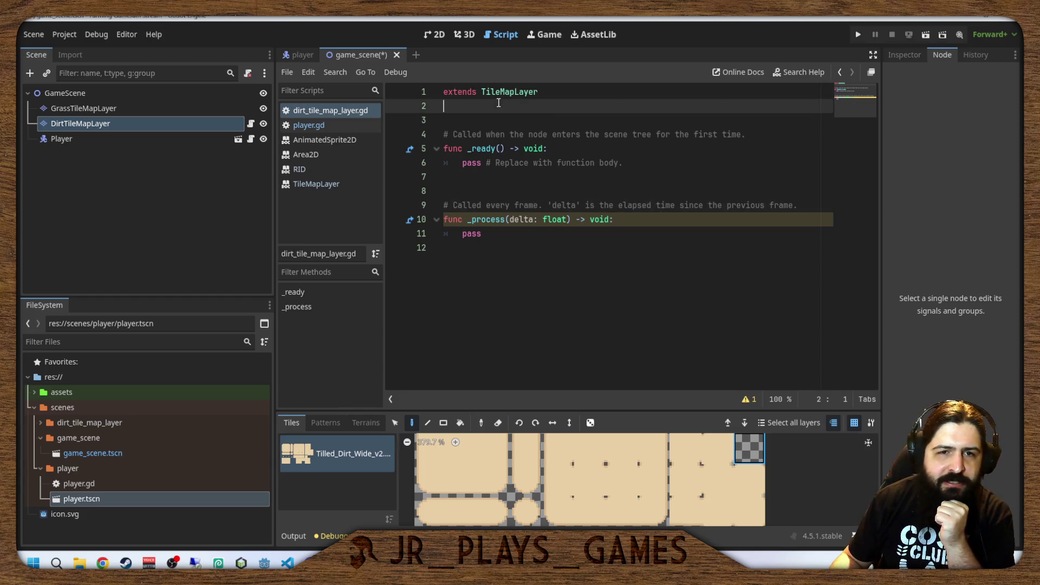
{"action": "type", "text": "class"}
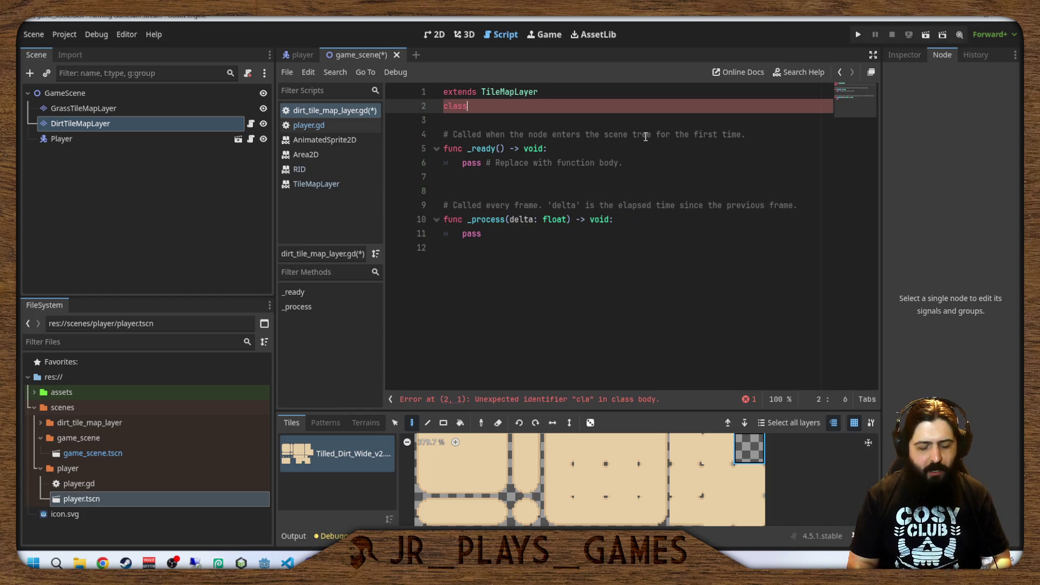
{"action": "type", "text": "_name:"}
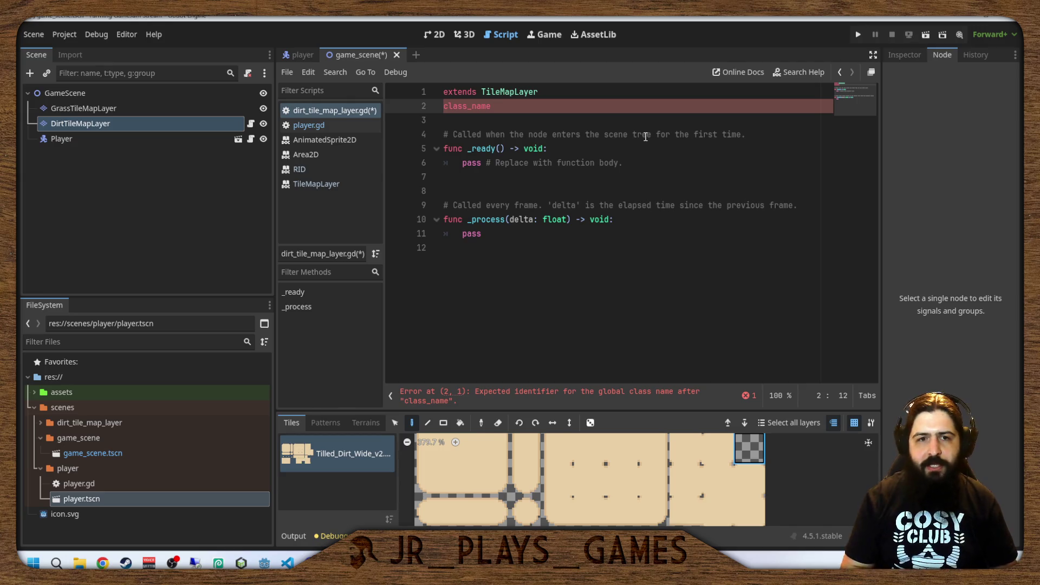
{"action": "type", "text": "Dirt"}
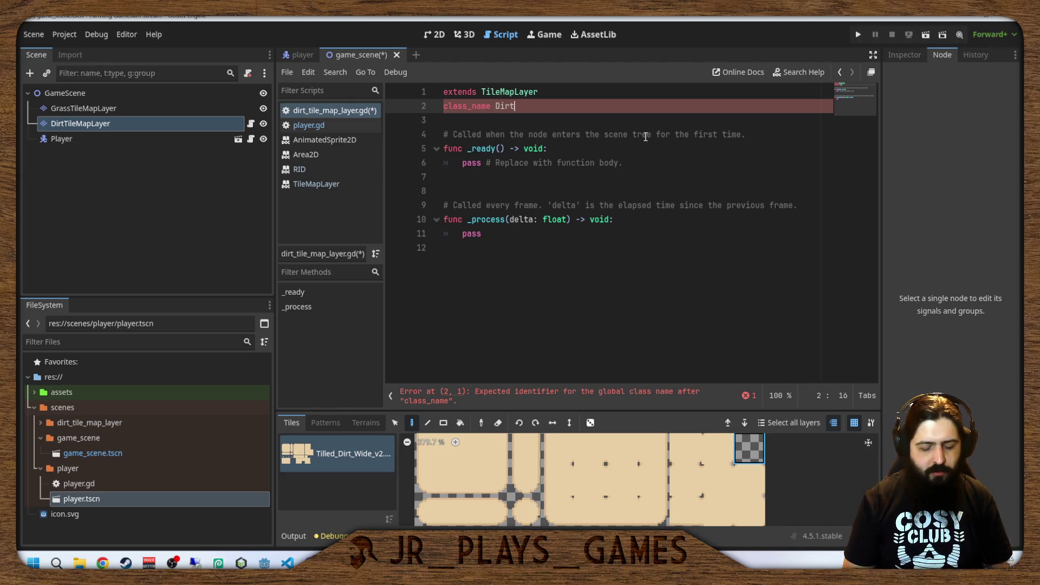
{"action": "type", "text": "TileMapLater"}
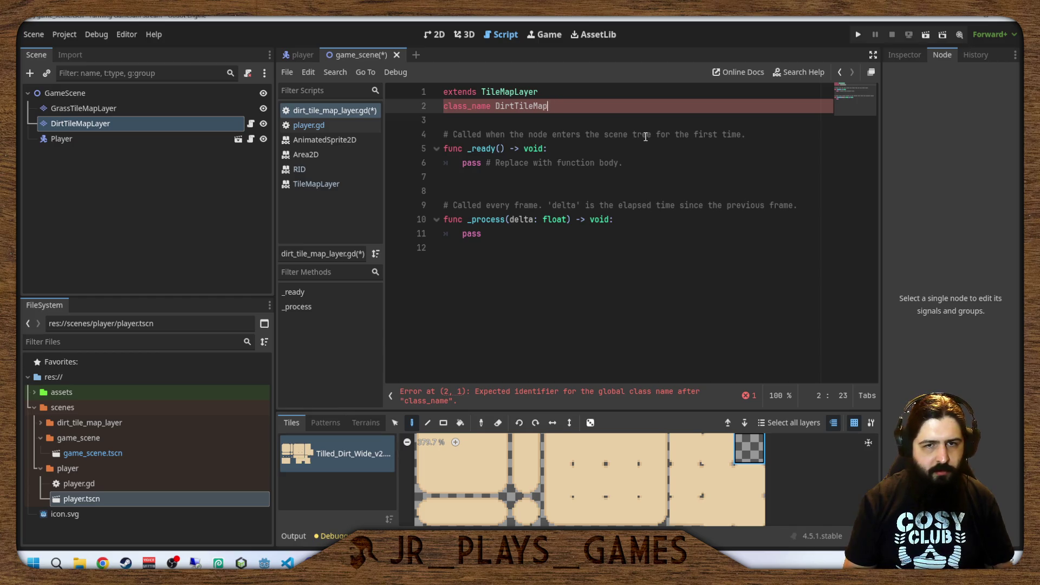
{"action": "key", "text": "BackSpace"}
{"action": "key", "text": "BackSpace"}
{"action": "key", "text": "BackSpace"}
{"action": "type", "text": "yer"}
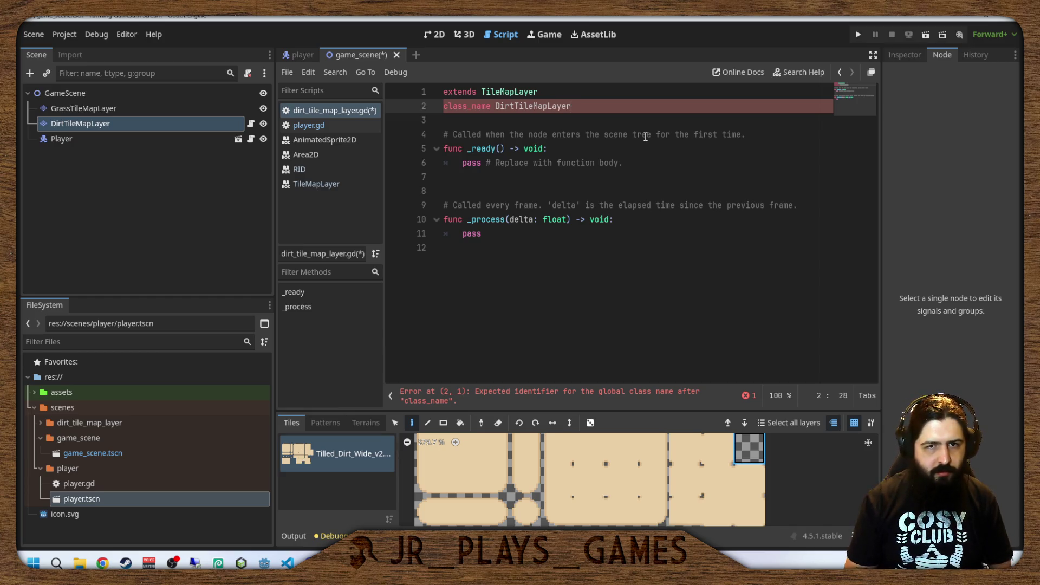
{"action": "key", "text": "ctrl+s"}
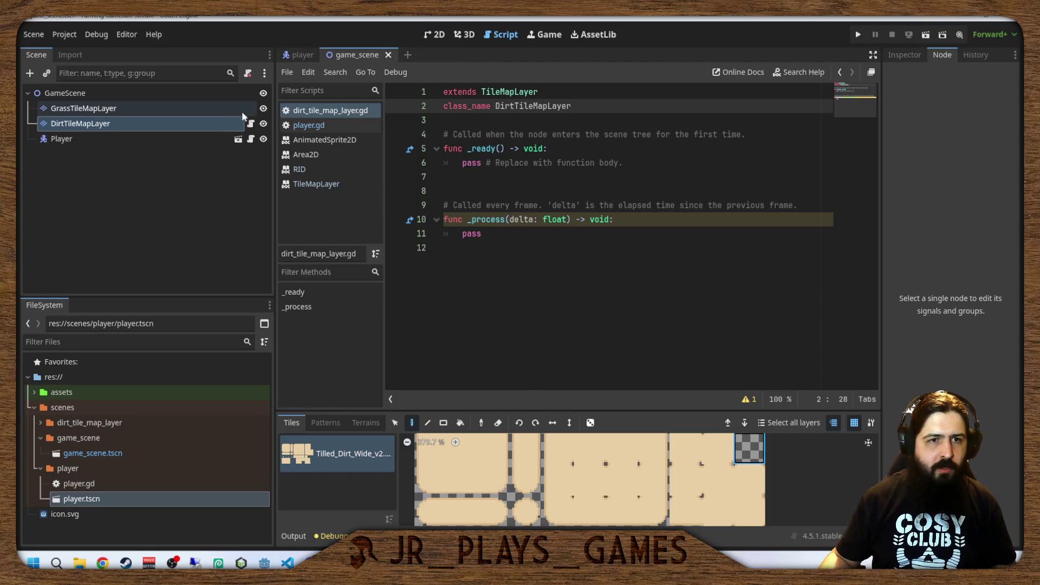
Change the line-81 check in player.gd from TileMapLayer to DirtTileMapLayer and inspect that class.
{"action": "left_click", "coordinate": [288, 55]}
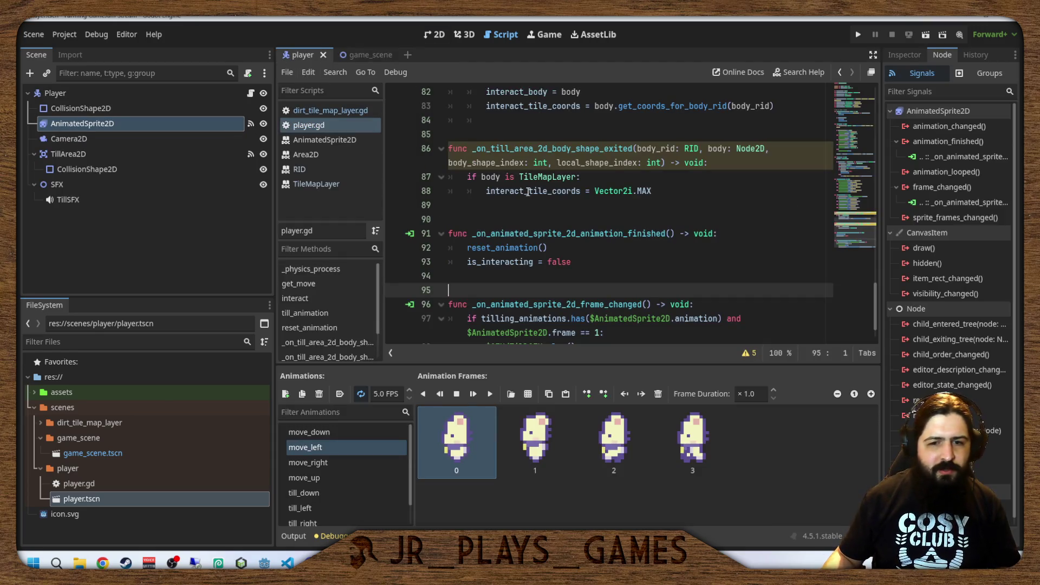
{"action": "scroll", "coordinate": [553, 210], "scroll_direction": "down", "scroll_amount": 2}
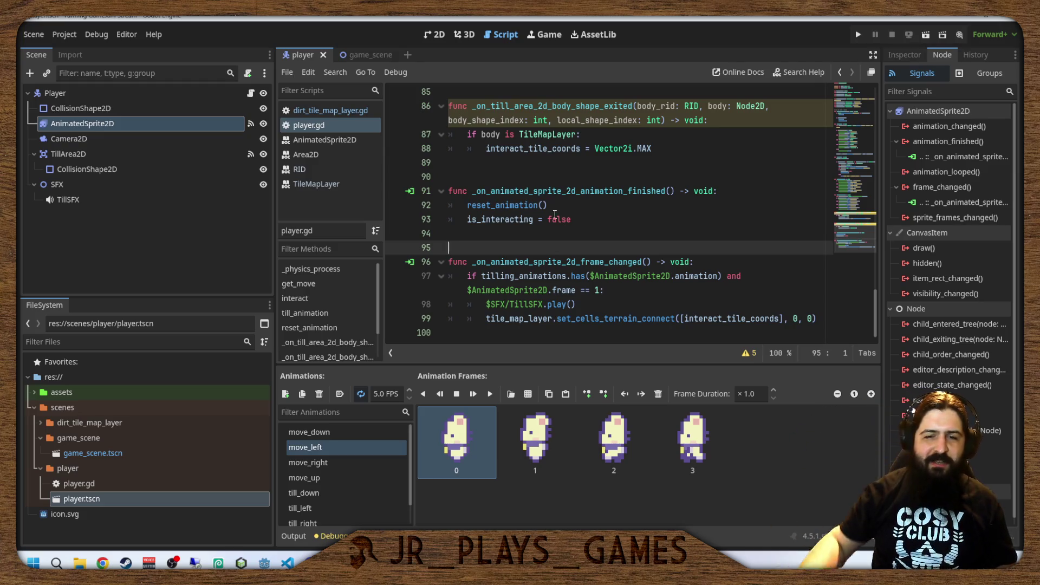
{"action": "left_click", "coordinate": [572, 210]}
{"action": "scroll", "coordinate": [573, 210], "scroll_direction": "up", "scroll_amount": 4}
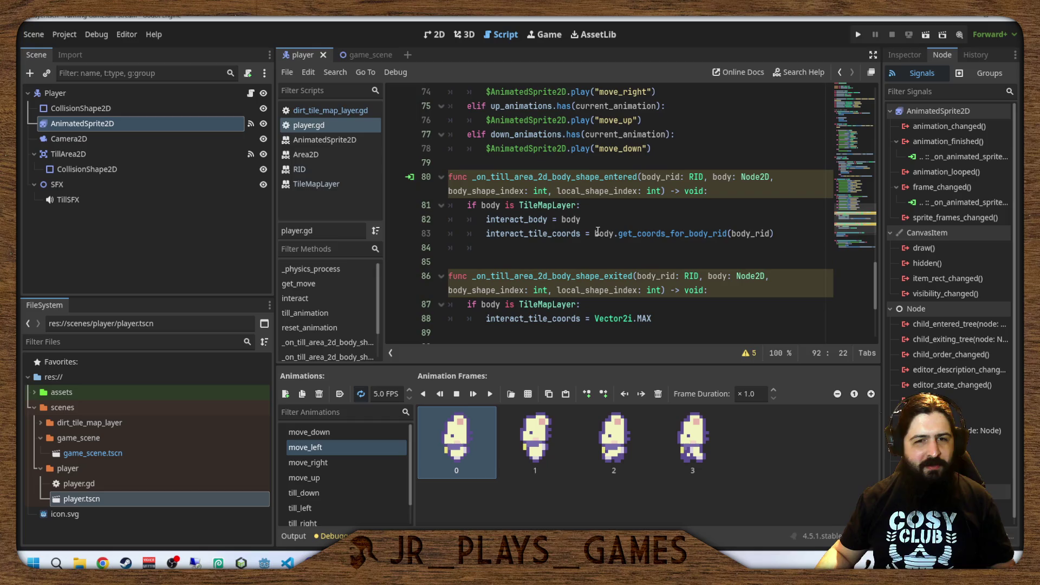
{"action": "left_click", "coordinate": [548, 206]}
{"action": "key", "text": "ctrl+Left"}
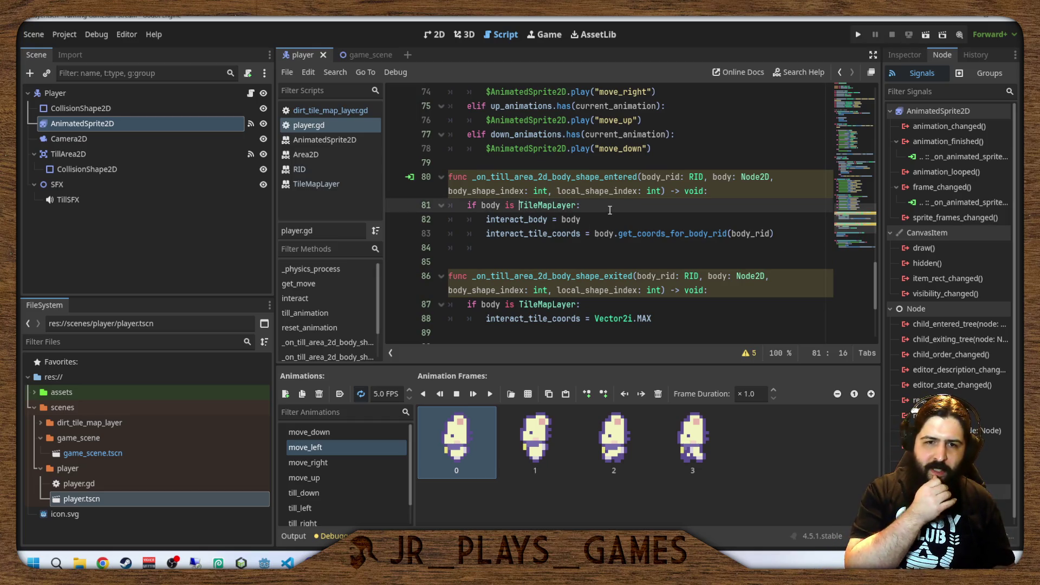
{"action": "type", "text": "Dirt"}
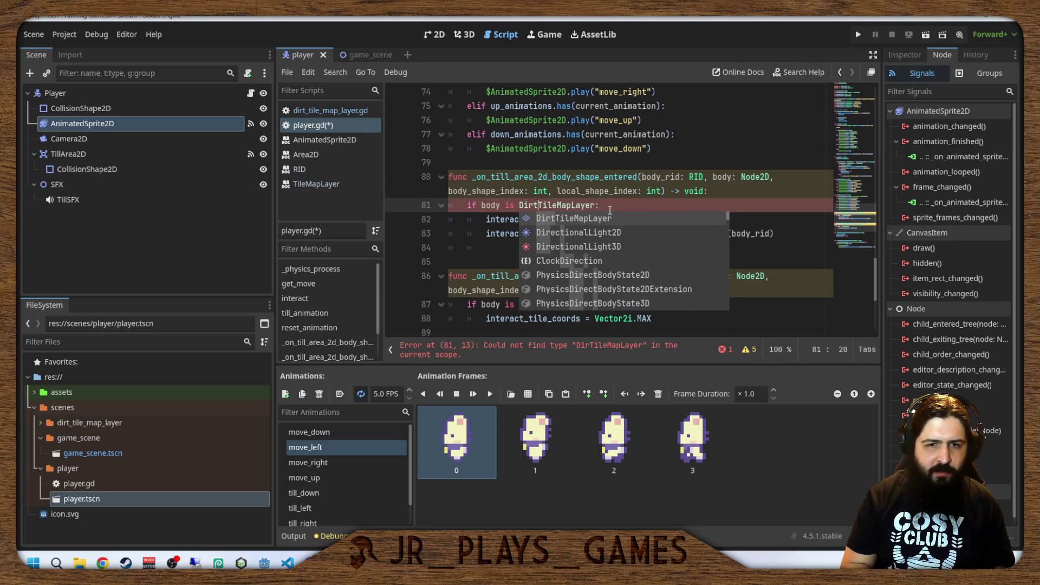
{"action": "key", "text": "Escape"}
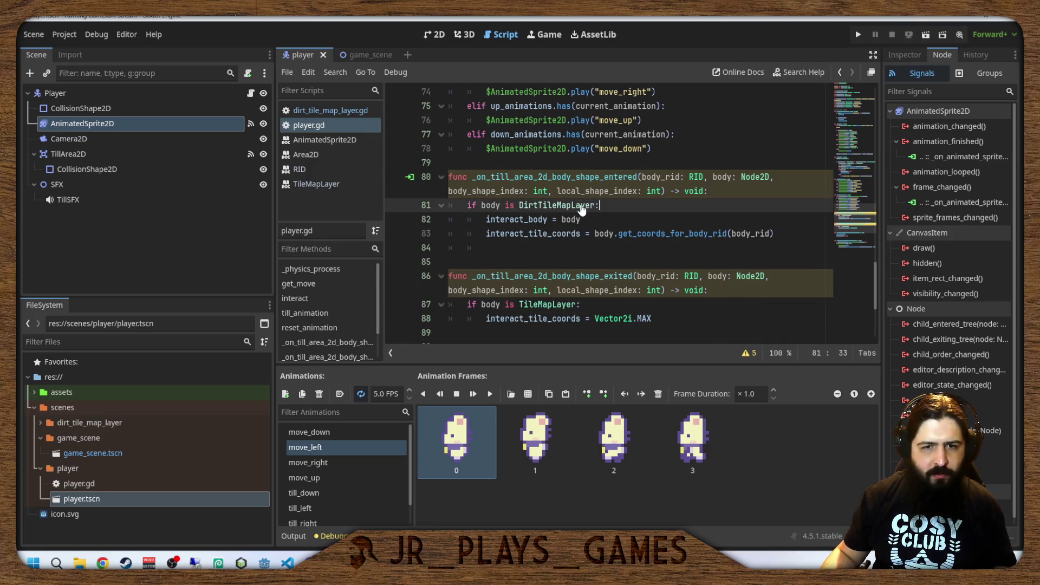
{"action": "left_click", "coordinate": [571, 205], "text": "ctrl"}
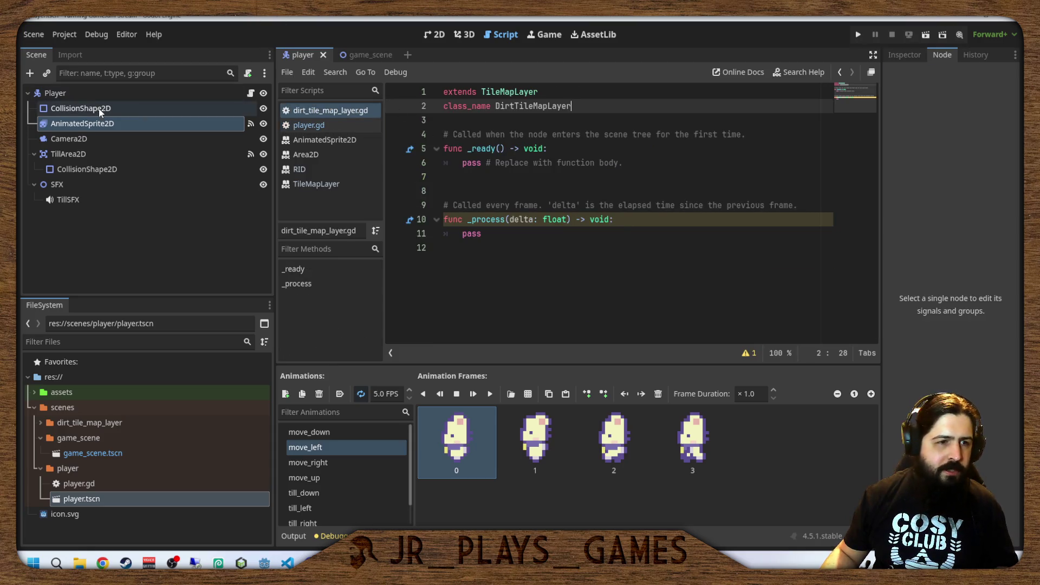
Put a breakpoint on line 81 of player.gd and run the project.
{"action": "left_click", "coordinate": [353, 54]}
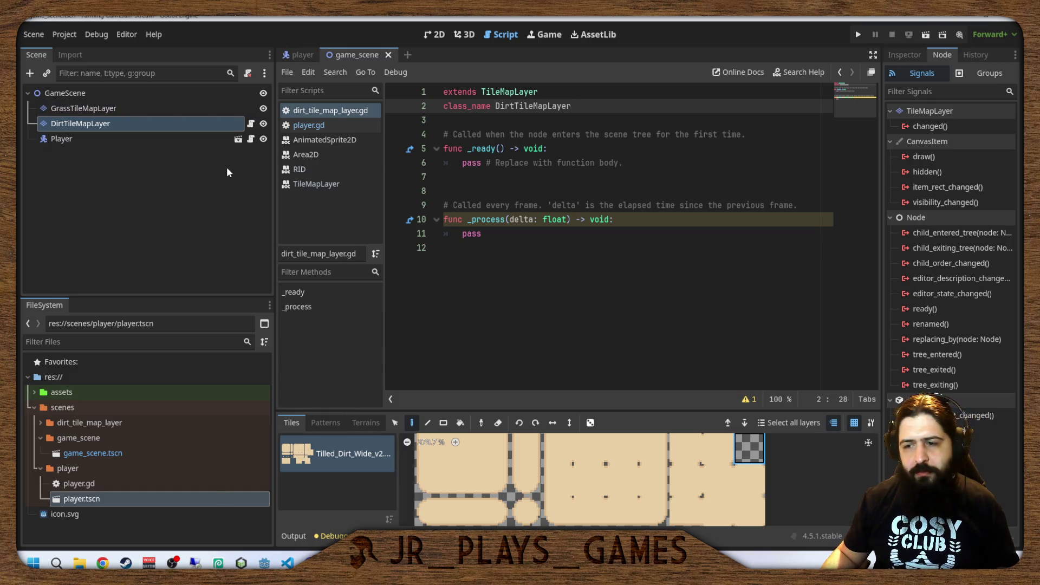
{"action": "left_click", "coordinate": [306, 55]}
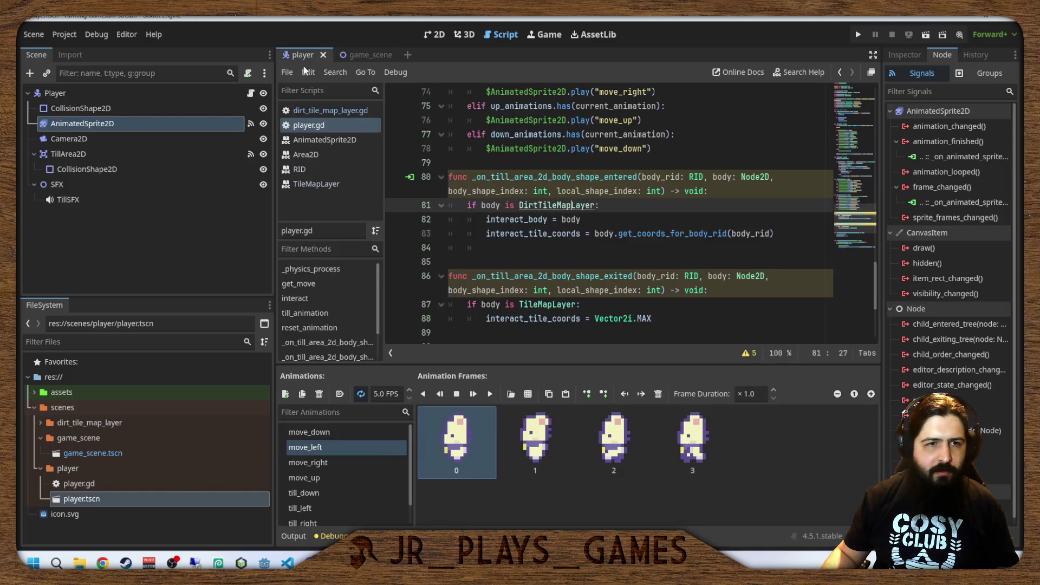
{"action": "left_click", "coordinate": [396, 205]}
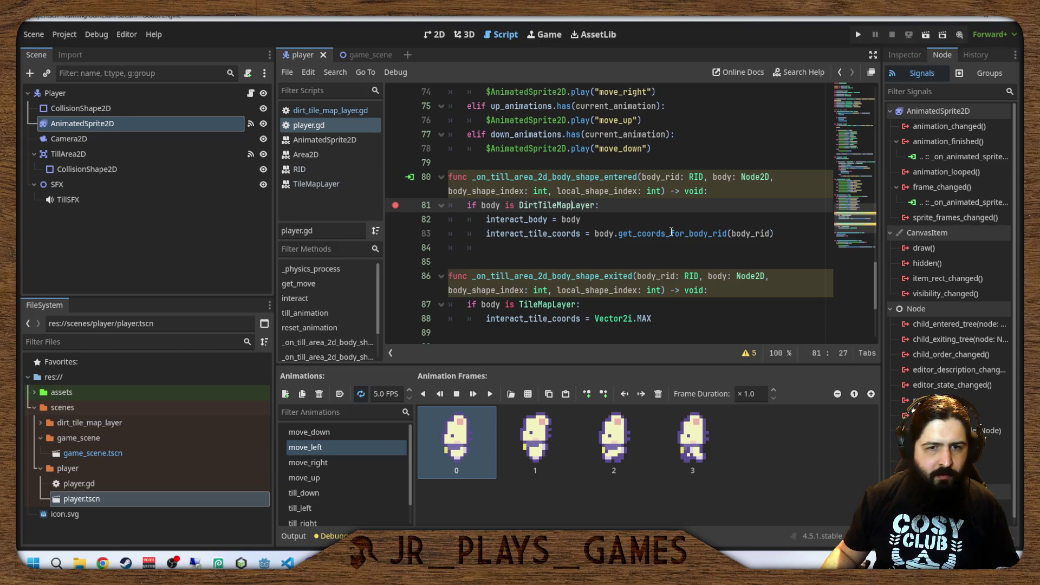
{"action": "left_click", "coordinate": [637, 233]}
{"action": "left_click", "coordinate": [577, 224]}
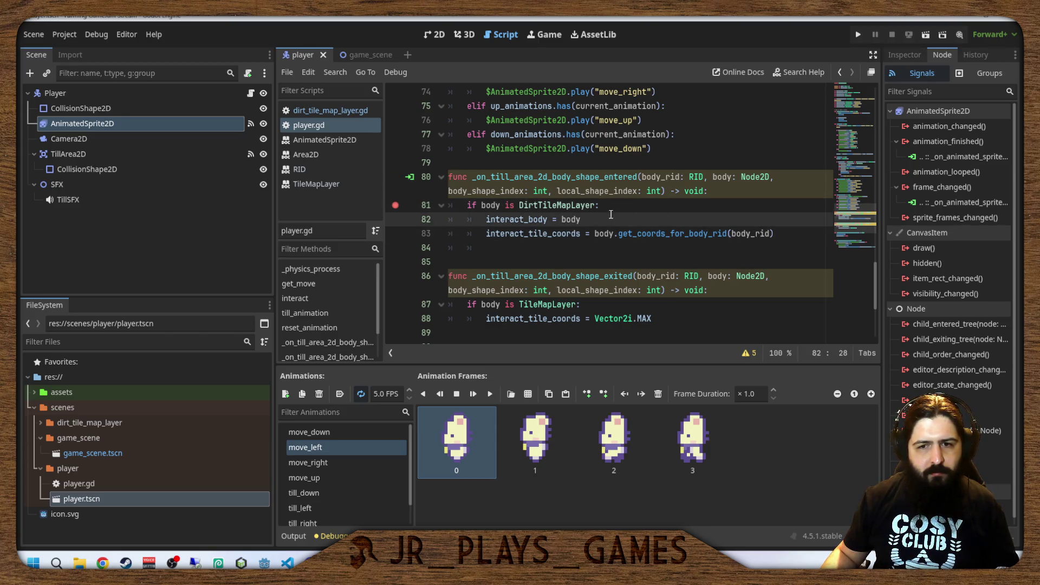
{"action": "left_click", "coordinate": [859, 34]}
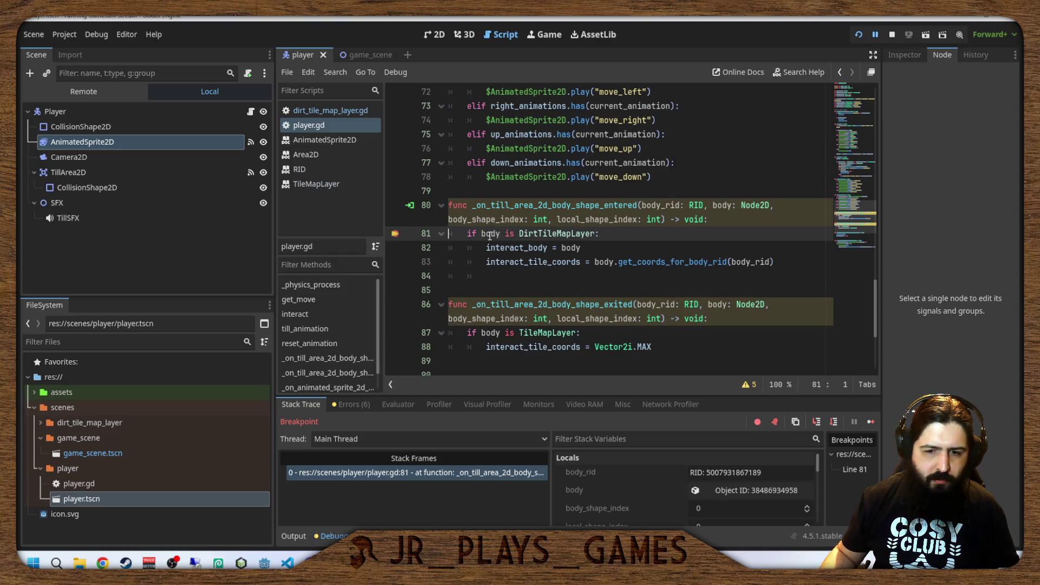
Step over twice from line 81 to 83, remove the line-81 breakpoint, and stop the game.
{"action": "key", "text": "F10"}
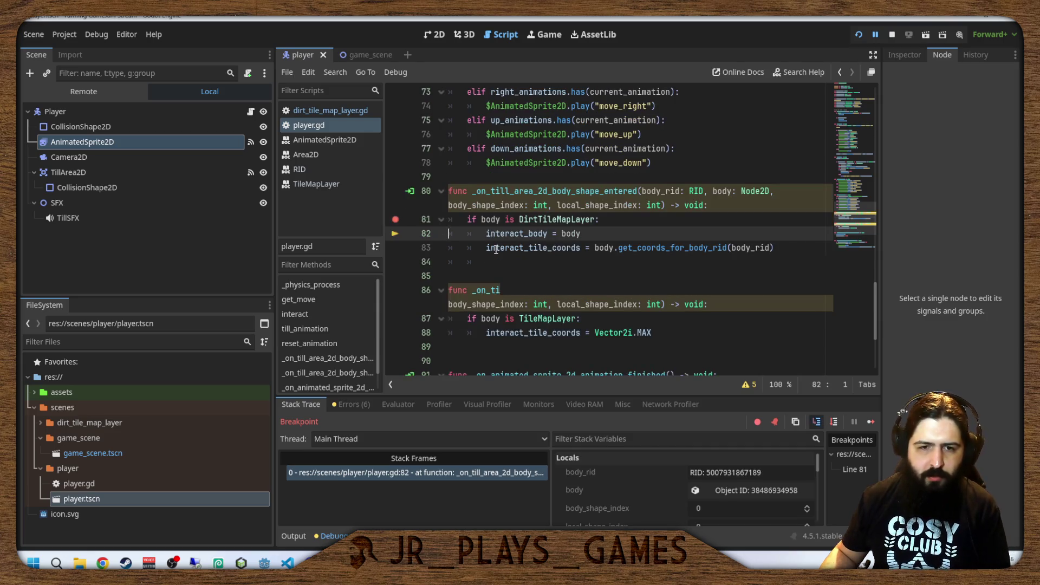
{"action": "key", "text": "F10"}
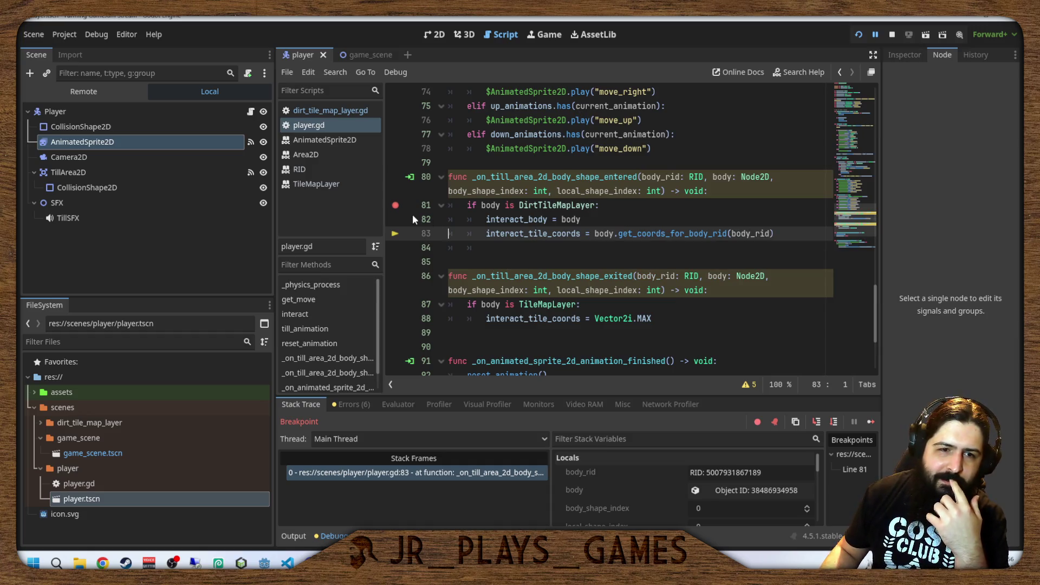
{"action": "left_click", "coordinate": [395, 206]}
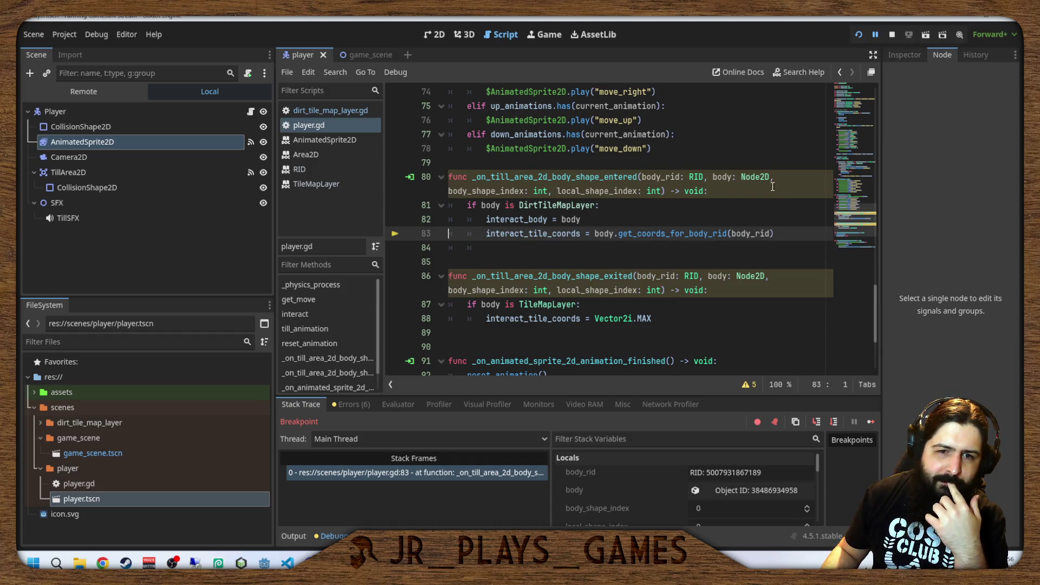
{"action": "left_click", "coordinate": [892, 34]}
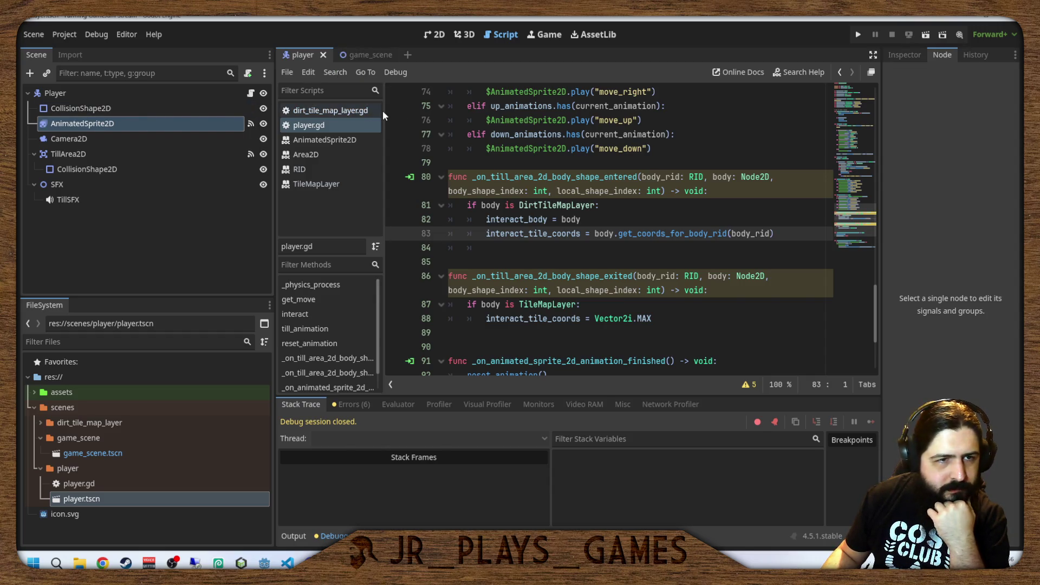
{"action": "left_click", "coordinate": [529, 196]}
{"action": "left_click", "coordinate": [572, 233]}
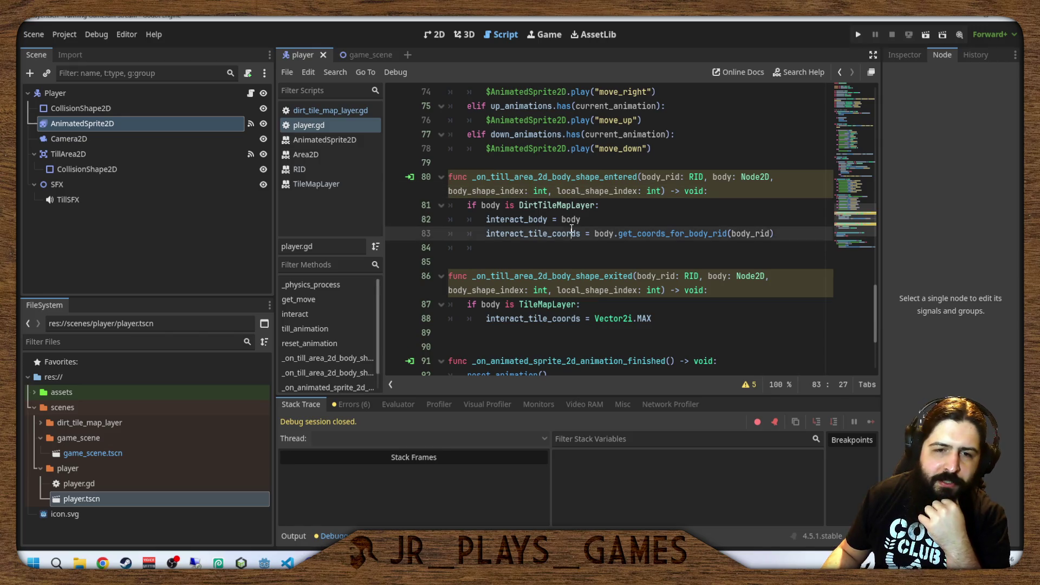
{"action": "left_click", "coordinate": [566, 205]}
{"action": "left_click", "coordinate": [595, 233]}
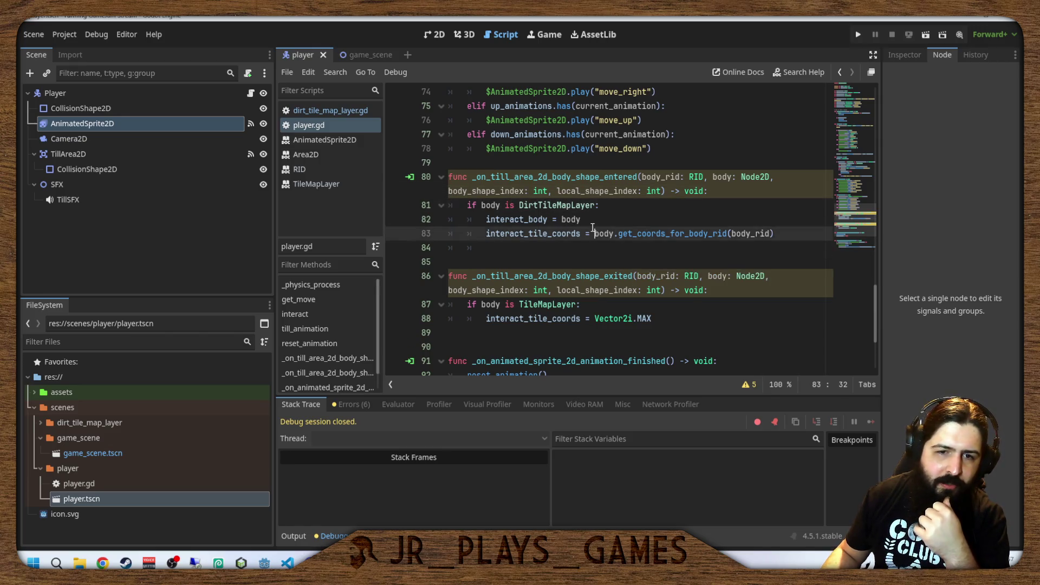
{"action": "scroll", "coordinate": [594, 216], "scroll_direction": "up", "scroll_amount": 13}
{"action": "scroll", "coordinate": [594, 210], "scroll_direction": "up", "scroll_amount": 11}
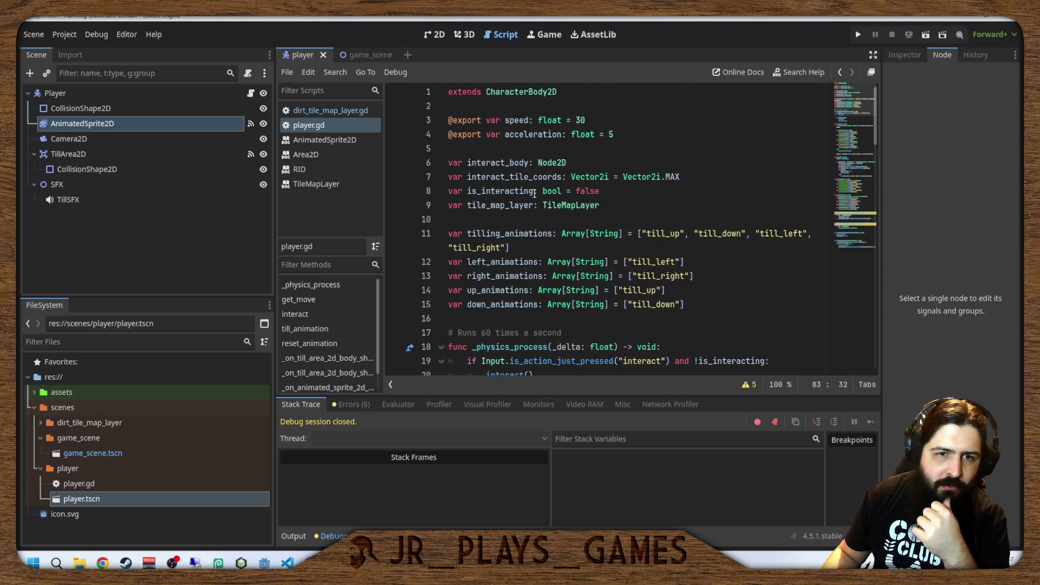
Insert the comment '# variables for dirt tile map layer' above the interact variable declarations.
{"action": "left_click", "coordinate": [504, 163]}
{"action": "left_click", "coordinate": [613, 152]}
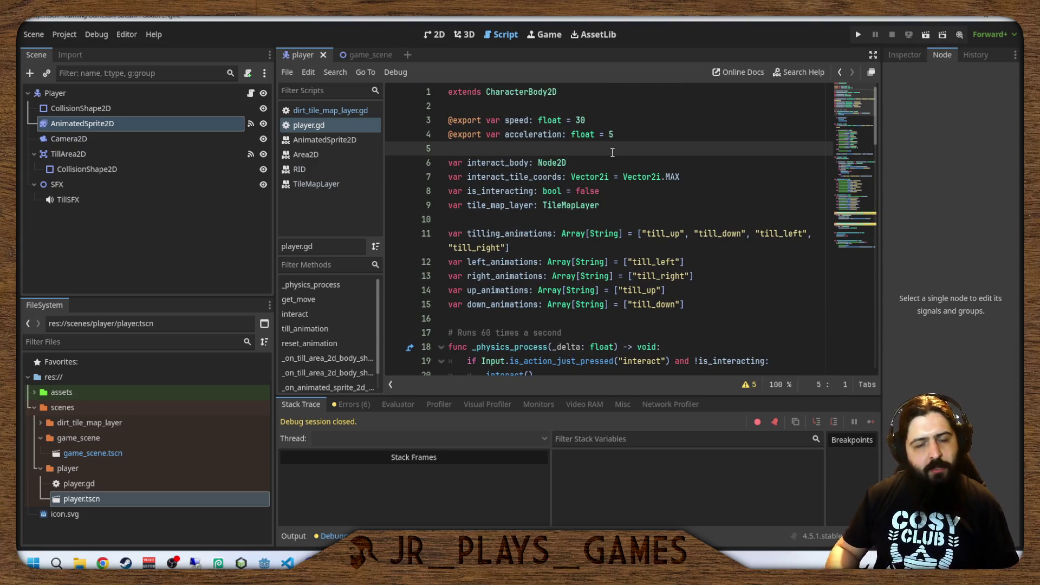
{"action": "key", "text": "Return"}
{"action": "type", "text": "#"}
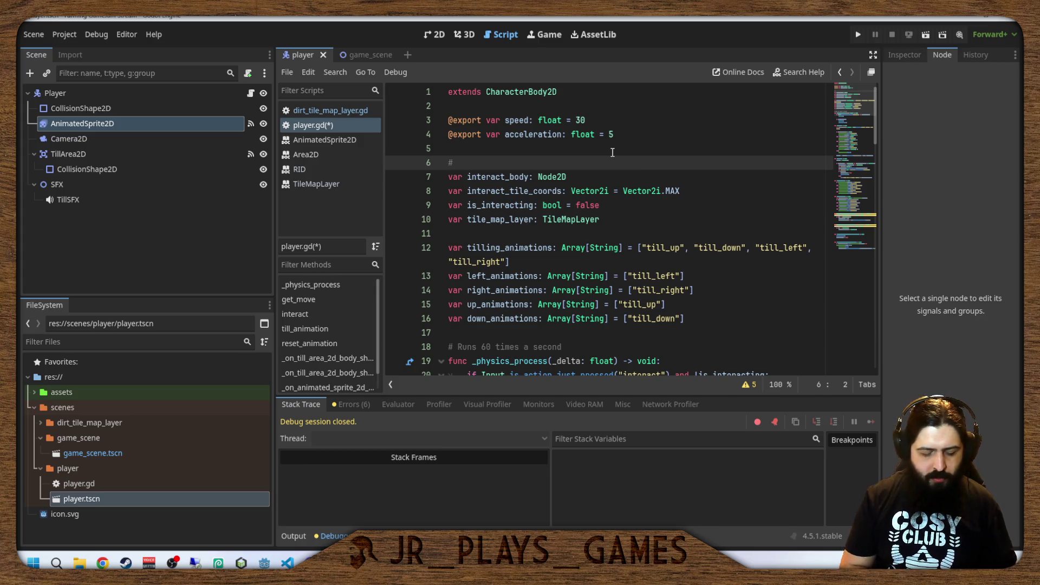
{"action": "type", "text": "variables for "}
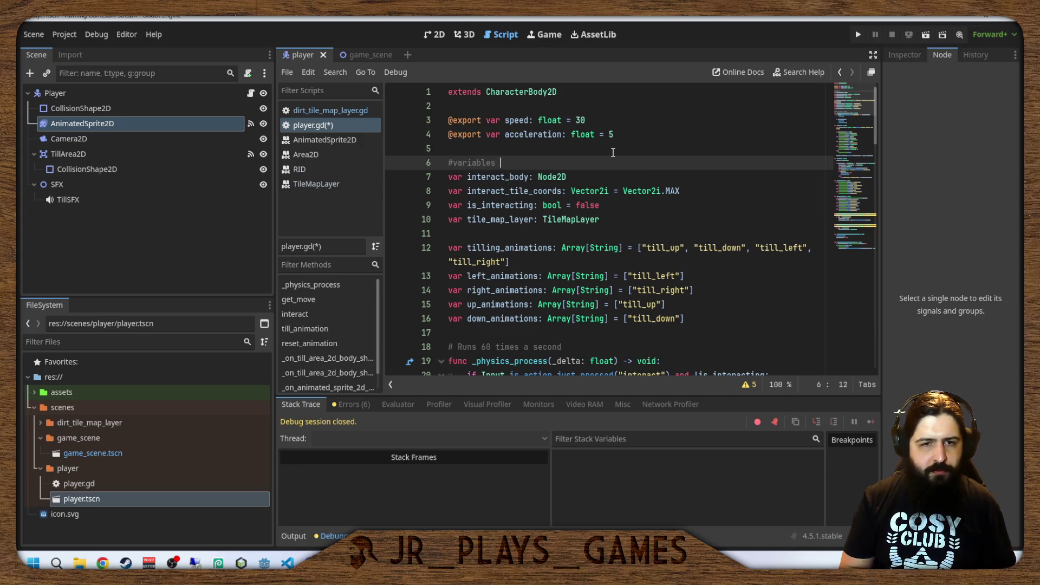
{"action": "type", "text": "dirt tile ma"}
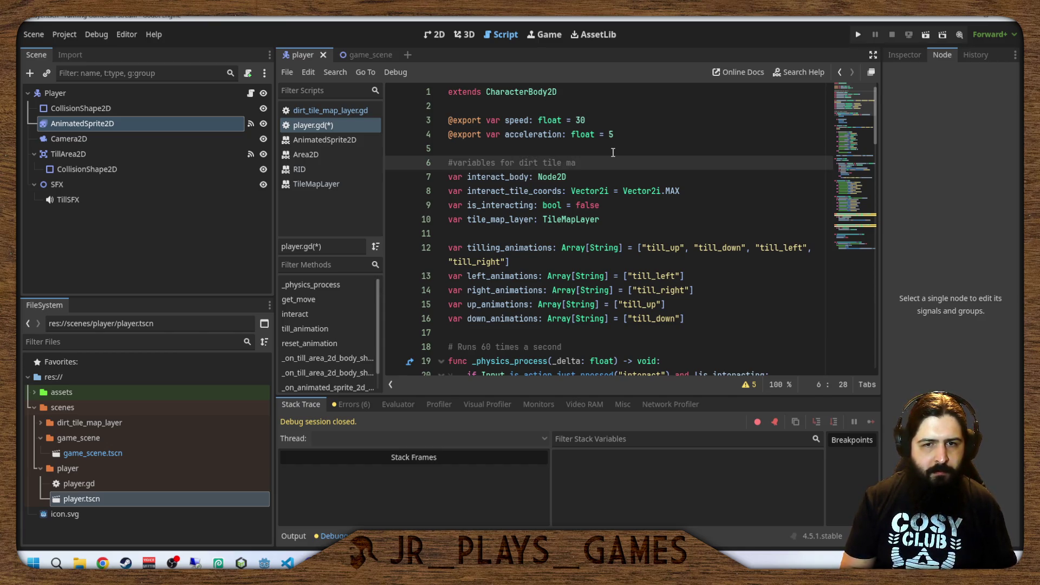
{"action": "type", "text": "p layer"}
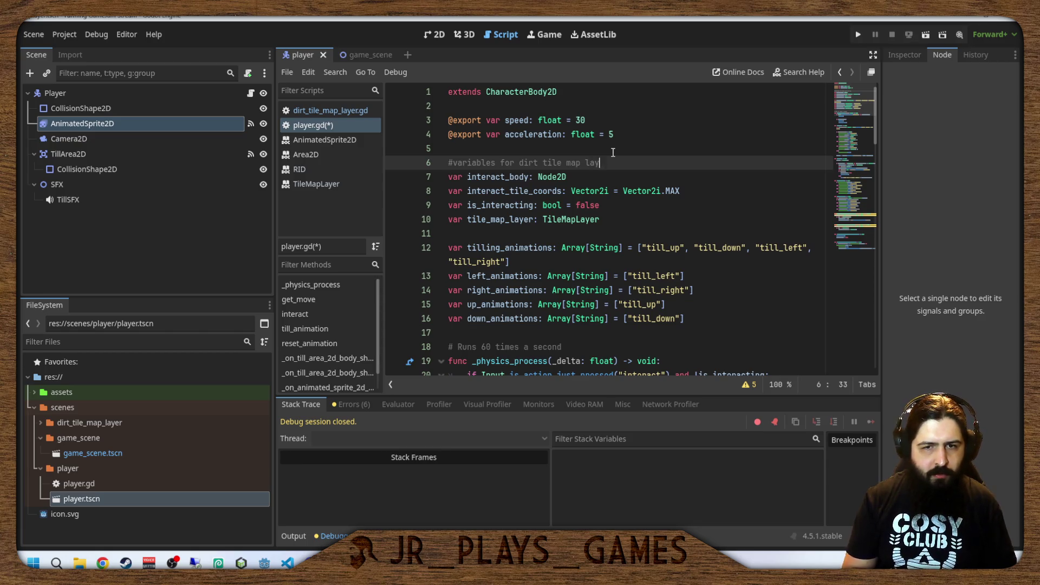
{"action": "left_click", "coordinate": [566, 164]}
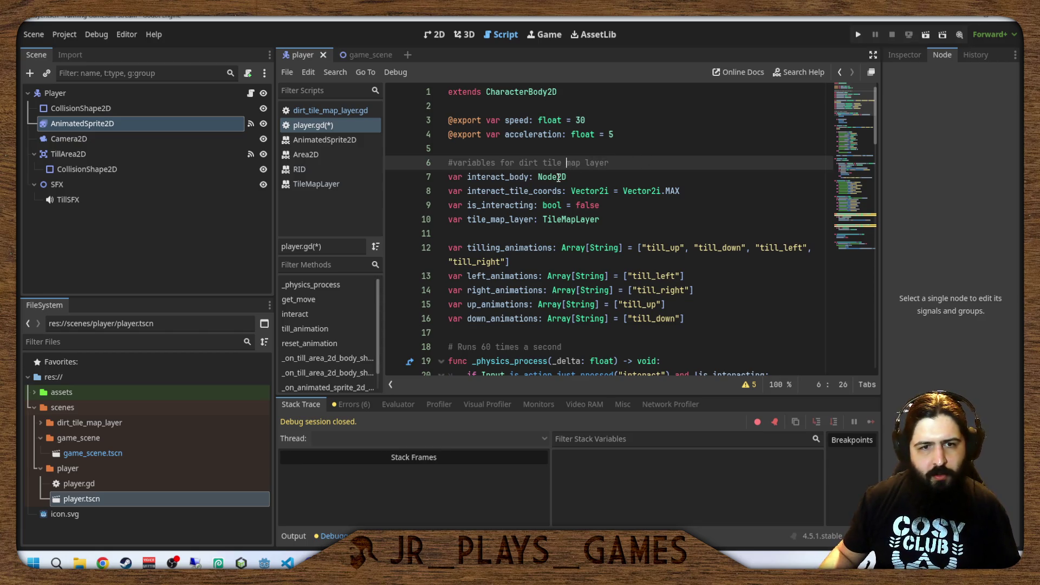
{"action": "left_click", "coordinate": [456, 163]}
{"action": "left_click", "coordinate": [532, 204]}
{"action": "key", "text": "Up"}
{"action": "key", "text": "Up"}
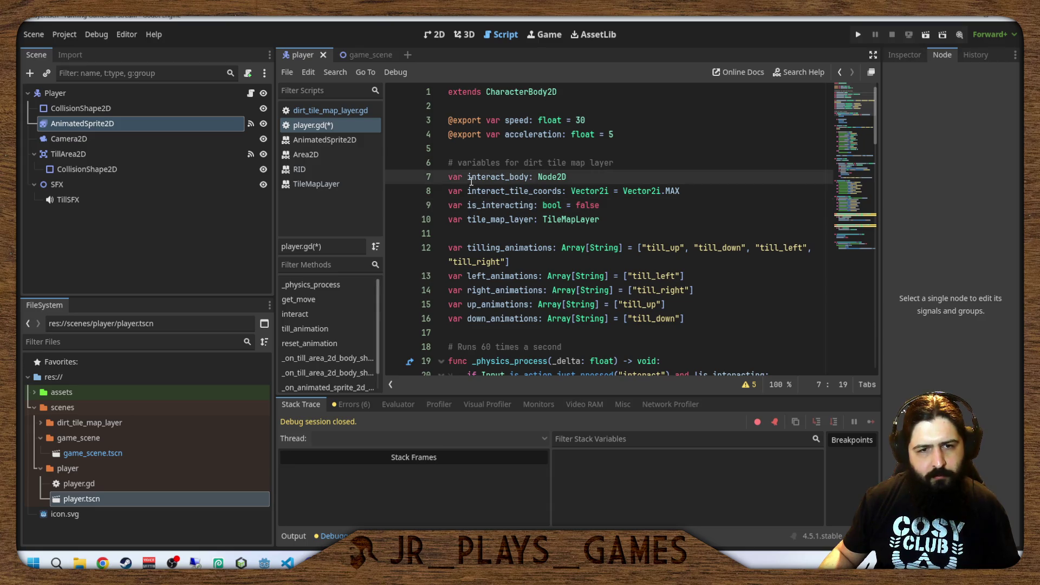
{"action": "left_click_drag", "start_coordinate": [469, 177], "coordinate": [505, 177]}
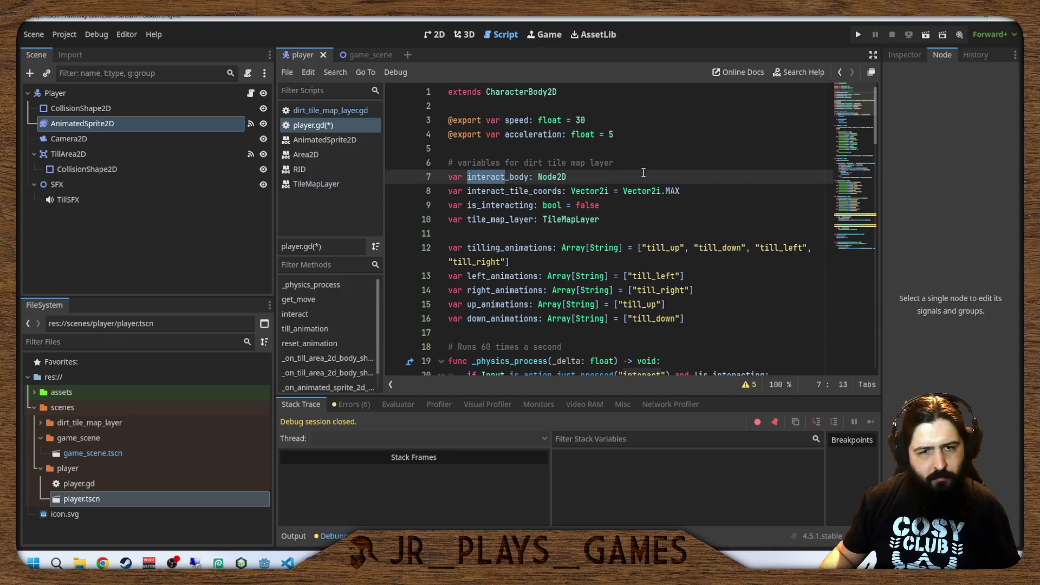
Rename interact_body to dirt_body in its declaration and on line 83.
{"action": "type", "text": "dirt"}
{"action": "left_click", "coordinate": [470, 191]}
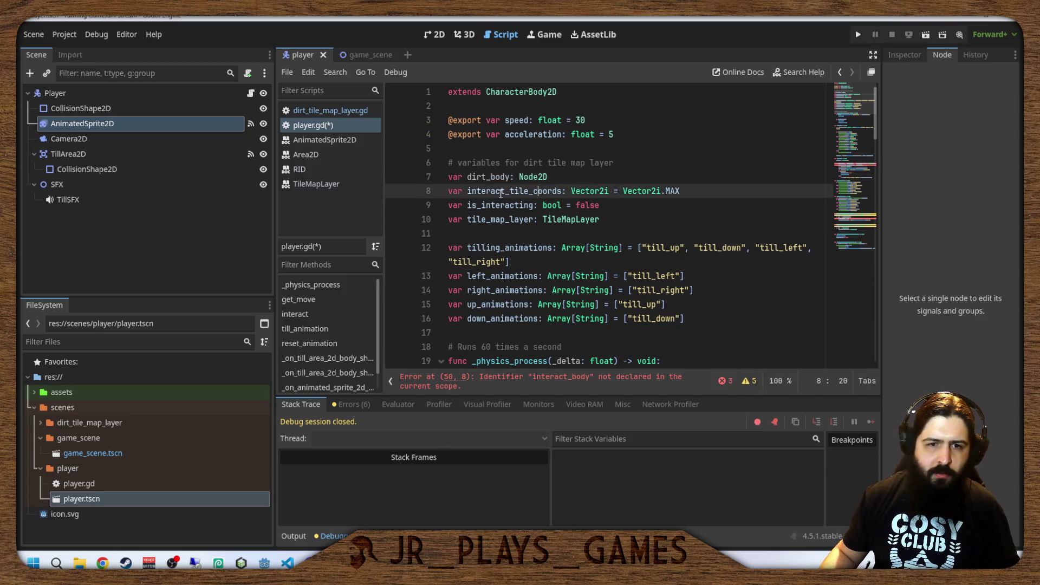
{"action": "scroll", "coordinate": [514, 200], "scroll_direction": "down", "scroll_amount": 20}
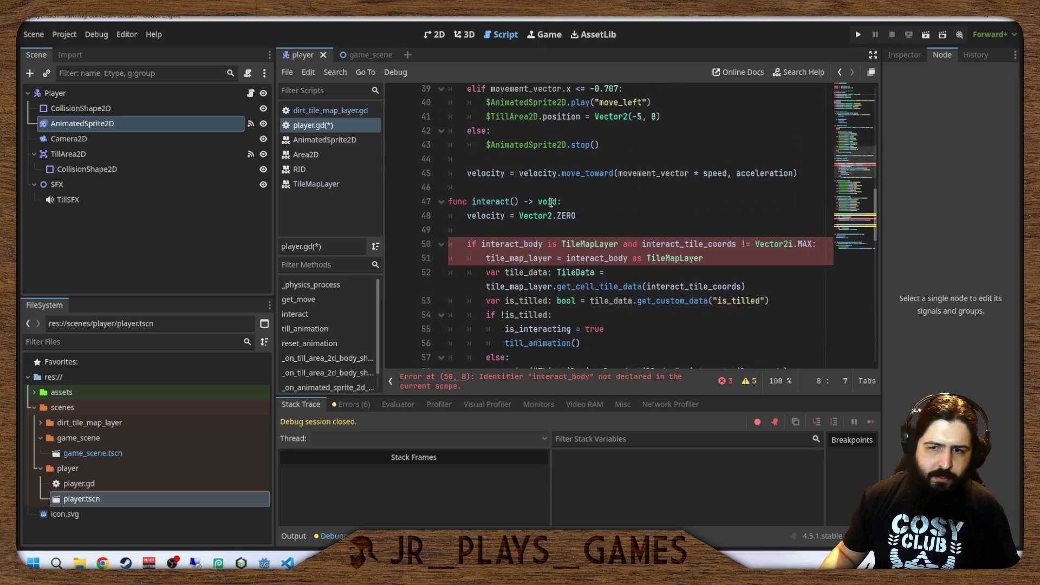
{"action": "scroll", "coordinate": [567, 208], "scroll_direction": "up", "scroll_amount": 1}
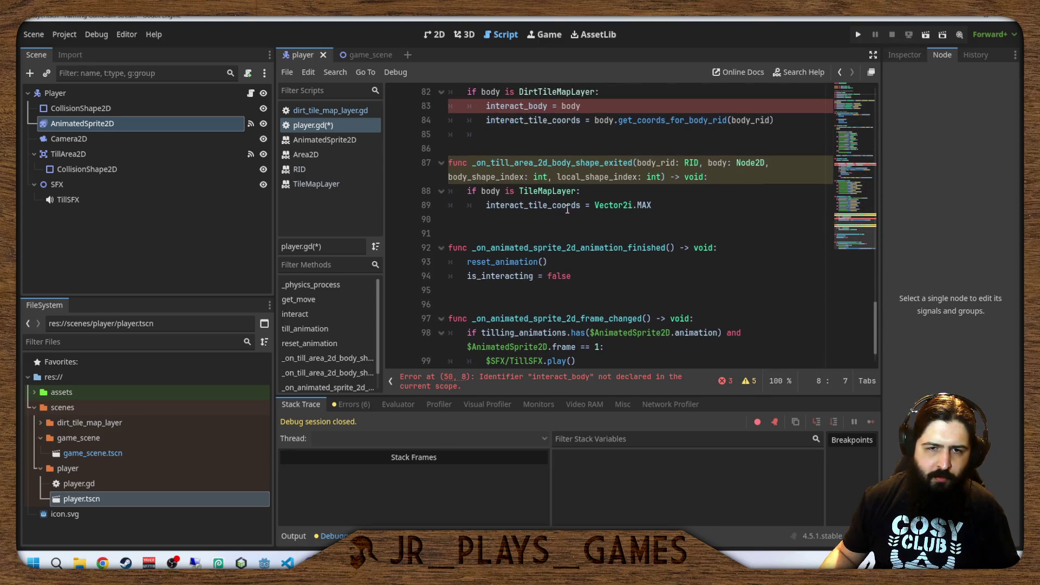
{"action": "scroll", "coordinate": [551, 205], "scroll_direction": "down", "scroll_amount": 1}
{"action": "scroll", "coordinate": [551, 204], "scroll_direction": "up", "scroll_amount": 2}
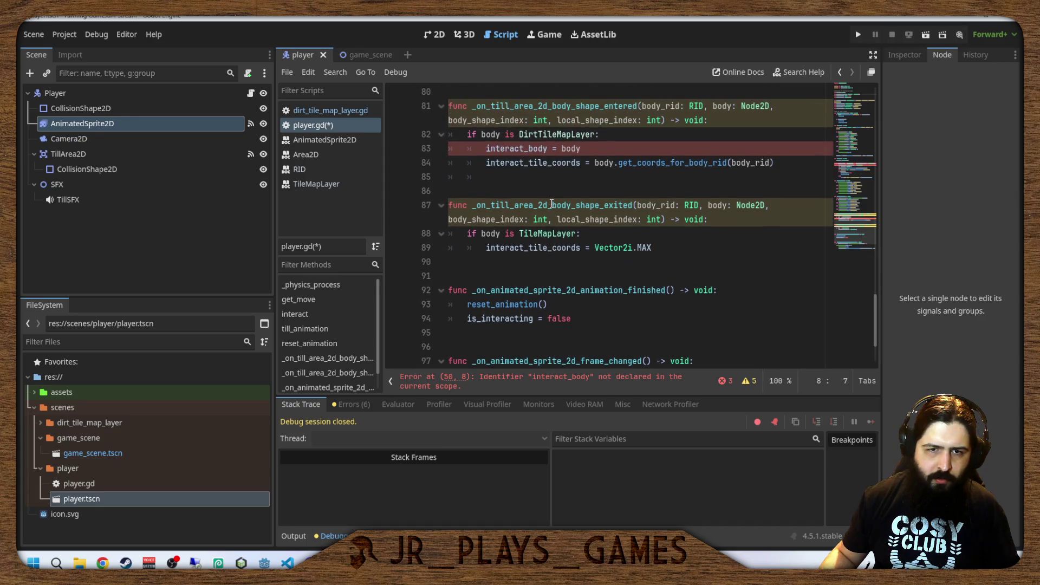
{"action": "scroll", "coordinate": [551, 203], "scroll_direction": "down", "scroll_amount": 2}
{"action": "scroll", "coordinate": [551, 204], "scroll_direction": "up", "scroll_amount": 1}
{"action": "scroll", "coordinate": [552, 203], "scroll_direction": "up", "scroll_amount": 2}
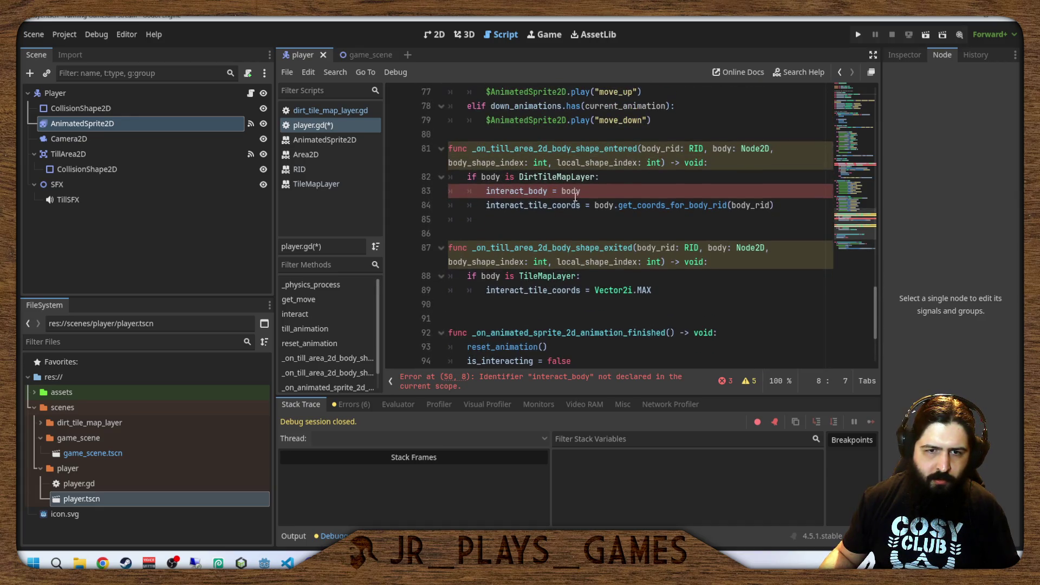
{"action": "left_click", "coordinate": [522, 191]}
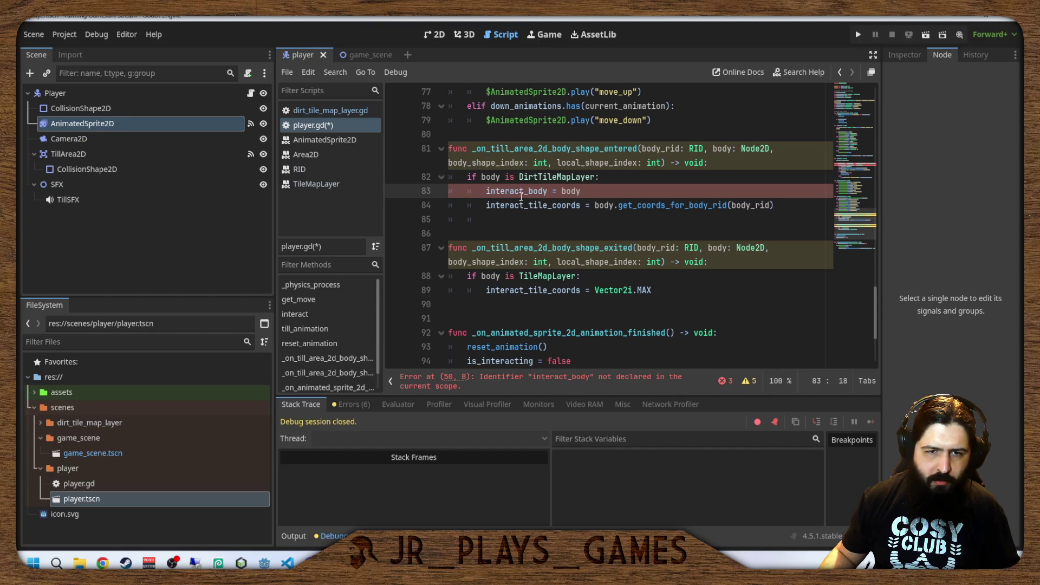
{"action": "left_click", "coordinate": [482, 195], "text": "shift"}
{"action": "type", "text": "dirt"}
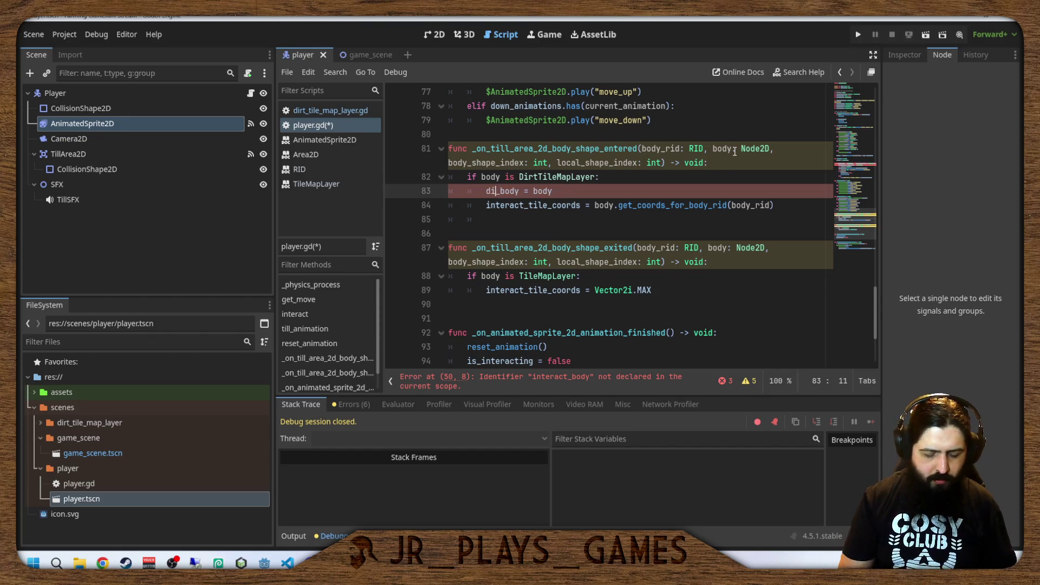
Make line 83 read 'dirt_body = body as TileMapLayer' via the DirtTileMapLayer completion.
{"action": "left_click", "coordinate": [618, 189]}
{"action": "type", "text": "As n"}
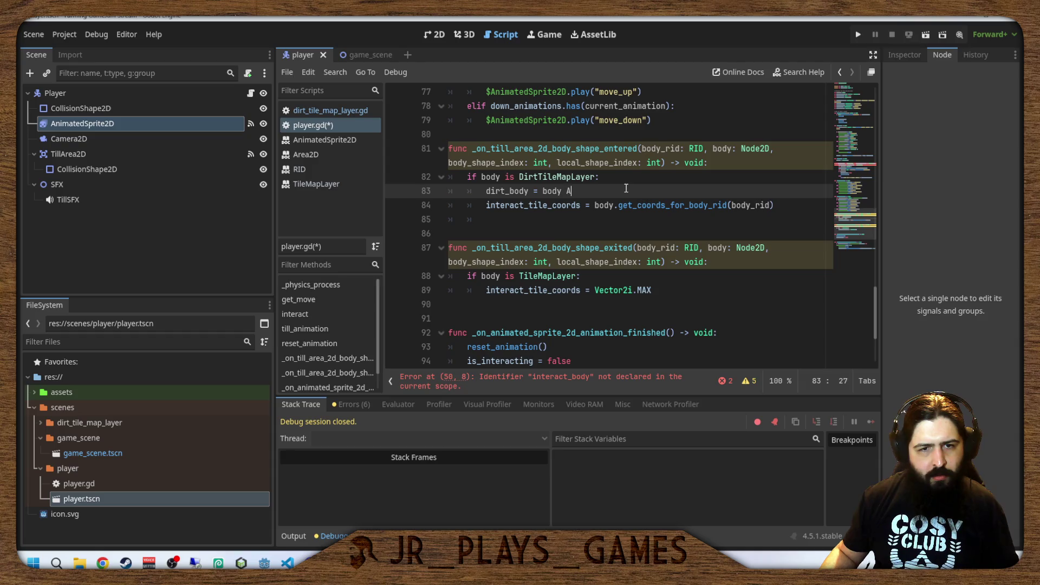
{"action": "key", "text": "BackSpace"}
{"action": "type", "text": "Di"}
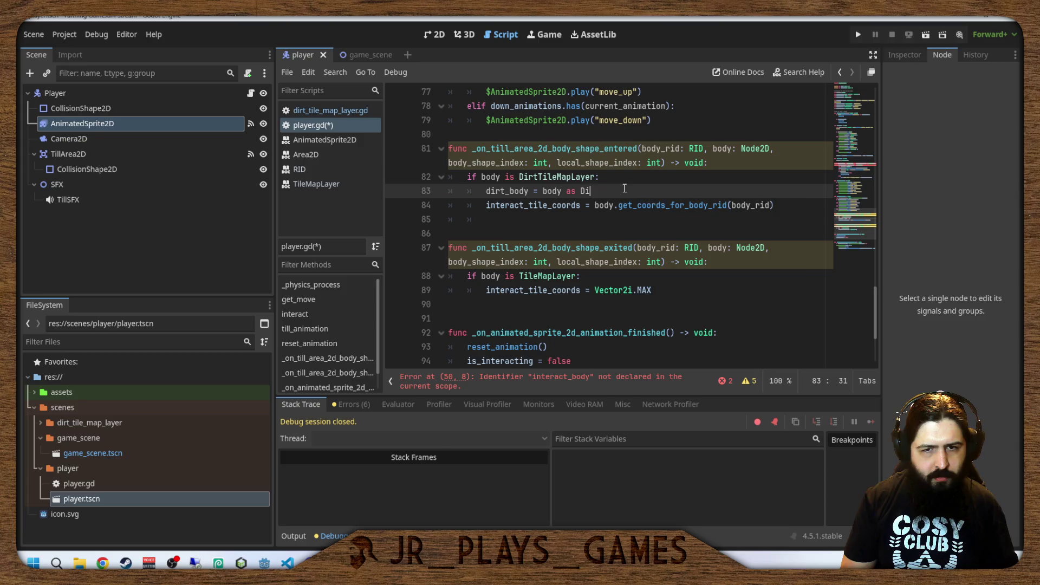
{"action": "type", "text": "Dirt"}
{"action": "key", "text": "Return"}
{"action": "scroll", "coordinate": [624, 188], "scroll_direction": "up", "scroll_amount": 1}
{"action": "scroll", "coordinate": [624, 188], "scroll_direction": "up", "scroll_amount": 20}
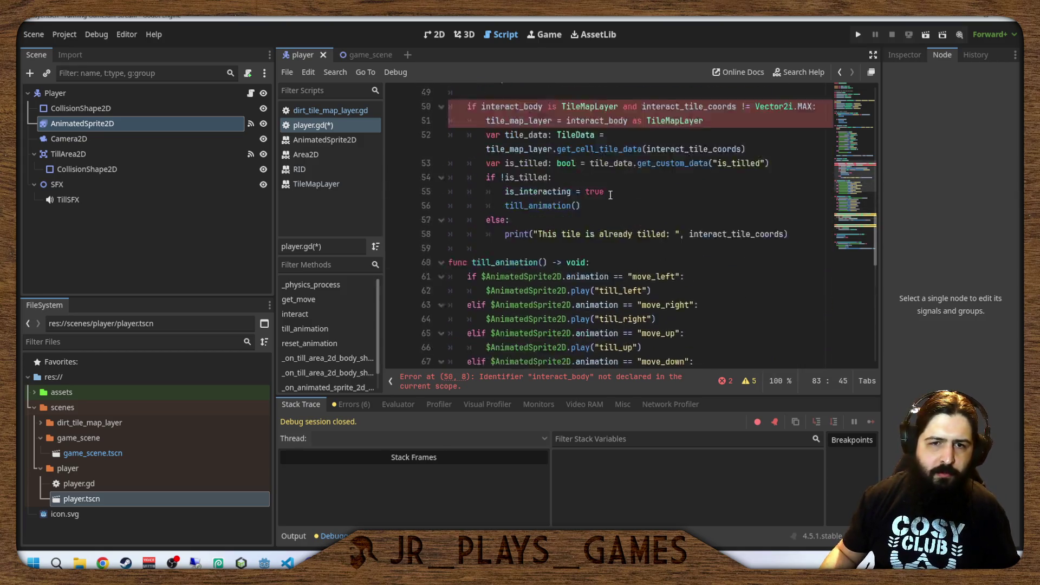
{"action": "scroll", "coordinate": [605, 198], "scroll_direction": "down", "scroll_amount": 20}
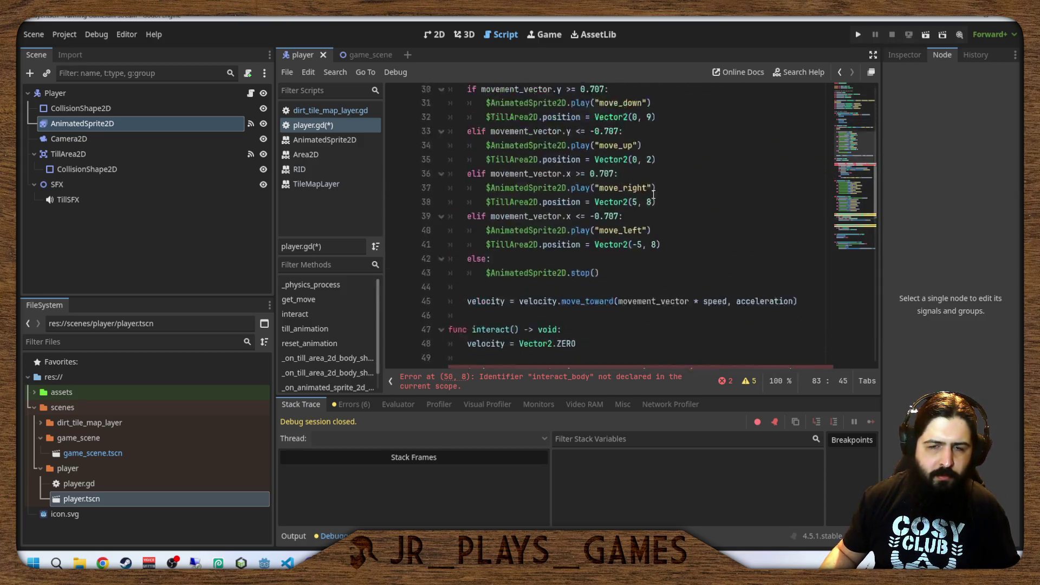
{"action": "scroll", "coordinate": [599, 167], "scroll_direction": "up", "scroll_amount": 3}
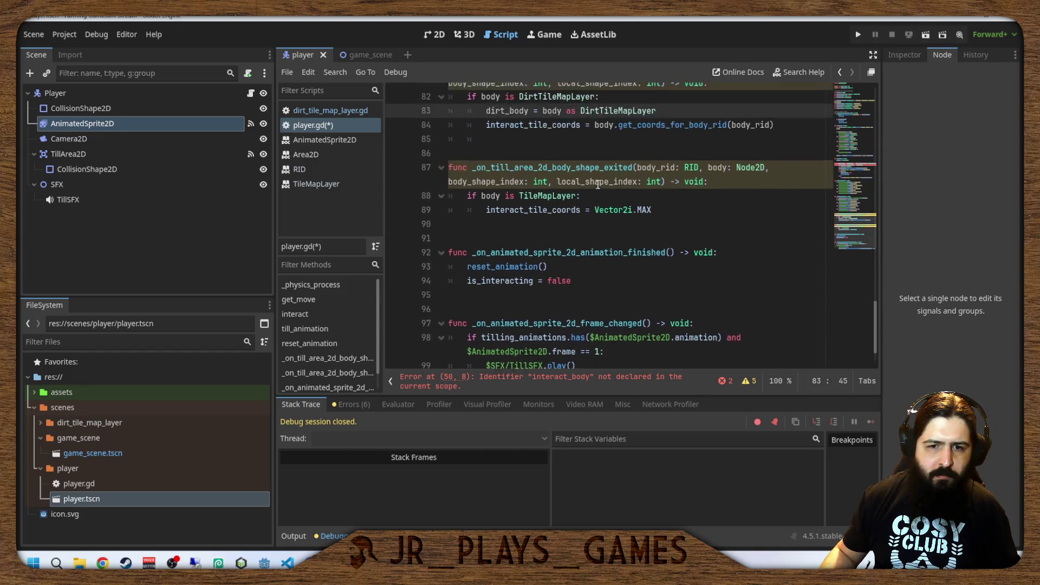
{"action": "left_click", "coordinate": [596, 191]}
{"action": "key", "text": "BackSpace"}
{"action": "key", "text": "BackSpace"}
{"action": "key", "text": "BackSpace"}
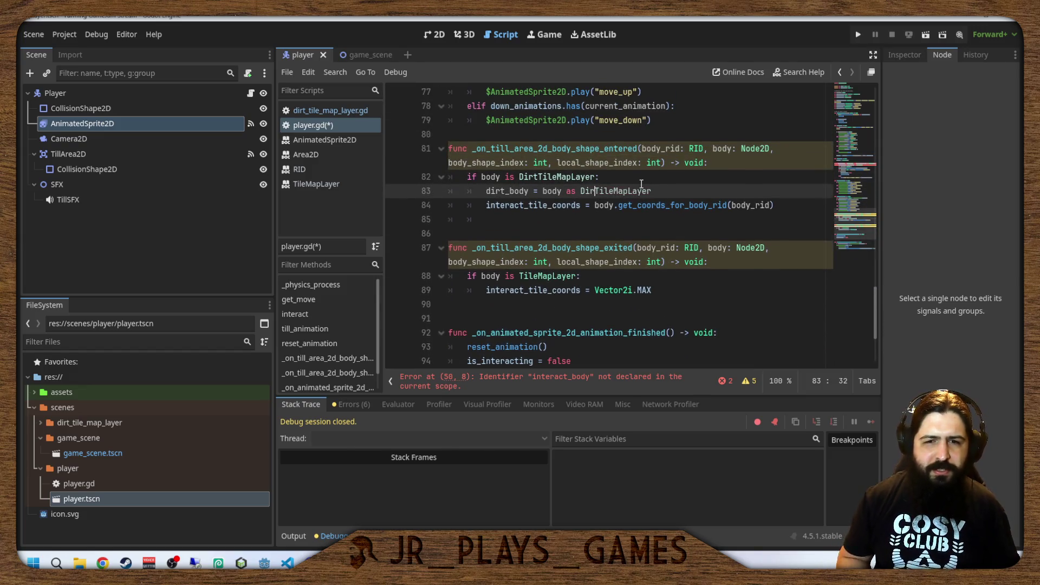
{"action": "double_click", "coordinate": [613, 191]}
{"action": "key", "text": "ctrl+c"}
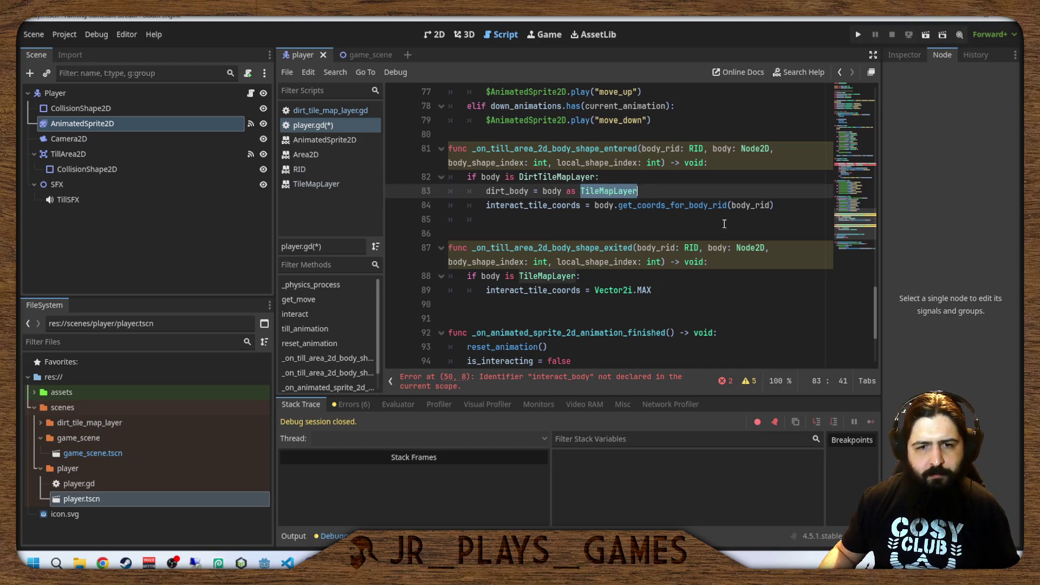
{"action": "scroll", "coordinate": [724, 223], "scroll_direction": "up", "scroll_amount": 20}
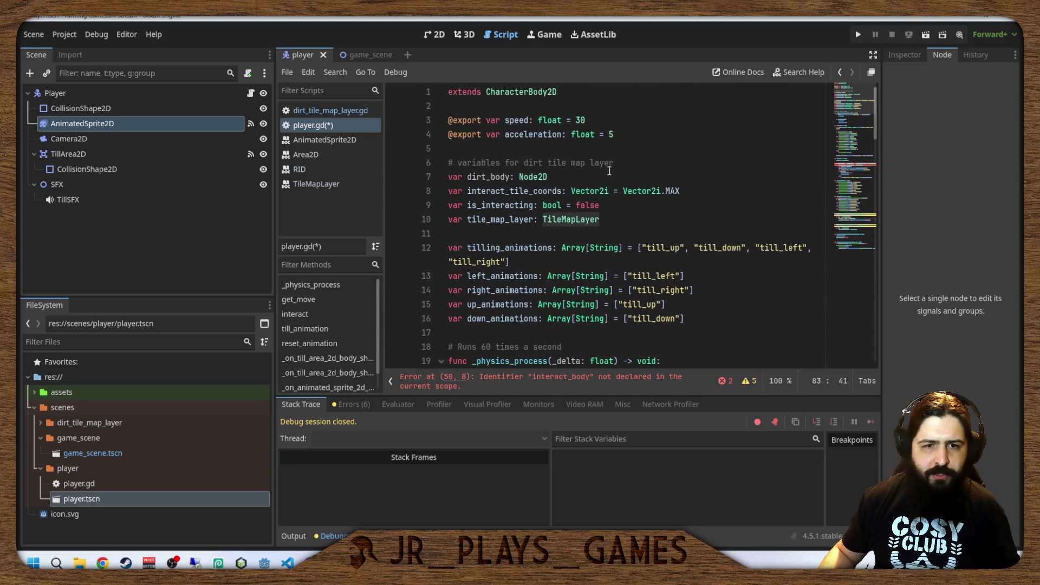
Type dirt_body as TileMapLayer and rename interact_tile_coords to dirt_tile_coords.
{"action": "double_click", "coordinate": [528, 177]}
{"action": "key", "text": "ctrl+v"}
{"action": "left_click", "coordinate": [510, 190]}
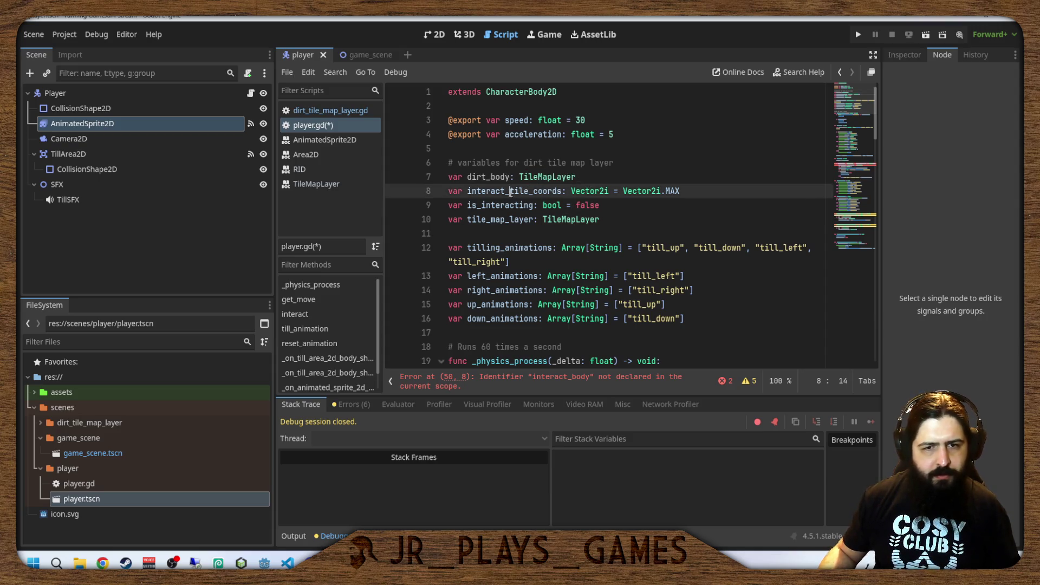
{"action": "left_click", "coordinate": [501, 176]}
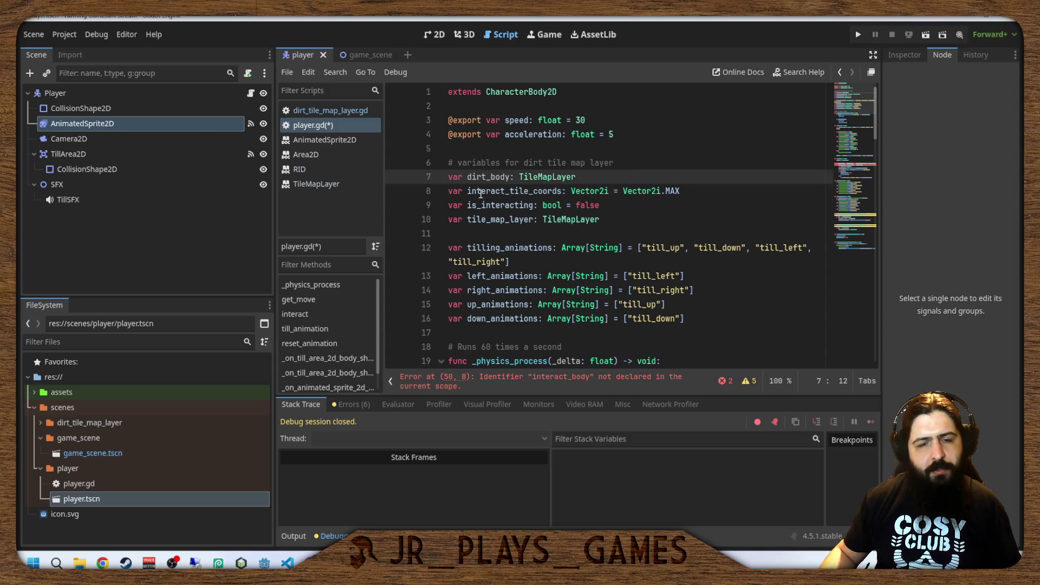
{"action": "left_click_drag", "start_coordinate": [468, 192], "coordinate": [505, 192]}
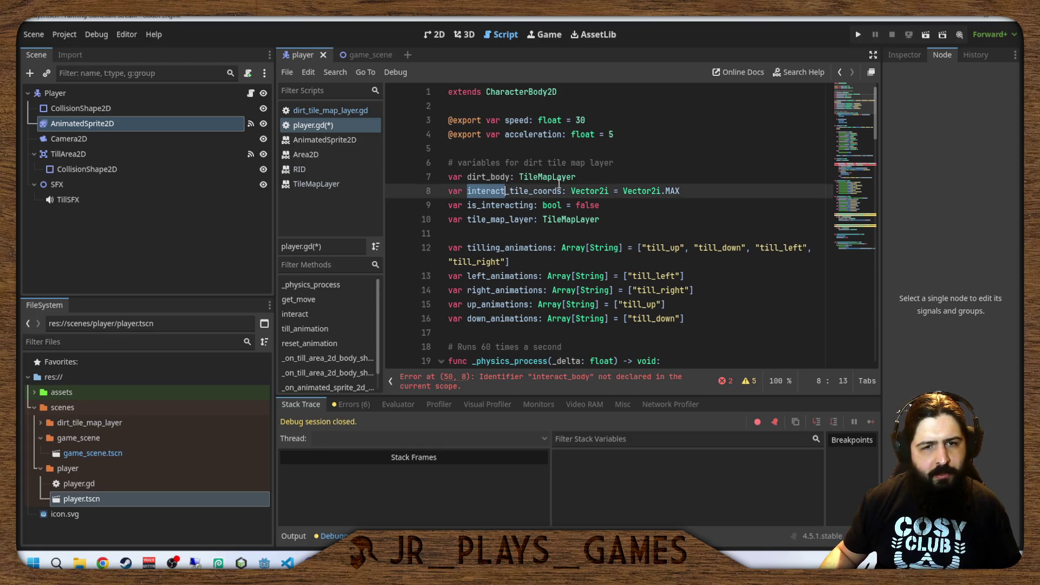
{"action": "type", "text": "dirt_tile_coords: Ve"}
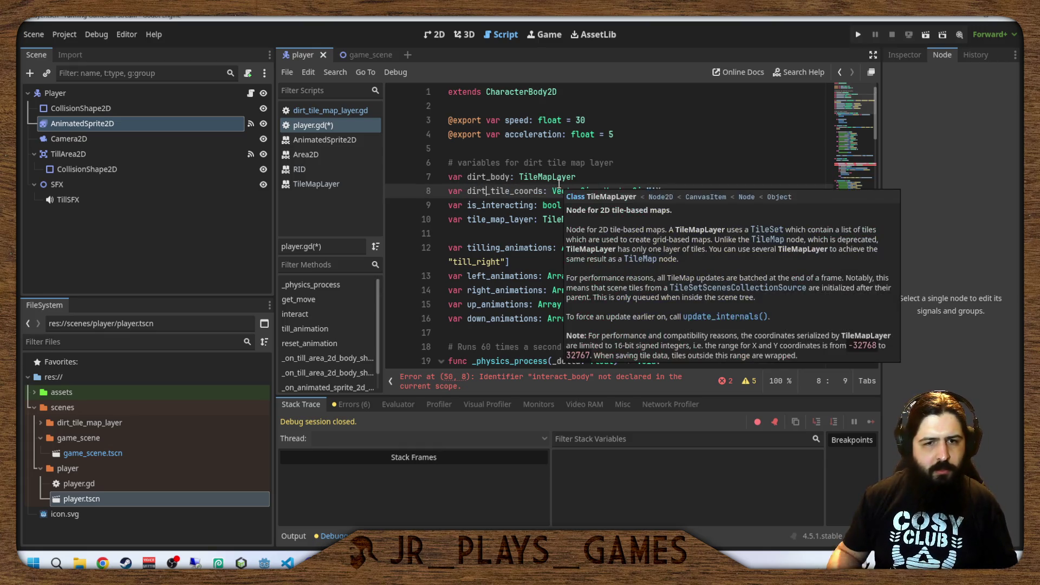
Delete the is_interacting declaration line from player.gd.
{"action": "left_click", "coordinate": [533, 163]}
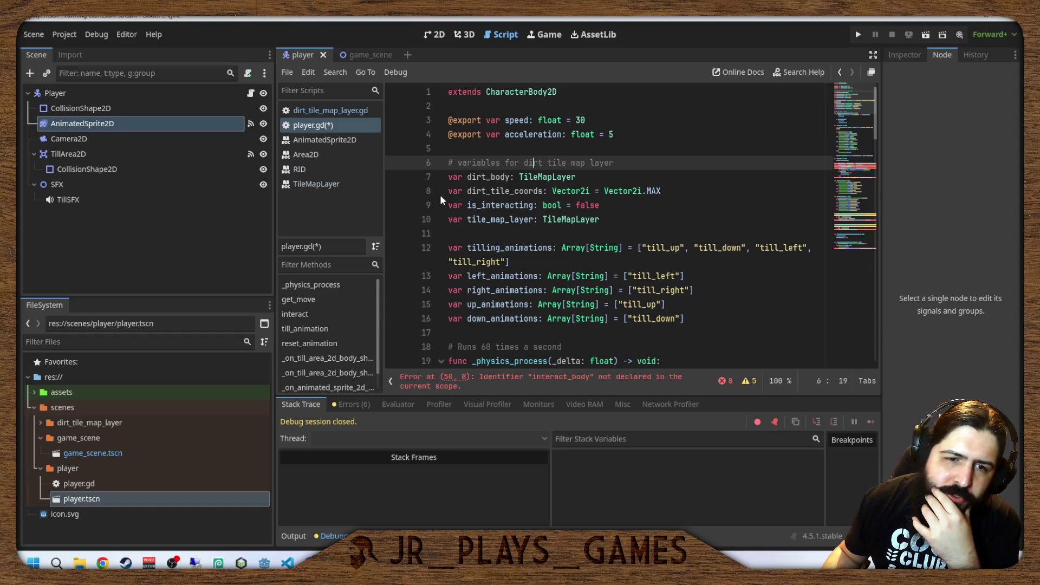
{"action": "mouse_move", "coordinate": [447, 191]}
{"action": "left_mouse_down"}
{"action": "mouse_move", "coordinate": [448, 162]}
{"action": "mouse_move", "coordinate": [669, 191]}
{"action": "left_mouse_up"}
{"action": "left_click", "coordinate": [449, 191]}
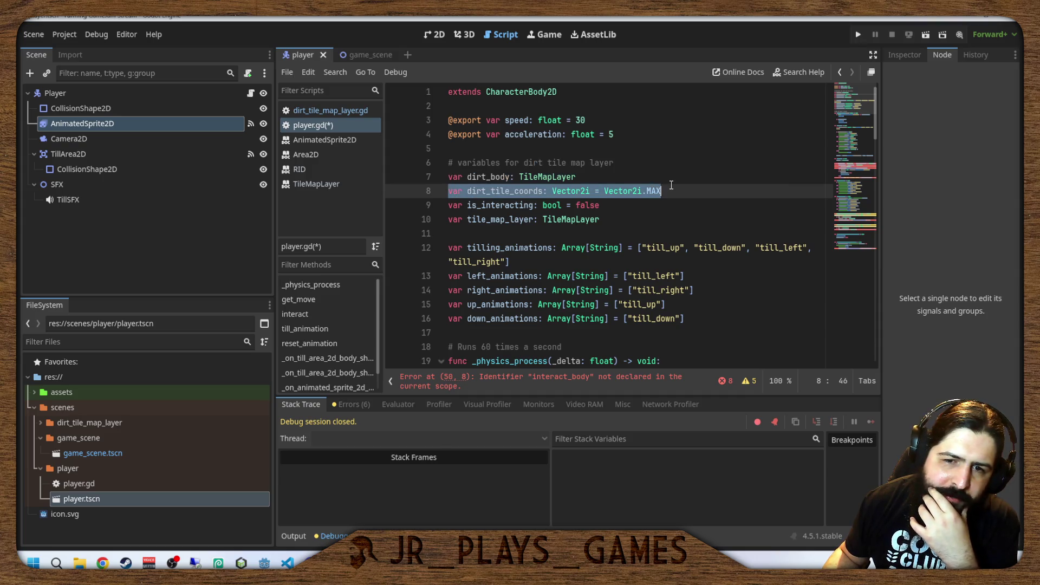
{"action": "left_click", "coordinate": [514, 205]}
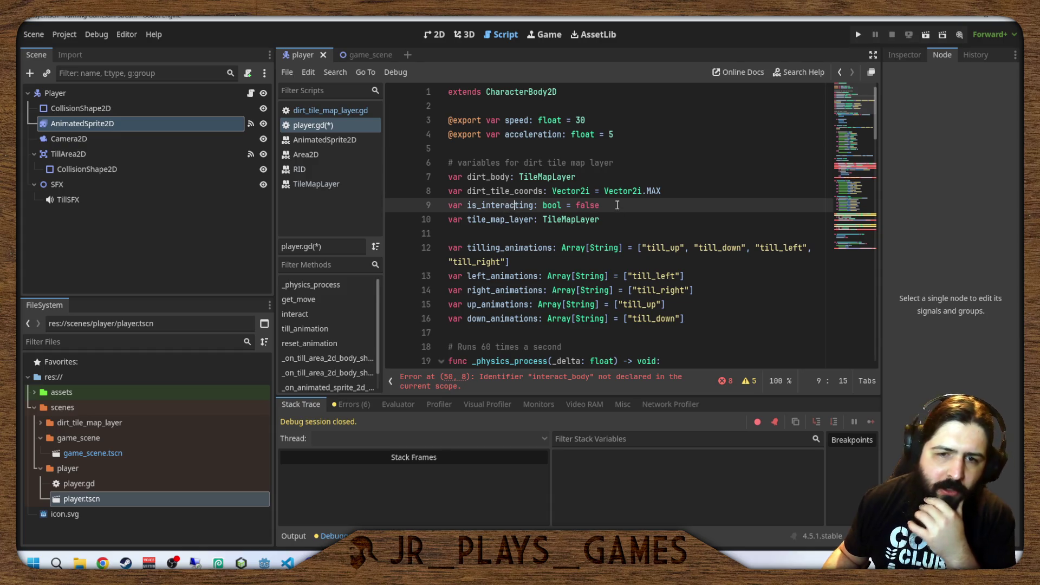
{"action": "mouse_move", "coordinate": [612, 205]}
{"action": "left_mouse_down"}
{"action": "mouse_move", "coordinate": [449, 190]}
{"action": "mouse_move", "coordinate": [449, 205]}
{"action": "left_mouse_up"}
{"action": "key", "text": "ctrl+c"}
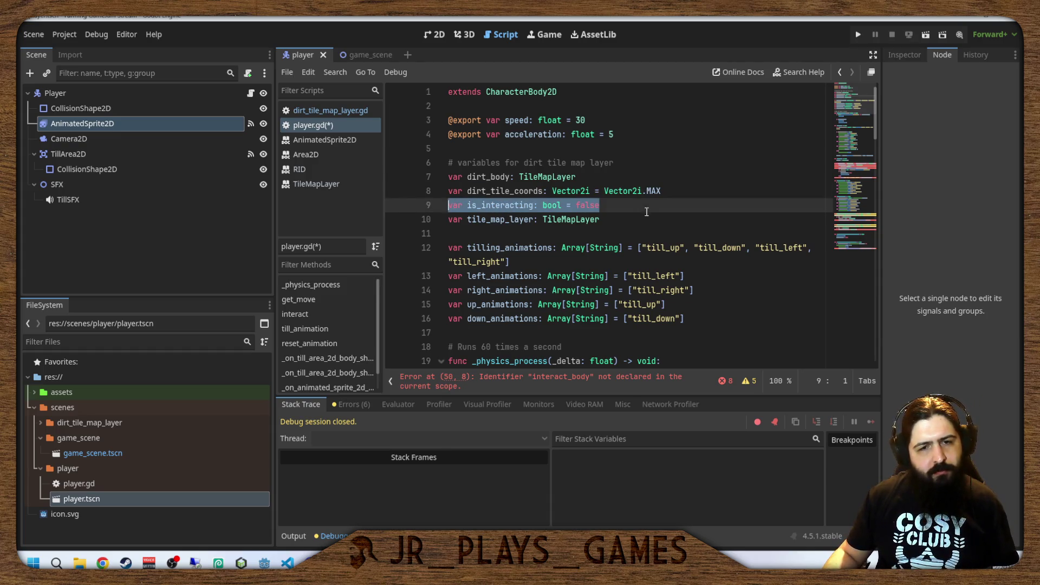
{"action": "key", "text": "BackSpace"}
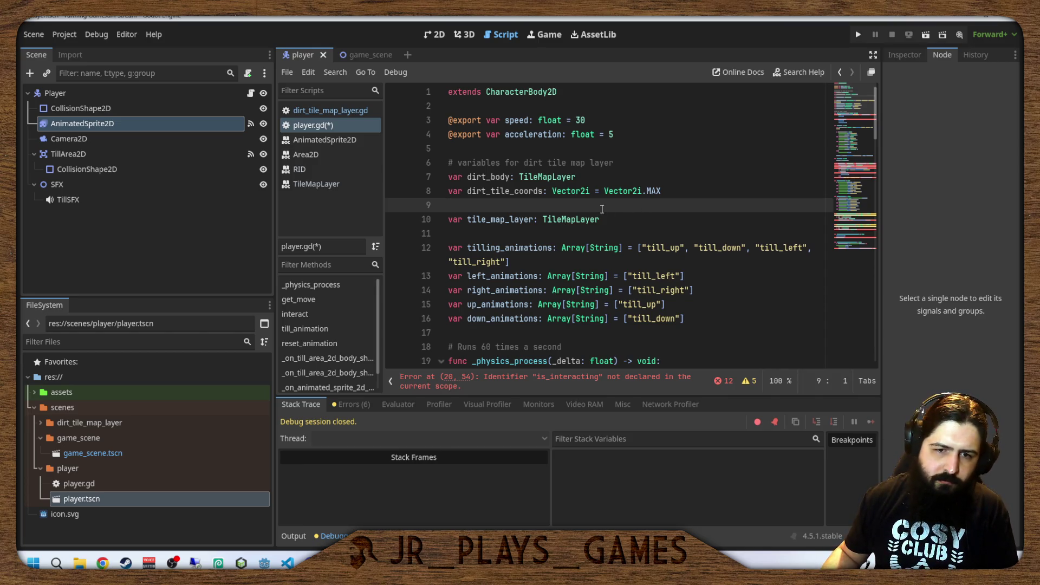
Paste the is_interacting declaration back below the tile_map_layer line.
{"action": "left_click", "coordinate": [617, 219]}
{"action": "key", "text": "Return"}
{"action": "key", "text": "Return"}
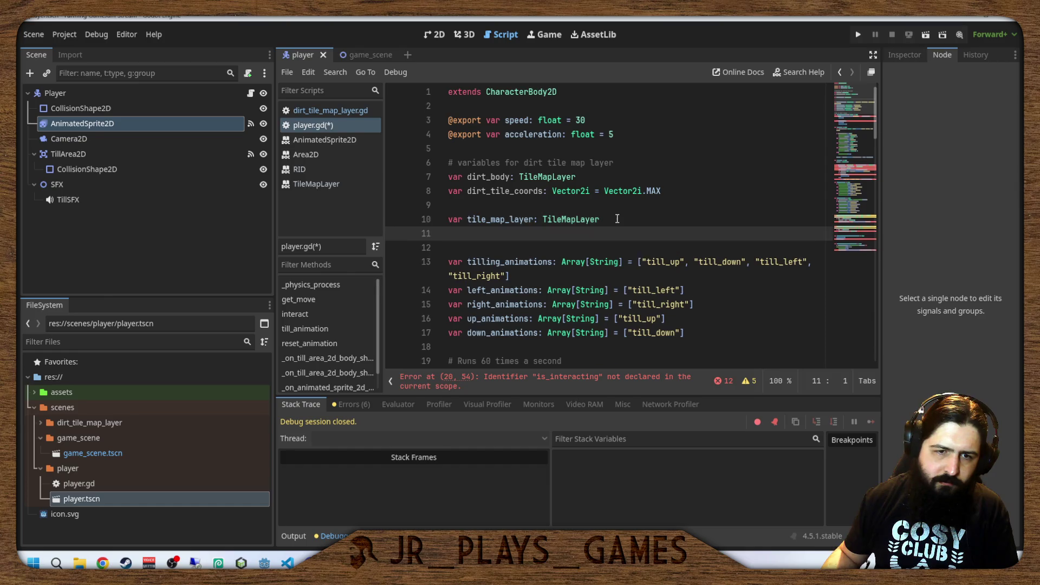
{"action": "key", "text": "ctrl+v"}
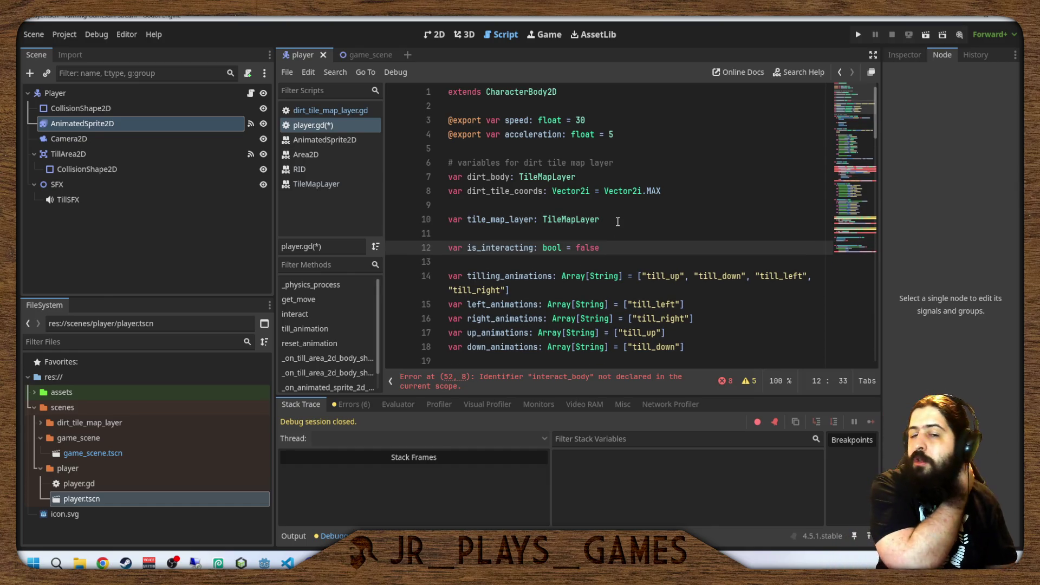
{"action": "left_click_drag", "start_coordinate": [617, 220], "coordinate": [403, 222]}
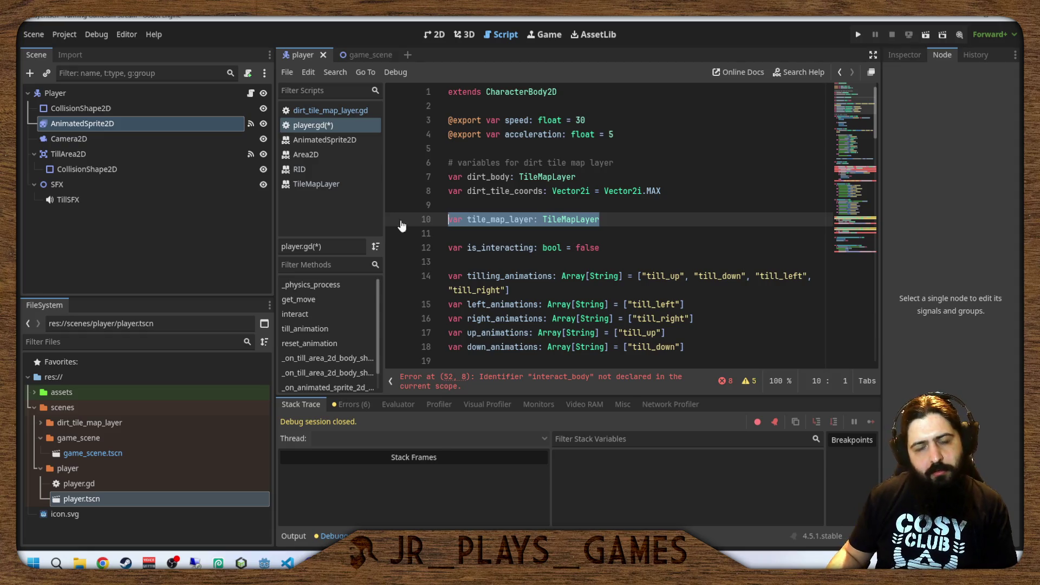
{"action": "left_click", "coordinate": [613, 248]}
{"action": "left_click", "coordinate": [609, 236]}
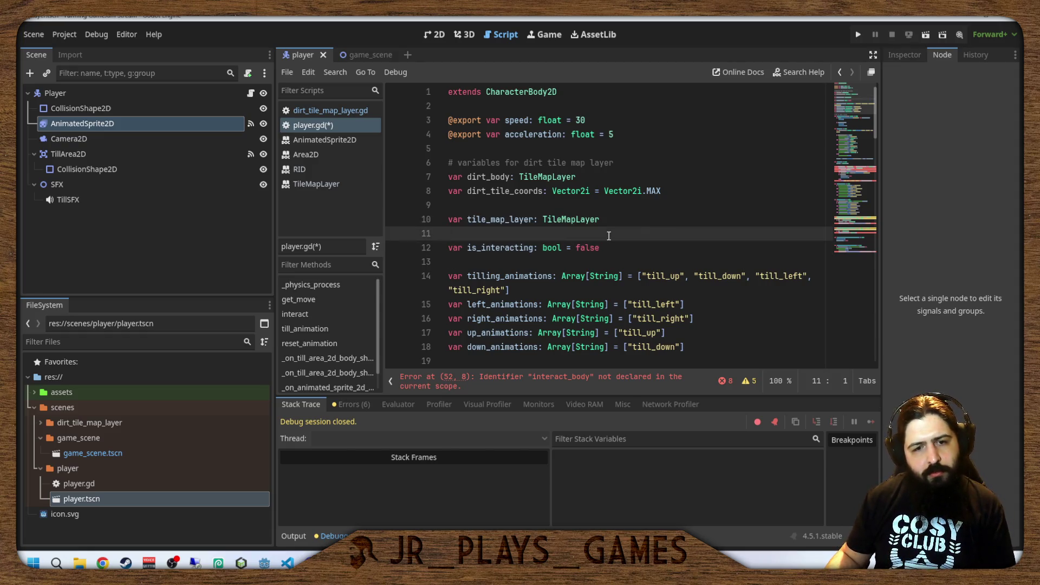
{"action": "left_click", "coordinate": [611, 262]}
Add the comments 'arrays for detecting different animationbs' and '# player variables' above their sections.
{"action": "key", "text": "Return"}
{"action": "type", "text": "#"}
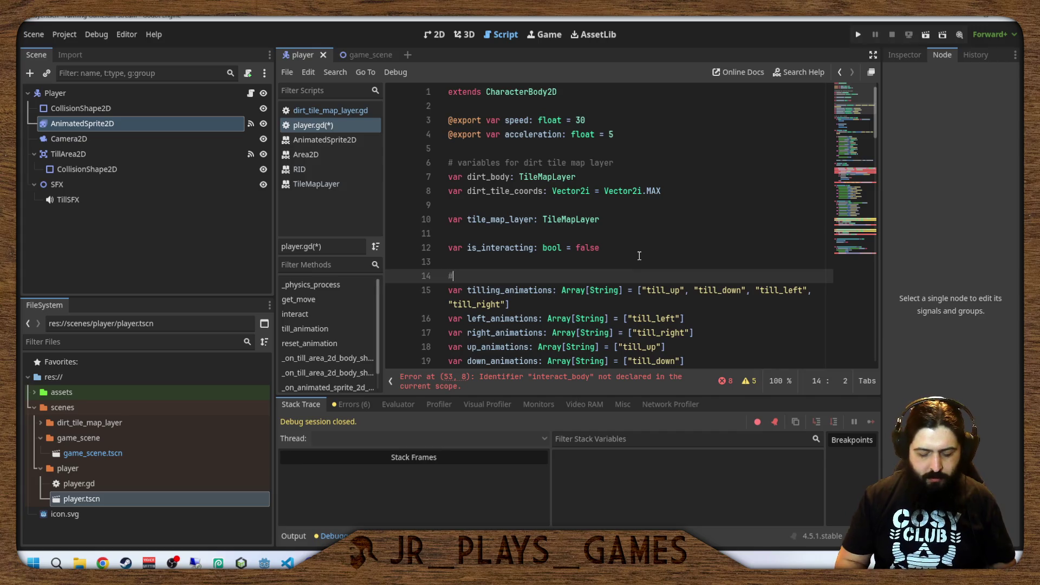
{"action": "type", "text": " arrays f"}
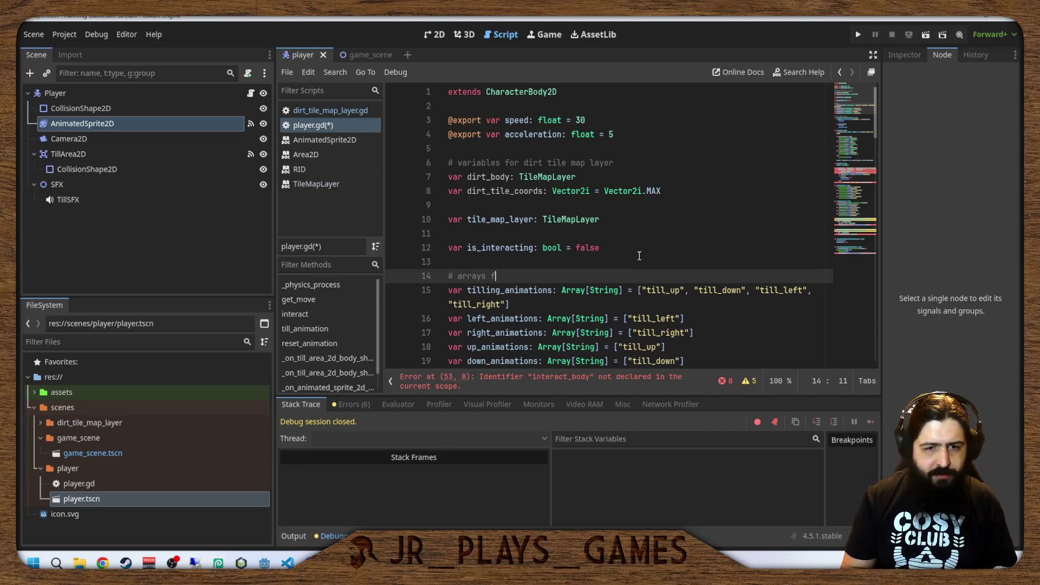
{"action": "type", "text": "or dete"}
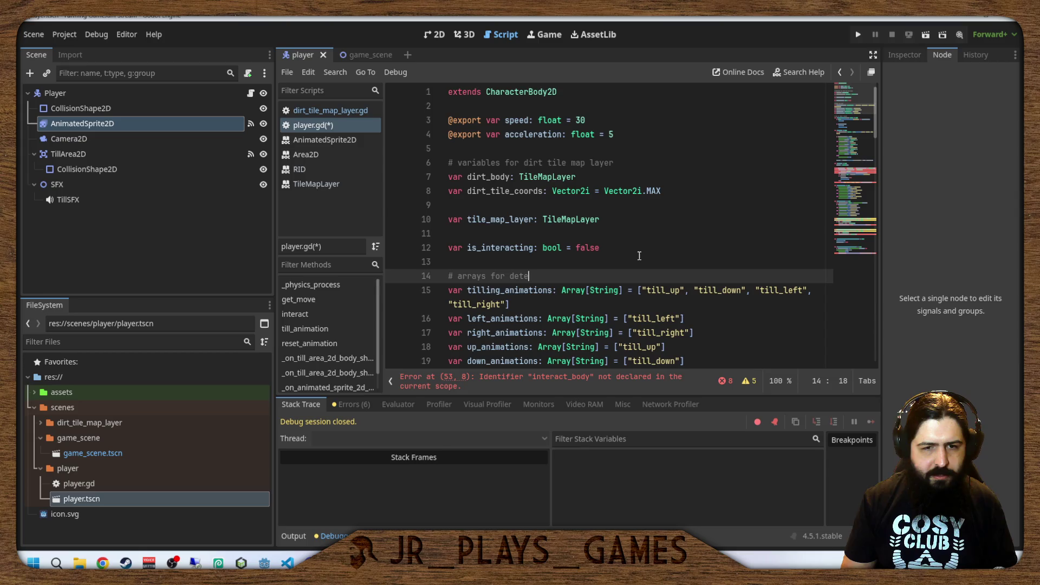
{"action": "type", "text": "cting "}
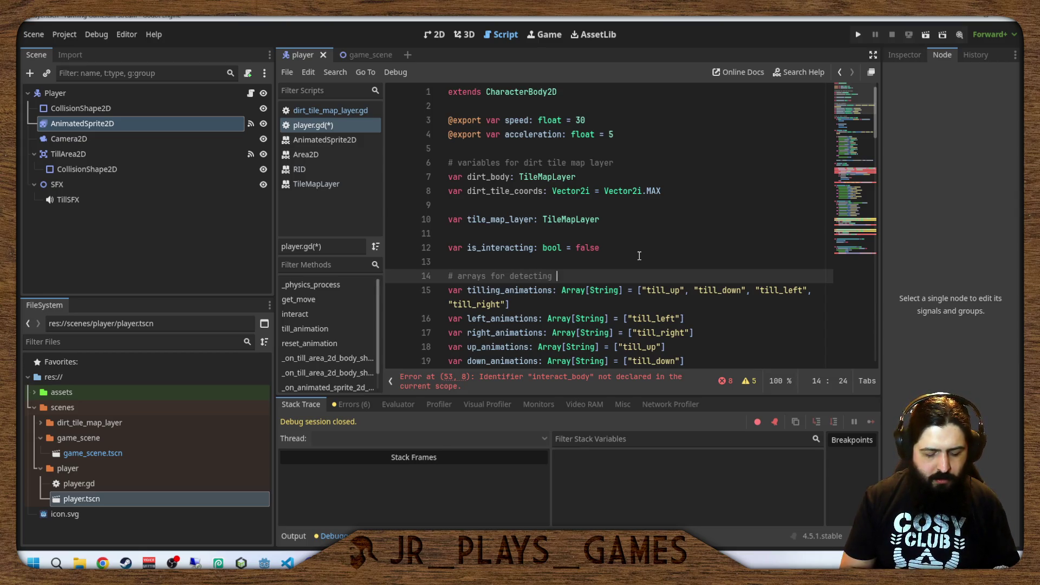
{"action": "type", "text": "different ani"}
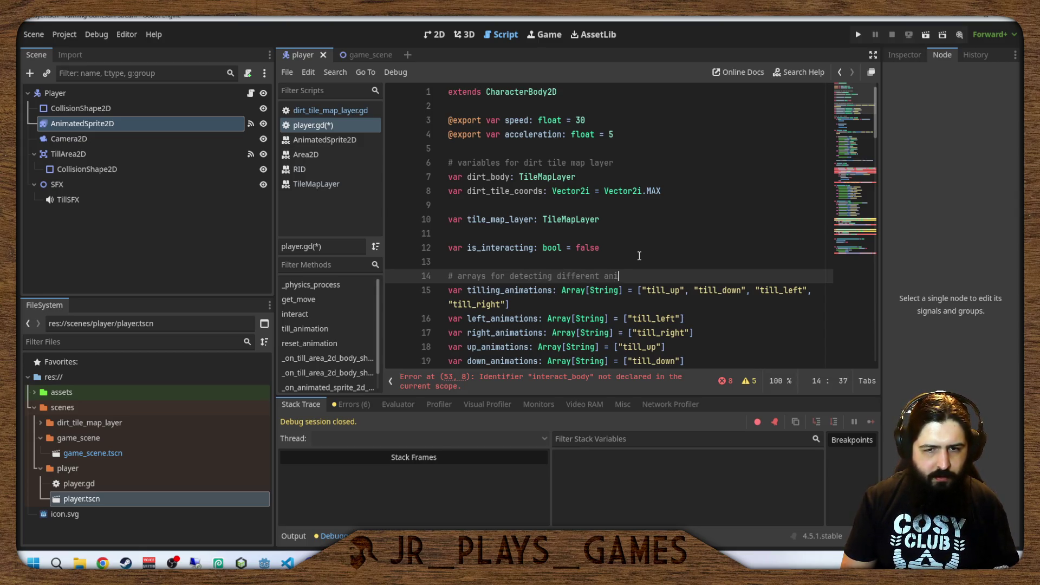
{"action": "type", "text": "mationbs"}
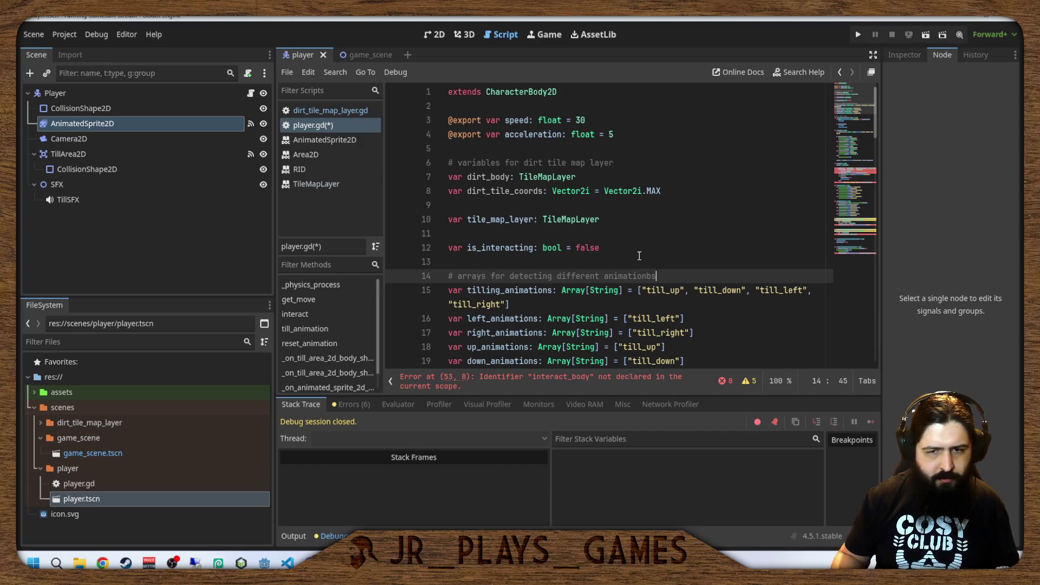
{"action": "scroll", "coordinate": [642, 254], "scroll_direction": "down", "scroll_amount": 6}
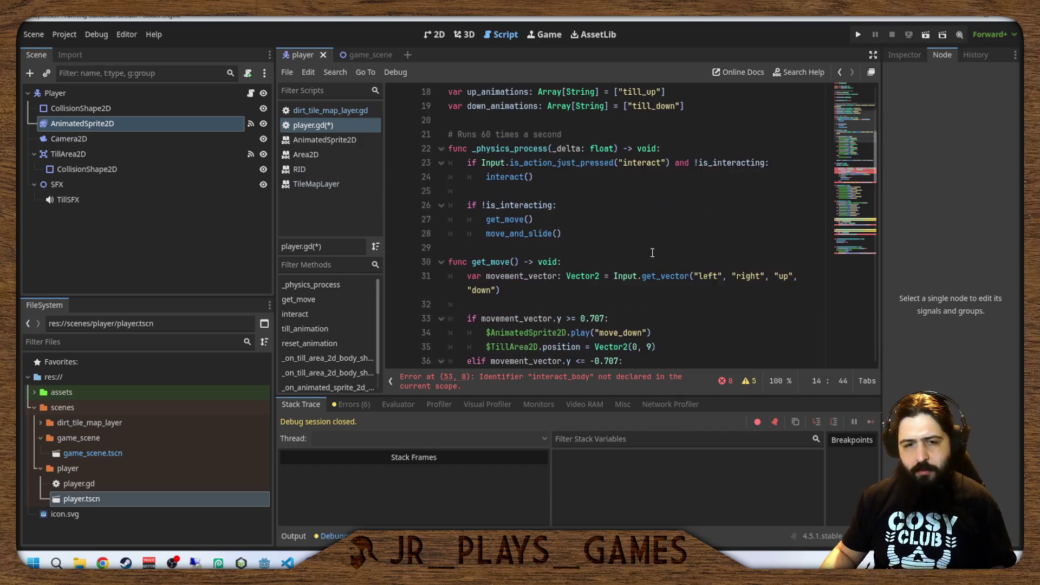
{"action": "scroll", "coordinate": [647, 253], "scroll_direction": "up", "scroll_amount": 2}
{"action": "scroll", "coordinate": [651, 253], "scroll_direction": "down", "scroll_amount": 1}
{"action": "scroll", "coordinate": [651, 253], "scroll_direction": "up", "scroll_amount": 5}
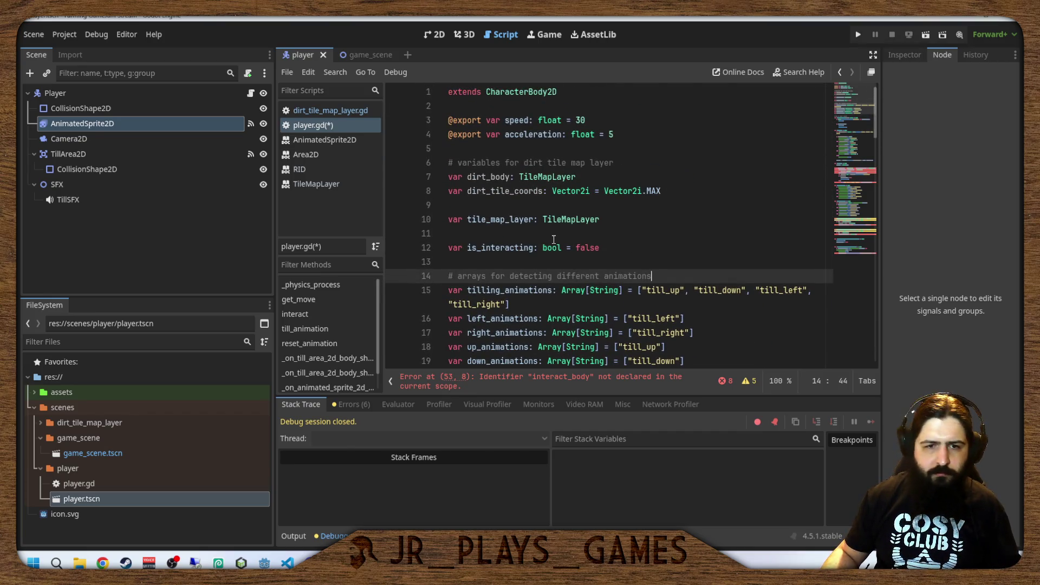
{"action": "left_click", "coordinate": [632, 231]}
{"action": "key", "text": "Return"}
{"action": "type", "text": "# "}
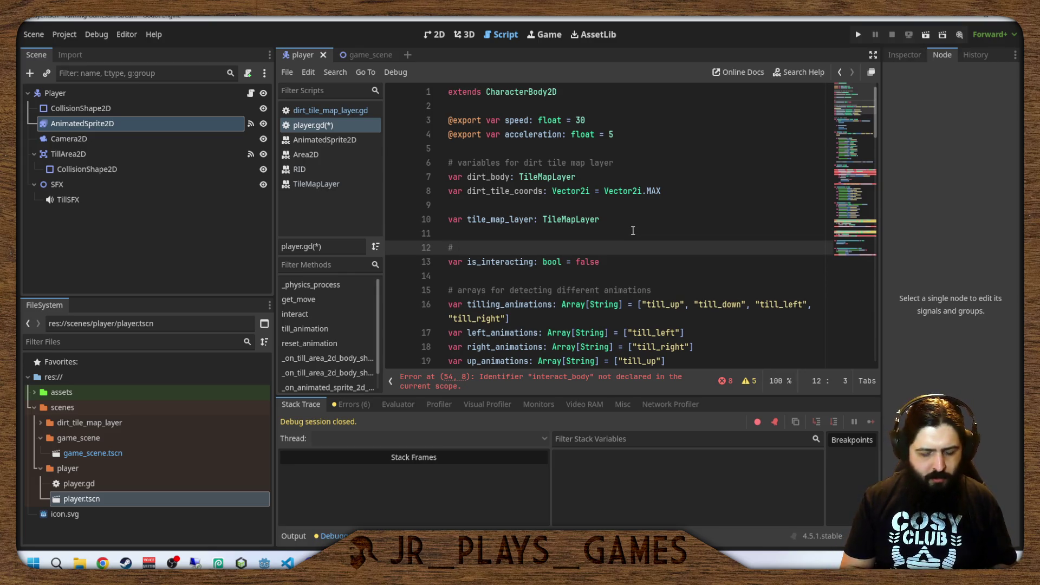
{"action": "type", "text": "player varia"}
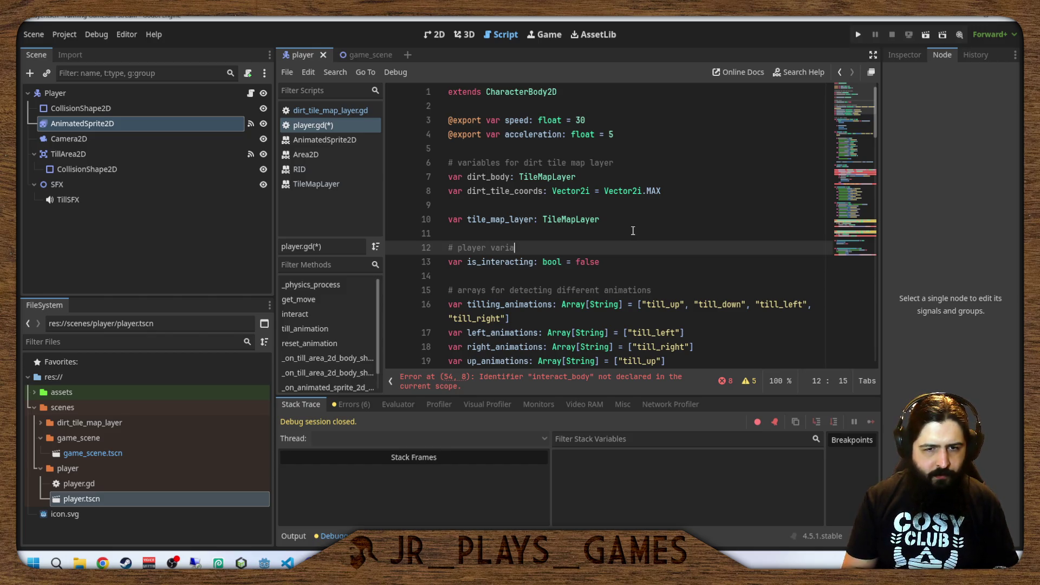
{"action": "type", "text": "bles"}
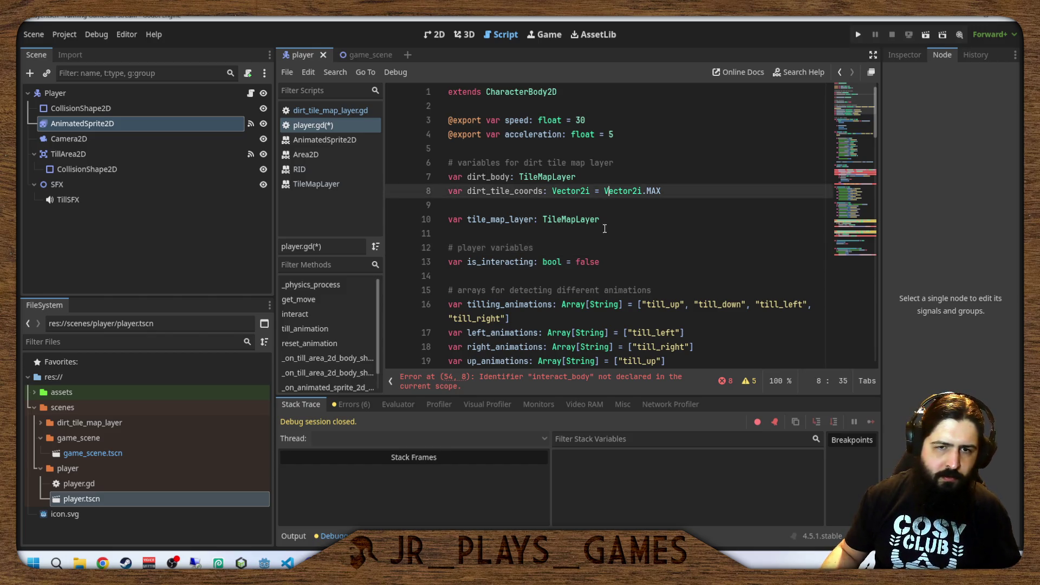
Declare 'var selected_tool: int = 0' directly below is_interacting.
{"action": "left_click", "coordinate": [601, 262]}
{"action": "key", "text": "Return"}
{"action": "type", "text": "var"}
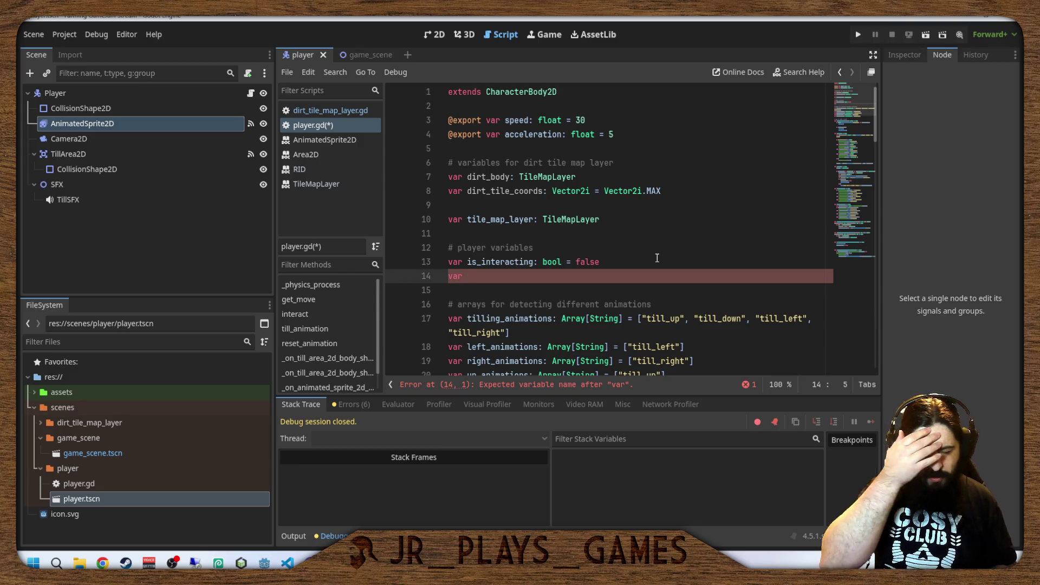
{"action": "type", "text": "tool"}
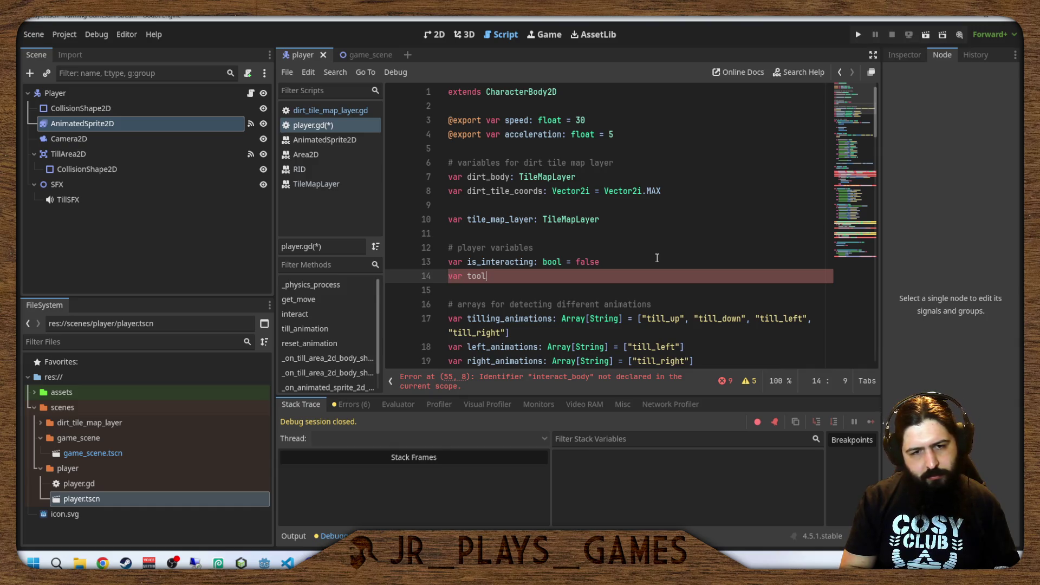
{"action": "key", "text": "BackSpace"}
{"action": "key", "text": "BackSpace"}
{"action": "key", "text": "BackSpace"}
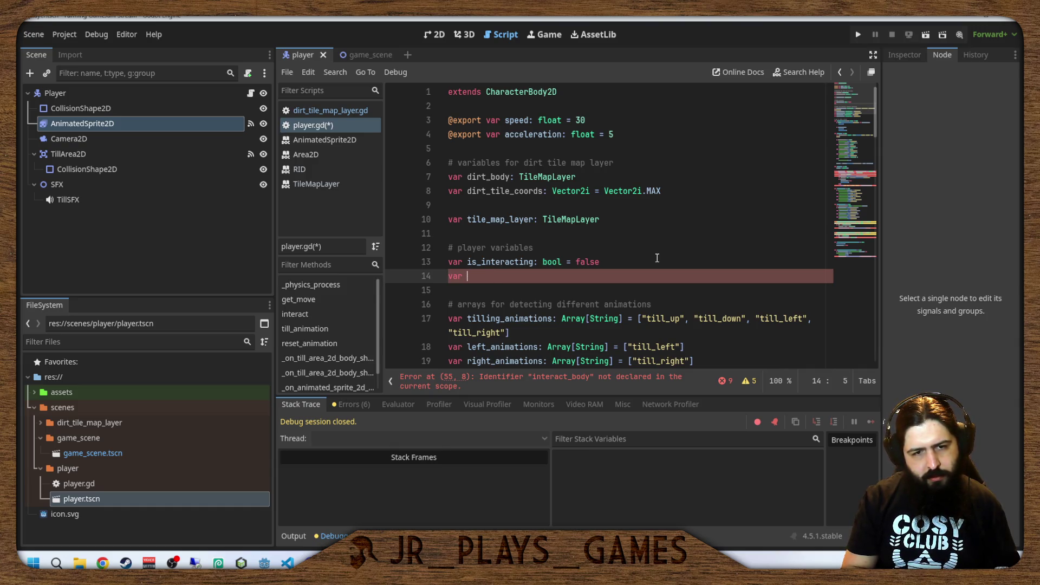
{"action": "type", "text": "selected_tool: "}
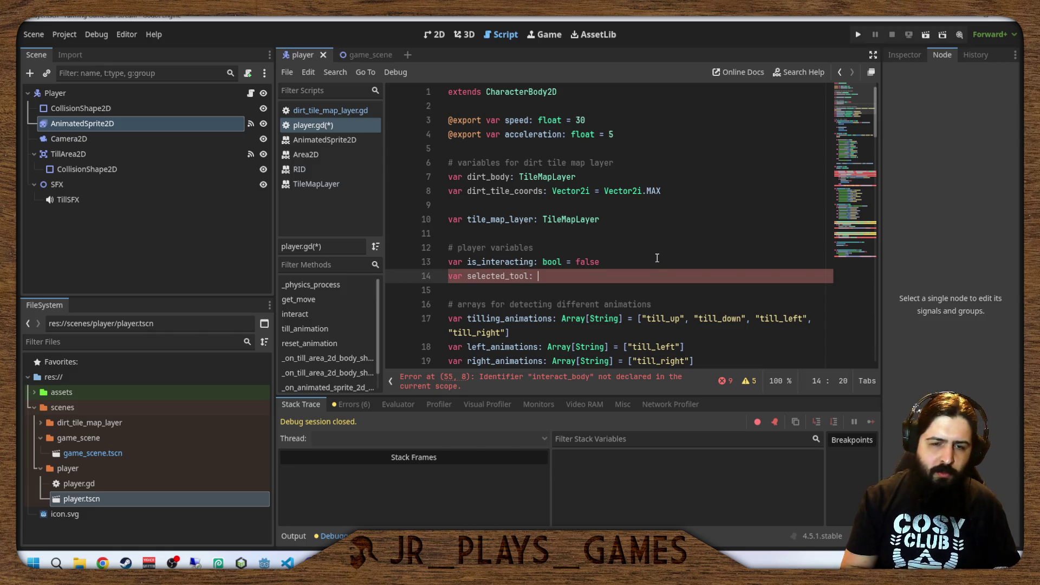
{"action": "type", "text": "int"}
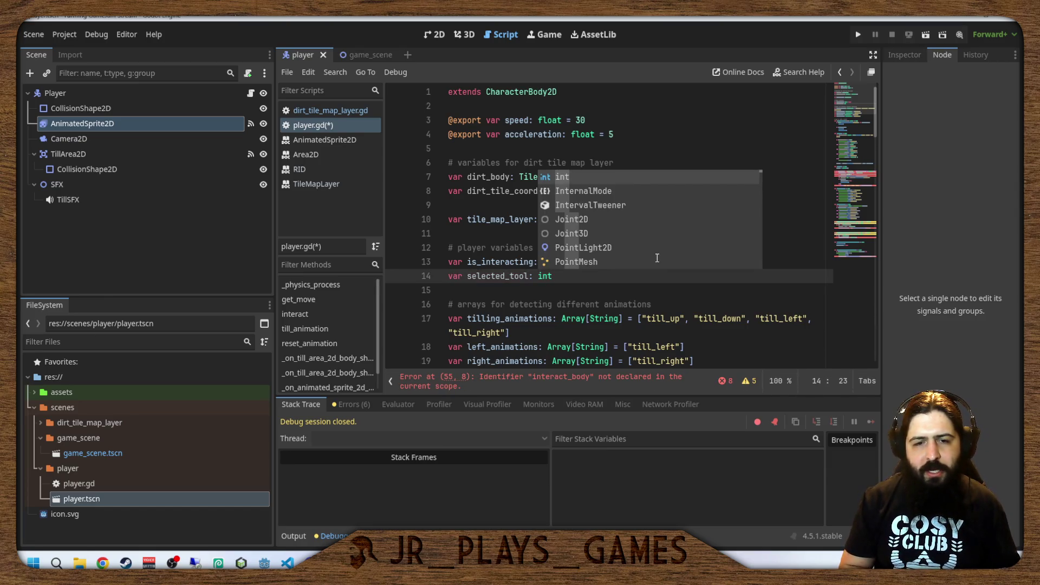
{"action": "type", "text": " = 0"}
{"action": "left_click", "coordinate": [633, 221]}
Open a new blank line above the tile check at the top of interact().
{"action": "left_click", "coordinate": [630, 262]}
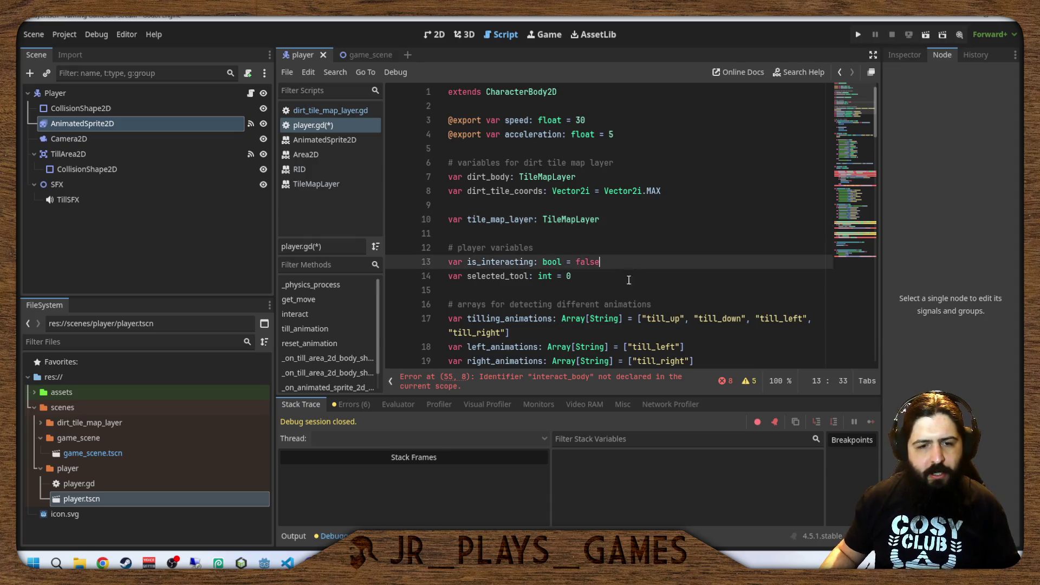
{"action": "scroll", "coordinate": [627, 273], "scroll_direction": "down", "scroll_amount": 3}
{"action": "scroll", "coordinate": [623, 255], "scroll_direction": "up", "scroll_amount": 2}
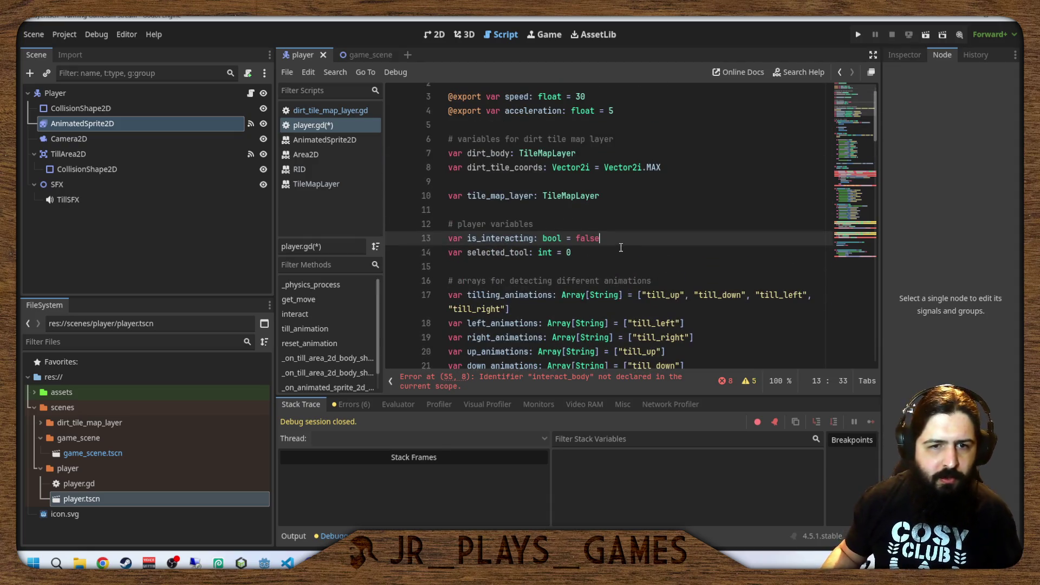
{"action": "scroll", "coordinate": [621, 249], "scroll_direction": "down", "scroll_amount": 19}
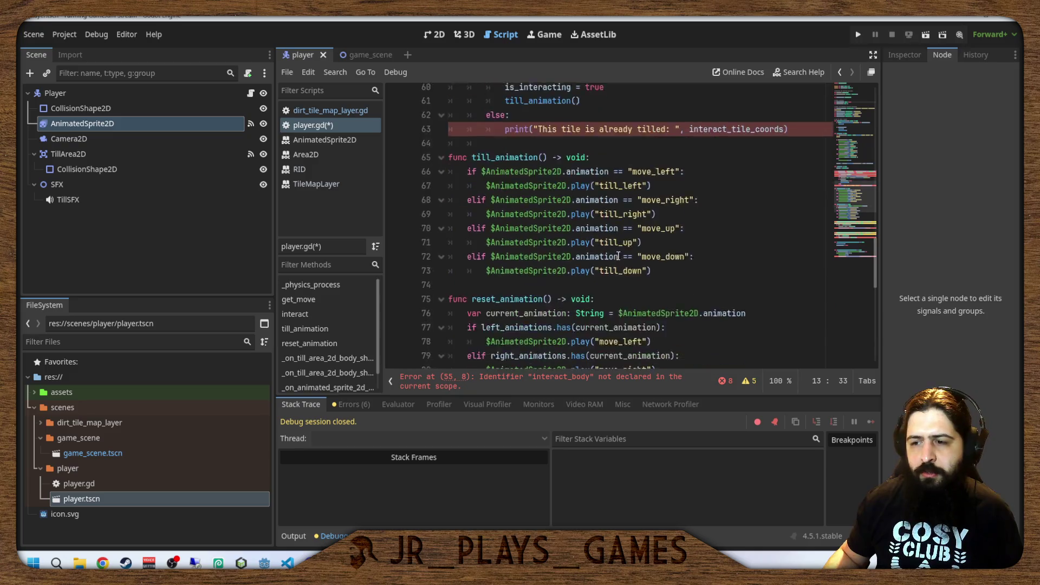
{"action": "scroll", "coordinate": [618, 256], "scroll_direction": "down", "scroll_amount": 6}
{"action": "scroll", "coordinate": [623, 254], "scroll_direction": "up", "scroll_amount": 10}
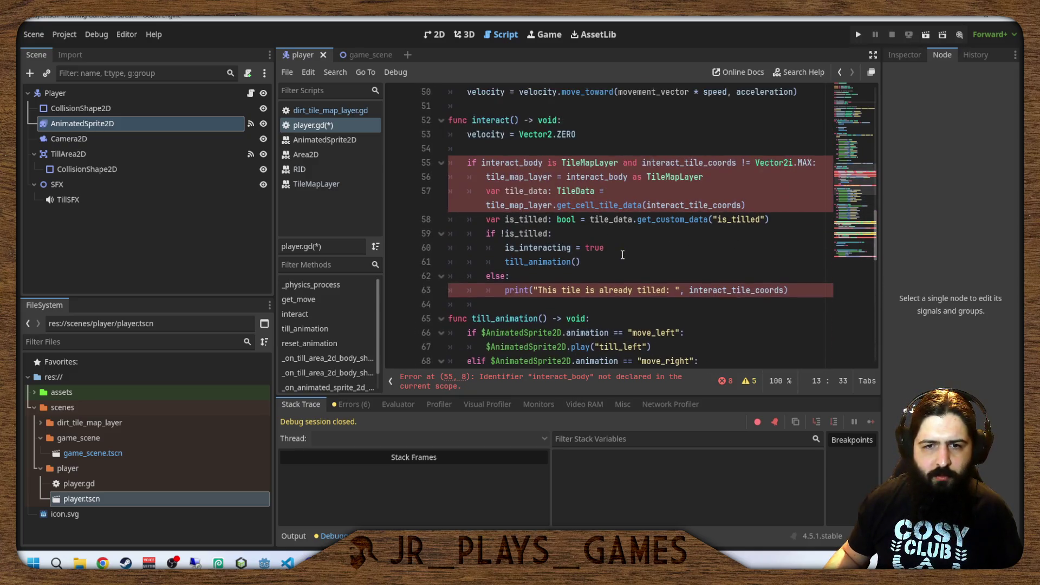
{"action": "scroll", "coordinate": [622, 255], "scroll_direction": "up", "scroll_amount": 2}
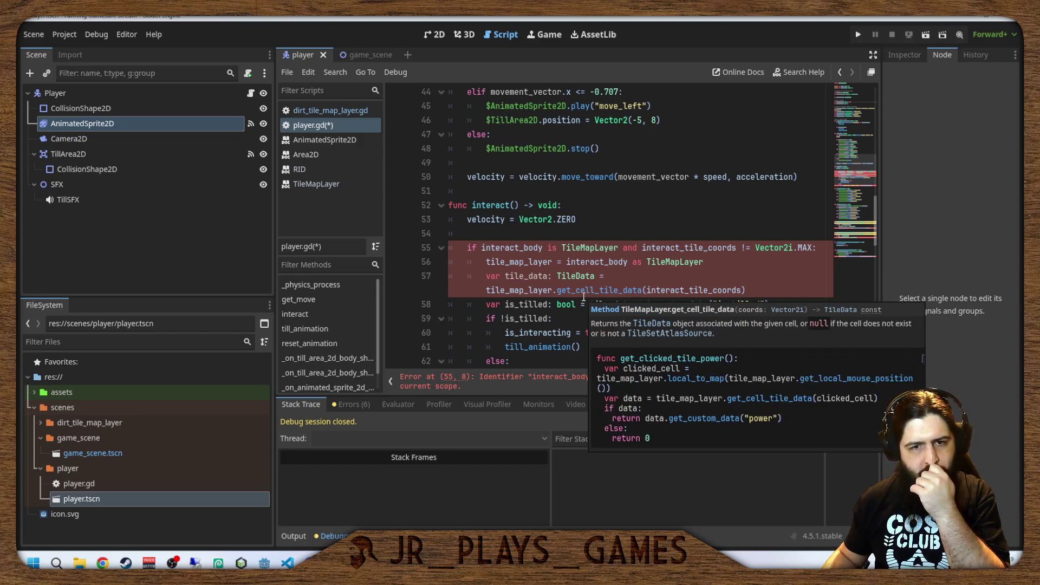
{"action": "left_click", "coordinate": [506, 247]}
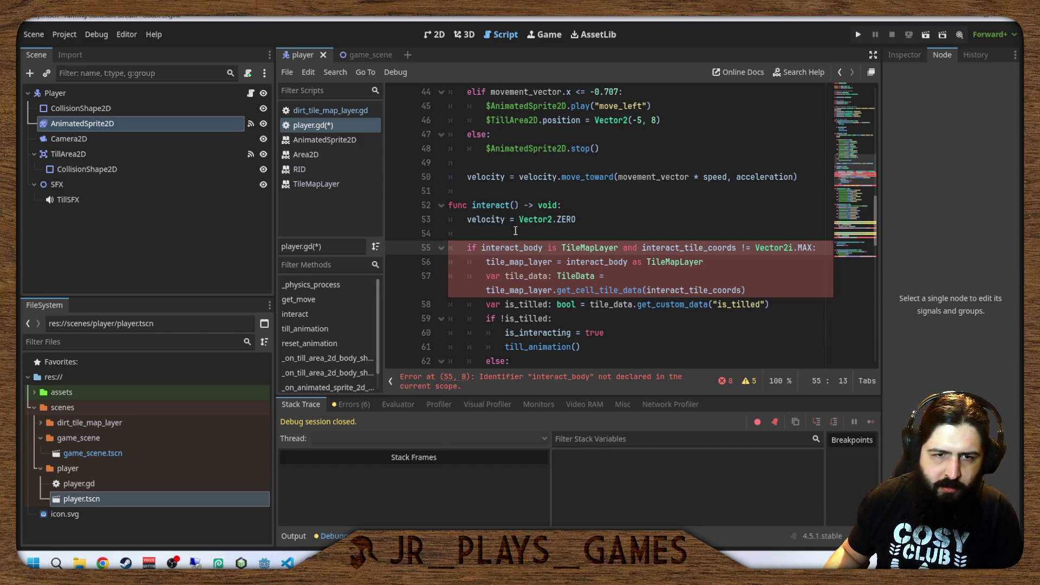
{"action": "key", "text": "Up"}
{"action": "key", "text": "Up"}
{"action": "key", "text": "Up"}
{"action": "key", "text": "Down"}
{"action": "left_click", "coordinate": [621, 220]}
{"action": "key", "text": "Return"}
{"action": "key", "text": "Return"}
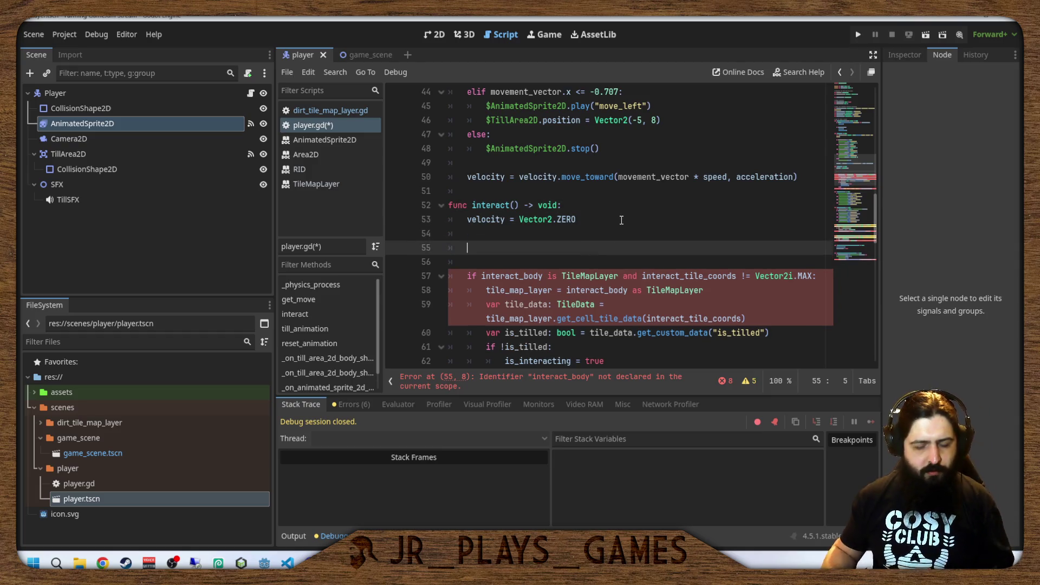
{"action": "type", "text": "if"}
Write the comment '# TODO: Add different tools' on that line and save player.gd.
{"action": "scroll", "coordinate": [621, 220], "scroll_direction": "up", "scroll_amount": 15}
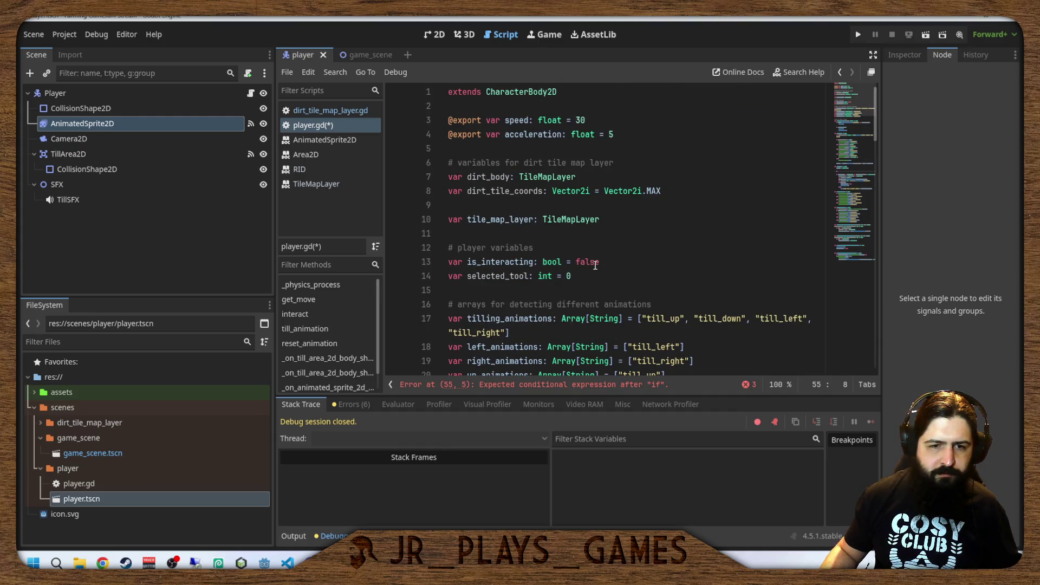
{"action": "scroll", "coordinate": [606, 252], "scroll_direction": "down", "scroll_amount": 14}
{"action": "scroll", "coordinate": [606, 254], "scroll_direction": "down", "scroll_amount": 3}
{"action": "key", "text": "BackSpace"}
{"action": "key", "text": "BackSpace"}
{"action": "key", "text": "BackSpace"}
{"action": "type", "text": "#'"}
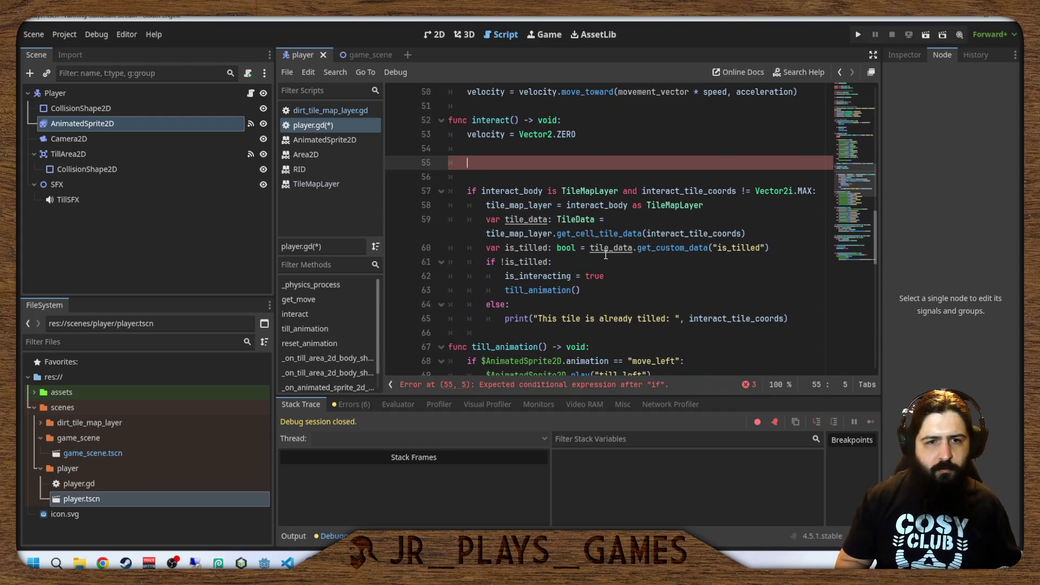
{"action": "type", "text": "TODO "}
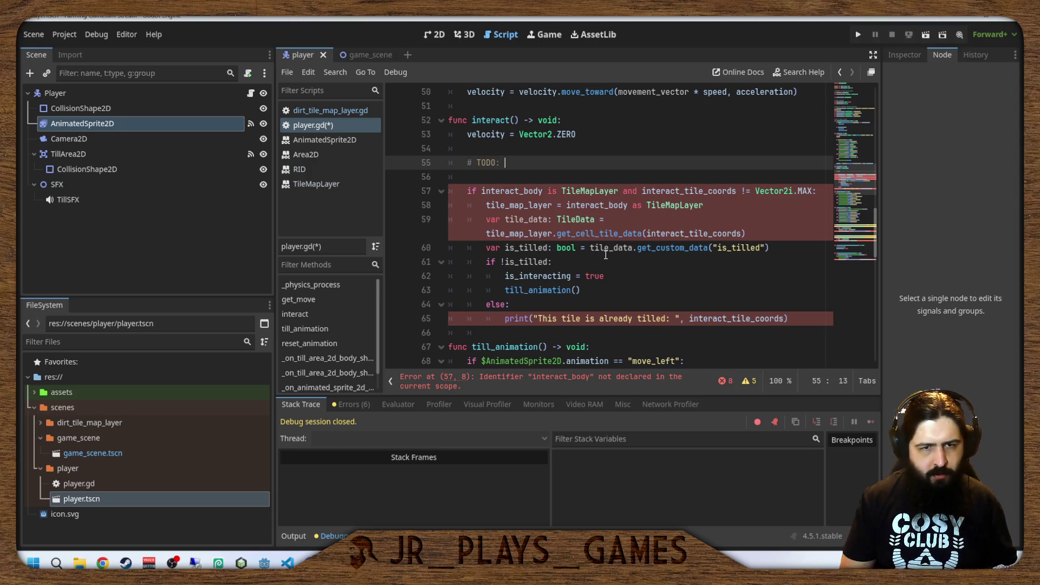
{"action": "type", "text": "Adddifferen"}
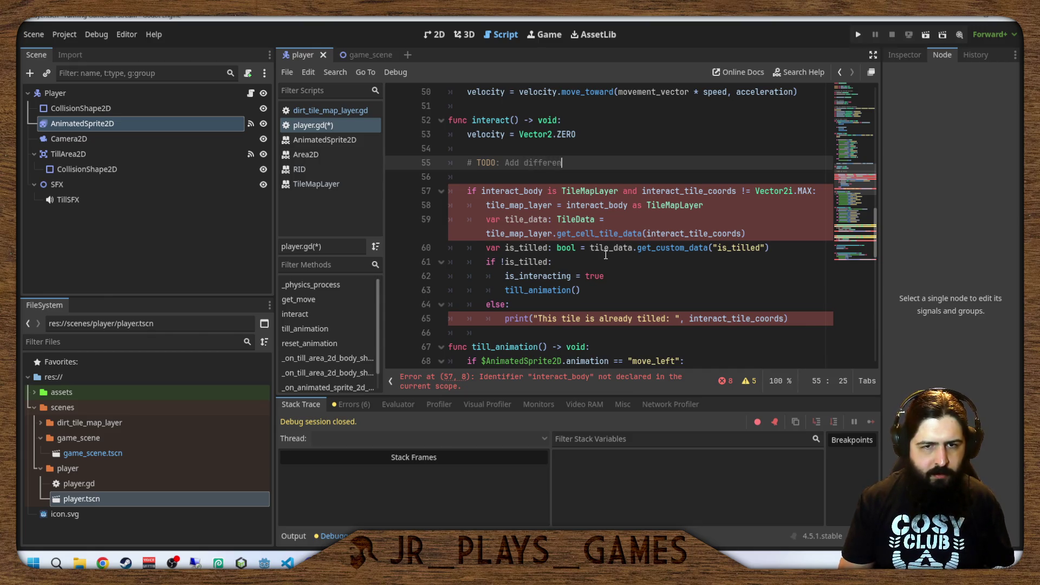
{"action": "type", "text": "tools"}
{"action": "key", "text": "ctrl+s"}
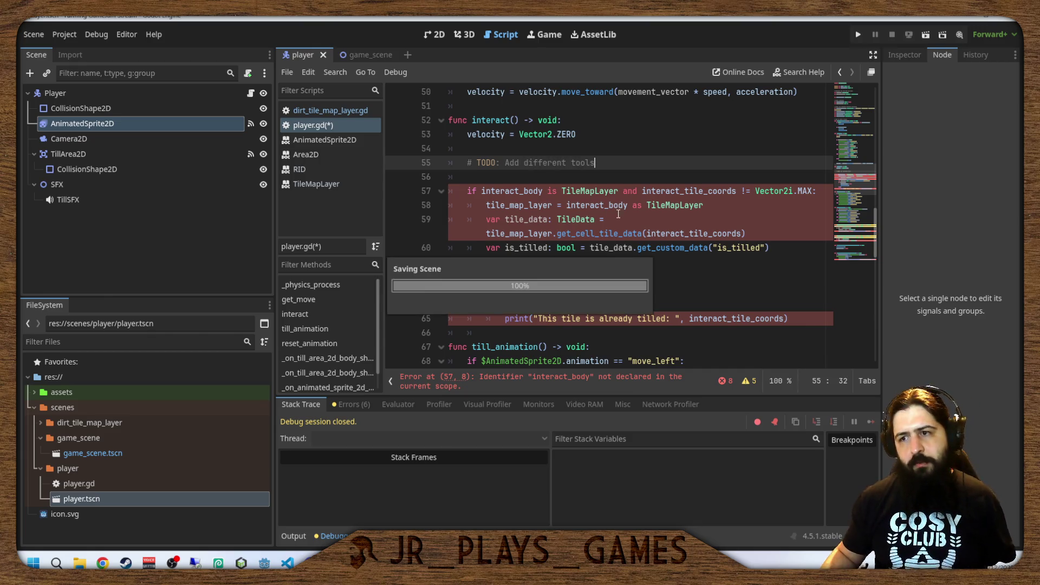
{"action": "double_click", "coordinate": [486, 162]}
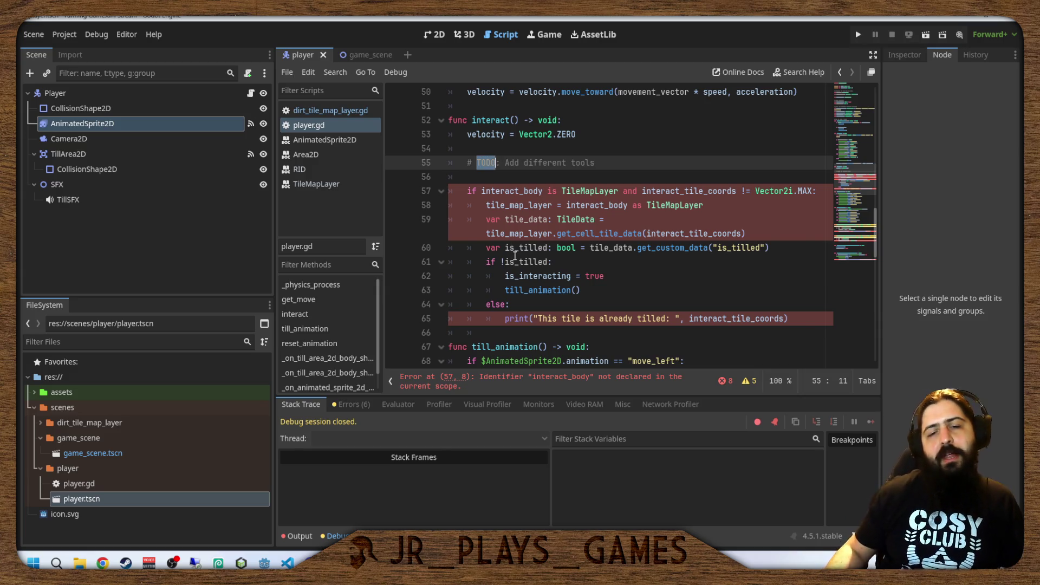
{"action": "key", "text": "End"}
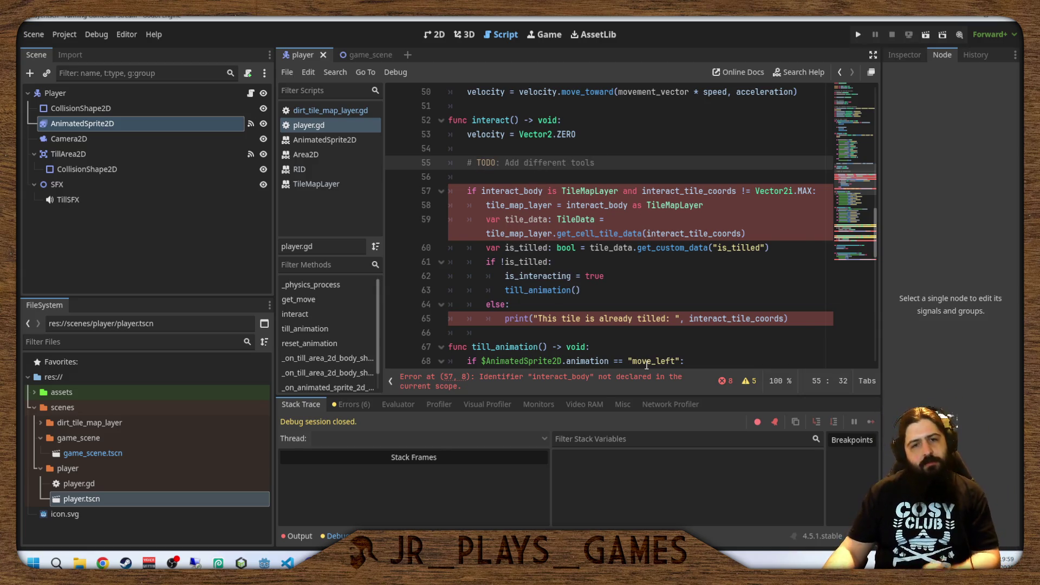
{"action": "left_click", "coordinate": [519, 190]}
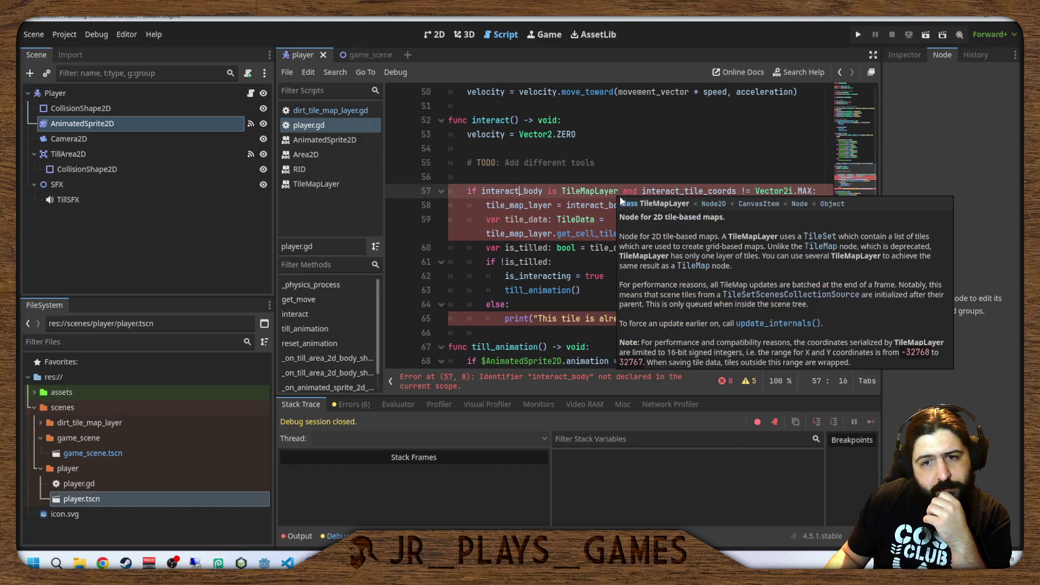
{"action": "scroll", "coordinate": [699, 197], "scroll_direction": "up", "scroll_amount": 10}
{"action": "scroll", "coordinate": [698, 197], "scroll_direction": "up", "scroll_amount": 4}
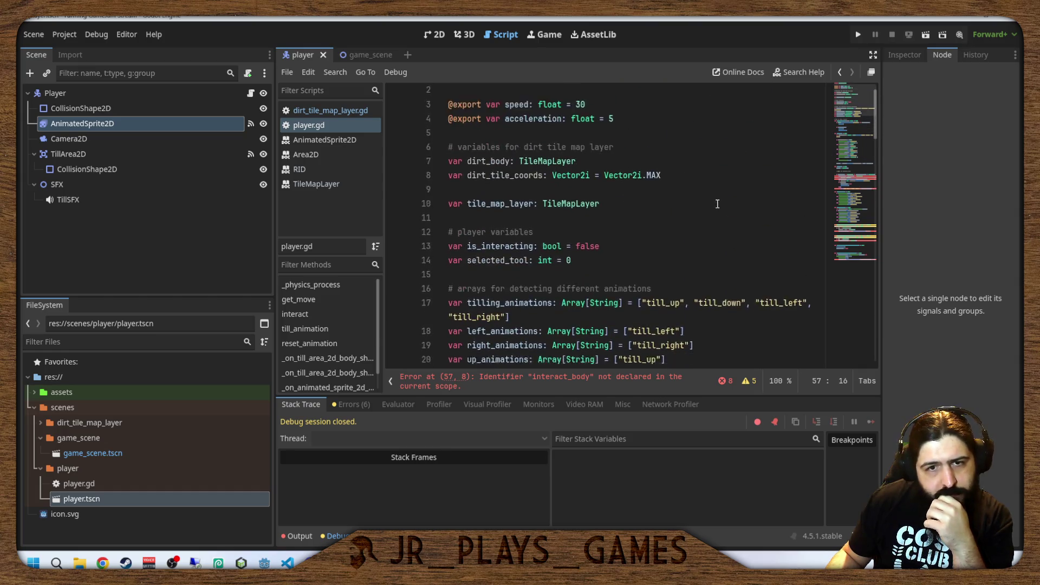
{"action": "scroll", "coordinate": [699, 203], "scroll_direction": "down", "scroll_amount": 9}
{"action": "scroll", "coordinate": [700, 209], "scroll_direction": "down", "scroll_amount": 8}
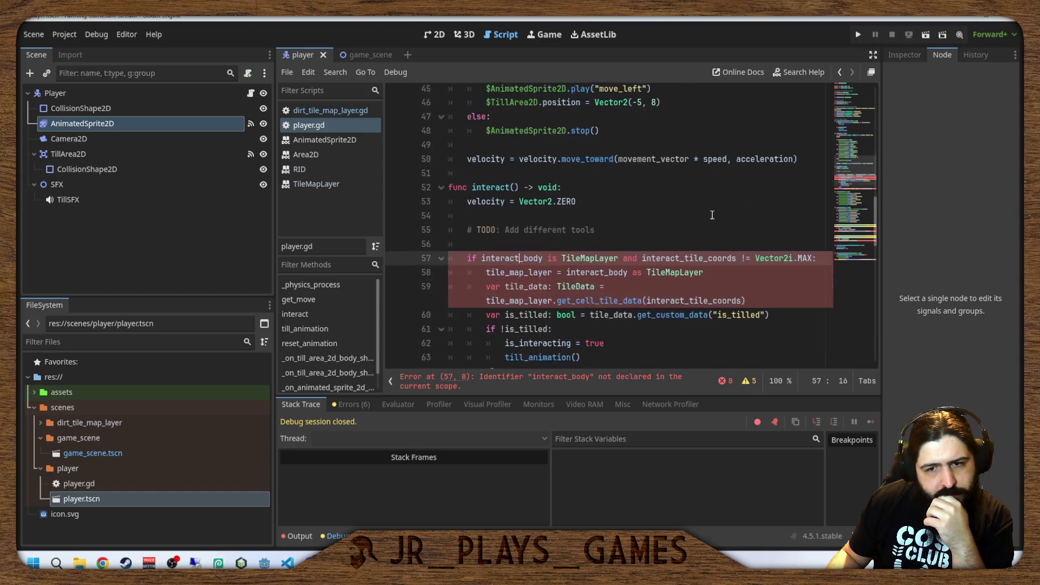
{"action": "scroll", "coordinate": [714, 215], "scroll_direction": "up", "scroll_amount": 2}
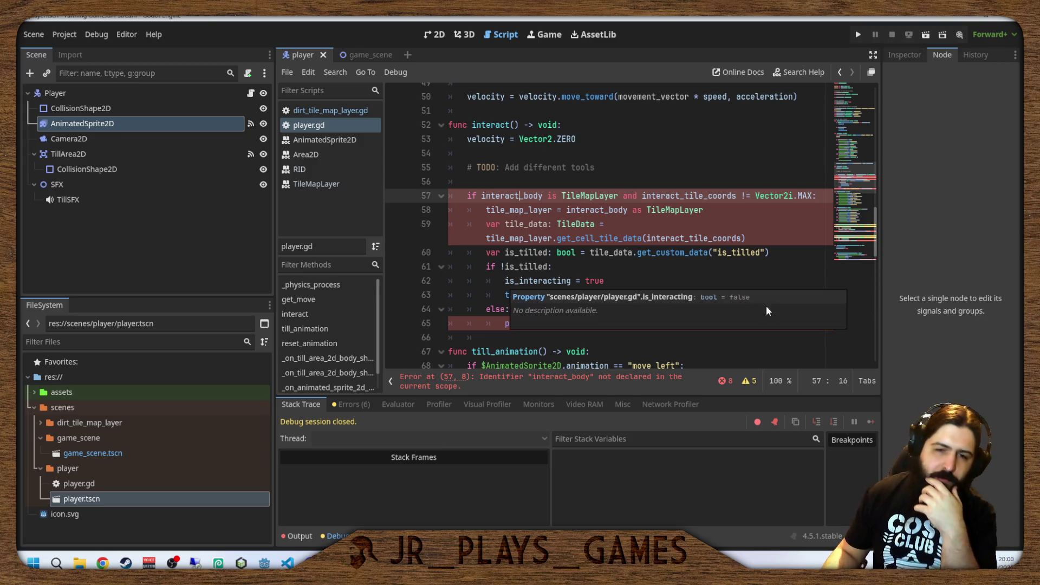
{"action": "mouse_move", "coordinate": [654, 252]}
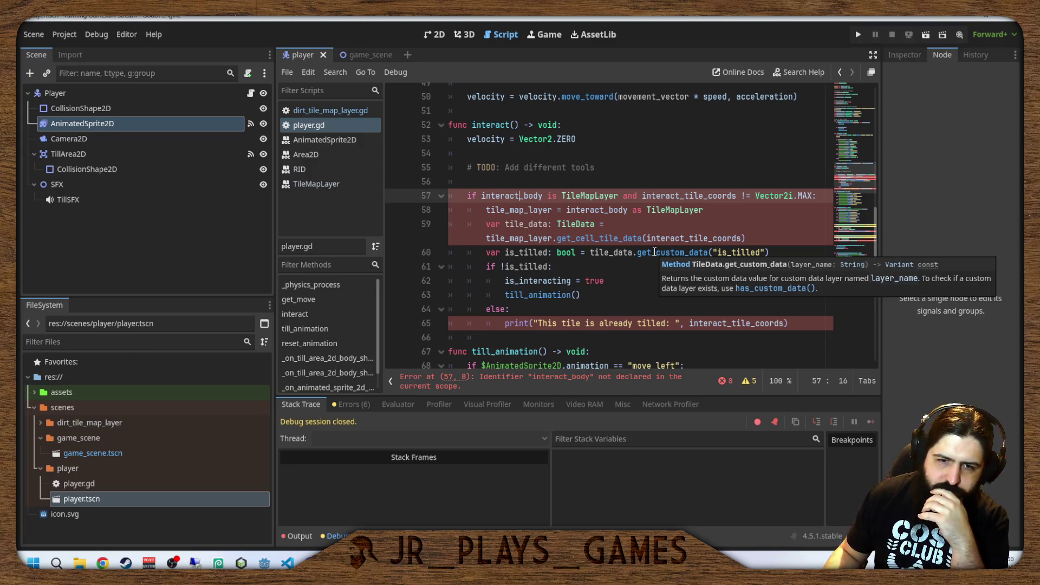
{"action": "mouse_move", "coordinate": [653, 289]}
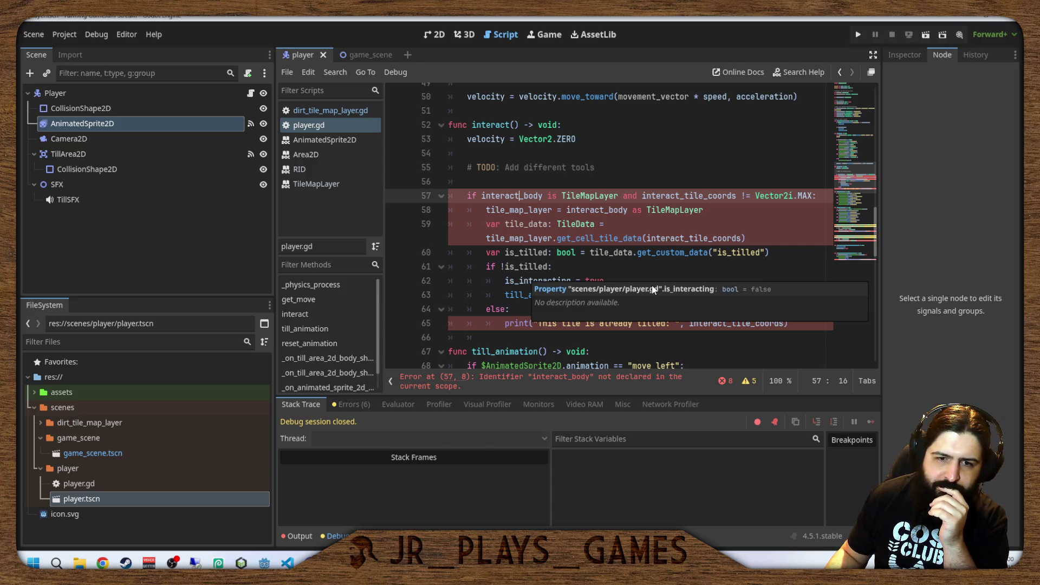
{"action": "left_click", "coordinate": [595, 226]}
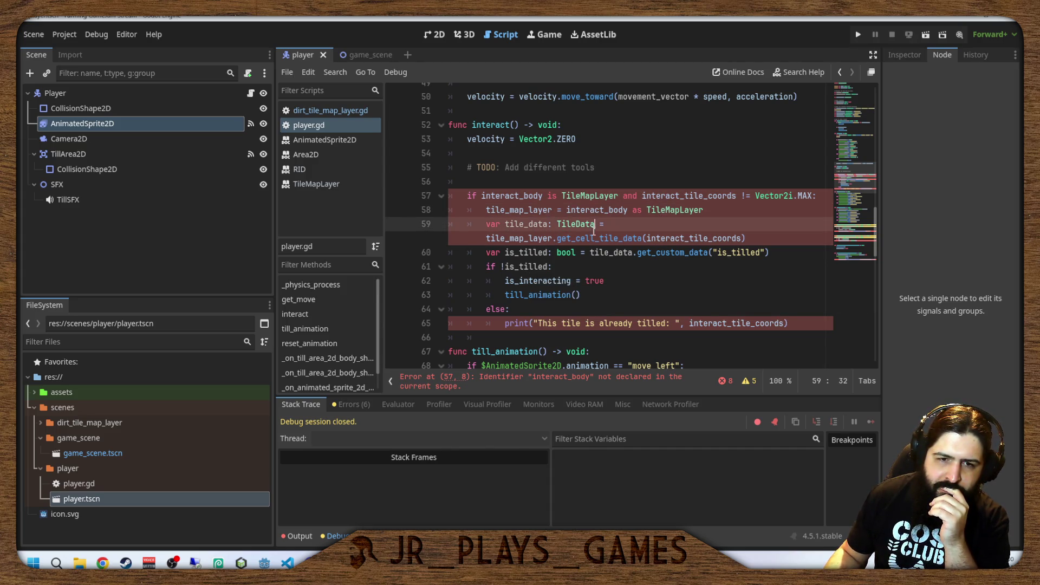
{"action": "left_click", "coordinate": [528, 238]}
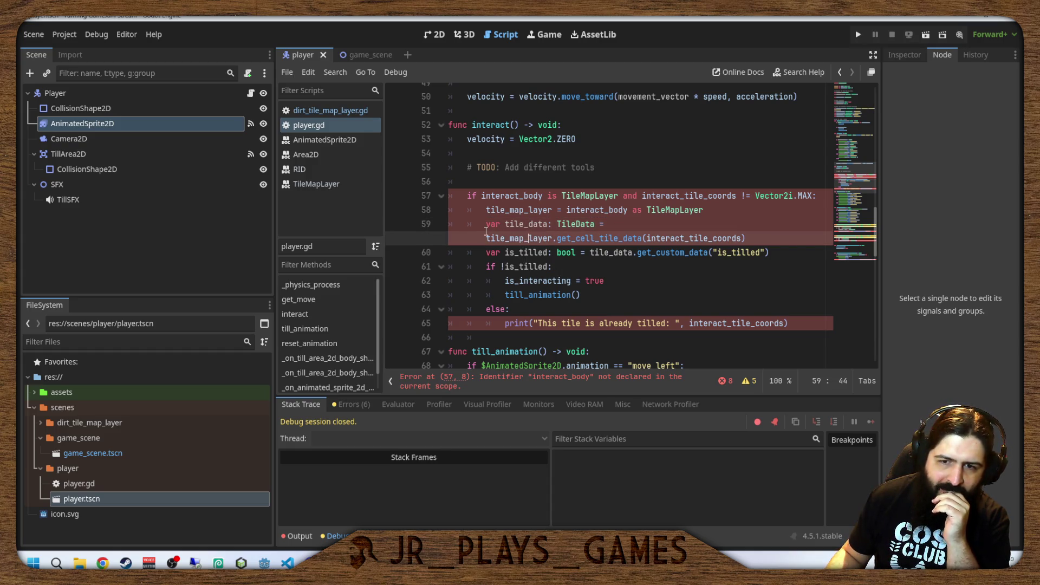
{"action": "scroll", "coordinate": [589, 228], "scroll_direction": "up", "scroll_amount": 7}
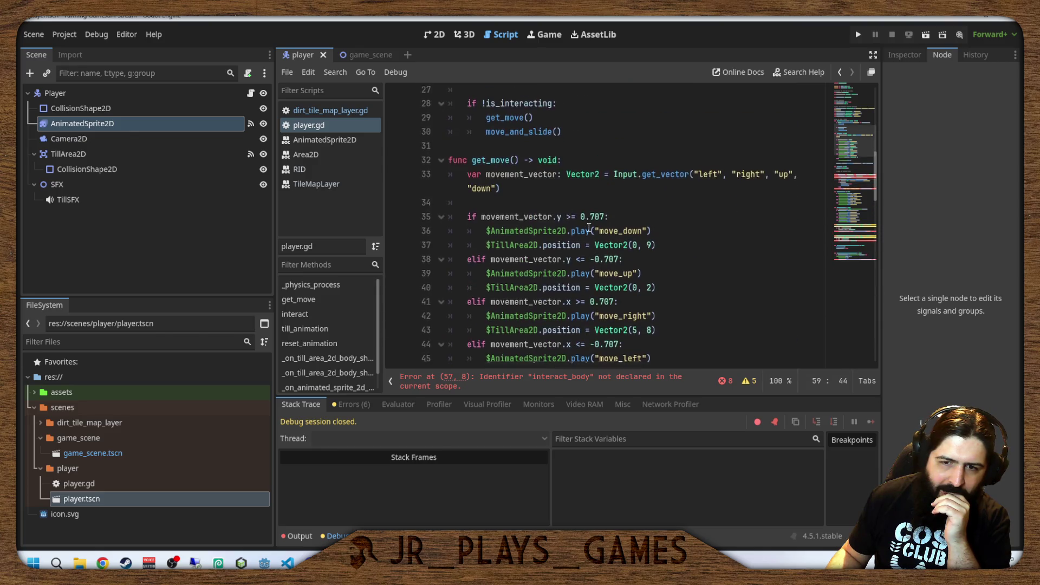
{"action": "scroll", "coordinate": [589, 228], "scroll_direction": "up", "scroll_amount": 8}
Declare 'var dirt_tile_data: TileData' on line 9, just below dirt_tile_coords.
{"action": "left_click", "coordinate": [557, 205]}
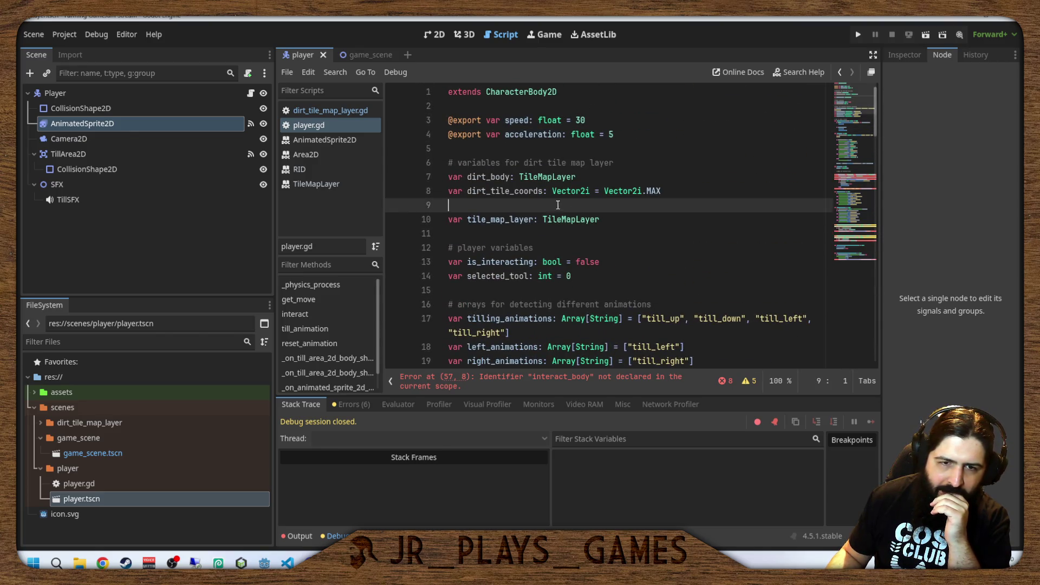
{"action": "key", "text": "Return"}
{"action": "key", "text": "Up"}
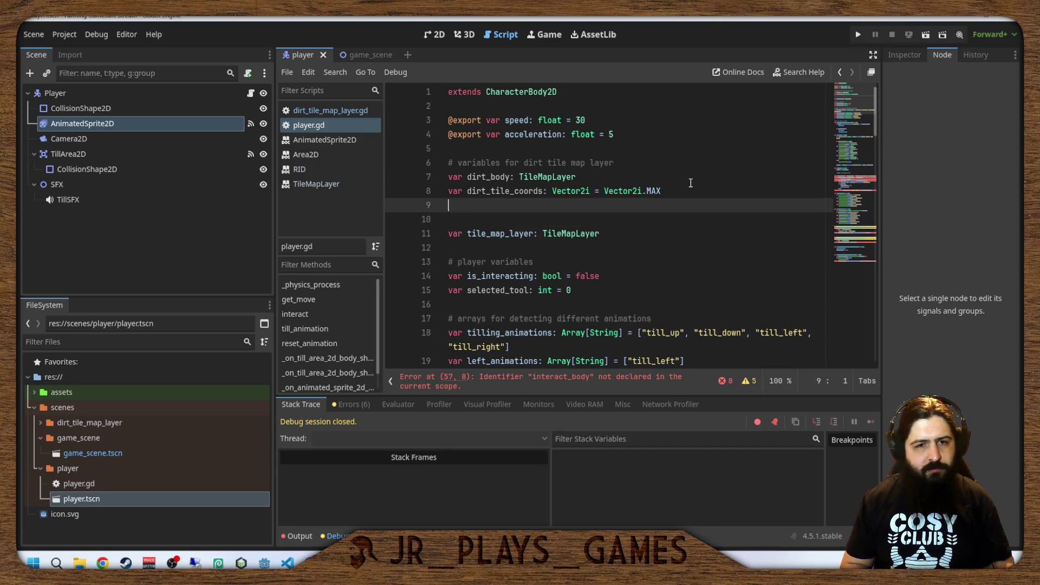
{"action": "type", "text": "var "}
{"action": "type", "text": "dirt_)"}
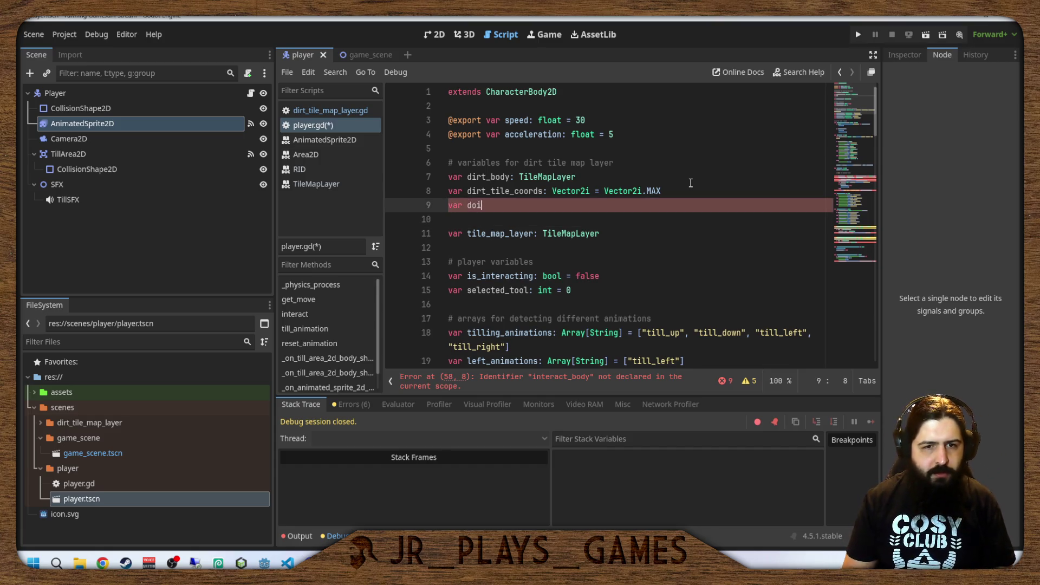
{"action": "key", "text": "BackSpace"}
{"action": "type", "text": "tile"}
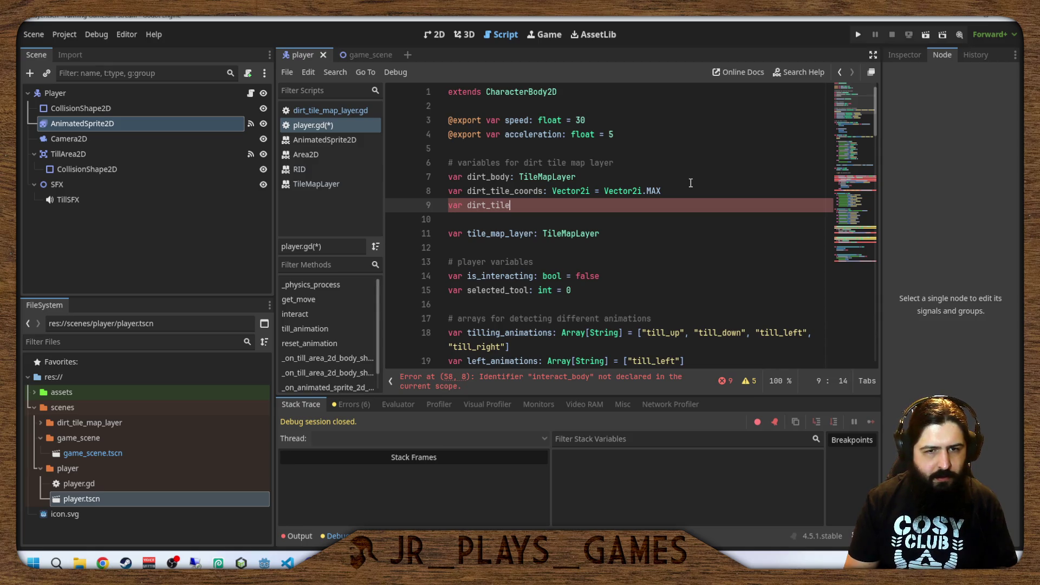
{"action": "type", "text": "_data:"}
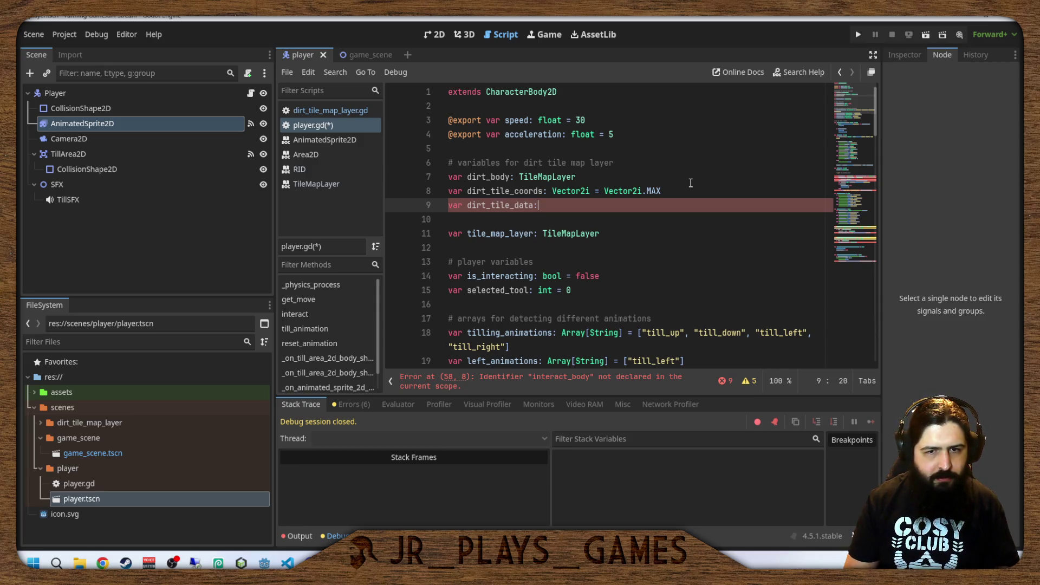
{"action": "type", "text": " TileD"}
{"action": "type", "text": "ata"}
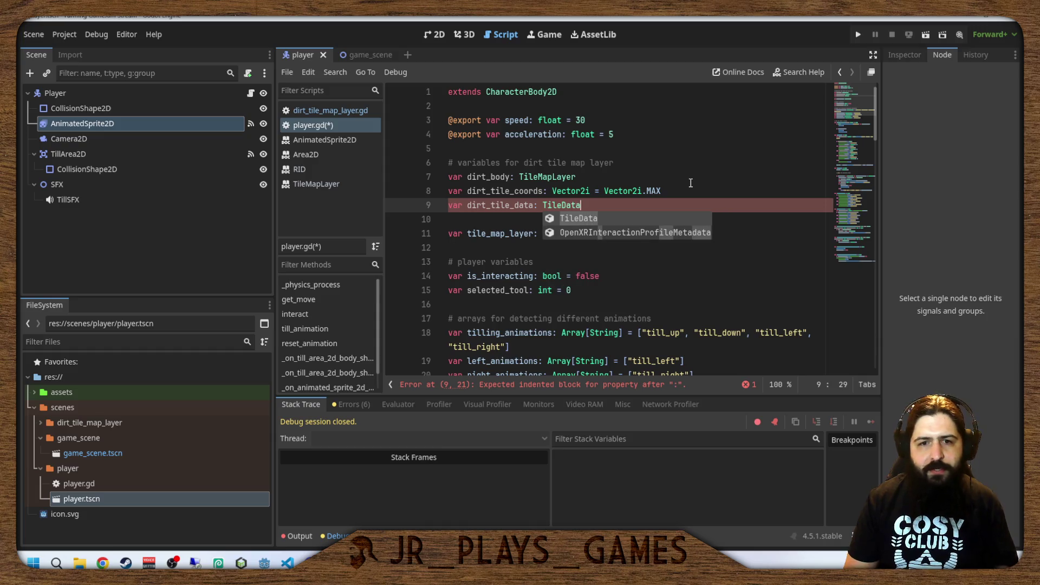
{"action": "left_click", "coordinate": [663, 178]}
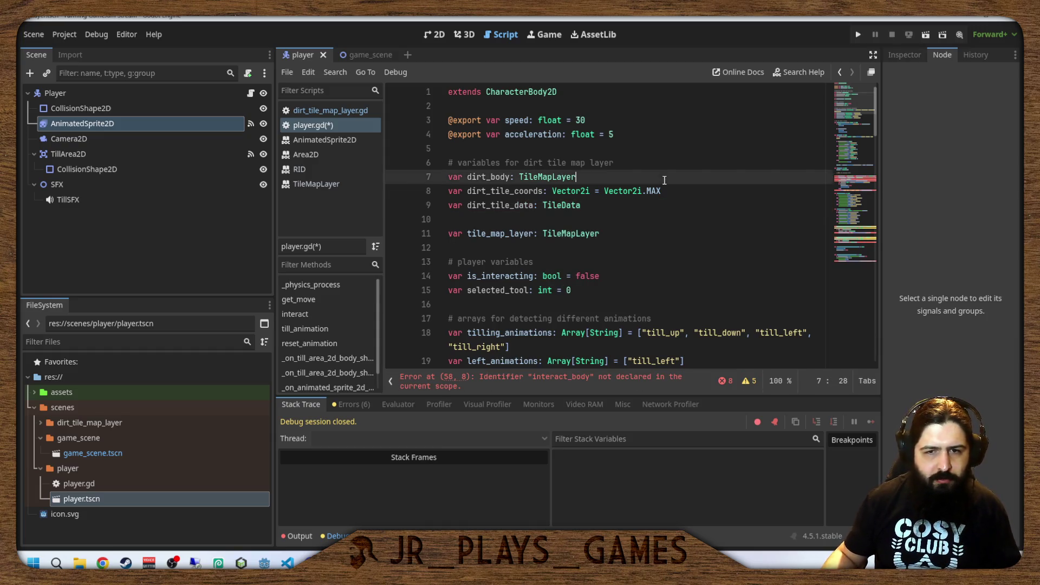
Delete the whole _on_till_area_2d_body_shape_exited function and its leftover blank line.
{"action": "scroll", "coordinate": [667, 237], "scroll_direction": "down", "scroll_amount": 2}
{"action": "scroll", "coordinate": [667, 237], "scroll_direction": "down", "scroll_amount": 20}
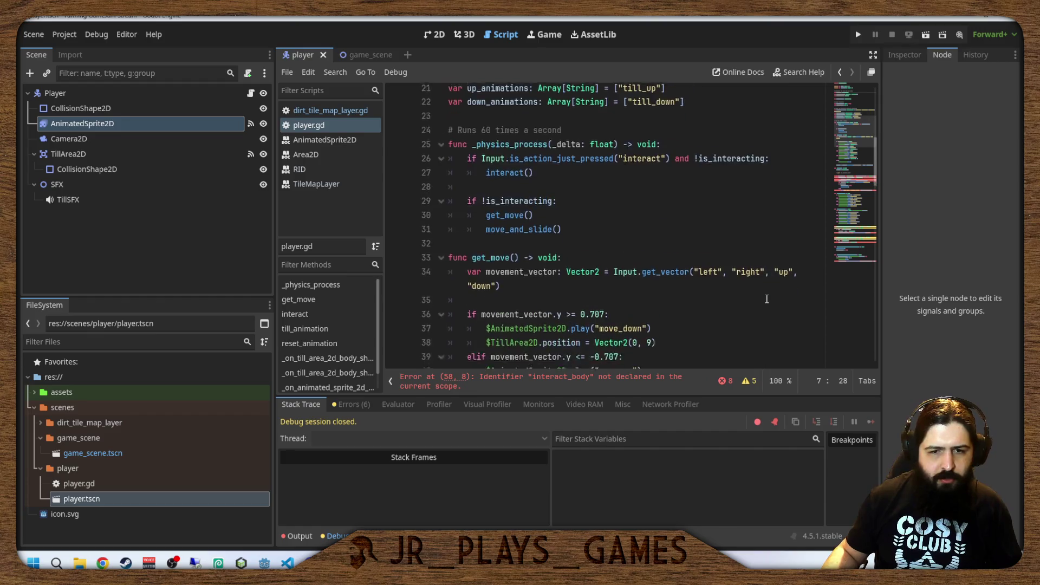
{"action": "scroll", "coordinate": [704, 271], "scroll_direction": "up", "scroll_amount": 4}
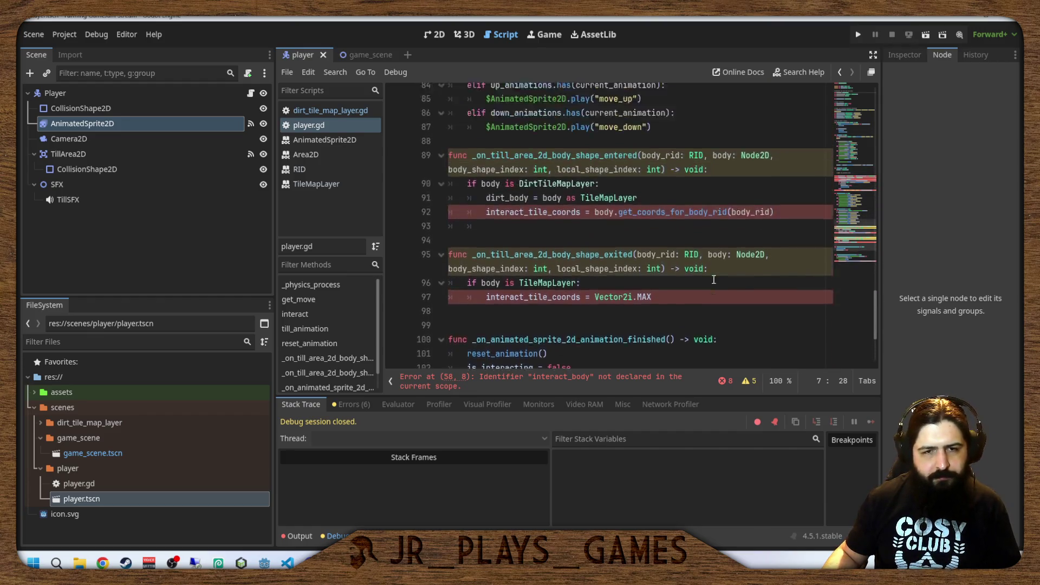
{"action": "scroll", "coordinate": [607, 280], "scroll_direction": "down", "scroll_amount": 4}
{"action": "left_click", "coordinate": [628, 248]}
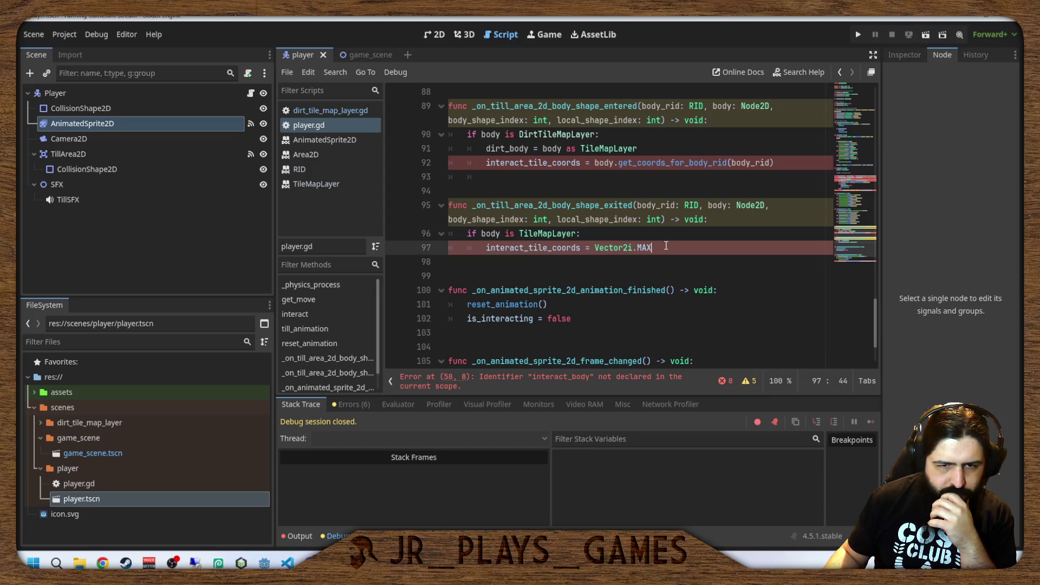
{"action": "mouse_move", "coordinate": [665, 247]}
{"action": "left_mouse_down"}
{"action": "mouse_move", "coordinate": [470, 247]}
{"action": "mouse_move", "coordinate": [485, 247]}
{"action": "left_mouse_up"}
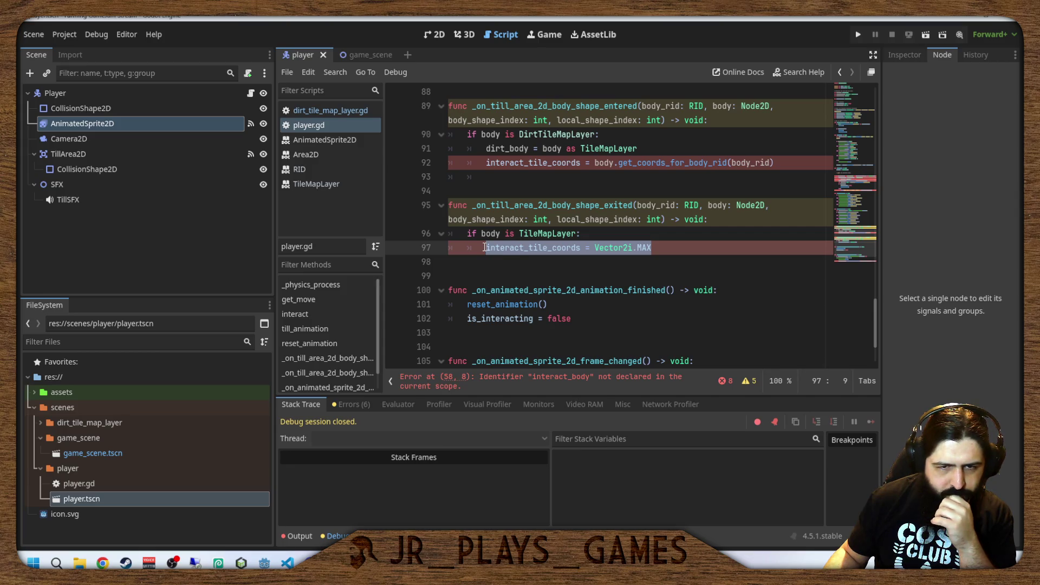
{"action": "left_click", "coordinate": [485, 239]}
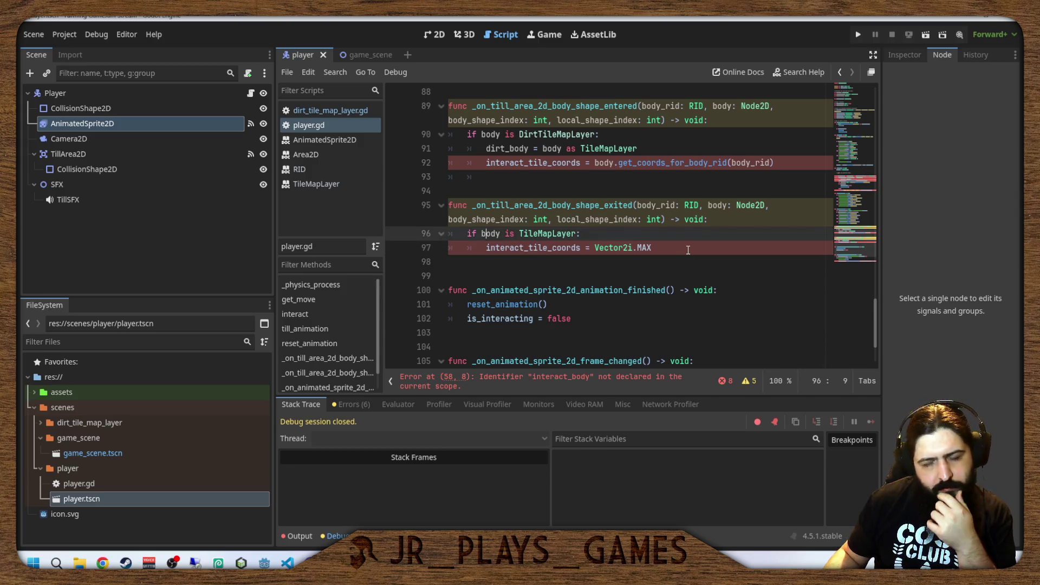
{"action": "mouse_move", "coordinate": [688, 250]}
{"action": "left_mouse_down"}
{"action": "mouse_move", "coordinate": [514, 244]}
{"action": "mouse_move", "coordinate": [395, 205]}
{"action": "left_mouse_up"}
{"action": "key", "text": "BackSpace"}
{"action": "key", "text": "BackSpace"}
{"action": "key", "text": "BackSpace"}
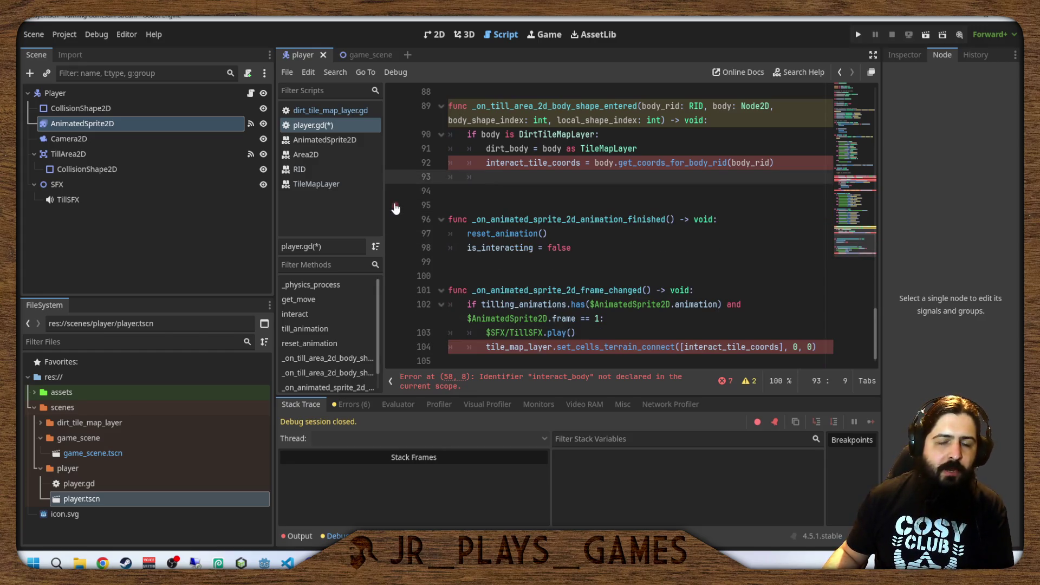
{"action": "key", "text": "BackSpace"}
{"action": "key", "text": "BackSpace"}
{"action": "key", "text": "BackSpace"}
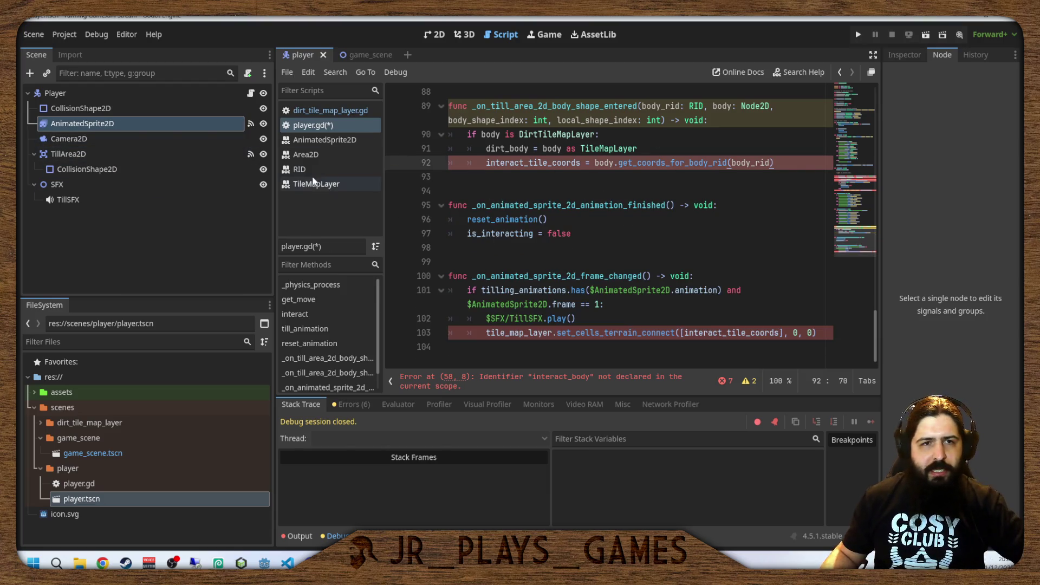
Show TillArea2D's signals and check that body_shape_exited has no connection.
{"action": "left_click", "coordinate": [251, 155]}
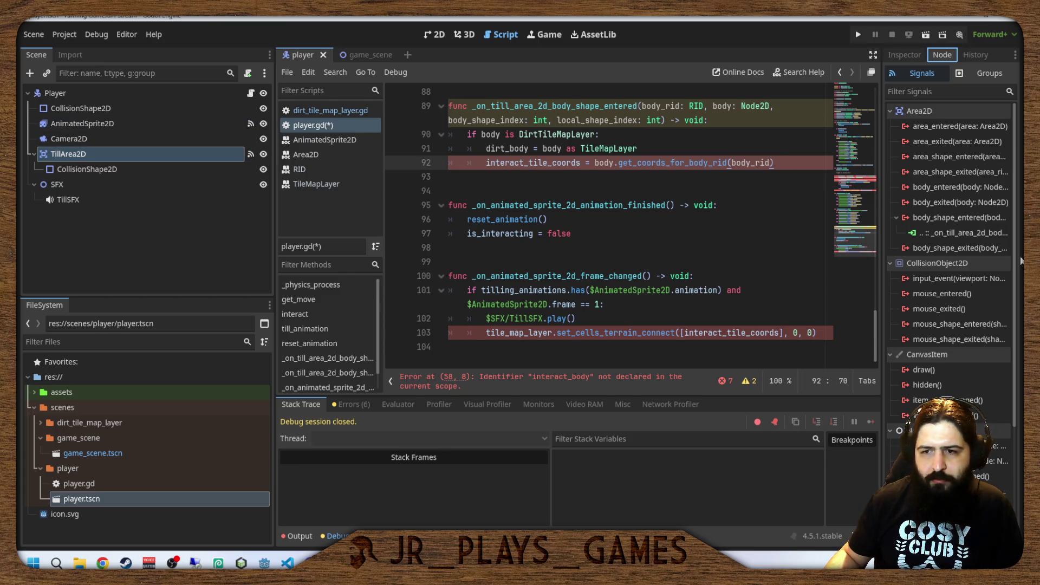
{"action": "scroll", "coordinate": [990, 255], "scroll_direction": "down", "scroll_amount": 5}
{"action": "scroll", "coordinate": [983, 258], "scroll_direction": "up", "scroll_amount": 5}
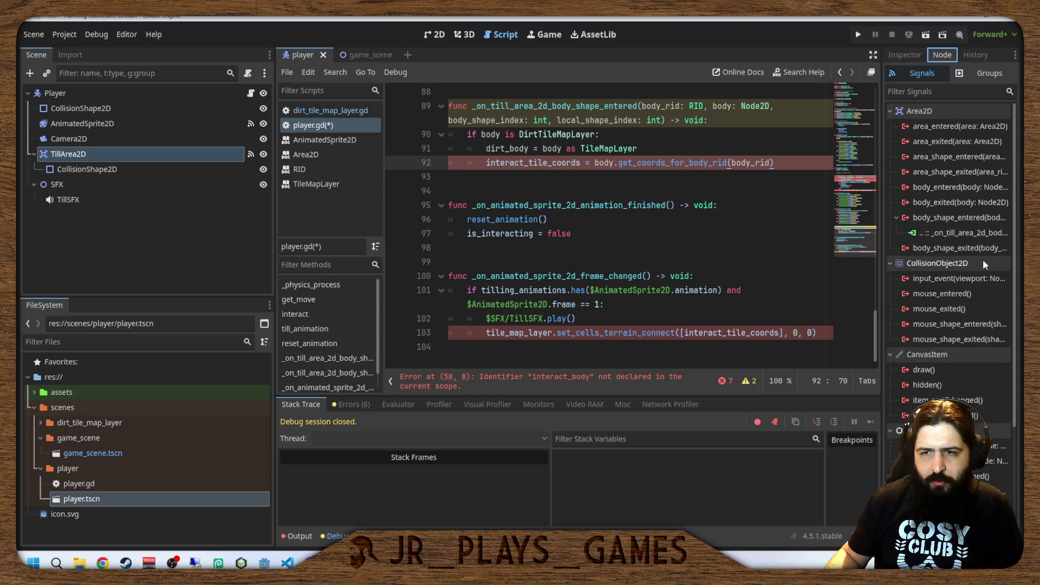
{"action": "left_click", "coordinate": [975, 251]}
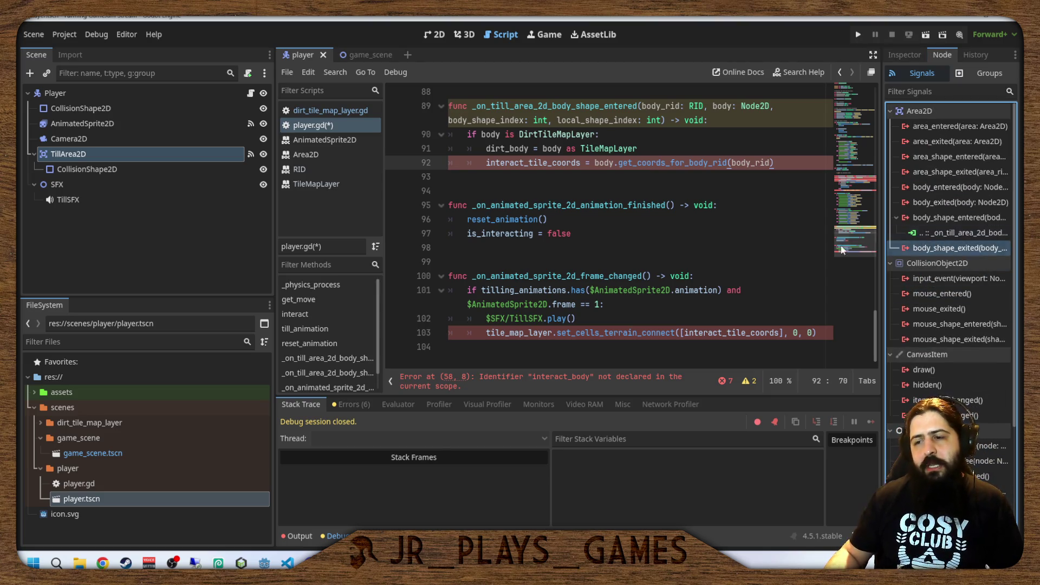
On line 92, change interact_tile_coords to dirt_tile_coords.
{"action": "left_click", "coordinate": [527, 241]}
{"action": "key", "text": "Up"}
{"action": "key", "text": "Up"}
{"action": "key", "text": "Up"}
{"action": "scroll", "coordinate": [524, 241], "scroll_direction": "up", "scroll_amount": 2}
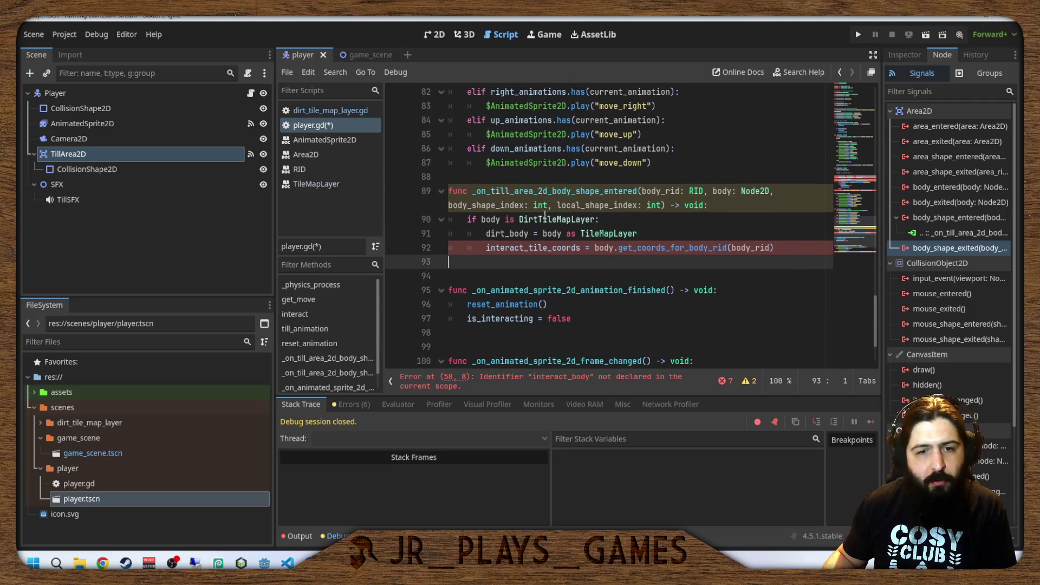
{"action": "left_click_drag", "start_coordinate": [485, 248], "coordinate": [524, 247]}
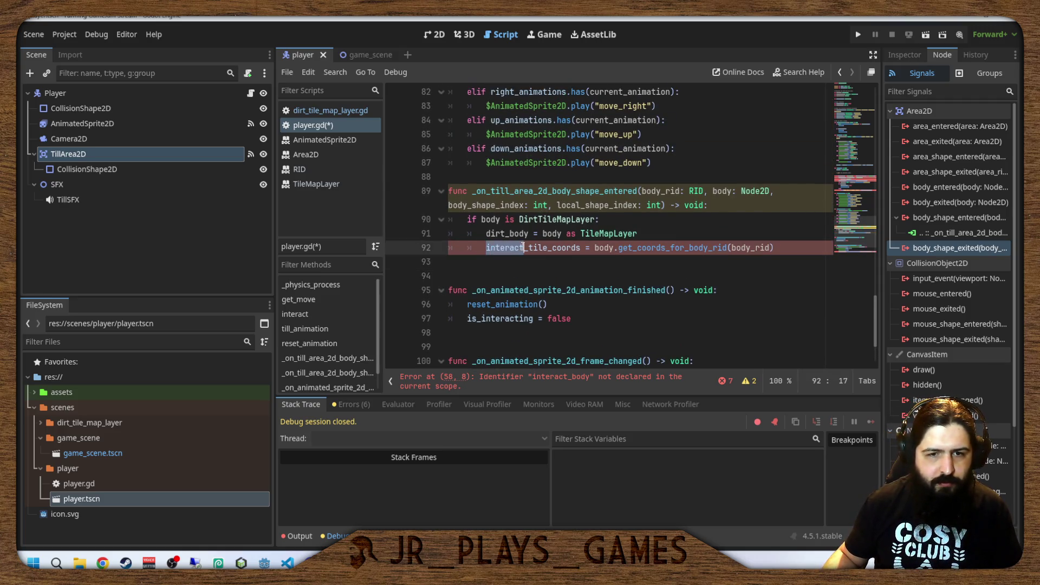
{"action": "type", "text": "dirt"}
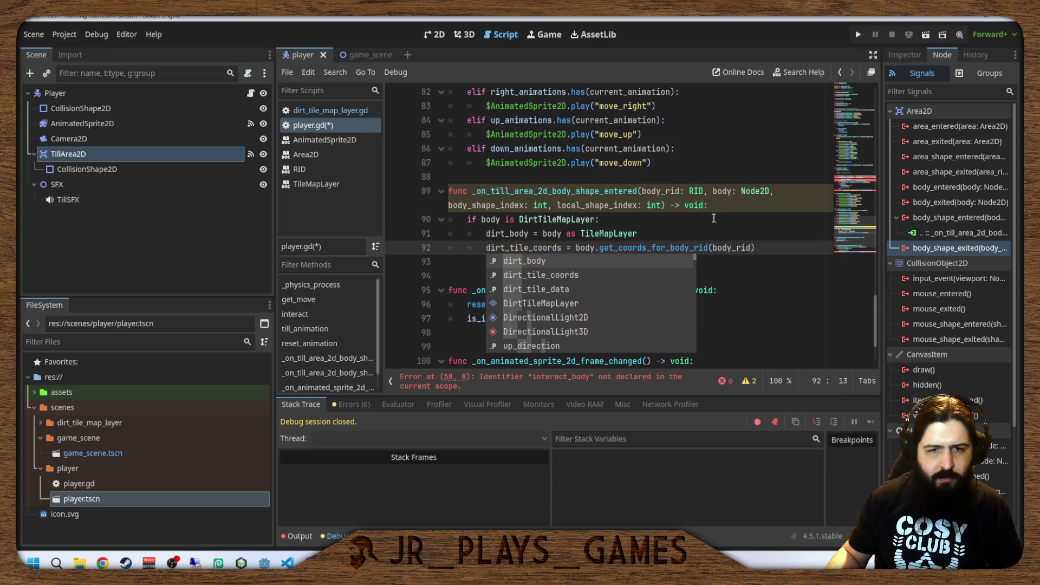
{"action": "left_click", "coordinate": [712, 218]}
Add a new line 93 starting 'dirt_tile_data =' inside the if block.
{"action": "left_click", "coordinate": [758, 243]}
{"action": "key", "text": "Return"}
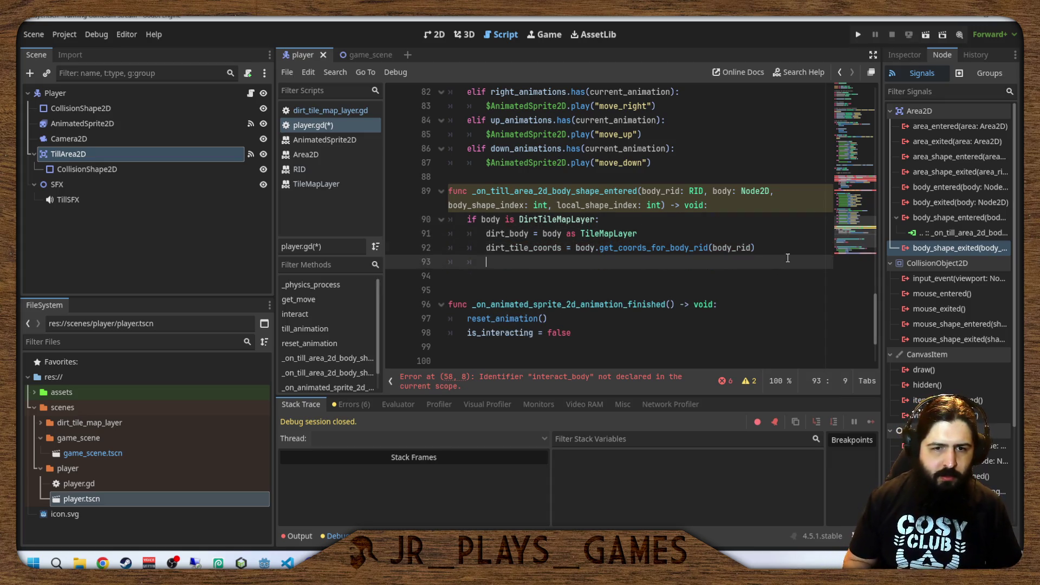
{"action": "type", "text": "dirt"}
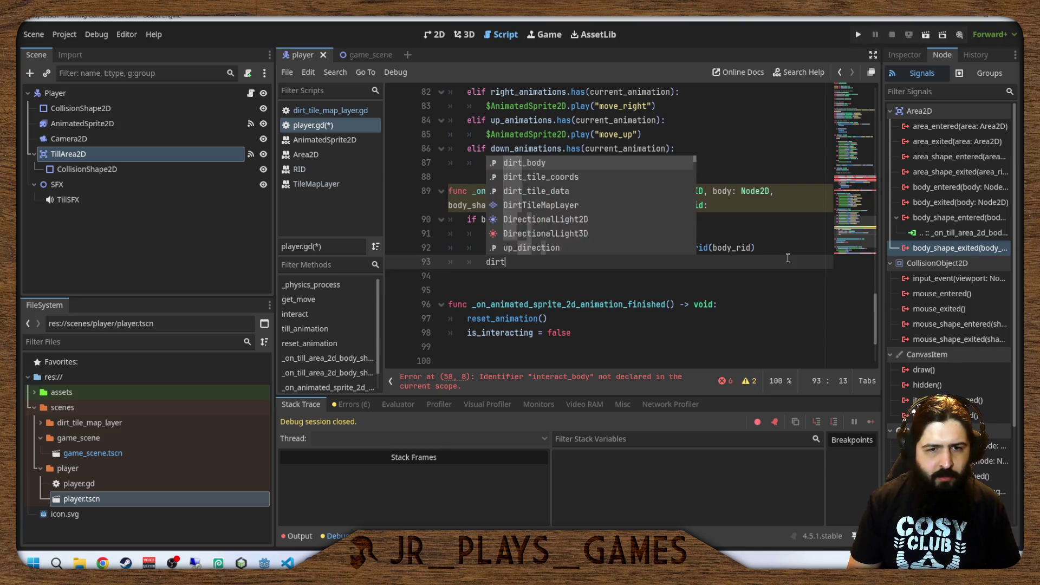
{"action": "type", "text": "_tile_d"}
{"action": "key", "text": "Return"}
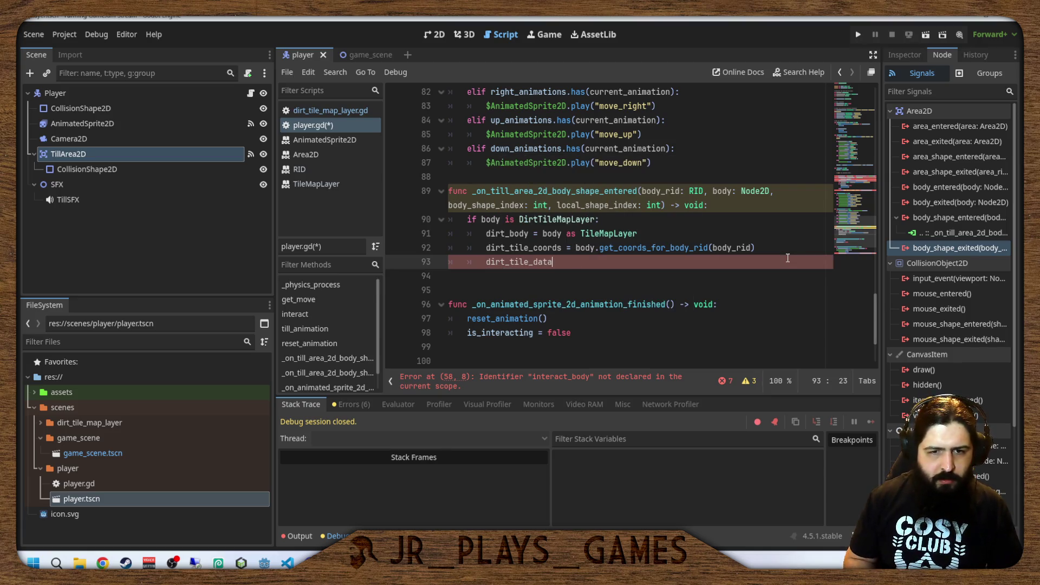
{"action": "type", "text": "="}
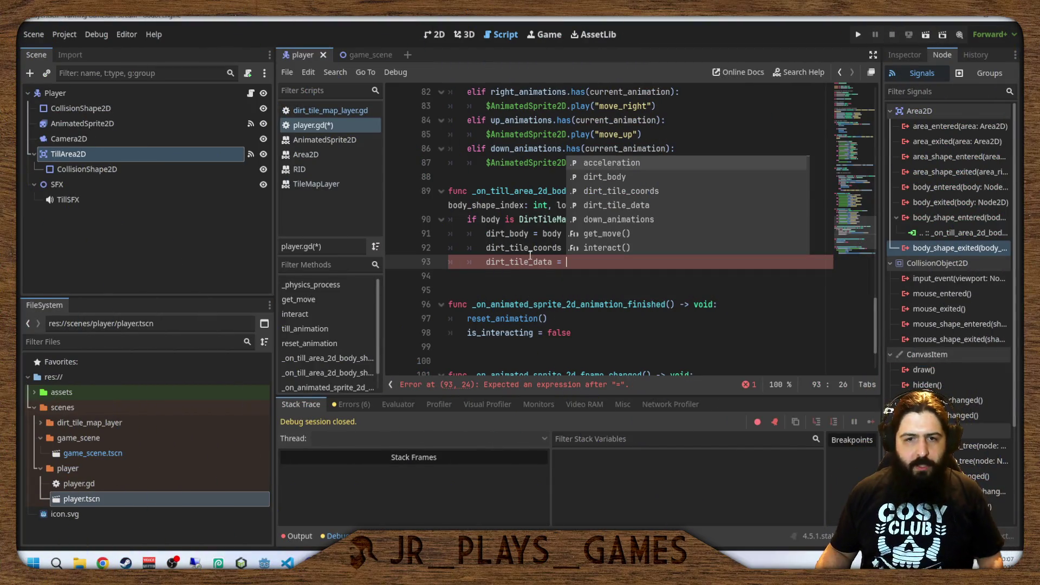
Cut get_cell_tile_data(interact_tile_coords) from line 60 in interact().
{"action": "key", "text": "Escape"}
{"action": "scroll", "coordinate": [739, 162], "scroll_direction": "up", "scroll_amount": 10}
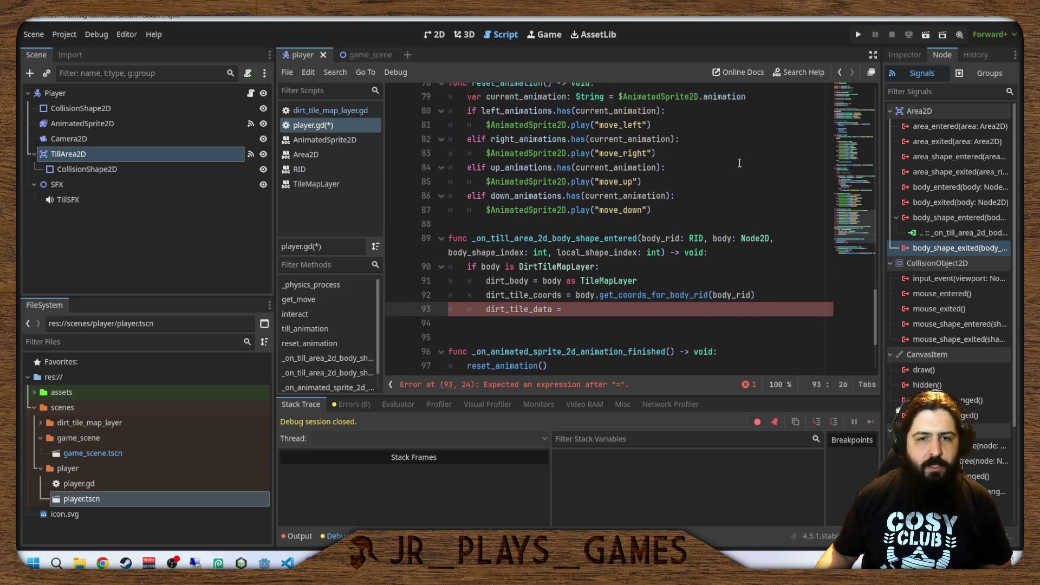
{"action": "scroll", "coordinate": [719, 175], "scroll_direction": "up", "scroll_amount": 3}
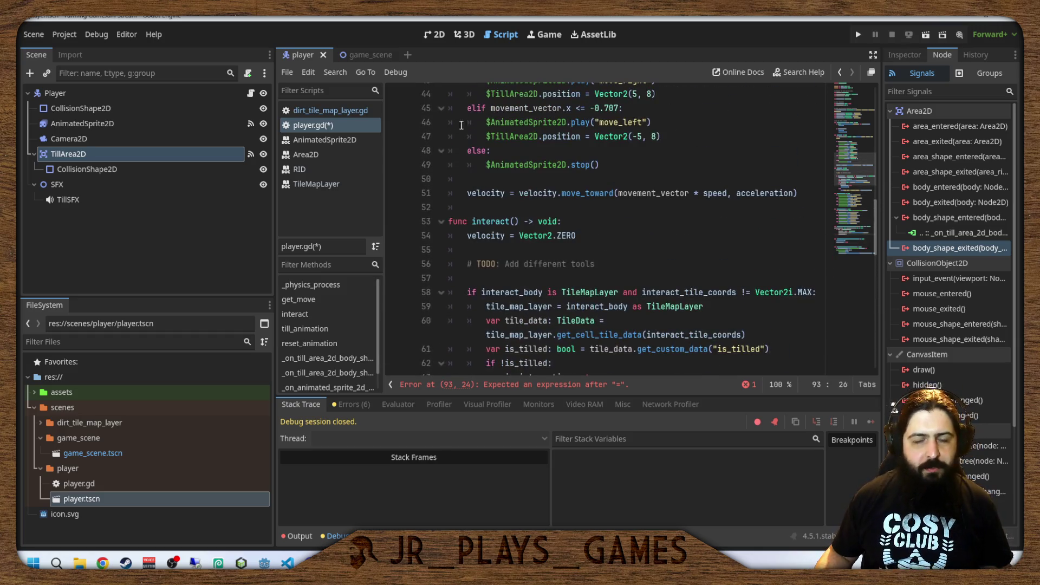
{"action": "scroll", "coordinate": [595, 225], "scroll_direction": "down", "scroll_amount": 8}
{"action": "scroll", "coordinate": [596, 225], "scroll_direction": "down", "scroll_amount": 6}
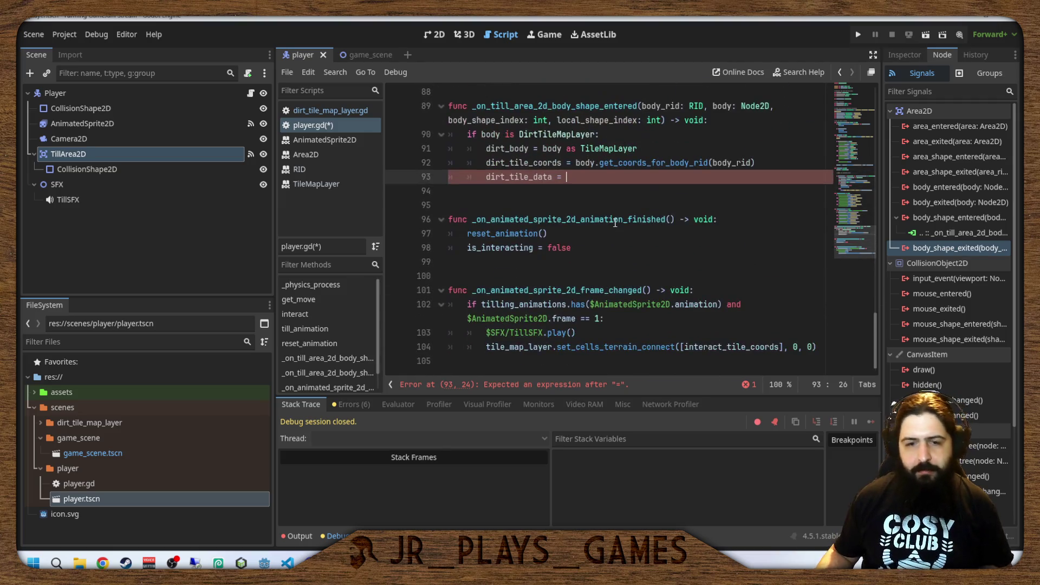
{"action": "scroll", "coordinate": [615, 223], "scroll_direction": "up", "scroll_amount": 1}
{"action": "scroll", "coordinate": [614, 223], "scroll_direction": "down", "scroll_amount": 1}
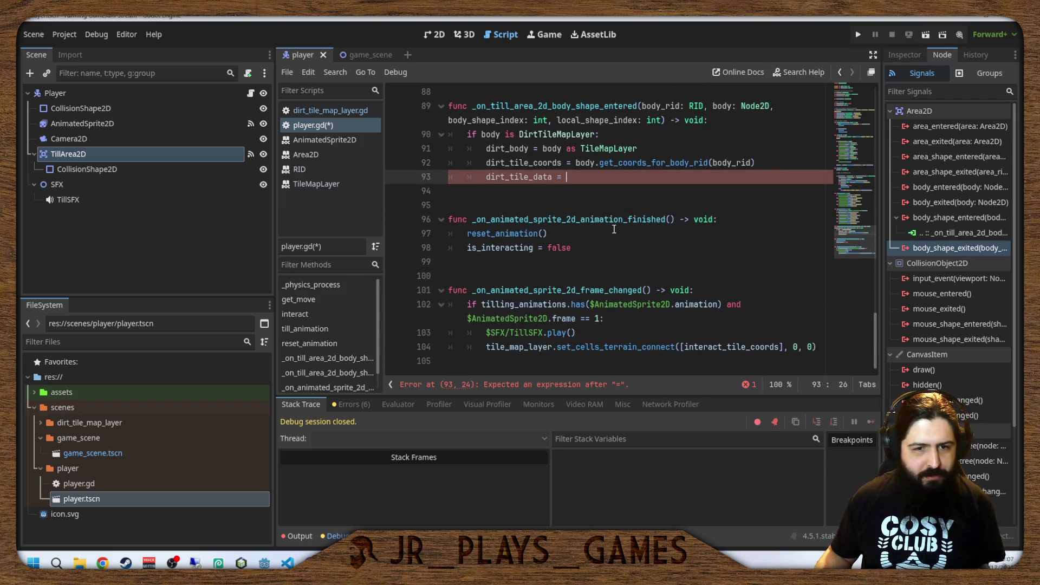
{"action": "scroll", "coordinate": [615, 222], "scroll_direction": "up", "scroll_amount": 3}
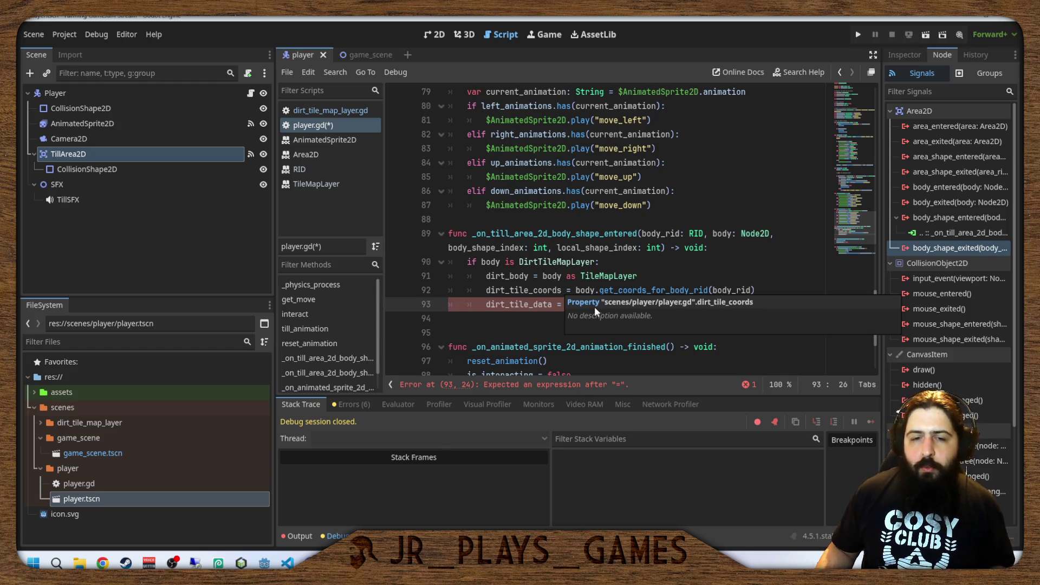
{"action": "scroll", "coordinate": [693, 279], "scroll_direction": "up", "scroll_amount": 2}
{"action": "scroll", "coordinate": [693, 279], "scroll_direction": "up", "scroll_amount": 7}
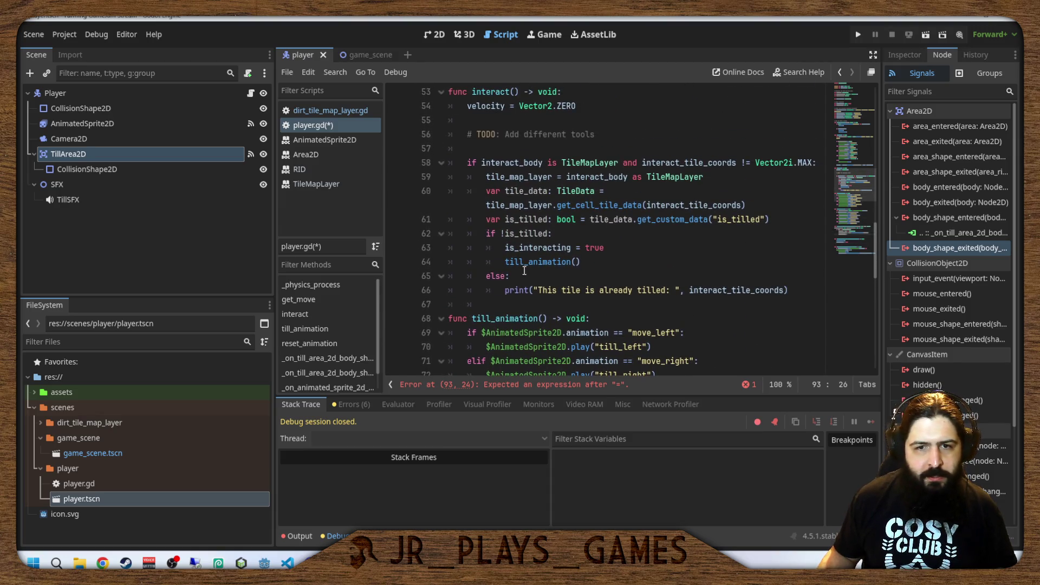
{"action": "left_click_drag", "start_coordinate": [558, 205], "coordinate": [748, 205]}
{"action": "key", "text": "ctrl+x"}
Paste the call after 'dirt_tile_data =' on line 93.
{"action": "scroll", "coordinate": [649, 242], "scroll_direction": "down", "scroll_amount": 12}
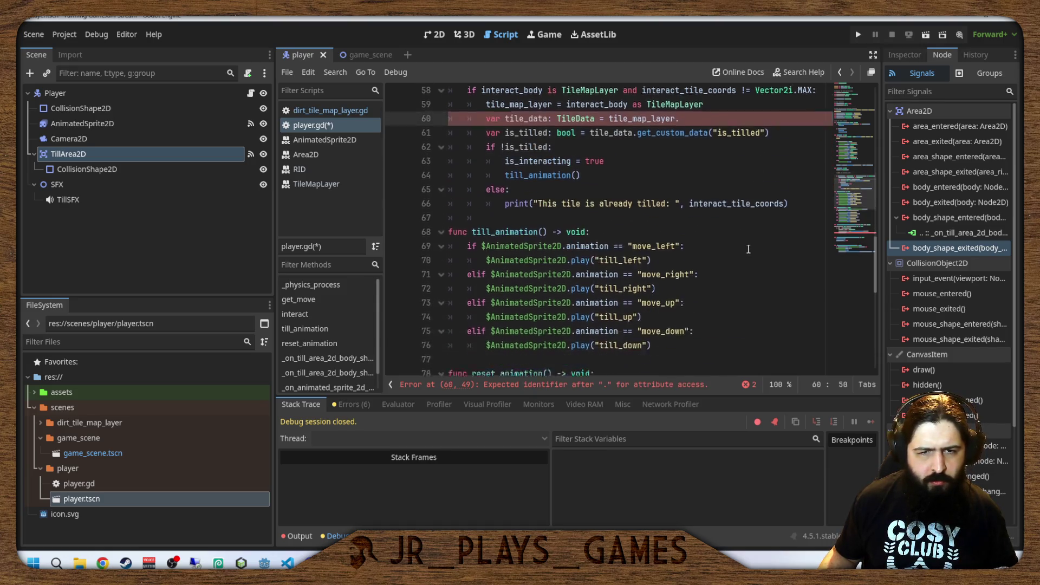
{"action": "left_click", "coordinate": [617, 176]}
{"action": "key", "text": "ctrl+v"}
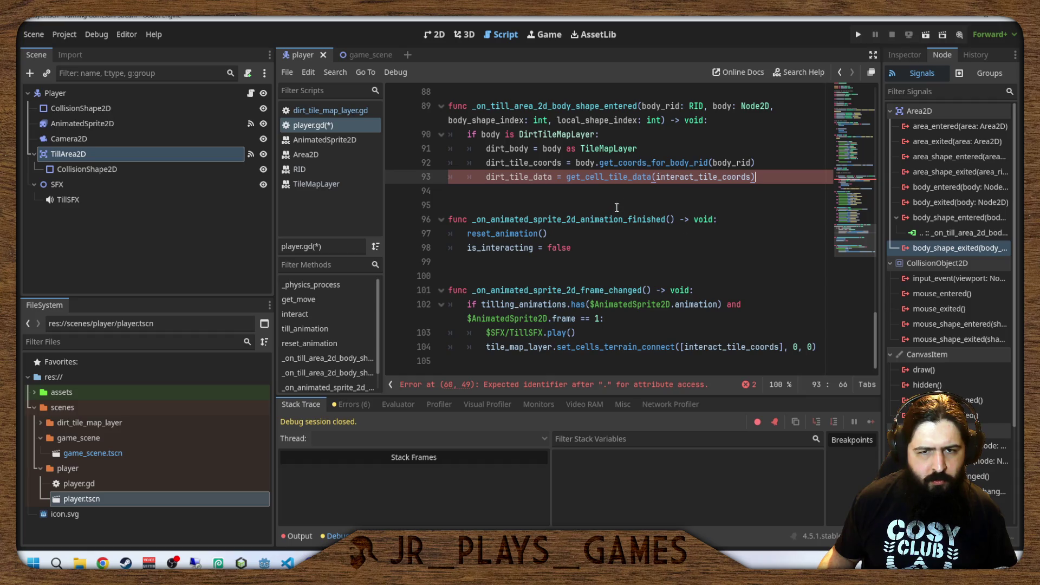
{"action": "scroll", "coordinate": [646, 237], "scroll_direction": "up", "scroll_amount": 5}
{"action": "scroll", "coordinate": [645, 241], "scroll_direction": "up", "scroll_amount": 7}
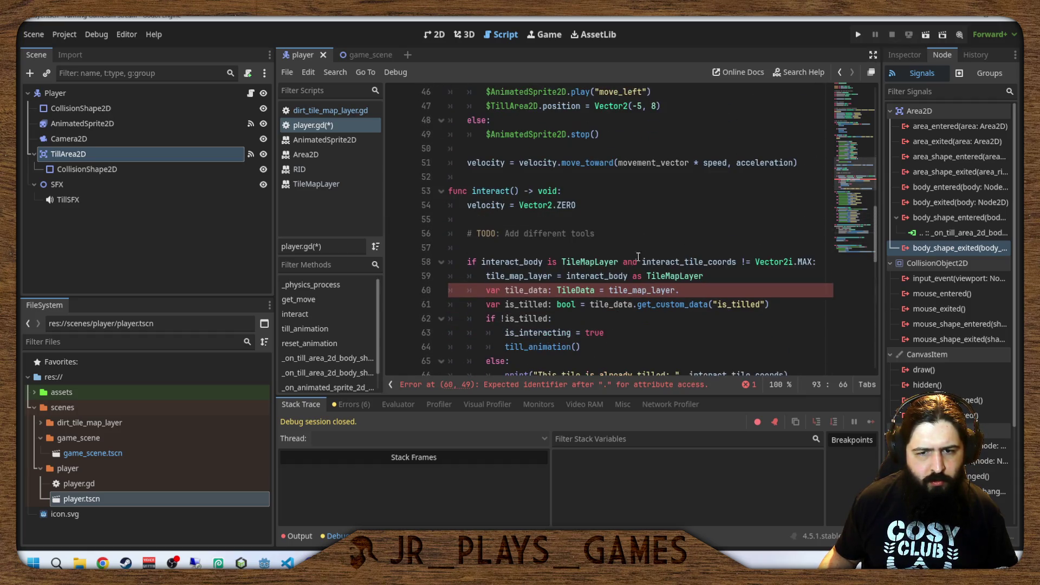
Delete the unfinished tile_data line and make is_tilled read from dirt_tile_data.
{"action": "left_click_drag", "start_coordinate": [691, 288], "coordinate": [704, 276]}
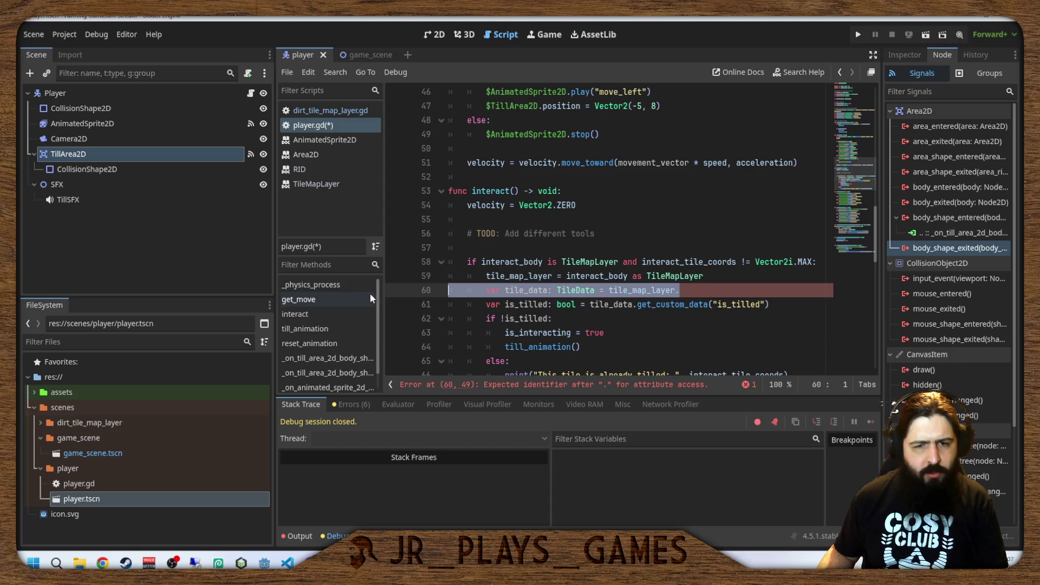
{"action": "key", "text": "BackSpace"}
{"action": "left_click", "coordinate": [590, 289]}
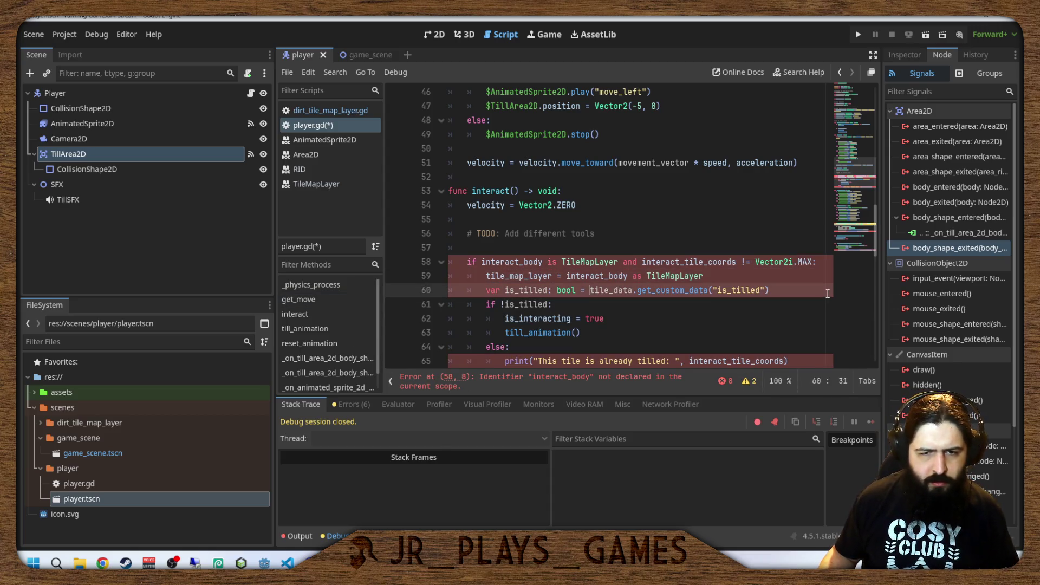
{"action": "type", "text": "dirt)"}
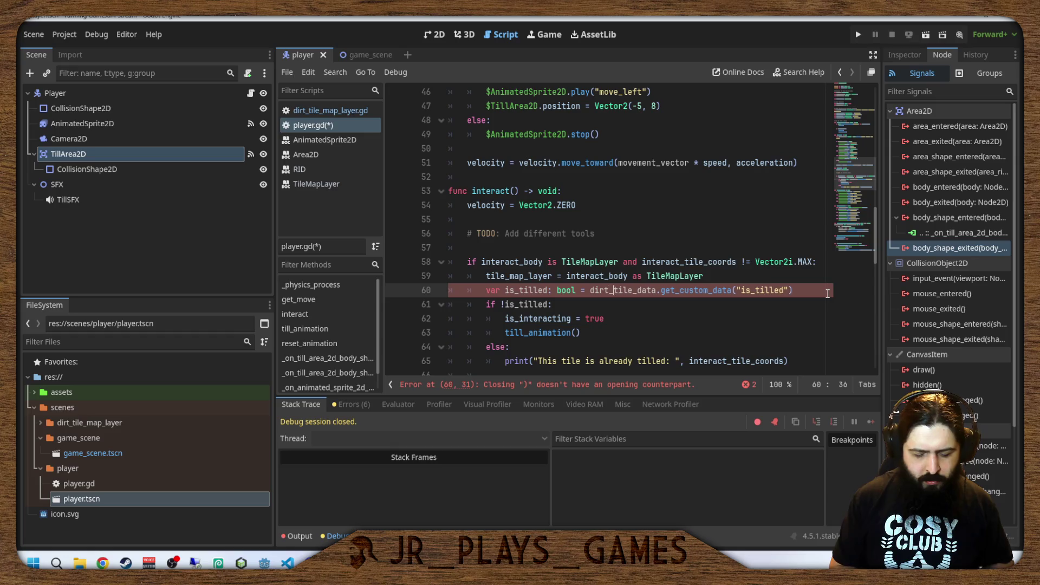
{"action": "key", "text": "Escape"}
Make the if condition check dirt_tile_coords, dropping the interact_body TileMapLayer check.
{"action": "key", "text": "Up"}
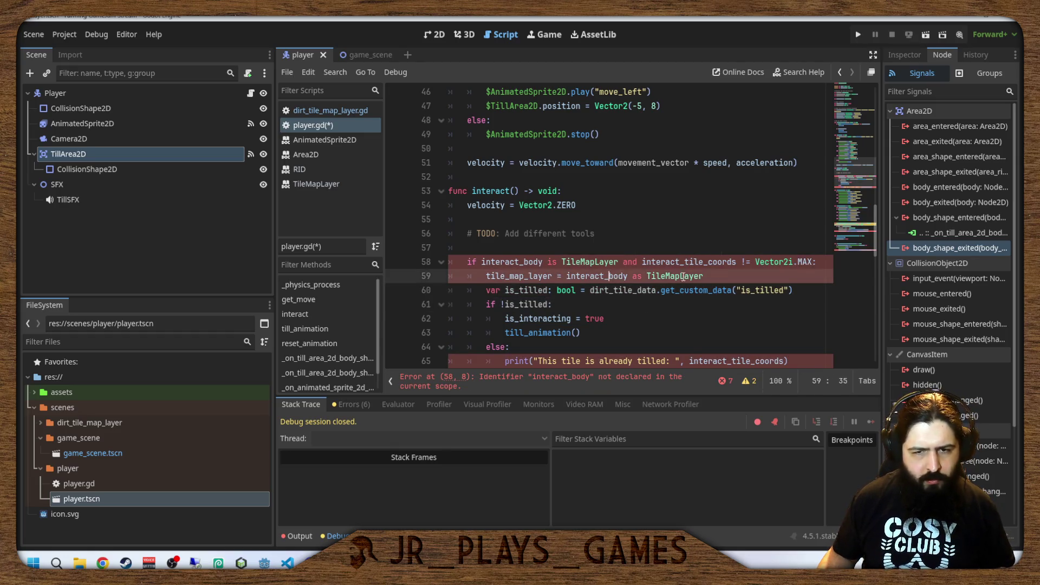
{"action": "left_click_drag", "start_coordinate": [714, 275], "coordinate": [430, 282]}
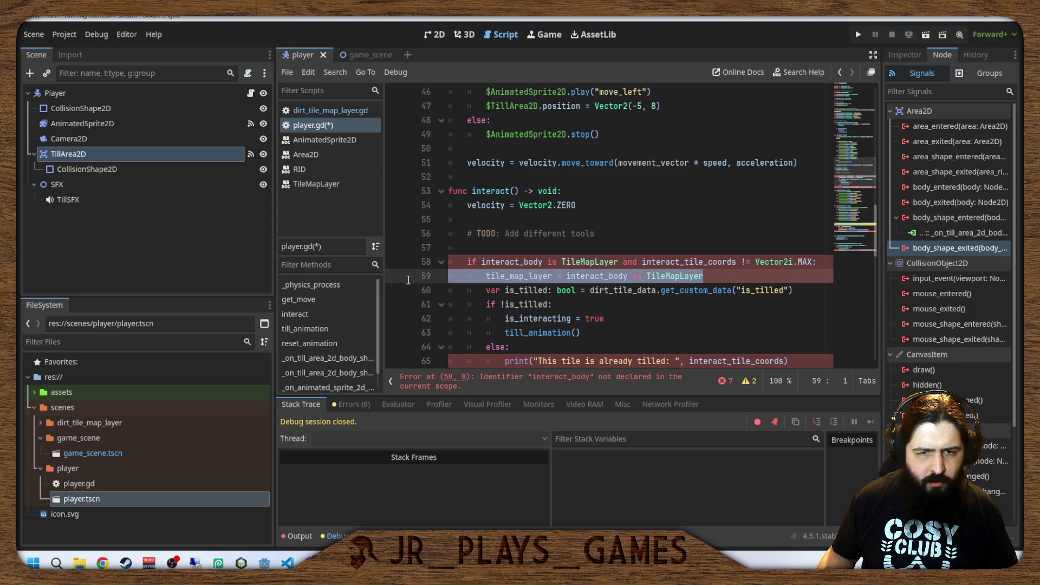
{"action": "left_click", "coordinate": [510, 258]}
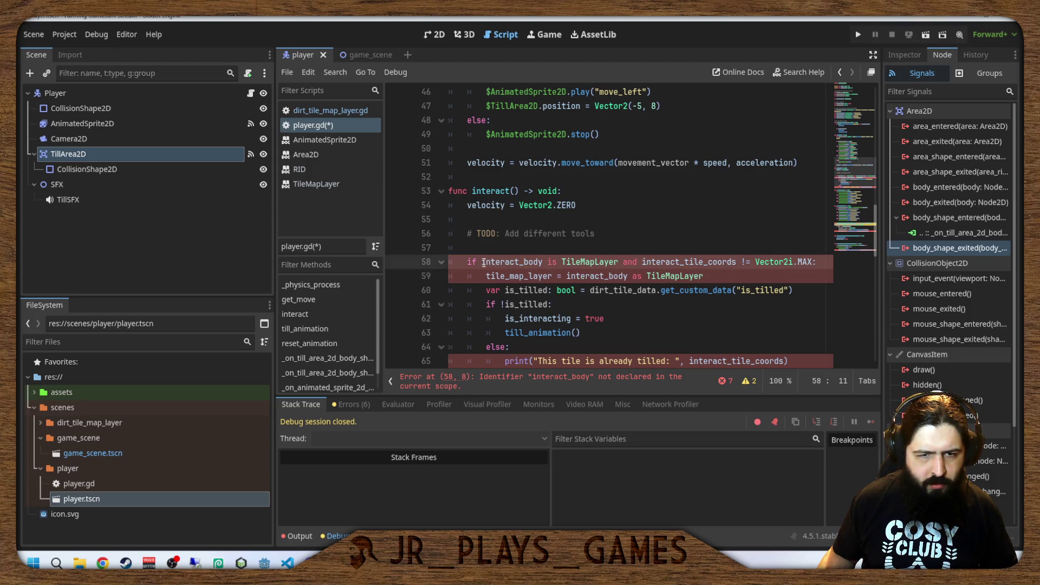
{"action": "key", "text": "shift+Right"}
{"action": "key", "text": "shift+Right"}
{"action": "key", "text": "shift+Right"}
{"action": "left_click_drag", "start_coordinate": [643, 262], "coordinate": [657, 261]}
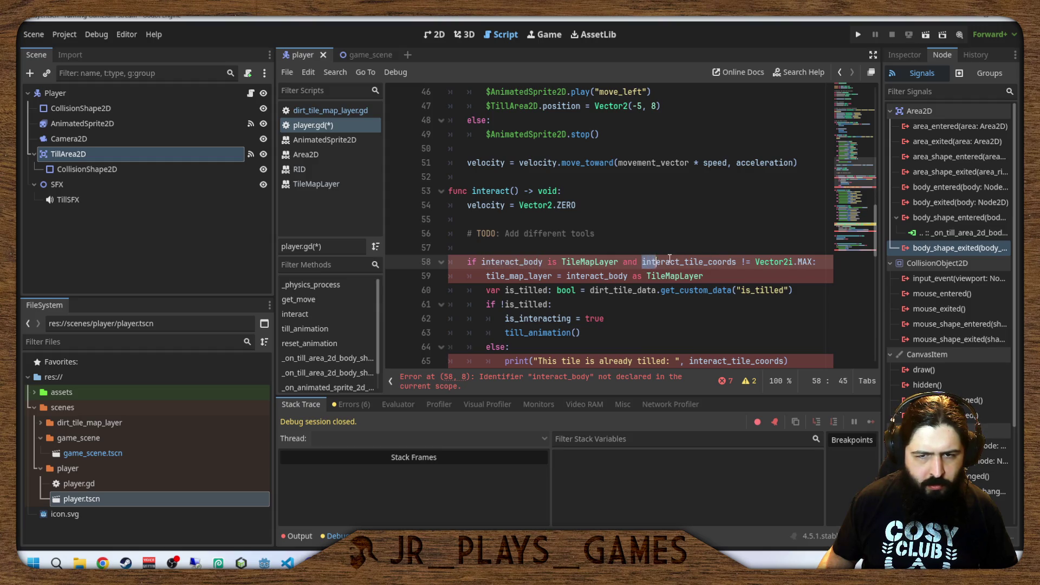
{"action": "key", "text": "shift+Up"}
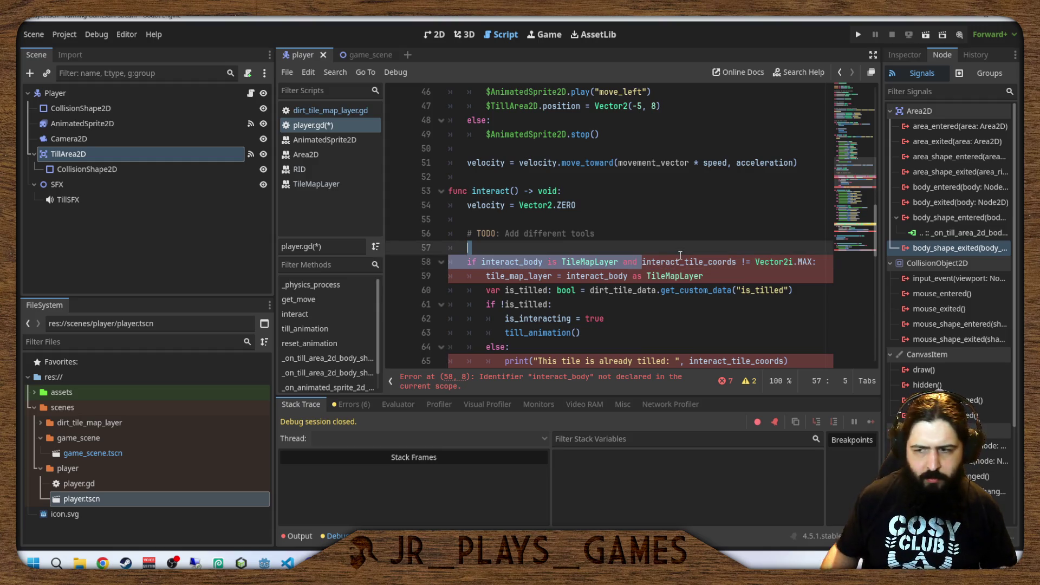
{"action": "left_click", "coordinate": [682, 257], "text": "shift"}
{"action": "type", "text": "dirt"}
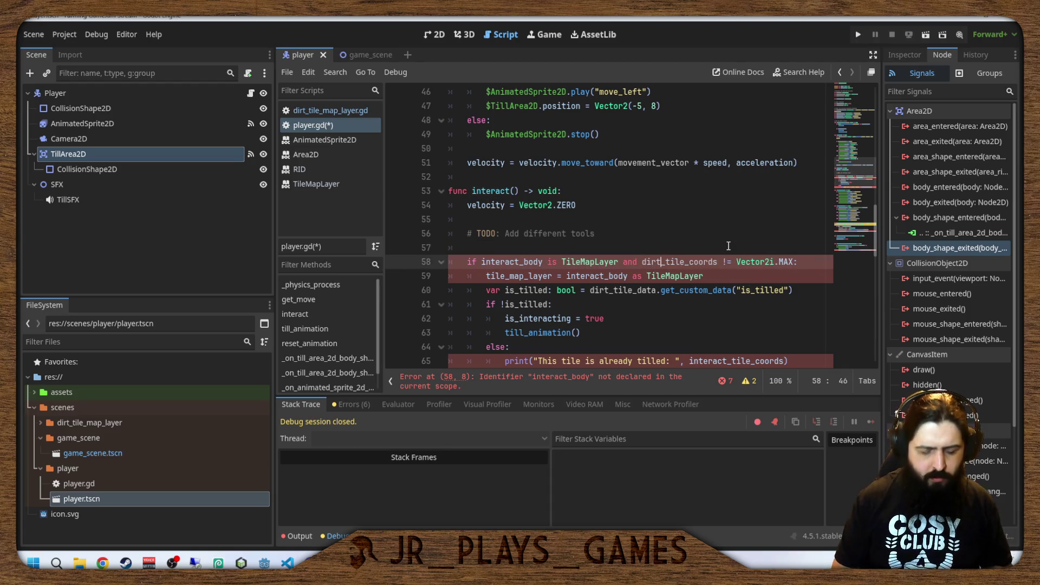
{"action": "left_click_drag", "start_coordinate": [642, 262], "coordinate": [481, 262]}
{"action": "key", "text": "BackSpace"}
Delete the tile_map_layer assignment line and make the print statement output dirt_tile_coords.
{"action": "left_click", "coordinate": [538, 277]}
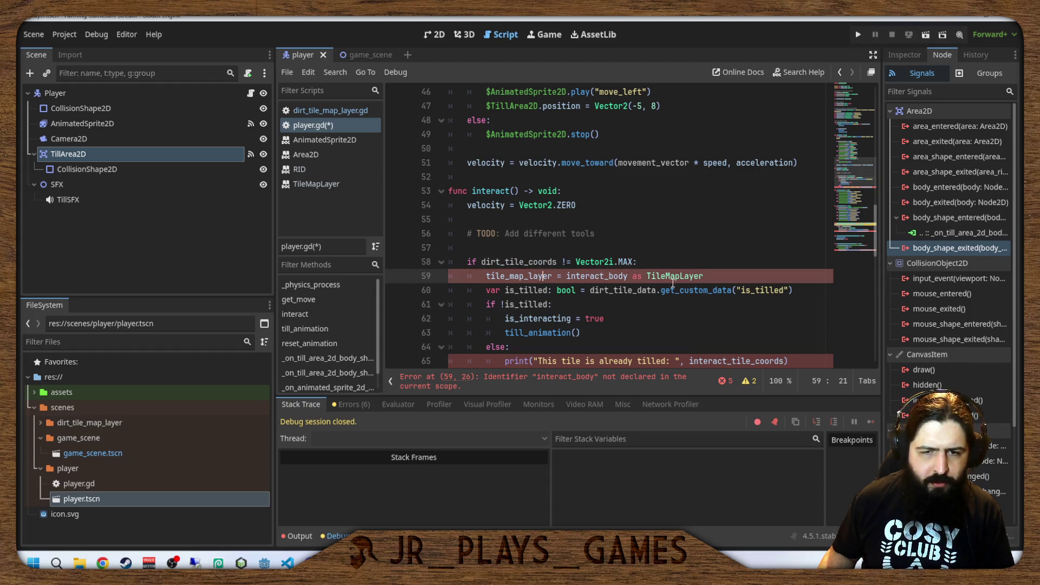
{"action": "left_click_drag", "start_coordinate": [716, 272], "coordinate": [460, 277]}
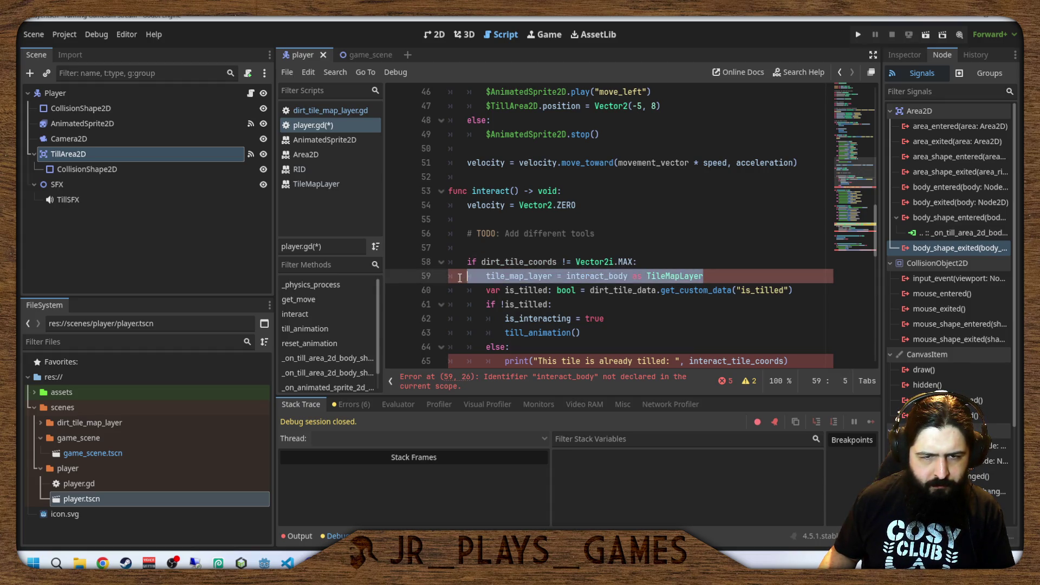
{"action": "key", "text": "BackSpace"}
{"action": "key", "text": "BackSpace"}
{"action": "left_click", "coordinate": [631, 305]}
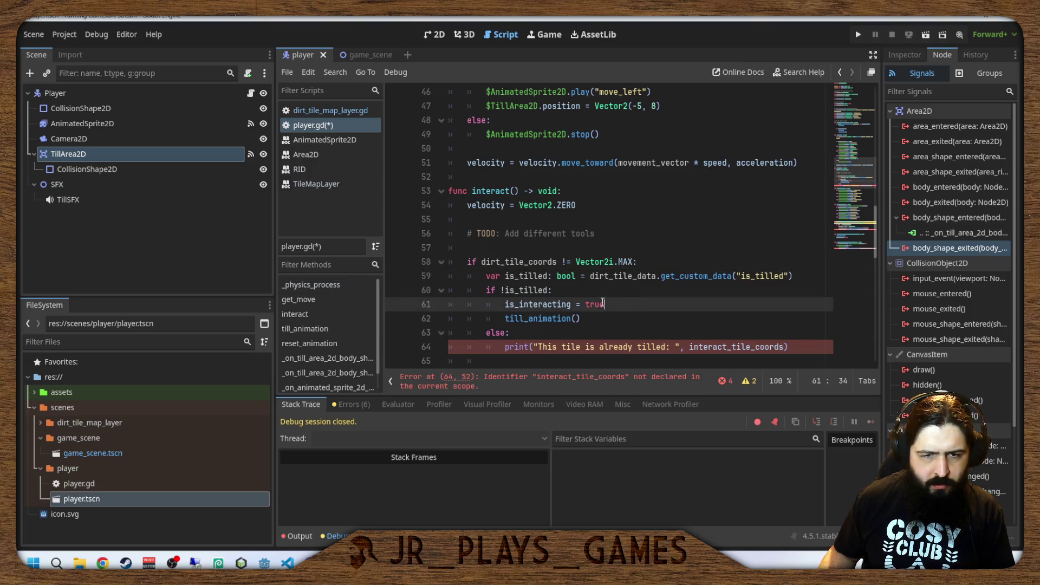
{"action": "scroll", "coordinate": [598, 299], "scroll_direction": "down", "scroll_amount": 2}
{"action": "scroll", "coordinate": [598, 299], "scroll_direction": "up", "scroll_amount": 1}
{"action": "left_click", "coordinate": [569, 291]}
{"action": "left_click", "coordinate": [568, 304]}
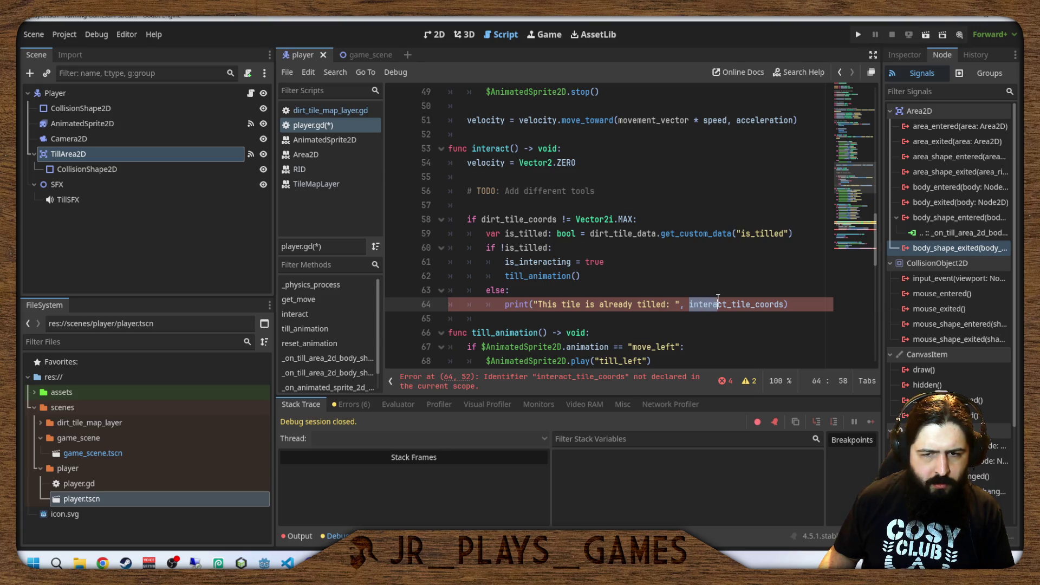
{"action": "type", "text": "doin"}
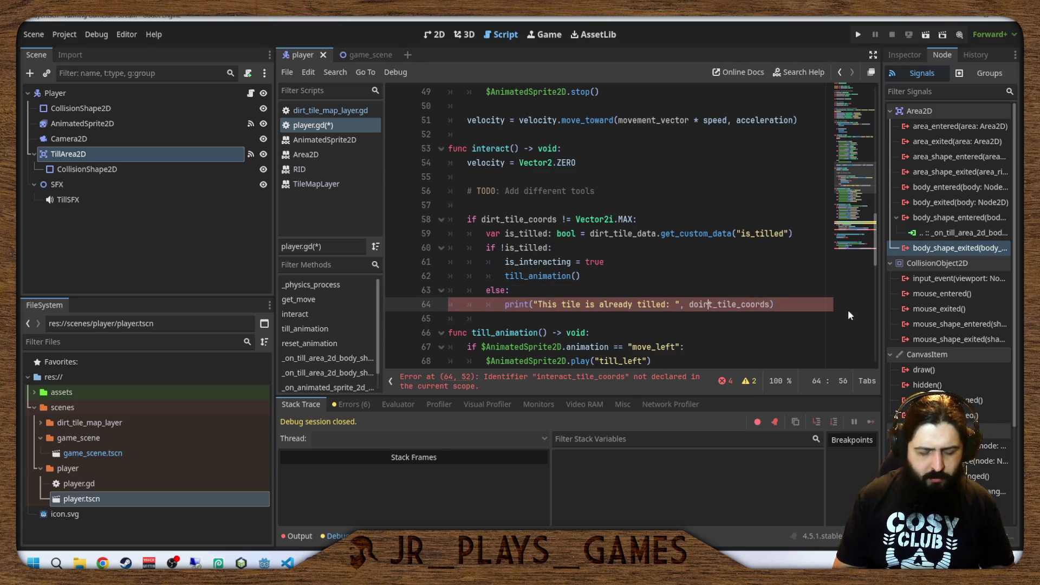
{"action": "key", "text": "BackSpace"}
{"action": "key", "text": "BackSpace"}
{"action": "key", "text": "BackSpace"}
{"action": "type", "text": "ir"}
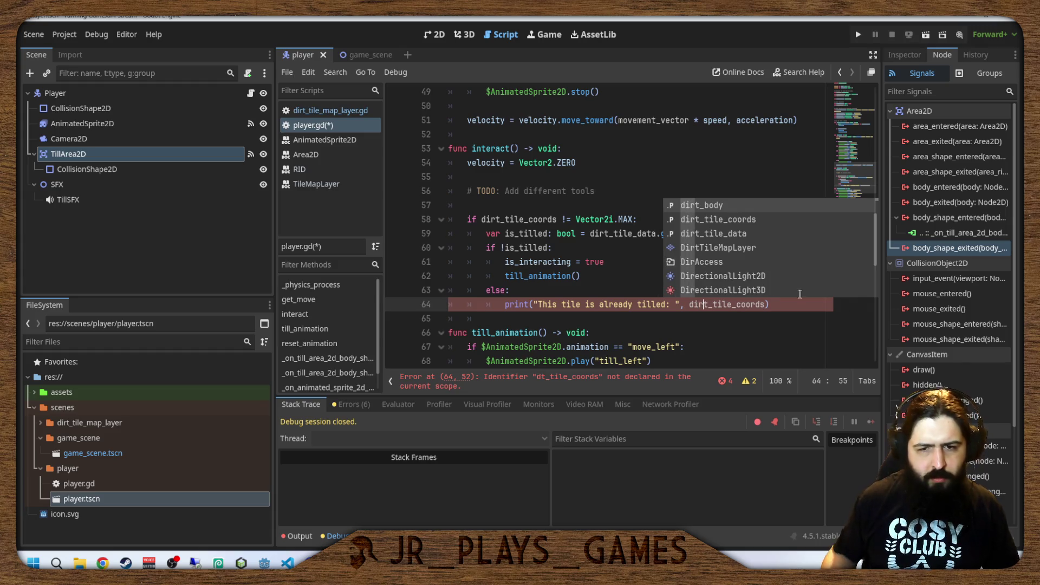
{"action": "left_click", "coordinate": [587, 175]}
{"action": "left_click_drag", "start_coordinate": [587, 164], "coordinate": [467, 163]}
{"action": "key", "text": "Down"}
{"action": "key", "text": "Down"}
{"action": "key", "text": "Down"}
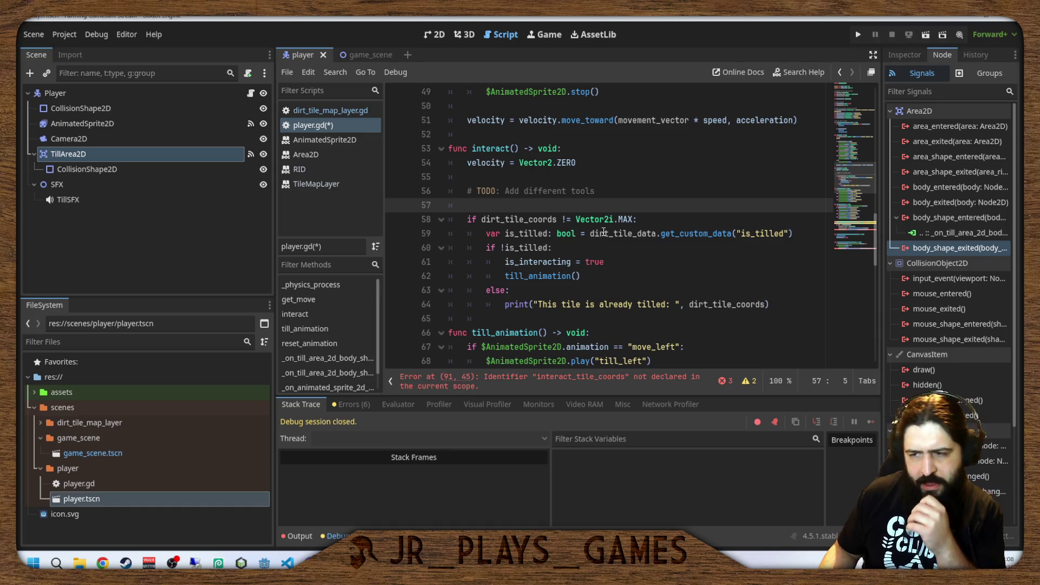
Delete the 'var tile_map_layer: TileMapLayer' declaration from player.gd.
{"action": "scroll", "coordinate": [682, 185], "scroll_direction": "up", "scroll_amount": 15}
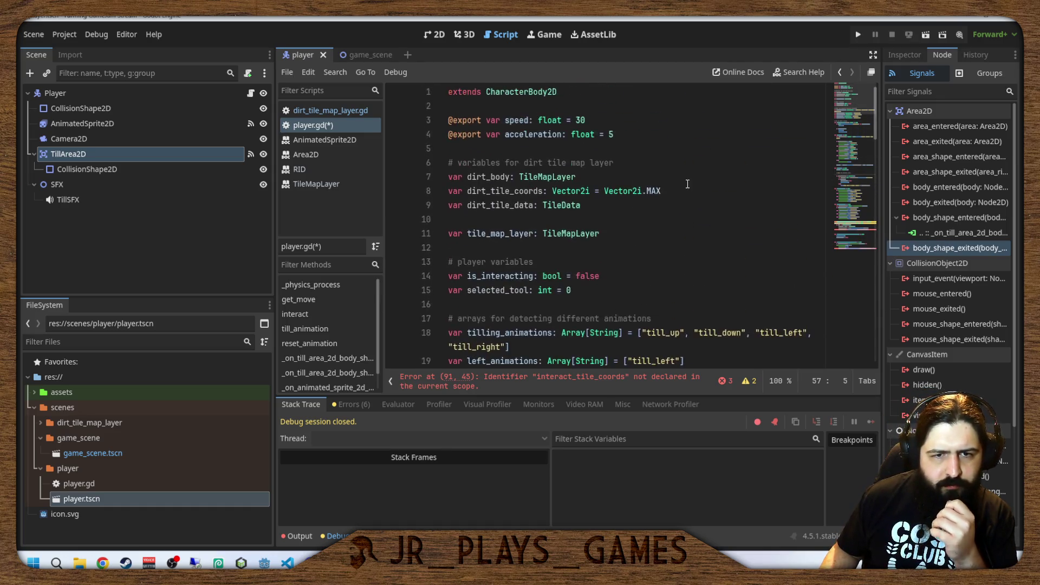
{"action": "scroll", "coordinate": [685, 187], "scroll_direction": "down", "scroll_amount": 3}
{"action": "scroll", "coordinate": [658, 216], "scroll_direction": "up", "scroll_amount": 3}
{"action": "scroll", "coordinate": [663, 222], "scroll_direction": "down", "scroll_amount": 6}
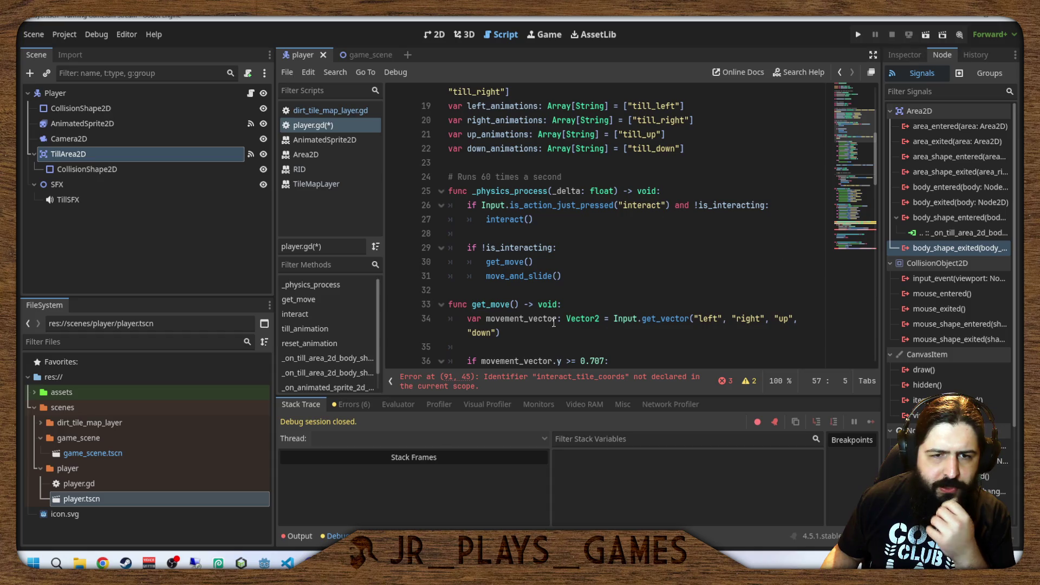
{"action": "scroll", "coordinate": [624, 258], "scroll_direction": "down", "scroll_amount": 9}
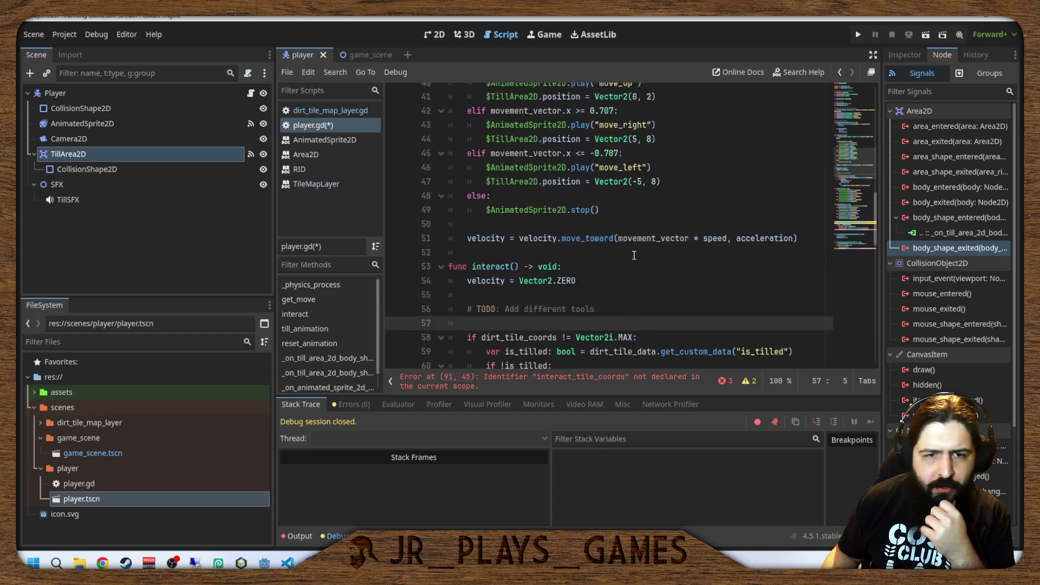
{"action": "scroll", "coordinate": [631, 254], "scroll_direction": "up", "scroll_amount": 6}
{"action": "scroll", "coordinate": [642, 259], "scroll_direction": "up", "scroll_amount": 1}
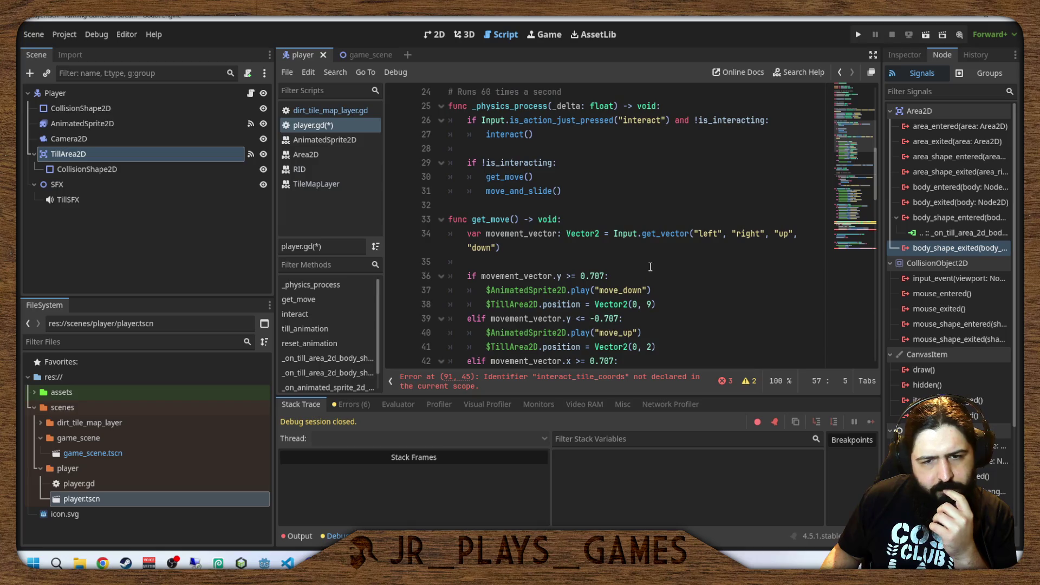
{"action": "scroll", "coordinate": [655, 266], "scroll_direction": "down", "scroll_amount": 20}
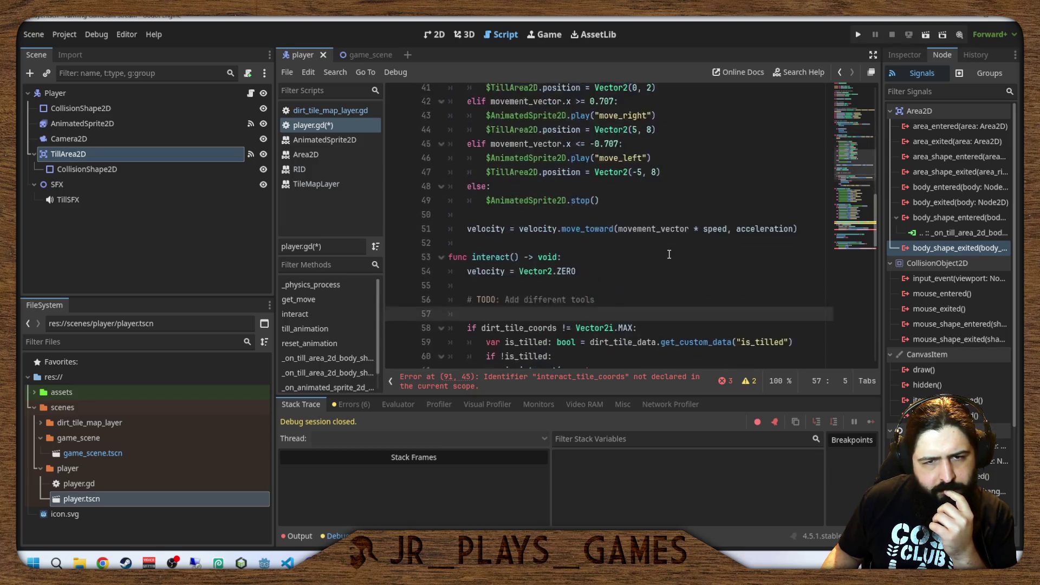
{"action": "scroll", "coordinate": [676, 263], "scroll_direction": "up", "scroll_amount": 20}
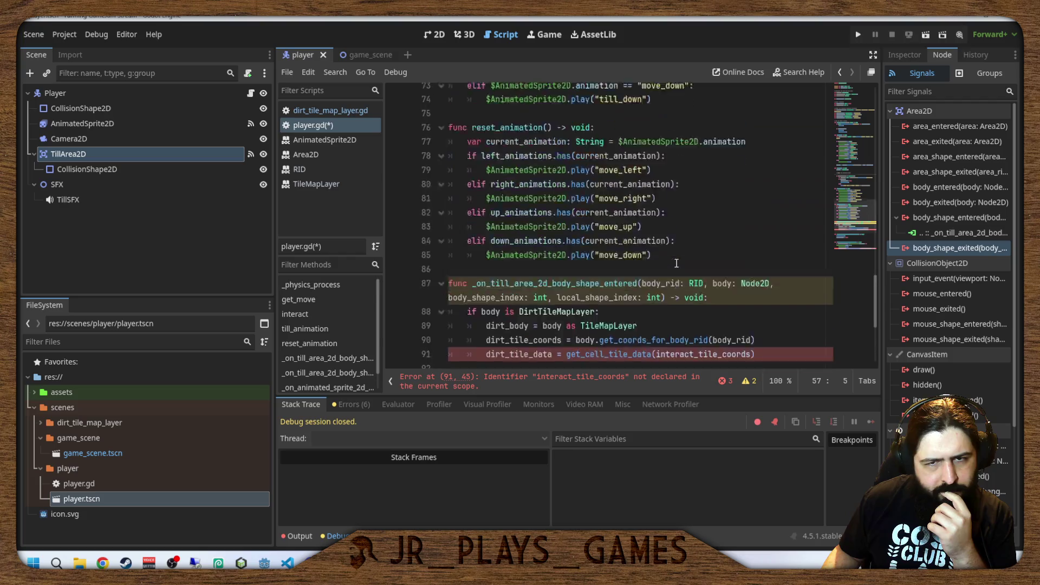
{"action": "scroll", "coordinate": [675, 272], "scroll_direction": "up", "scroll_amount": 3}
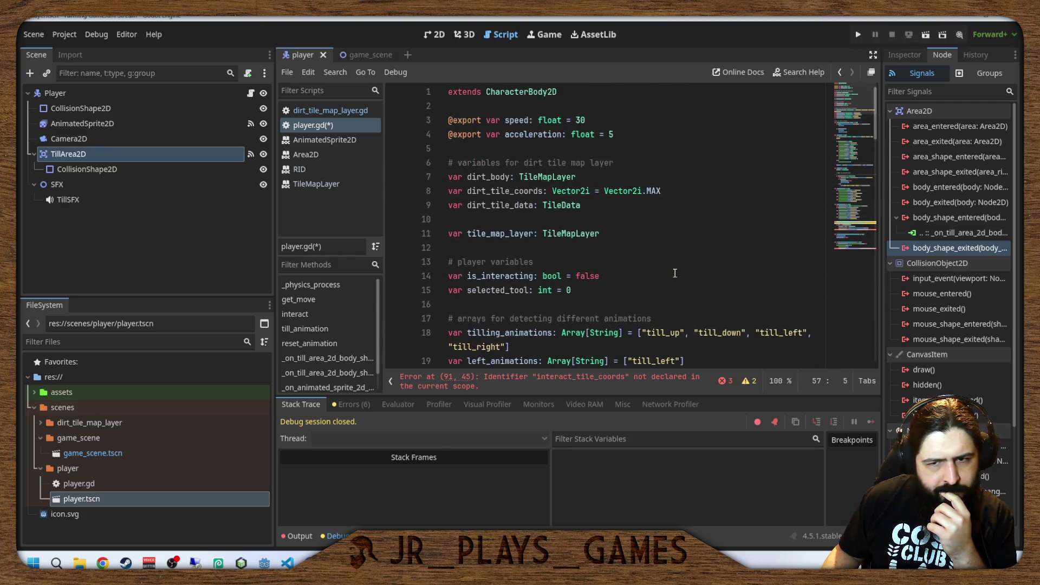
{"action": "scroll", "coordinate": [675, 272], "scroll_direction": "down", "scroll_amount": 2}
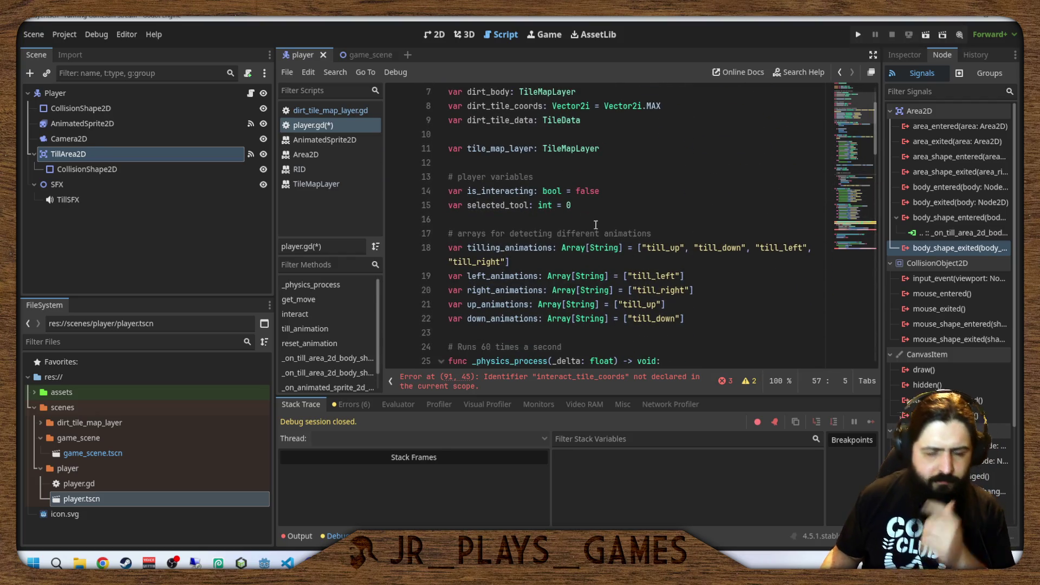
{"action": "scroll", "coordinate": [604, 295], "scroll_direction": "up", "scroll_amount": 2}
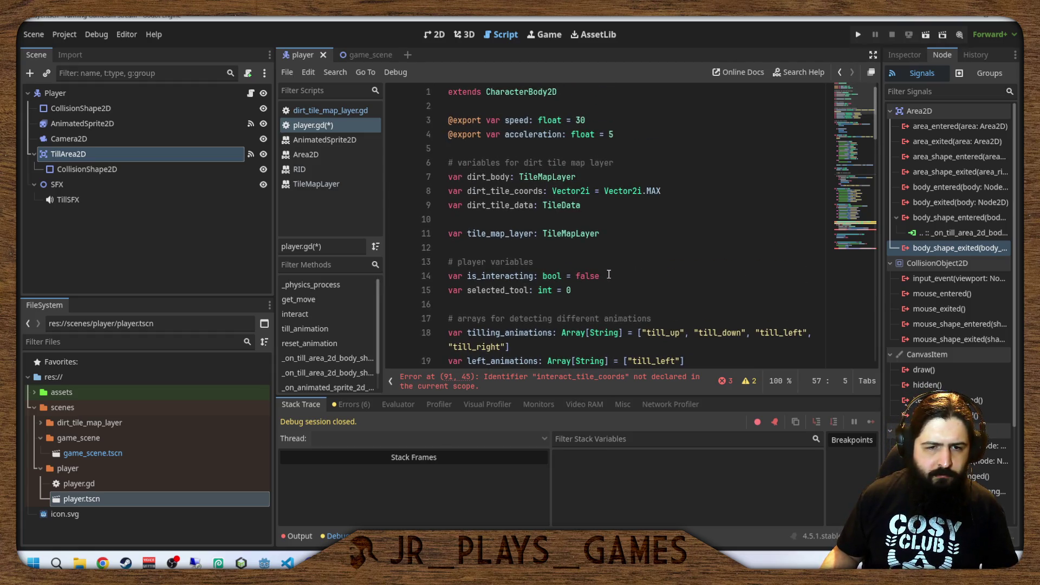
{"action": "left_click", "coordinate": [605, 233]}
{"action": "left_click_drag", "start_coordinate": [614, 234], "coordinate": [361, 232]}
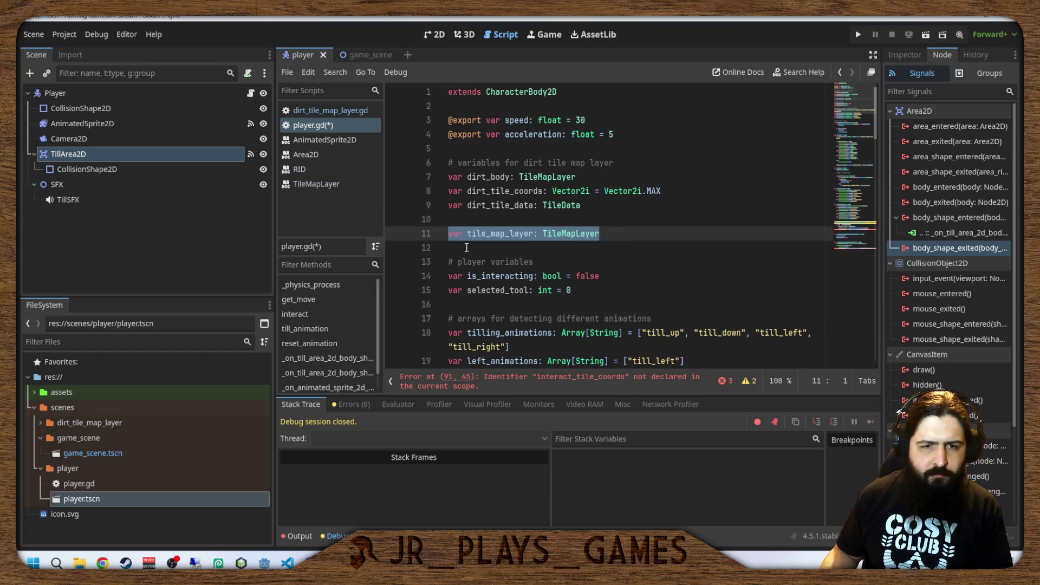
{"action": "key", "text": "BackSpace"}
{"action": "key", "text": "BackSpace"}
{"action": "key", "text": "BackSpace"}
Select 'interact' in the get_cell_tile_data argument on line 89.
{"action": "scroll", "coordinate": [666, 271], "scroll_direction": "down", "scroll_amount": 12}
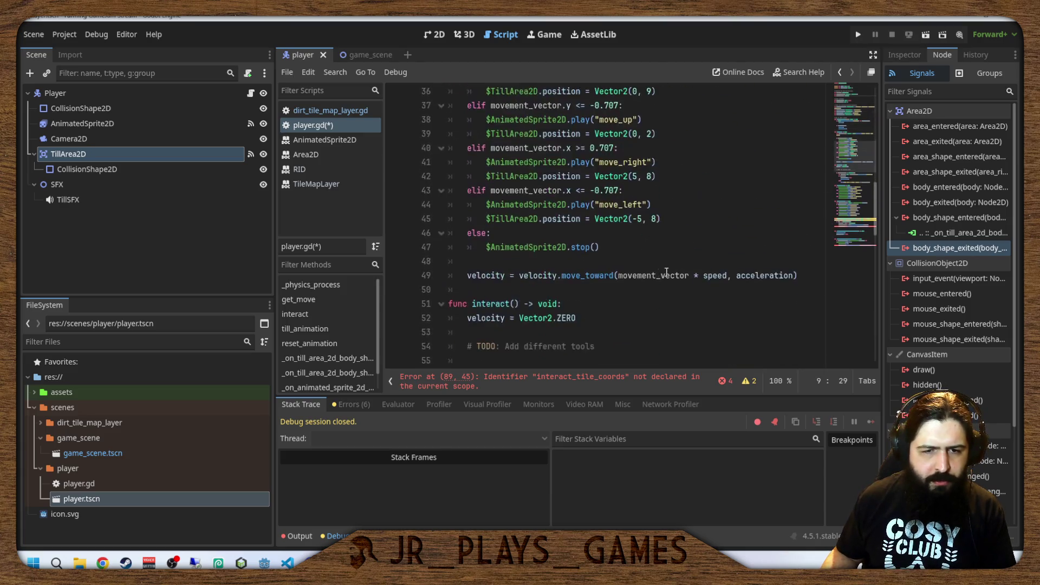
{"action": "scroll", "coordinate": [666, 271], "scroll_direction": "down", "scroll_amount": 14}
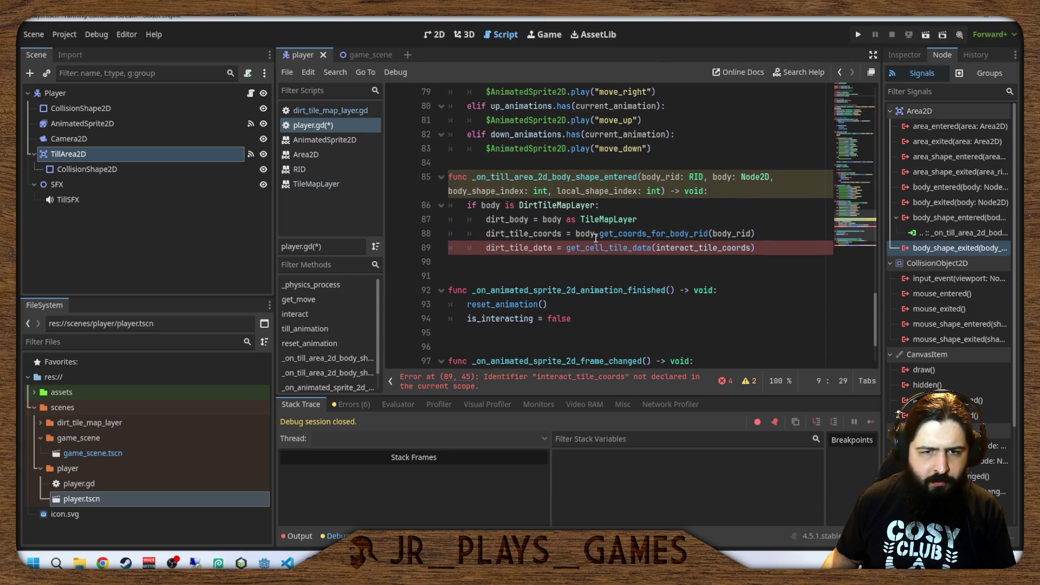
{"action": "left_click", "coordinate": [605, 246]}
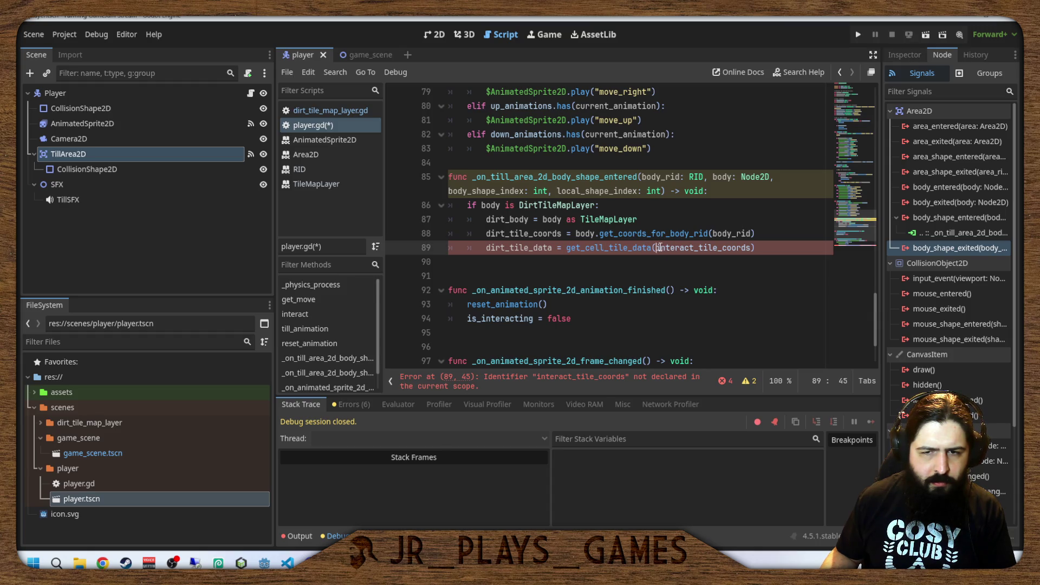
{"action": "left_click_drag", "start_coordinate": [658, 248], "coordinate": [690, 247]}
Replace the selection with 'dirt' so the argument reads dirt_tile_coords.
{"action": "type", "text": "dirt"}
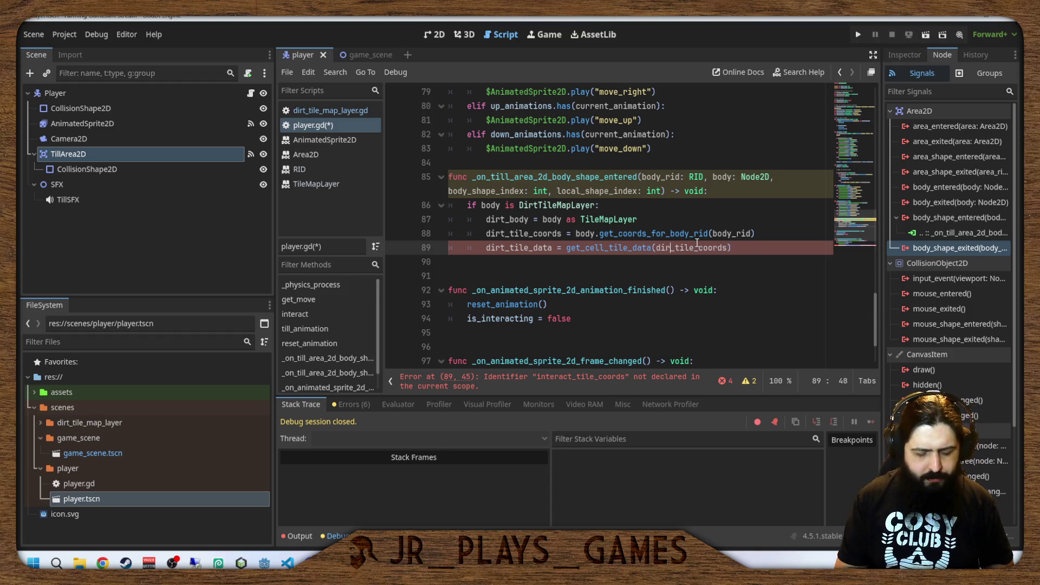
{"action": "left_click", "coordinate": [609, 247]}
{"action": "left_click", "coordinate": [615, 265]}
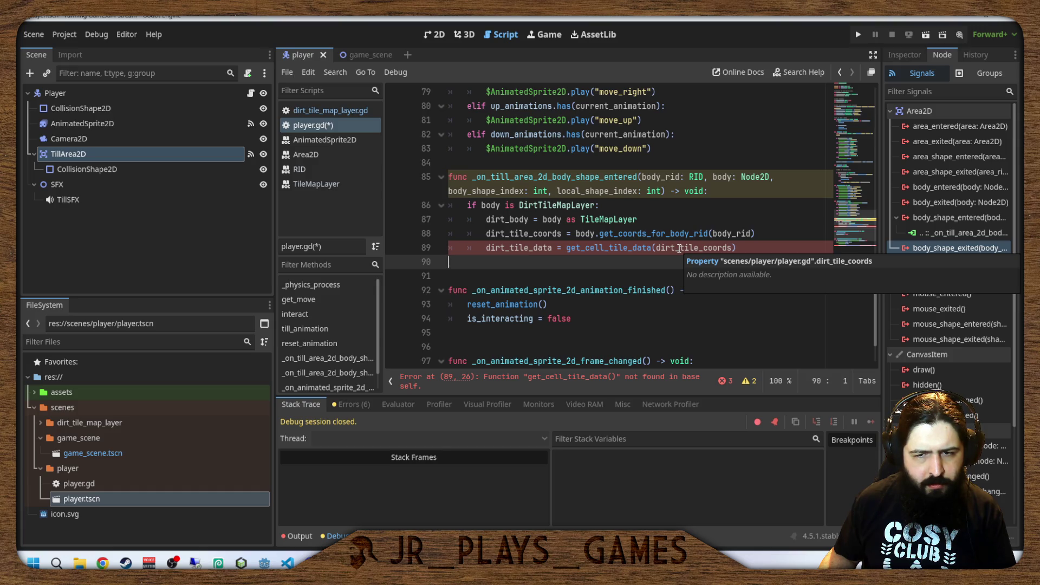
Insert dirt_tile_map_layer before get_cell_tile_data on line 89.
{"action": "left_click", "coordinate": [570, 249]}
{"action": "type", "text": "dirt_"}
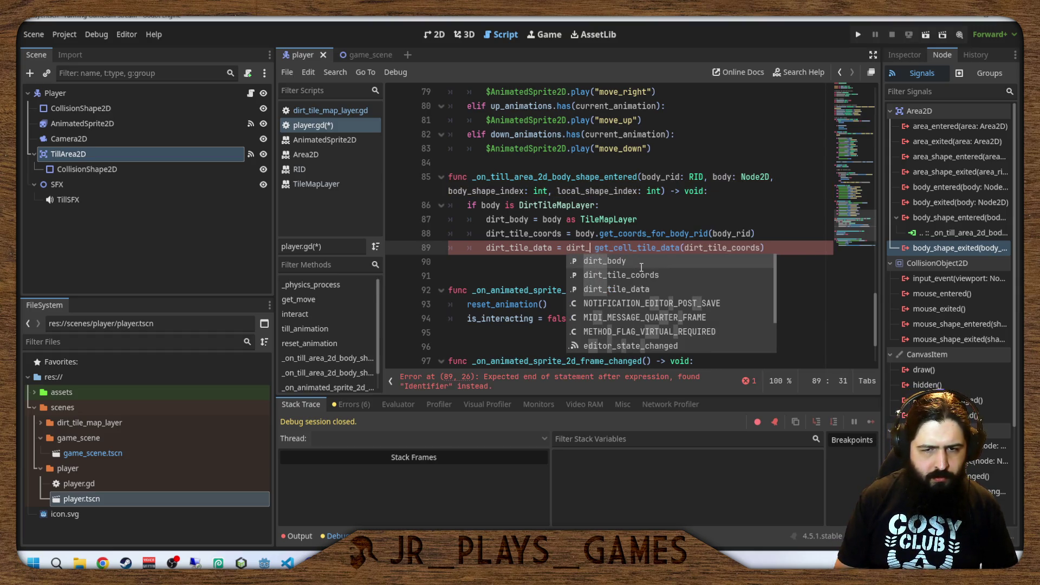
{"action": "type", "text": "tile_map_layer"}
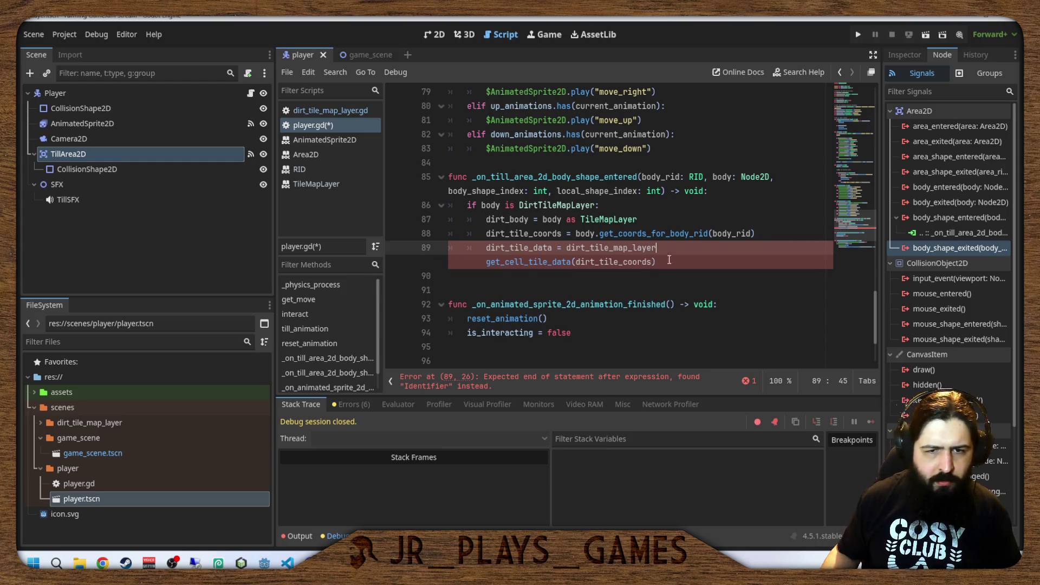
{"action": "left_click", "coordinate": [518, 218]}
{"action": "scroll", "coordinate": [536, 217], "scroll_direction": "up", "scroll_amount": 20}
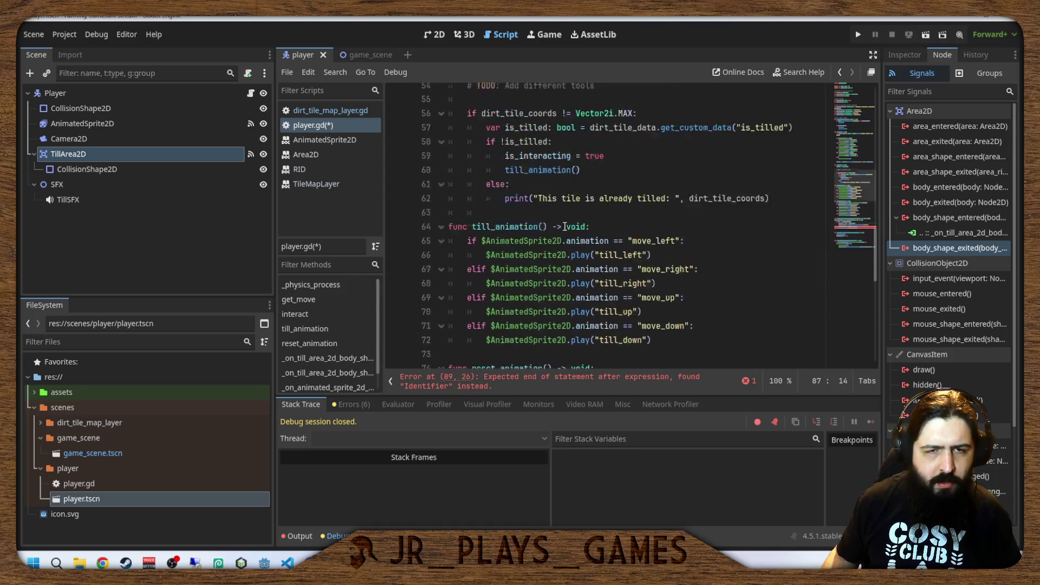
{"action": "scroll", "coordinate": [541, 211], "scroll_direction": "up", "scroll_amount": 1}
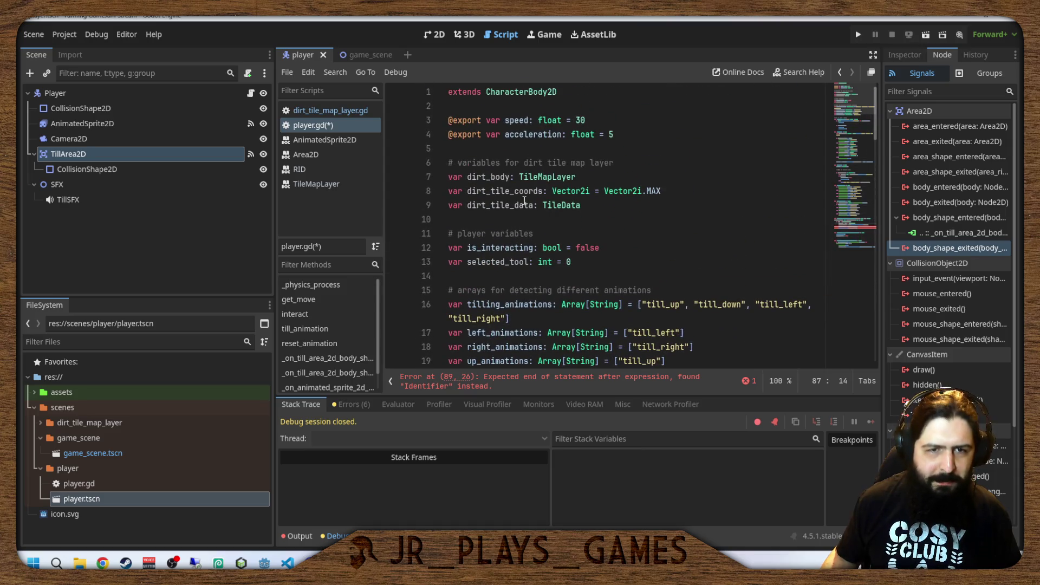
Rename dirt_body to dirt_tile_map_layer on lines 7 and 87.
{"action": "left_click", "coordinate": [509, 176]}
{"action": "key", "text": "BackSpace"}
{"action": "key", "text": "BackSpace"}
{"action": "key", "text": "BackSpace"}
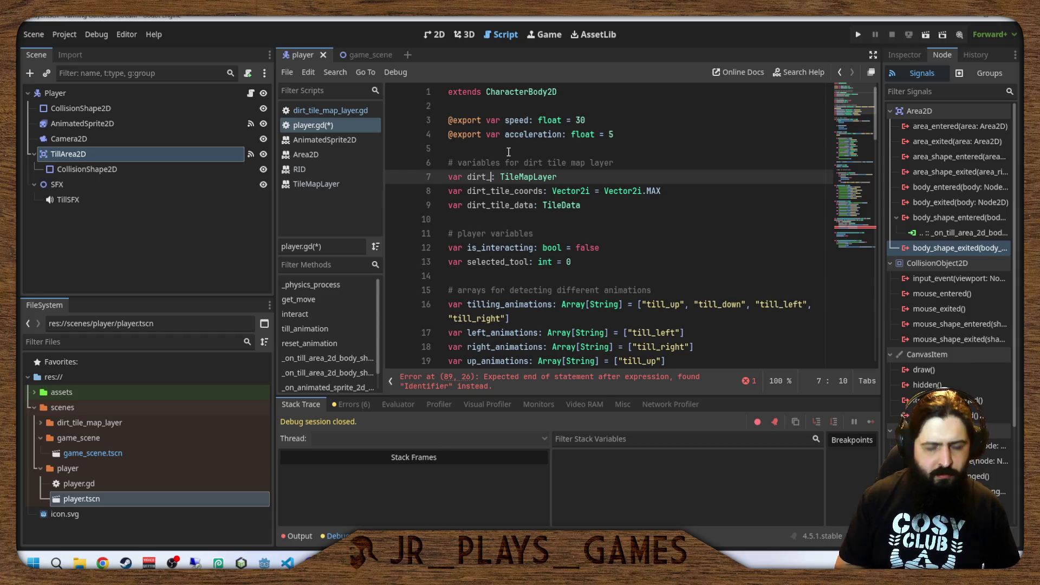
{"action": "type", "text": "tile"}
{"action": "type", "text": "_map_laye"}
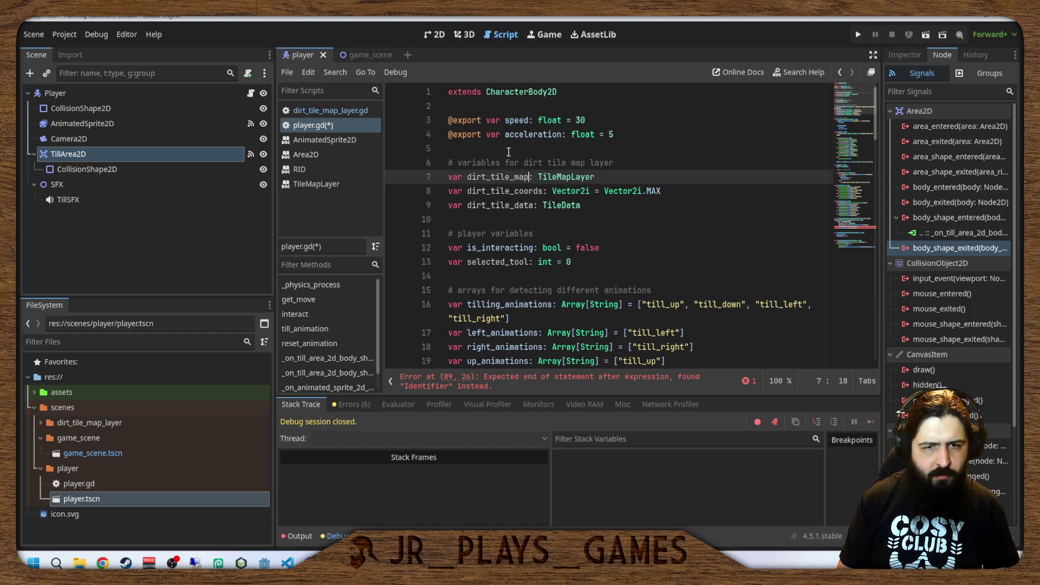
{"action": "type", "text": "r"}
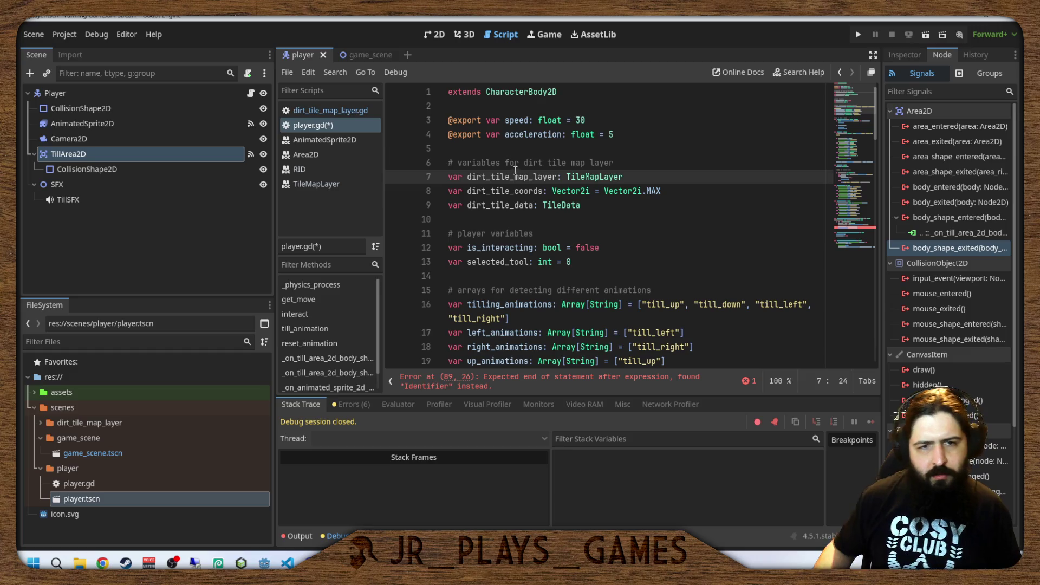
{"action": "scroll", "coordinate": [587, 317], "scroll_direction": "down", "scroll_amount": 13}
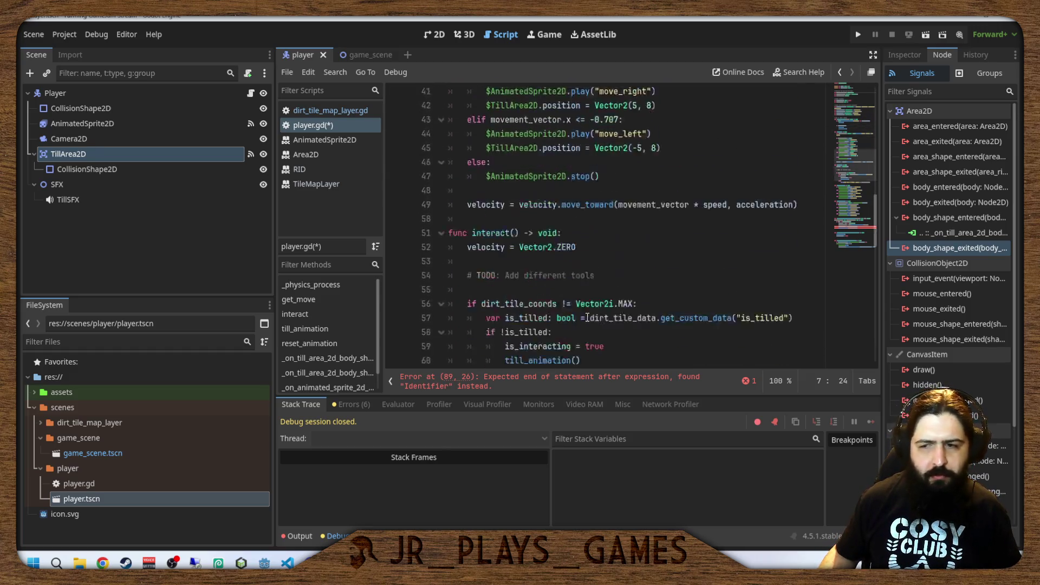
{"action": "scroll", "coordinate": [587, 317], "scroll_direction": "down", "scroll_amount": 15}
{"action": "scroll", "coordinate": [506, 296], "scroll_direction": "up", "scroll_amount": 4}
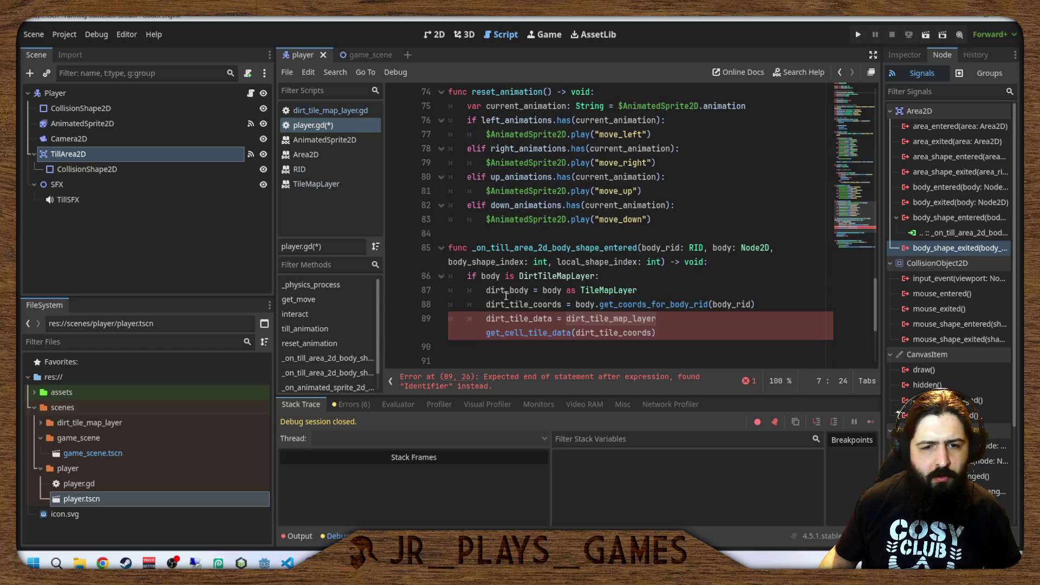
{"action": "double_click", "coordinate": [506, 296]}
{"action": "type", "text": "dirt_tile_map_layer"}
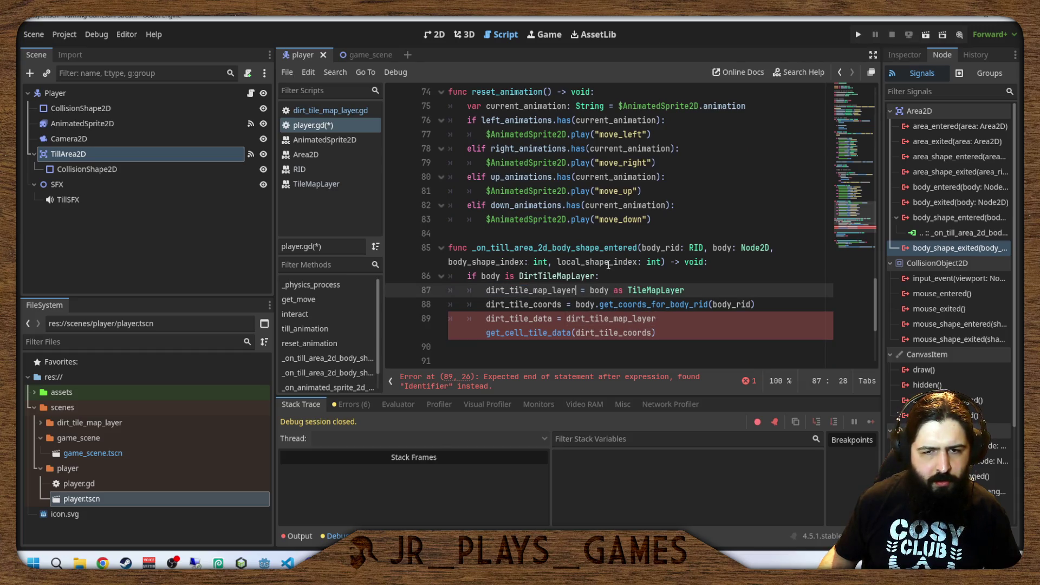
{"action": "scroll", "coordinate": [606, 267], "scroll_direction": "down", "scroll_amount": 2}
Fix line 89 to call dirt_tile_map_layer.get_cell_tile_data(dirt_tile_coords) and narrow the Scene dock.
{"action": "left_click", "coordinate": [538, 246]}
{"action": "left_click", "coordinate": [546, 218]}
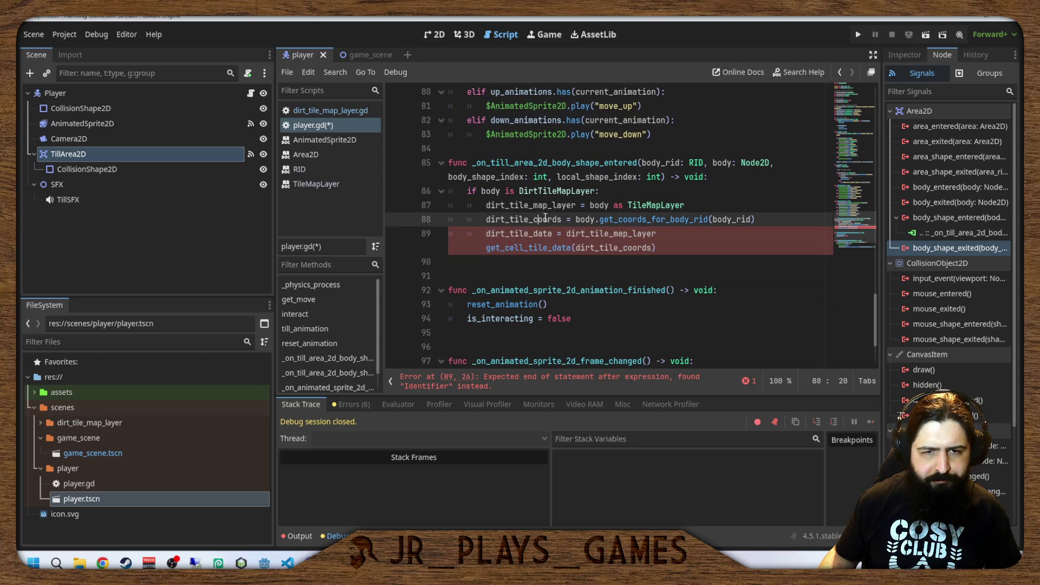
{"action": "left_click", "coordinate": [485, 248]}
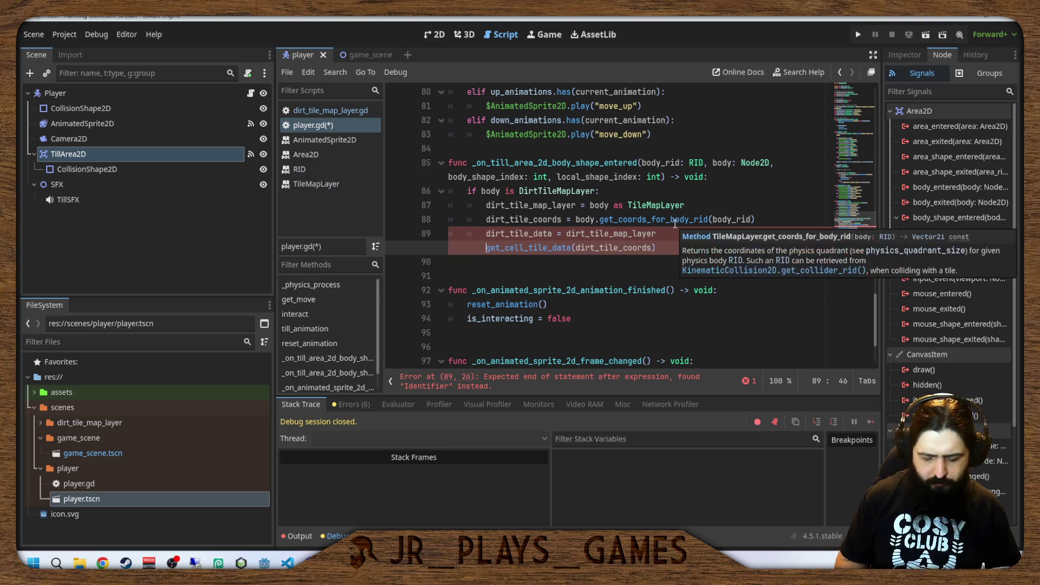
{"action": "type", "text": "."}
{"action": "key", "text": "Left"}
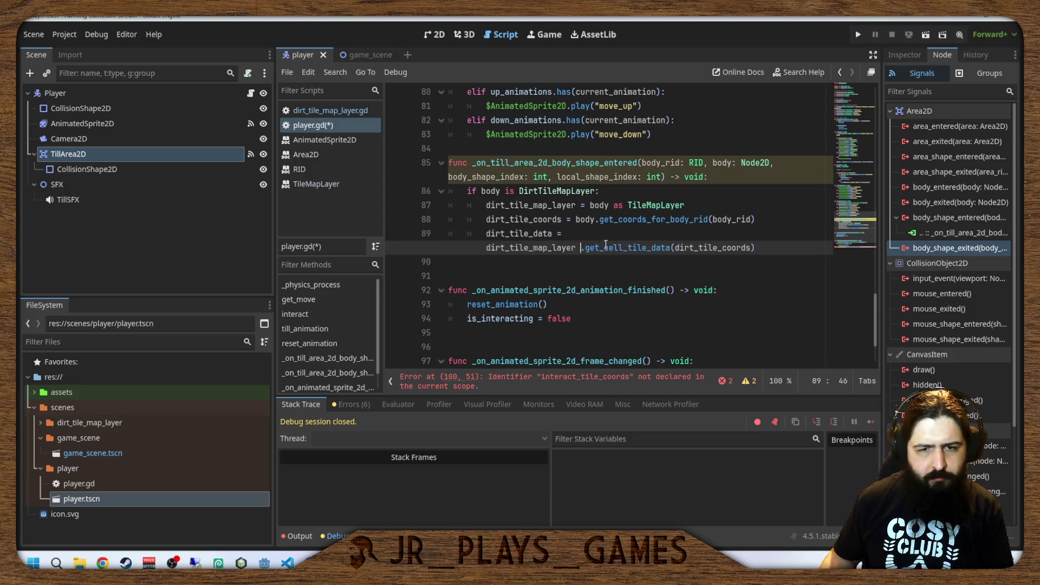
{"action": "key", "text": "BackSpace"}
{"action": "key", "text": "ctrl+Left"}
{"action": "scroll", "coordinate": [628, 231], "scroll_direction": "down", "scroll_amount": 1}
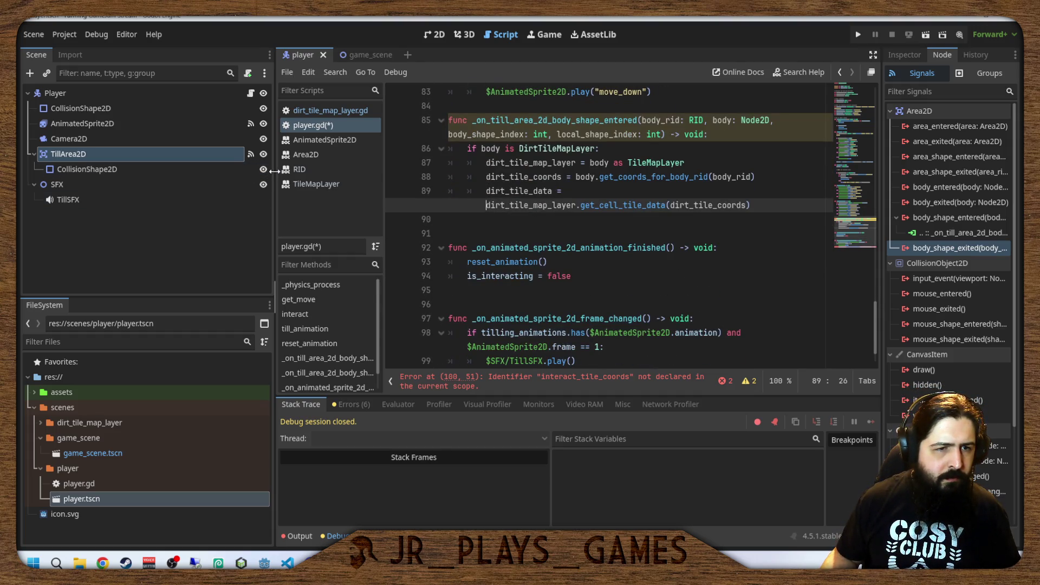
{"action": "left_click_drag", "start_coordinate": [275, 163], "coordinate": [170, 164]}
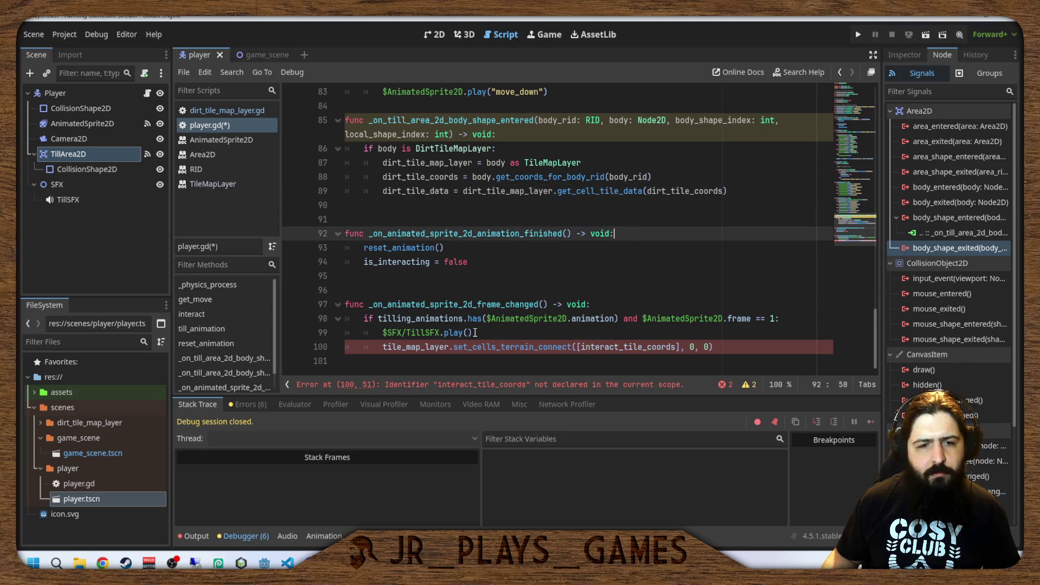
Make line 100 call dirt_tile_map_layer.set_cells_terrain_connect with dirt_tile_coords, then save player.gd.
{"action": "left_click", "coordinate": [453, 347]}
{"action": "double_click", "coordinate": [441, 347]}
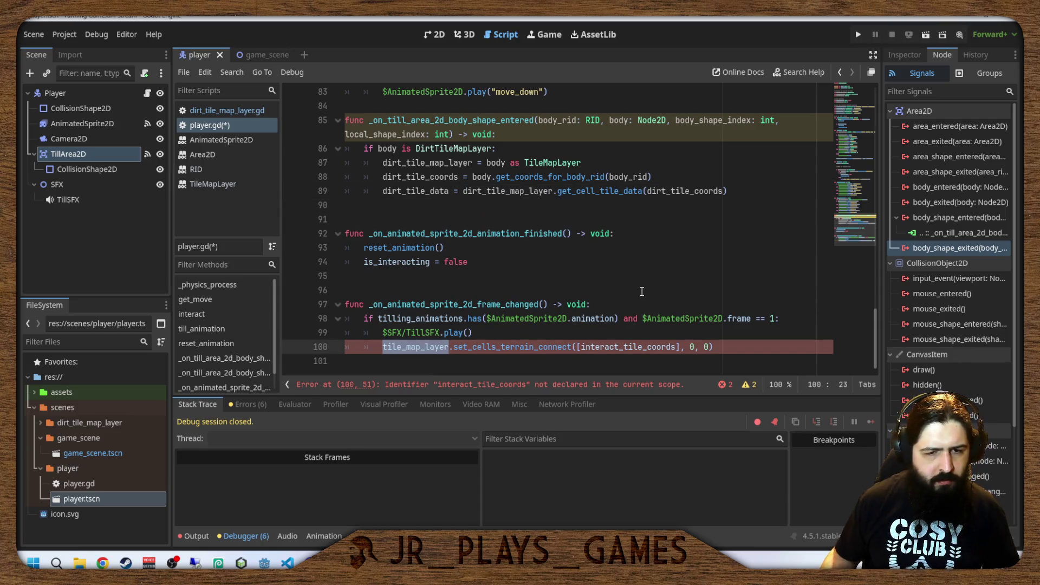
{"action": "key", "text": "Left"}
{"action": "type", "text": "dirt_"}
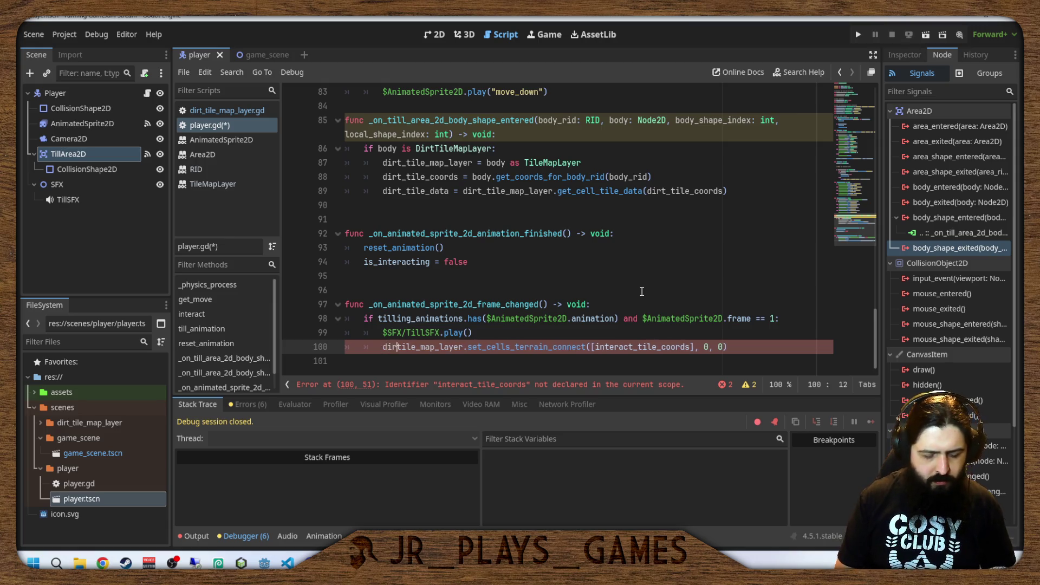
{"action": "left_click", "coordinate": [614, 233]}
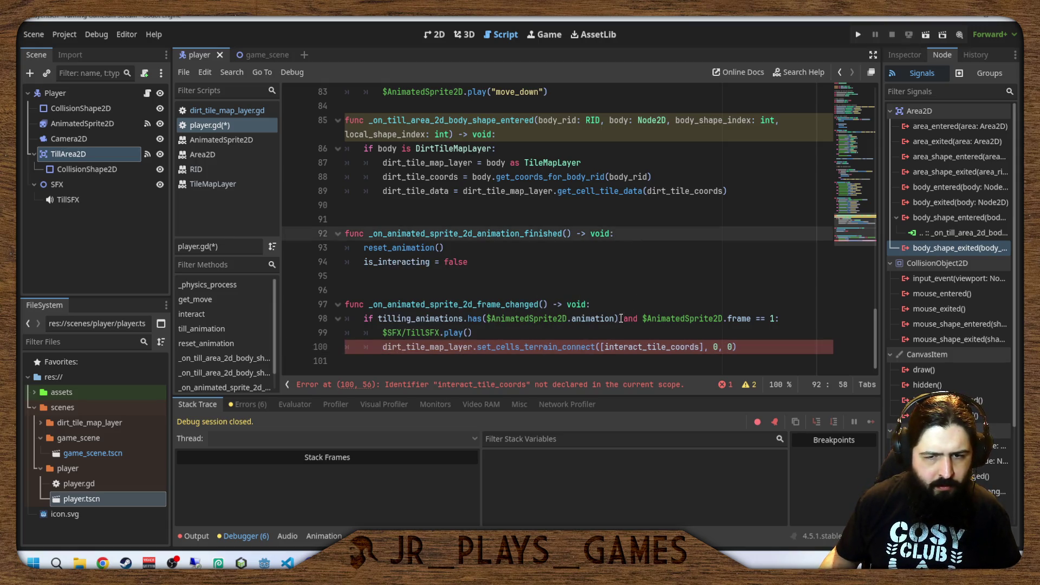
{"action": "left_click", "coordinate": [619, 319]}
{"action": "left_click_drag", "start_coordinate": [643, 347], "coordinate": [598, 346]}
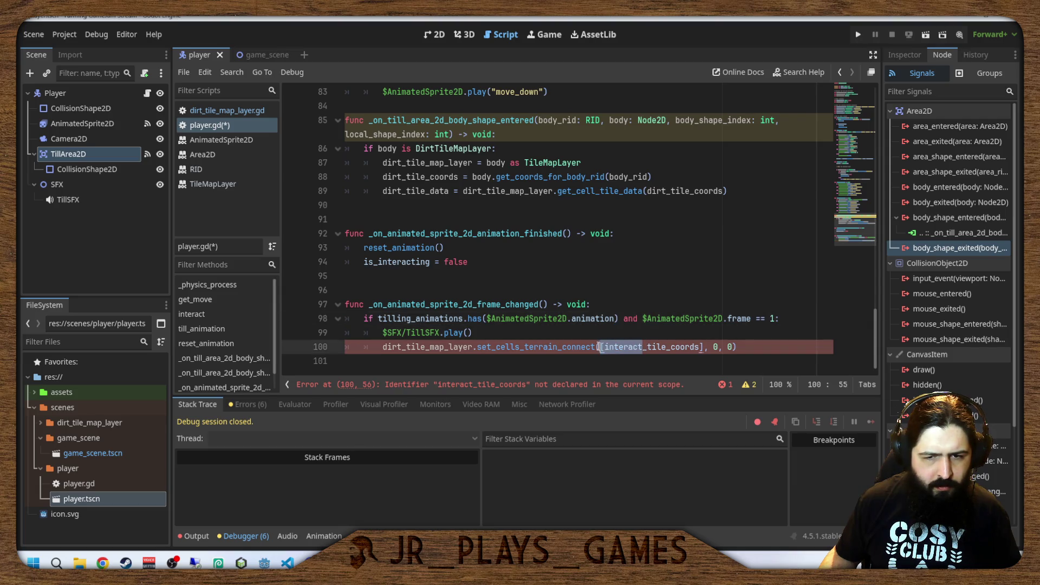
{"action": "type", "text": "dirt"}
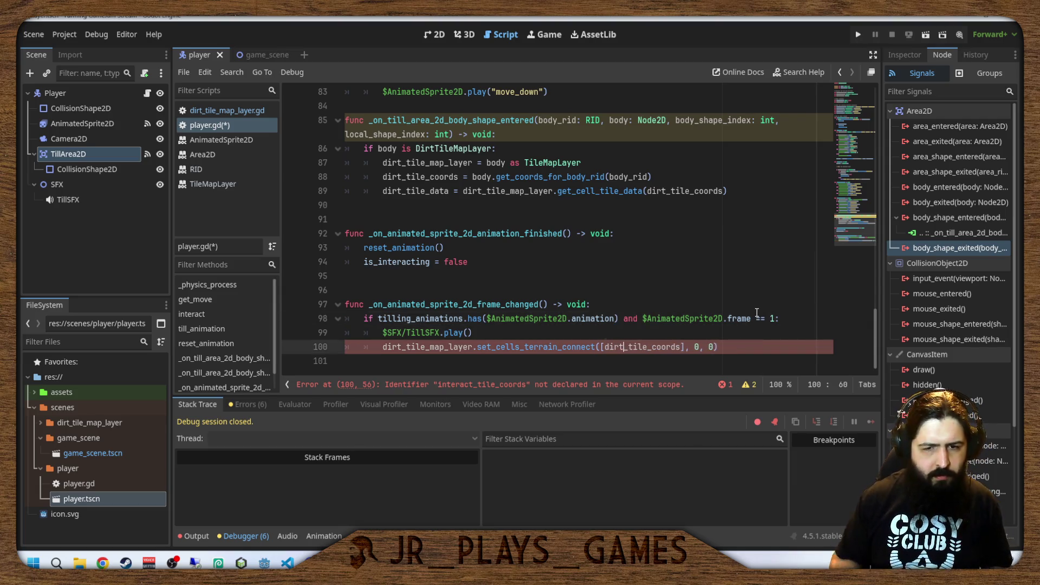
{"action": "left_click", "coordinate": [693, 210]}
{"action": "key", "text": "ctrl+s"}
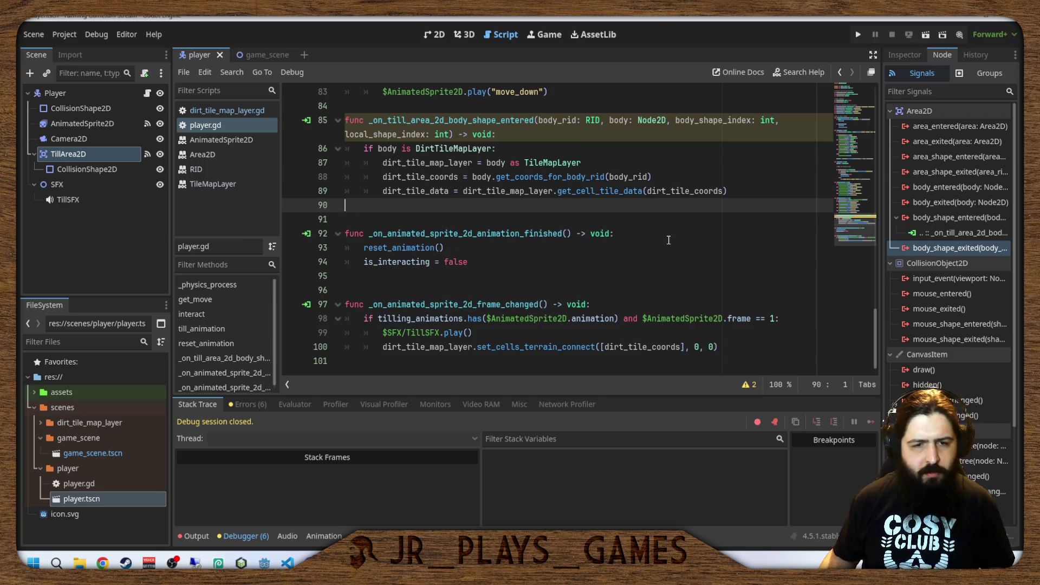
{"action": "left_click", "coordinate": [564, 250]}
{"action": "key", "text": "Up"}
{"action": "key", "text": "Up"}
{"action": "scroll", "coordinate": [624, 261], "scroll_direction": "up", "scroll_amount": 1}
{"action": "scroll", "coordinate": [624, 261], "scroll_direction": "up", "scroll_amount": 8}
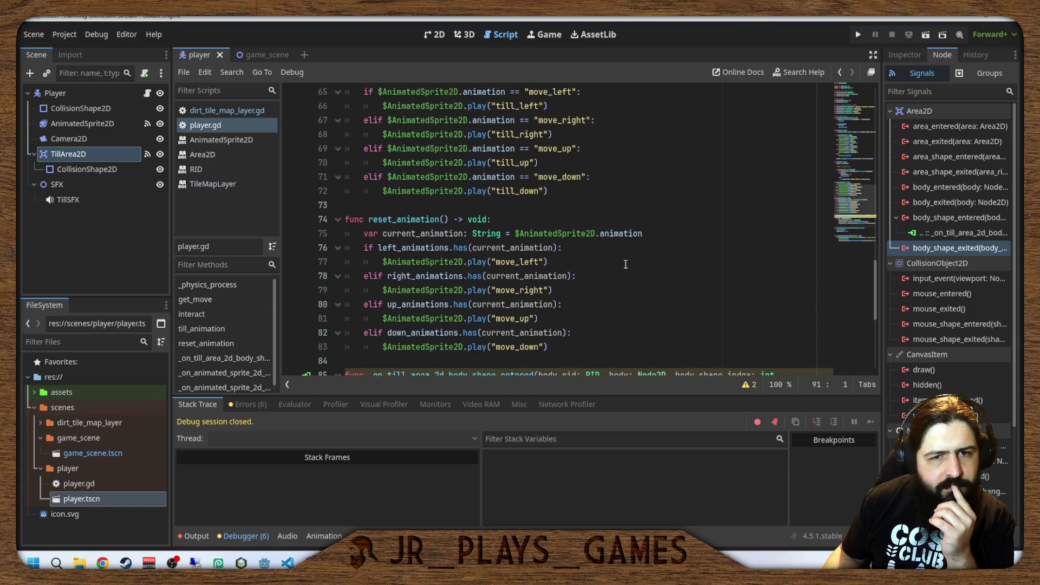
{"action": "scroll", "coordinate": [626, 265], "scroll_direction": "down", "scroll_amount": 4}
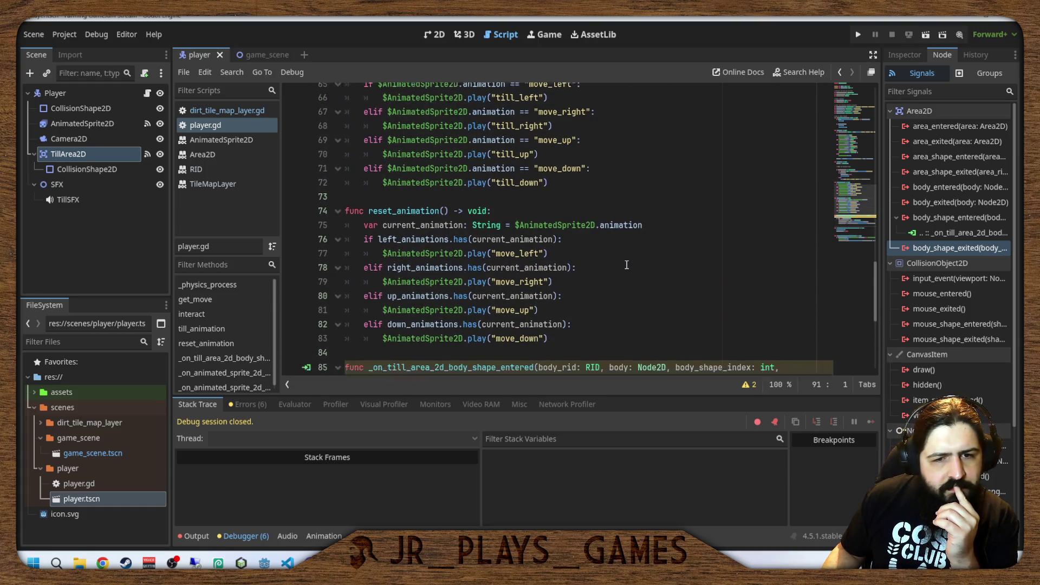
{"action": "scroll", "coordinate": [626, 265], "scroll_direction": "up", "scroll_amount": 5}
{"action": "scroll", "coordinate": [627, 265], "scroll_direction": "up", "scroll_amount": 8}
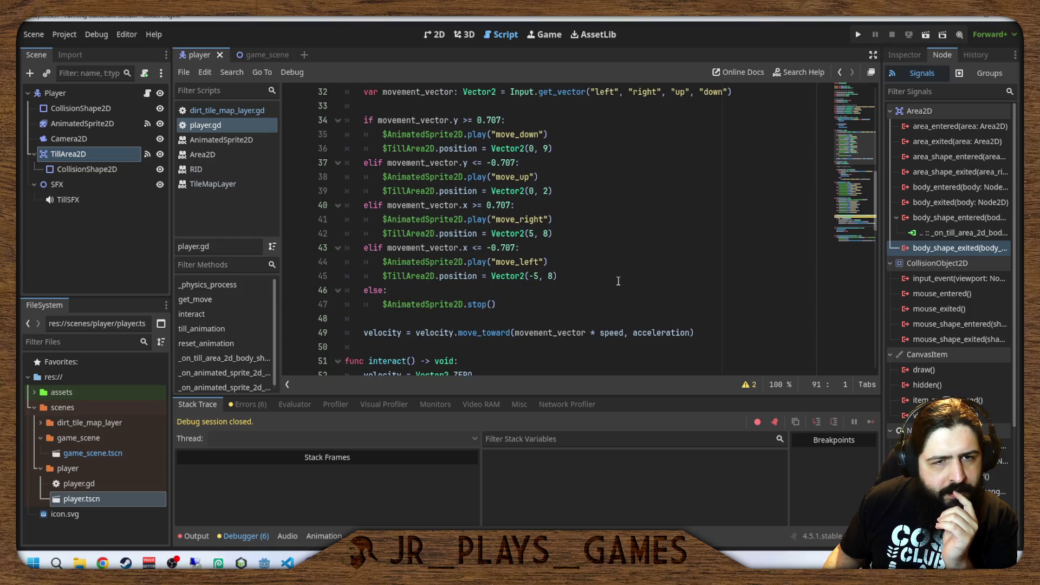
{"action": "scroll", "coordinate": [628, 274], "scroll_direction": "down", "scroll_amount": 13}
{"action": "scroll", "coordinate": [630, 283], "scroll_direction": "down", "scroll_amount": 3}
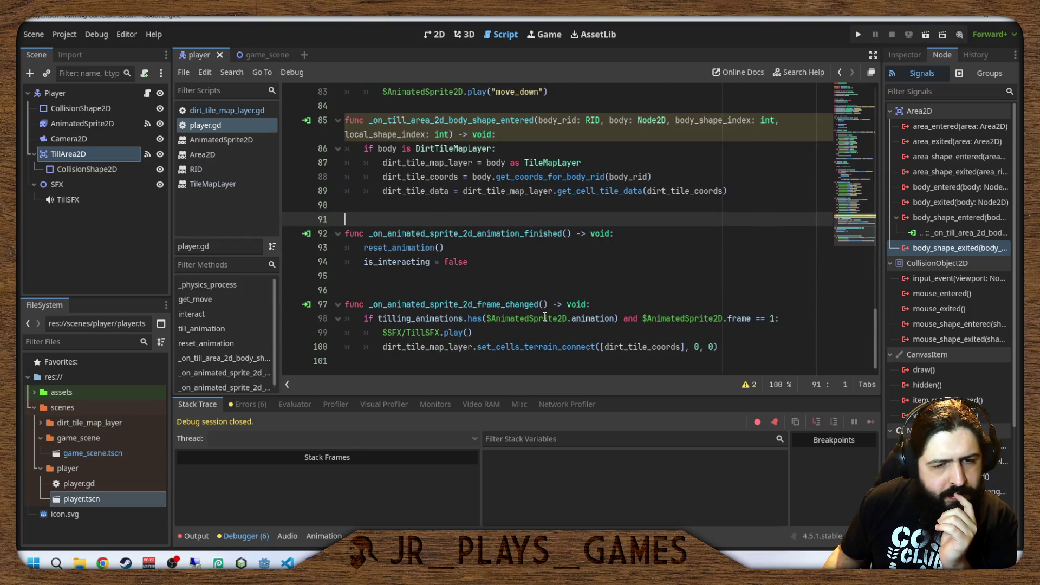
{"action": "left_click", "coordinate": [613, 303]}
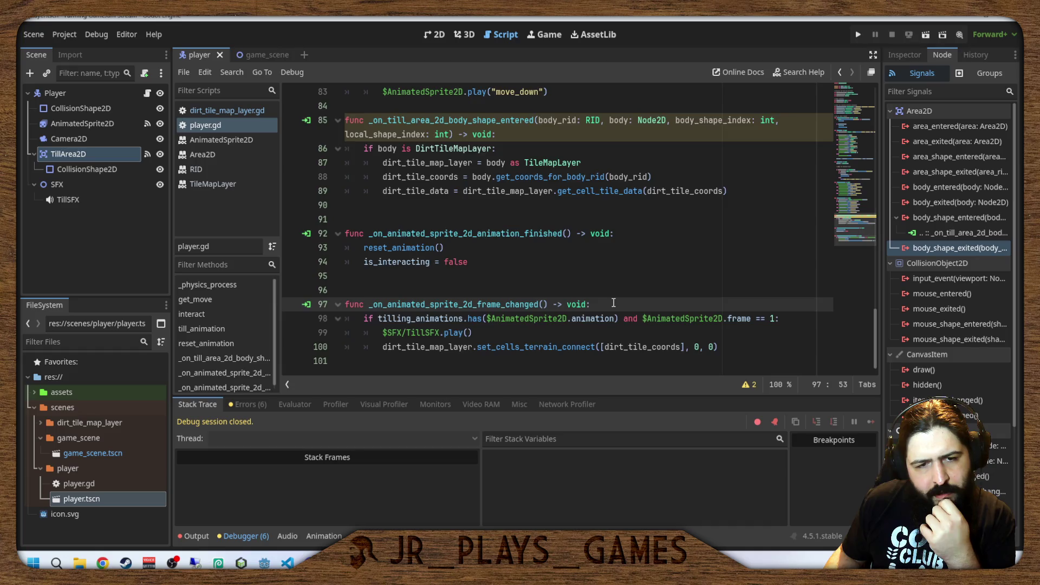
{"action": "scroll", "coordinate": [614, 303], "scroll_direction": "up", "scroll_amount": 4}
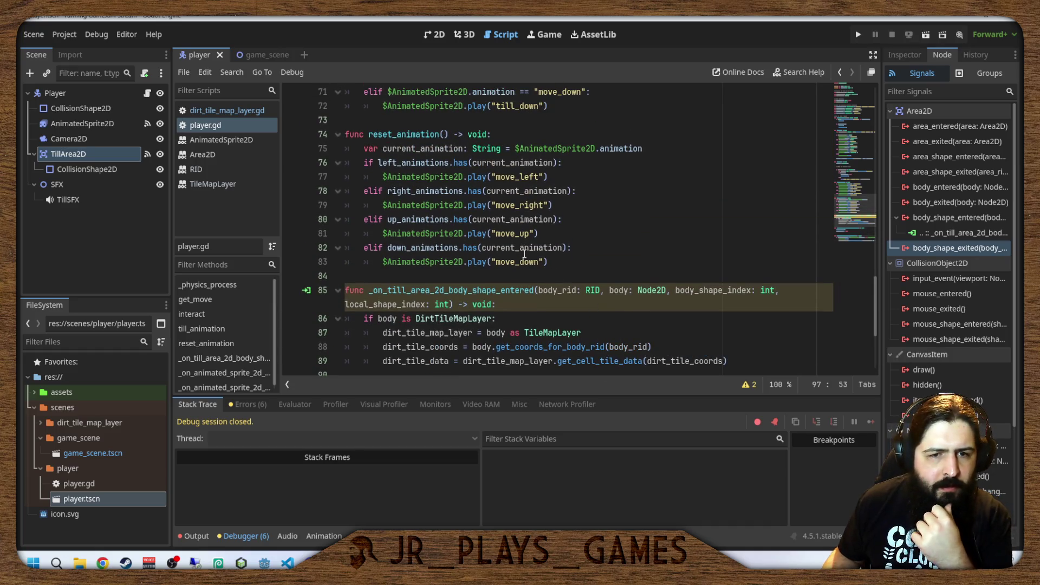
{"action": "scroll", "coordinate": [525, 256], "scroll_direction": "down", "scroll_amount": 1}
{"action": "scroll", "coordinate": [528, 258], "scroll_direction": "up", "scroll_amount": 20}
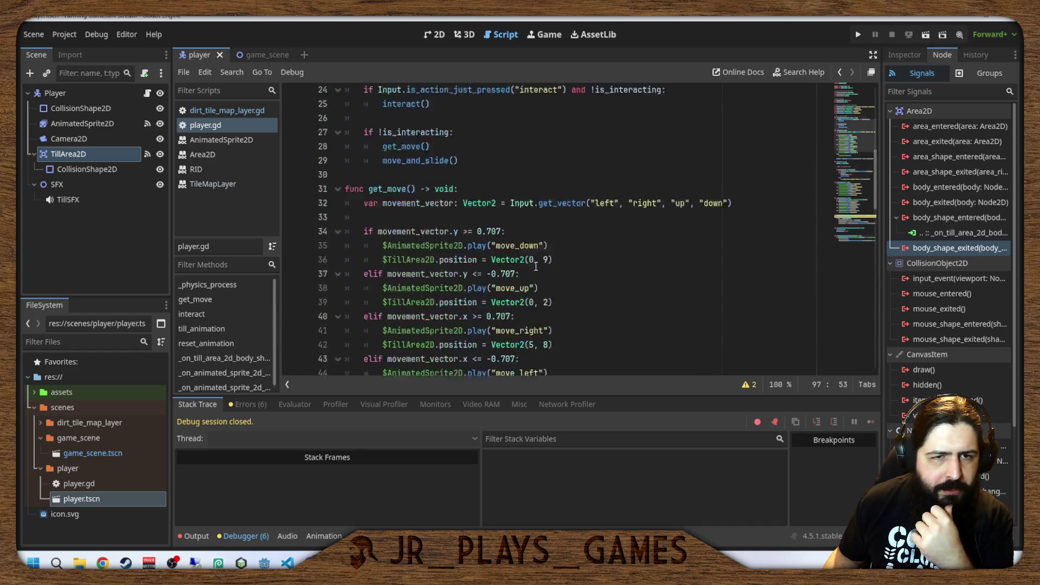
{"action": "left_click", "coordinate": [511, 222]}
Declare enum Tools { Hoe, Shovel } under an enums comment near the top of player.gd.
{"action": "key", "text": "Up"}
{"action": "key", "text": "Up"}
{"action": "key", "text": "Up"}
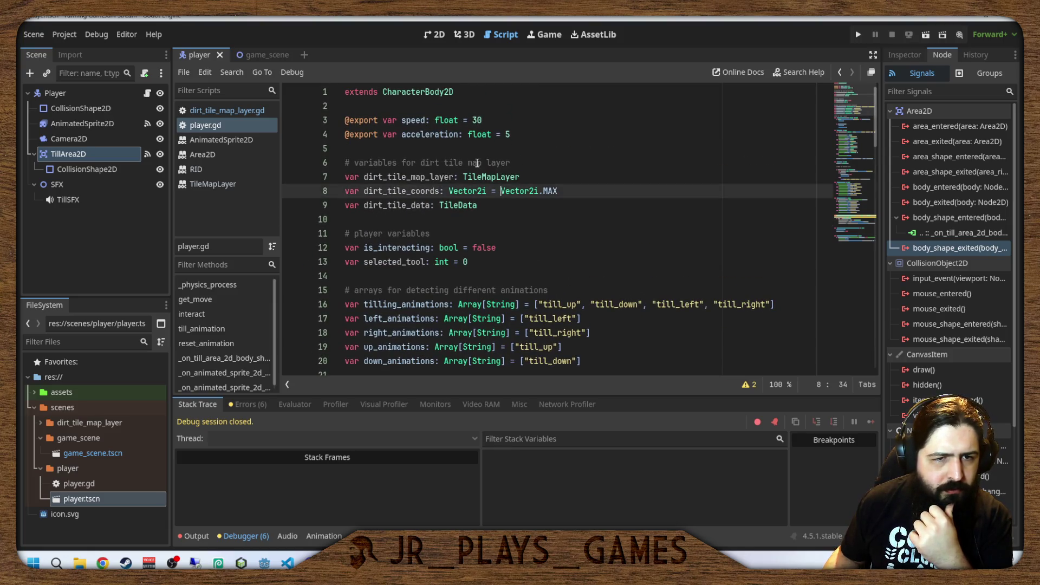
{"action": "key", "text": "Return"}
{"action": "key", "text": "Return"}
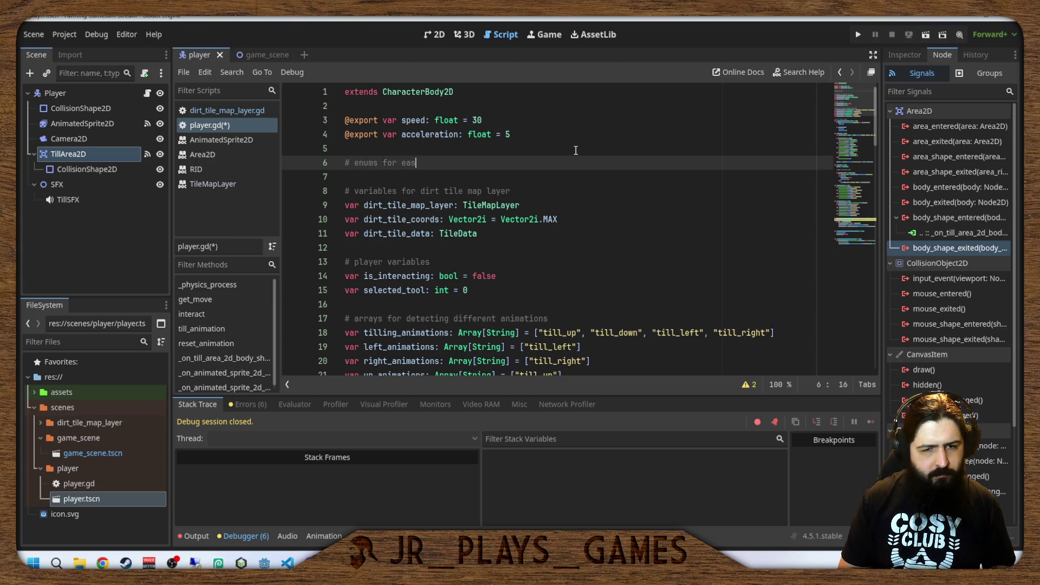
{"action": "type", "text": "enums"}
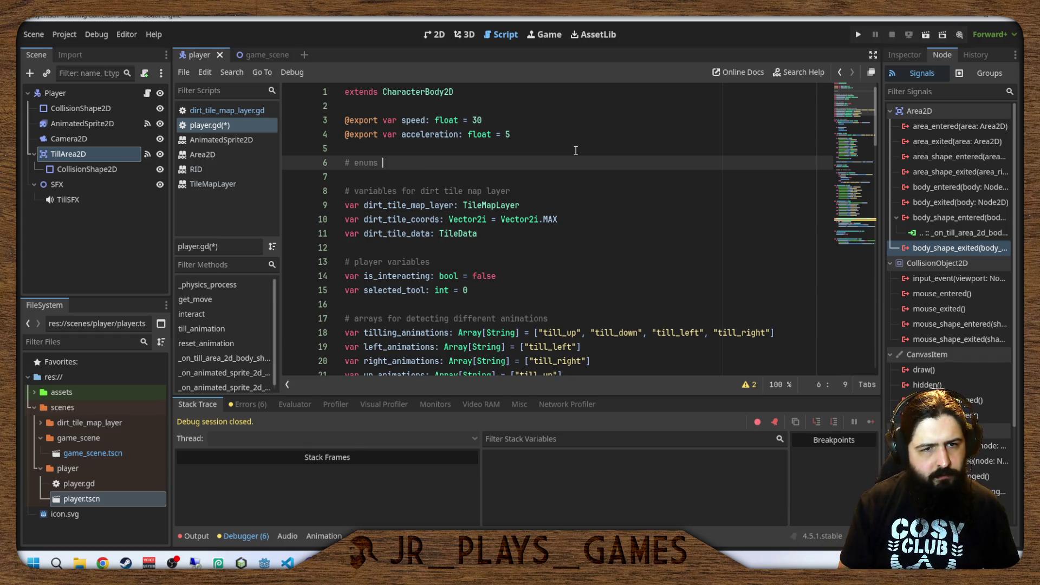
{"action": "key", "text": "Return"}
{"action": "type", "text": "enum"}
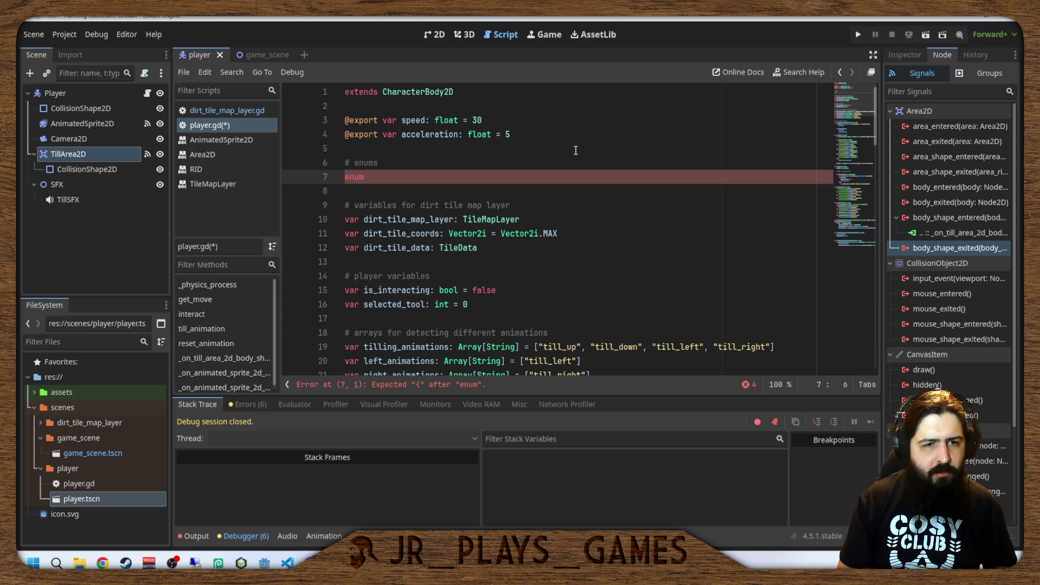
{"action": "type", "text": "TOo"}
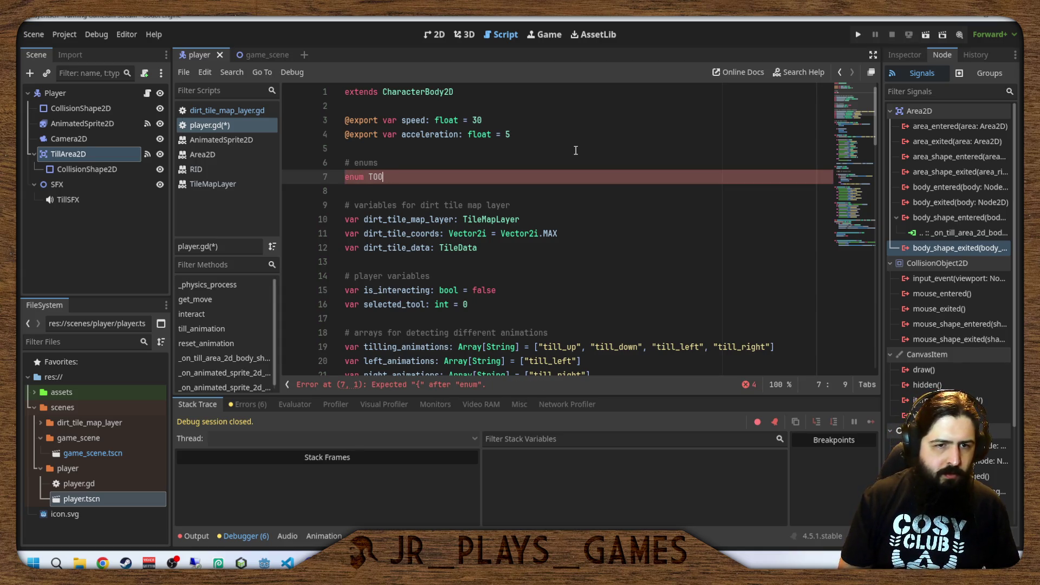
{"action": "key", "text": "BackSpace"}
{"action": "key", "text": "BackSpace"}
{"action": "type", "text": "ools = {"}
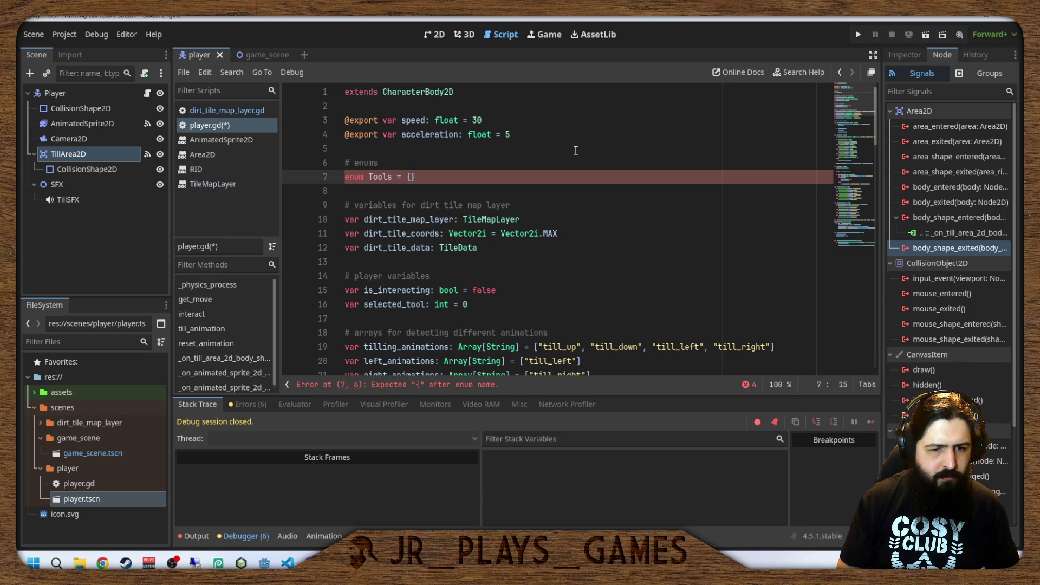
{"action": "key", "text": "Left"}
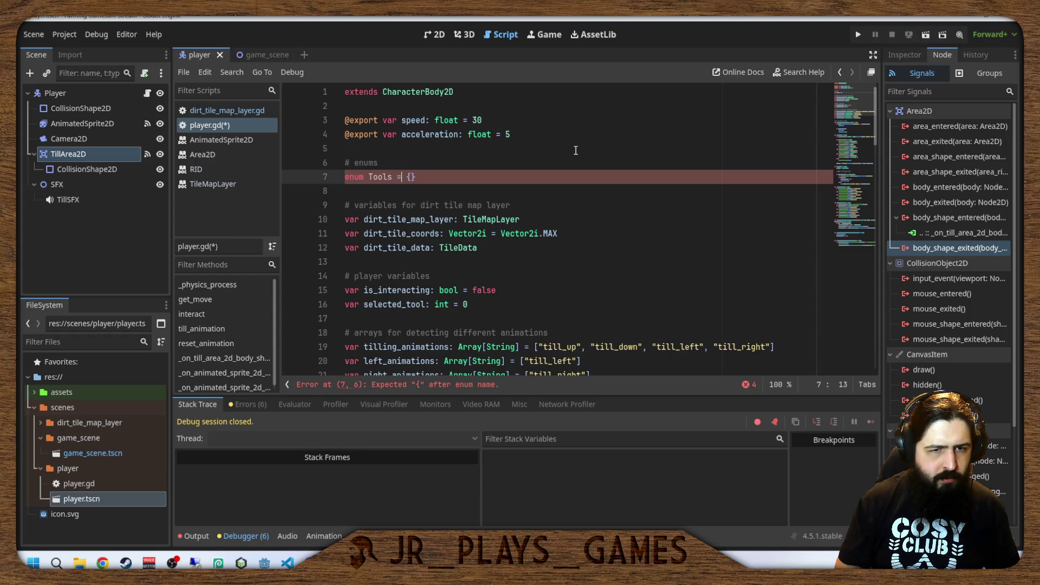
{"action": "key", "text": "BackSpace"}
{"action": "key", "text": "BackSpace"}
{"action": "key", "text": "Right"}
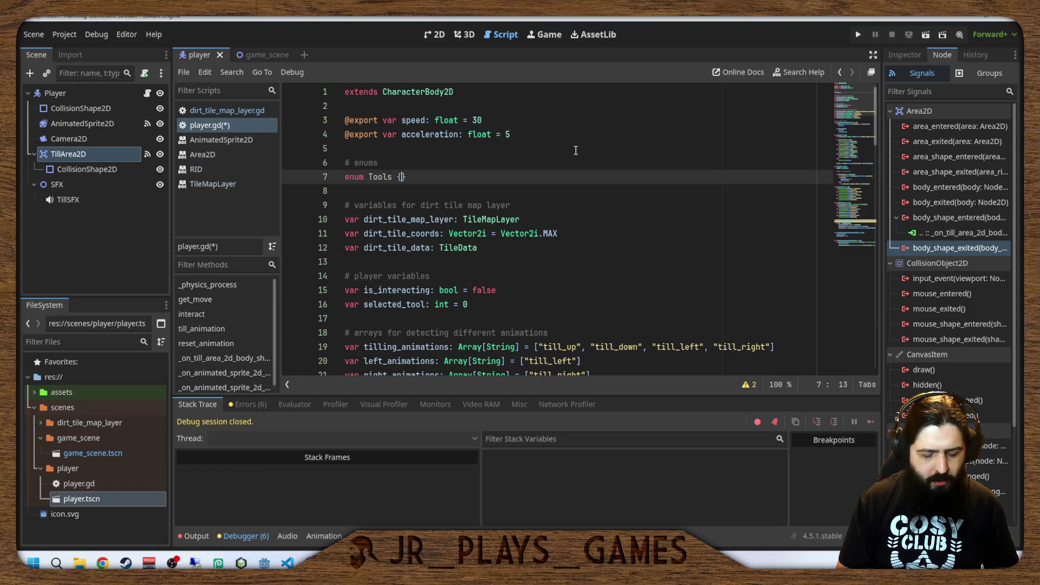
{"action": "type", "text": "Hoe,"}
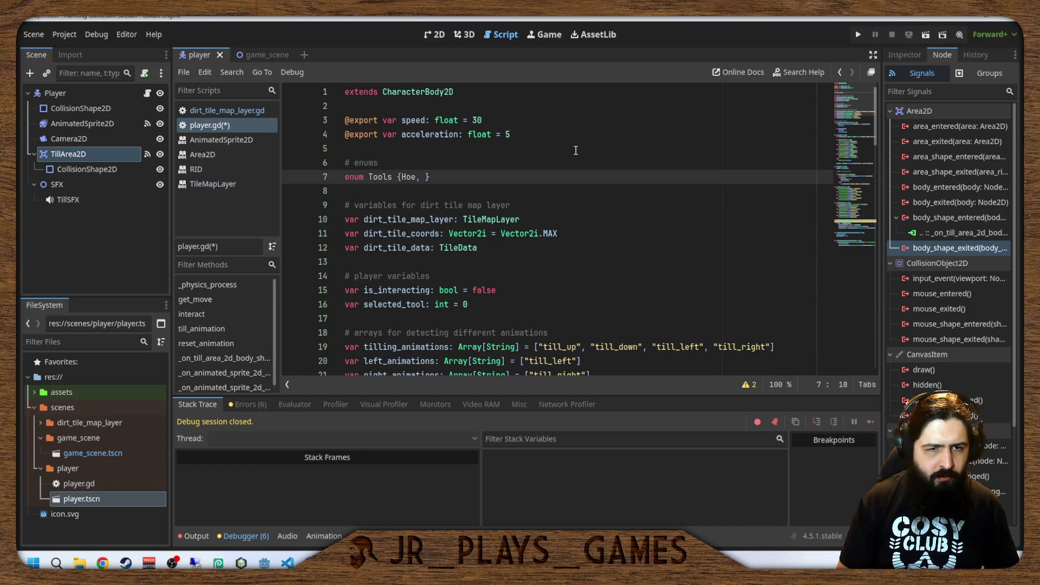
{"action": "key", "text": "Right"}
{"action": "key", "text": "Right"}
{"action": "key", "text": "Right"}
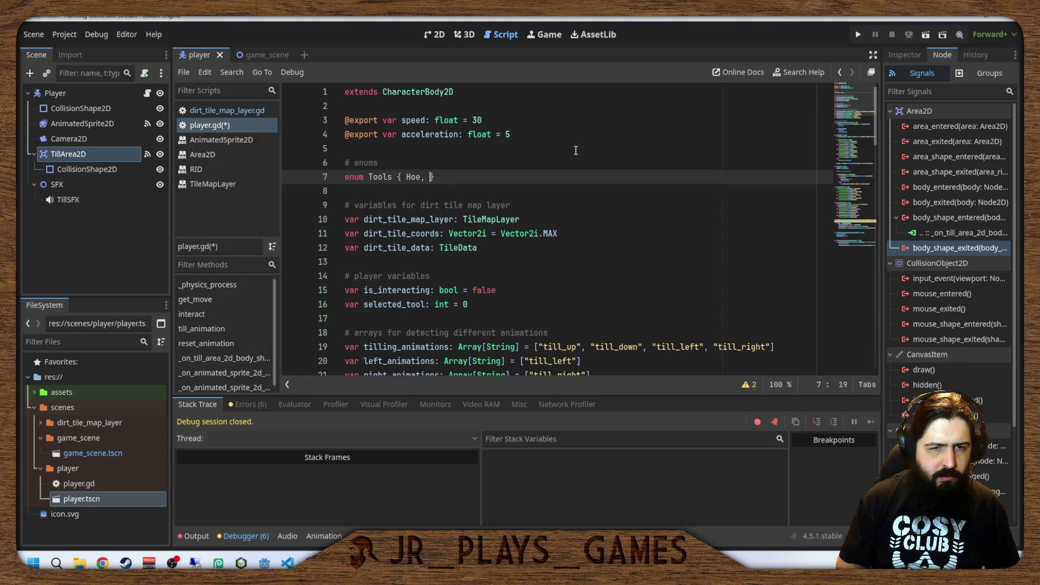
{"action": "type", "text": "S "}
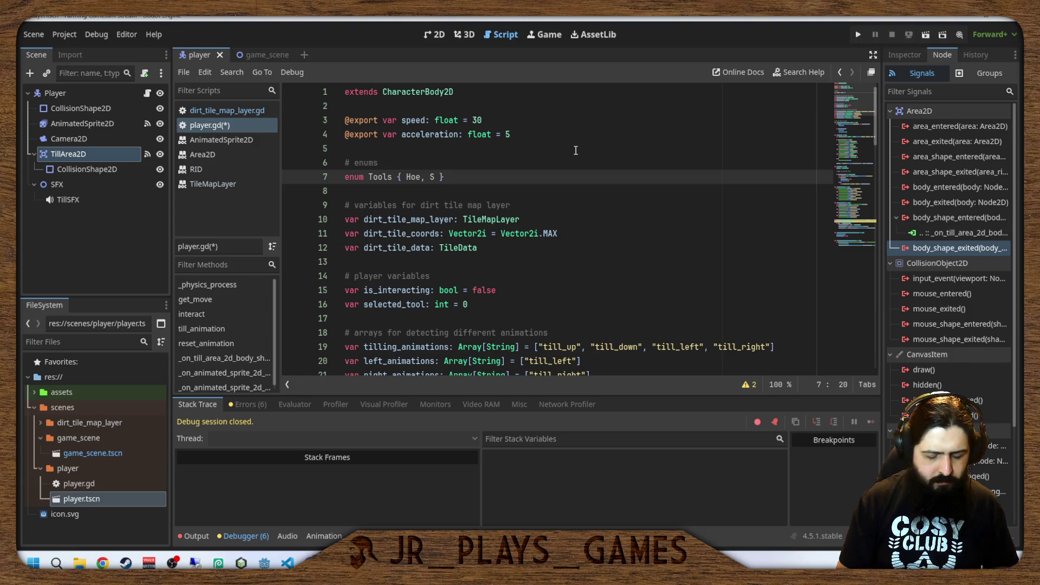
{"action": "type", "text": "hovel"}
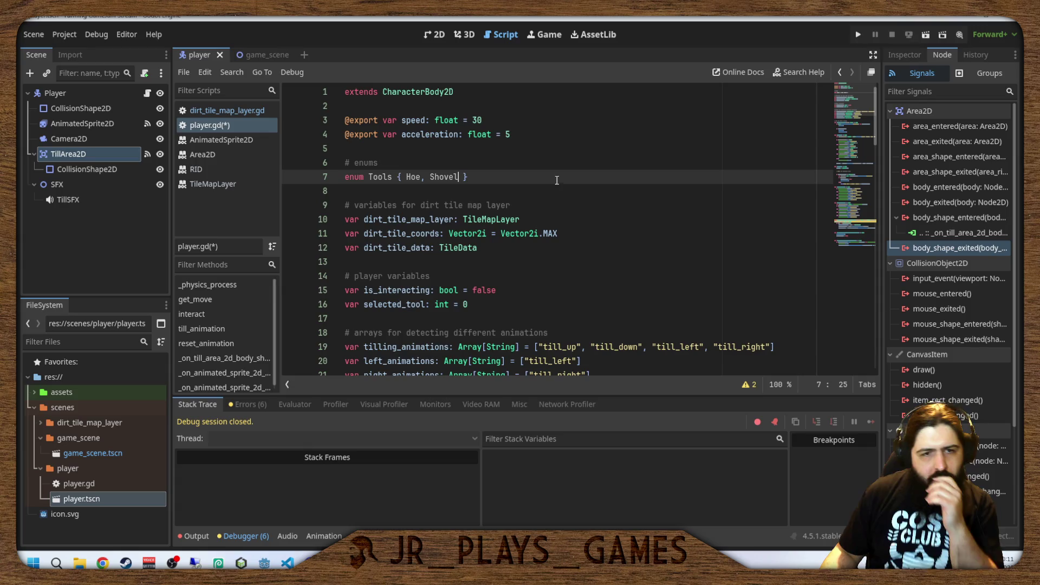
Change the selected_tool default value from 0 to Tools.Hoe.
{"action": "scroll", "coordinate": [529, 211], "scroll_direction": "down", "scroll_amount": 10}
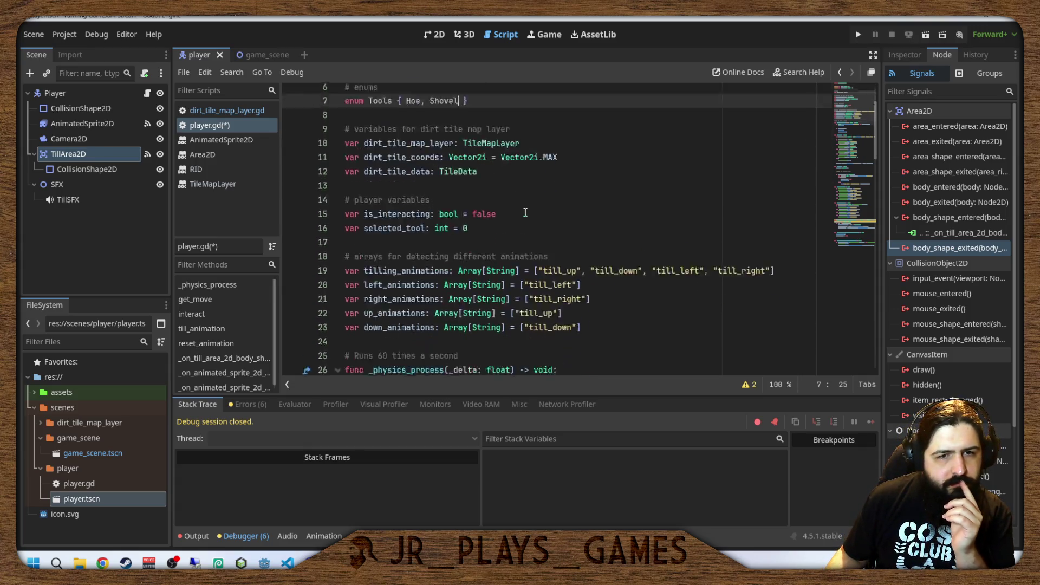
{"action": "scroll", "coordinate": [529, 212], "scroll_direction": "up", "scroll_amount": 3}
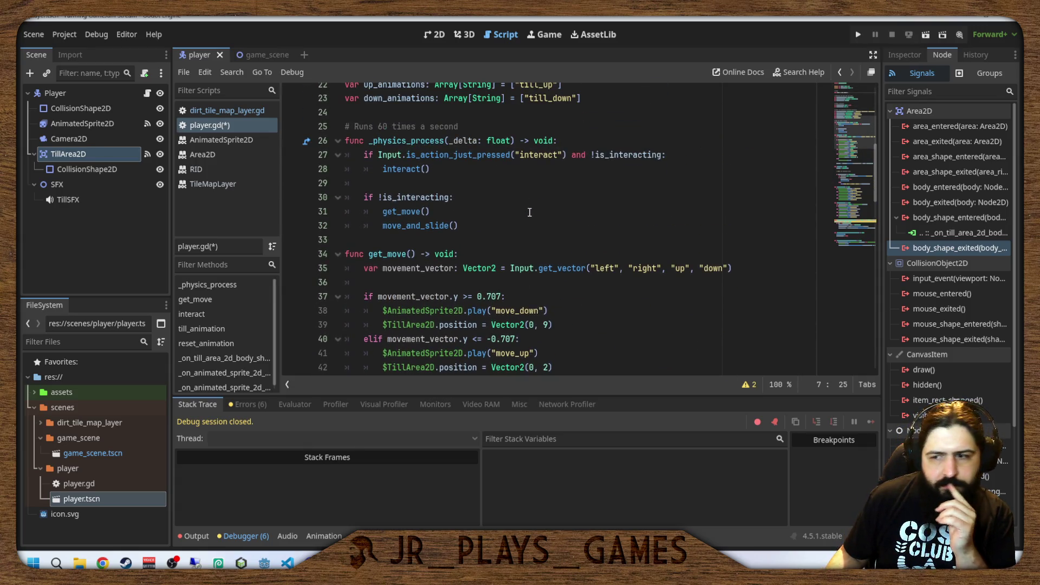
{"action": "scroll", "coordinate": [529, 212], "scroll_direction": "up", "scroll_amount": 7}
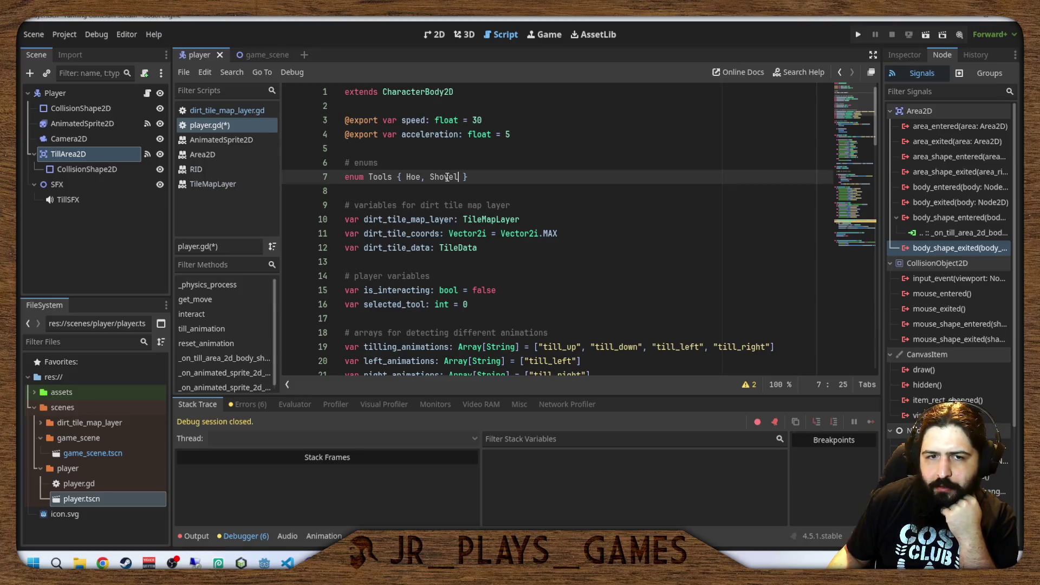
{"action": "scroll", "coordinate": [450, 179], "scroll_direction": "down", "scroll_amount": 1}
{"action": "scroll", "coordinate": [460, 183], "scroll_direction": "up", "scroll_amount": 1}
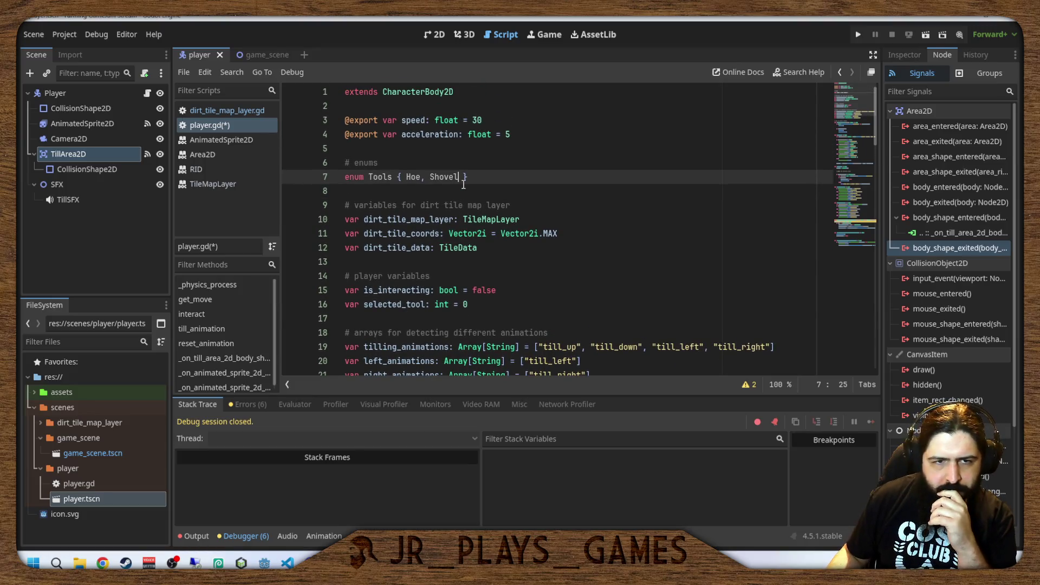
{"action": "scroll", "coordinate": [498, 200], "scroll_direction": "down", "scroll_amount": 2}
{"action": "scroll", "coordinate": [532, 214], "scroll_direction": "up", "scroll_amount": 2}
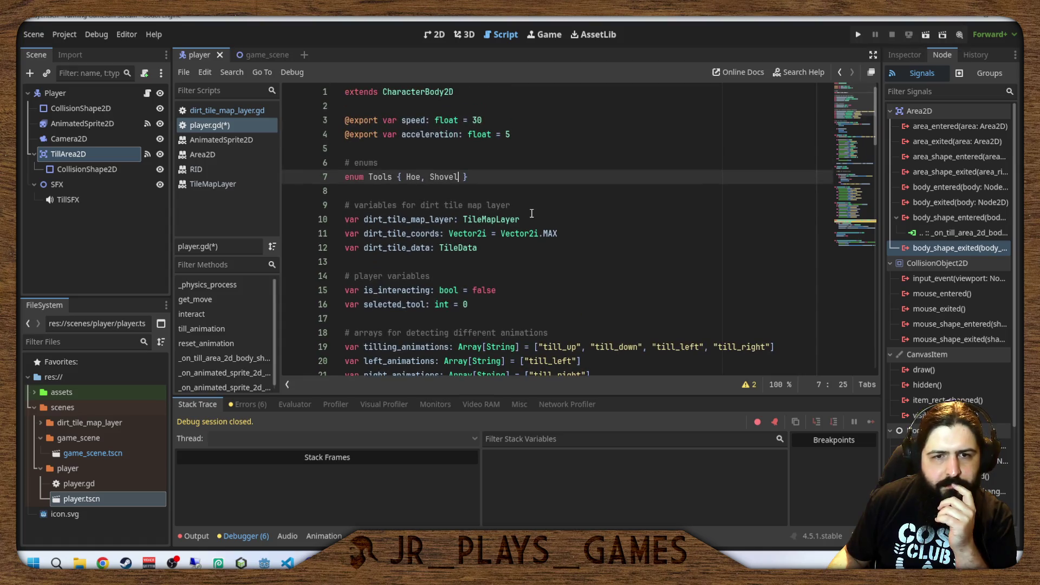
{"action": "scroll", "coordinate": [531, 214], "scroll_direction": "down", "scroll_amount": 2}
{"action": "scroll", "coordinate": [531, 213], "scroll_direction": "down", "scroll_amount": 2}
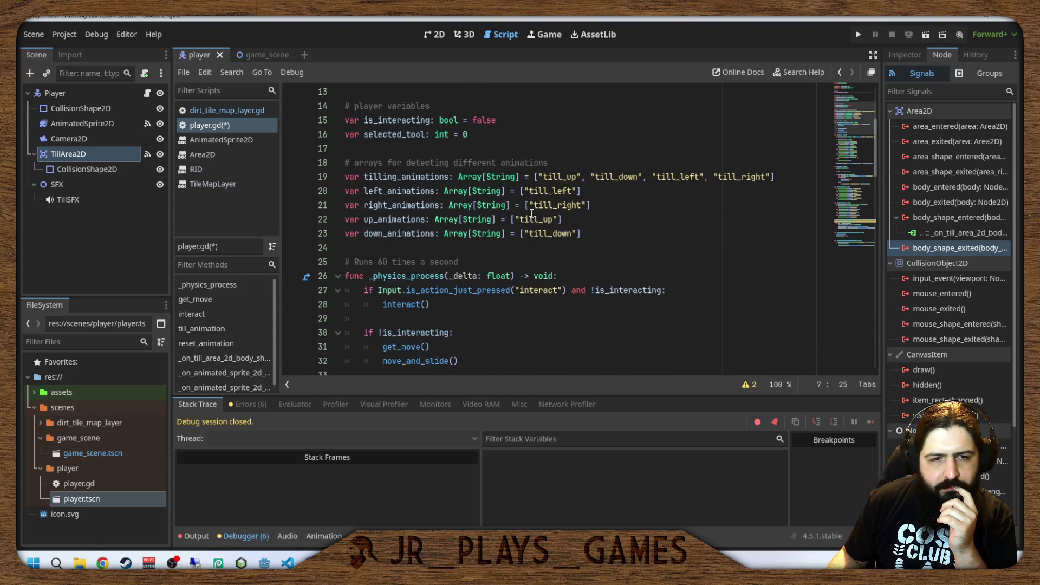
{"action": "scroll", "coordinate": [504, 255], "scroll_direction": "up", "scroll_amount": 4}
{"action": "left_click", "coordinate": [482, 304]}
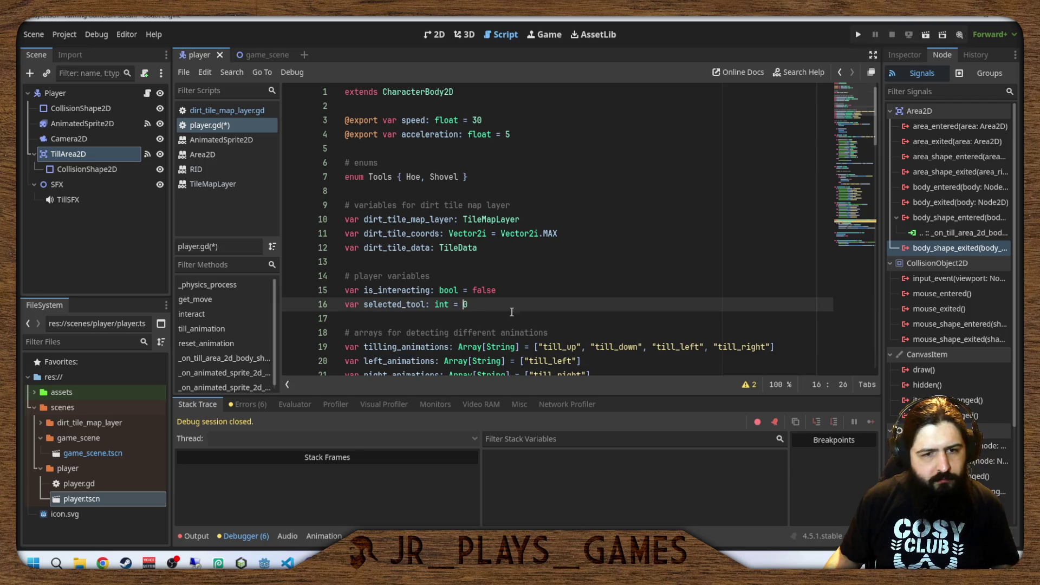
{"action": "key", "text": "BackSpace"}
{"action": "type", "text": "Tools.G"}
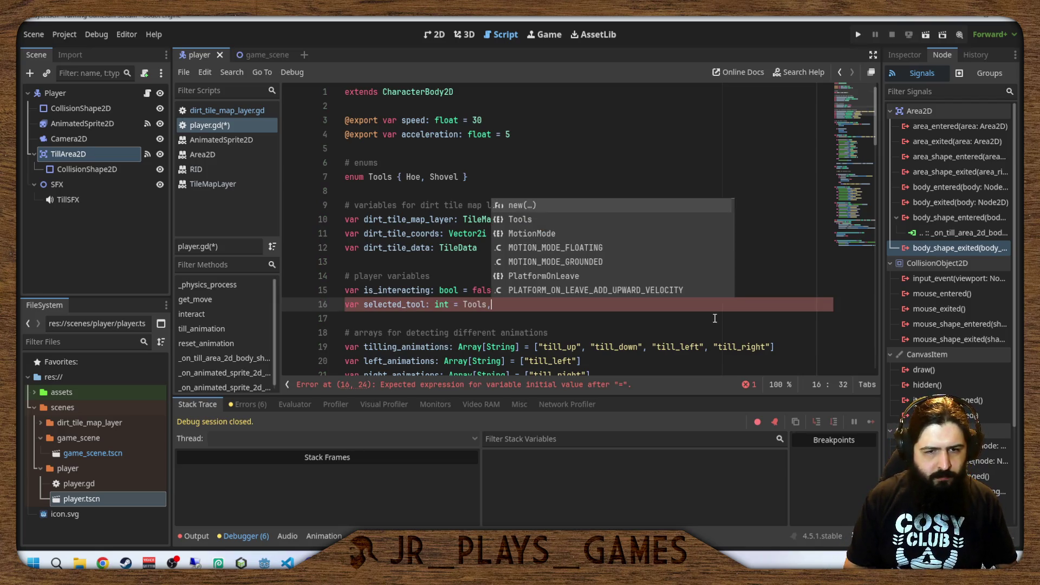
{"action": "key", "text": "BackSpace"}
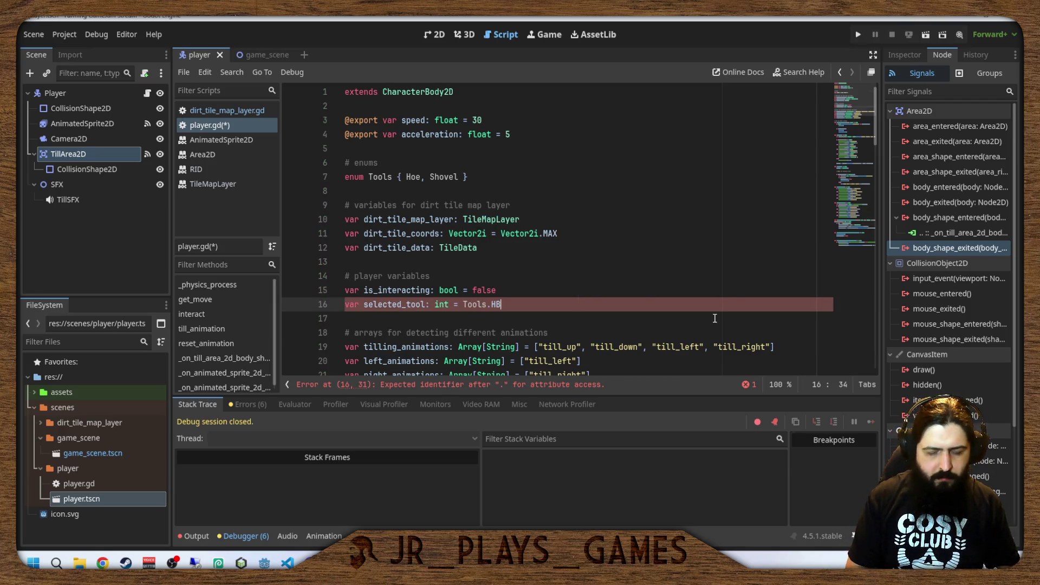
{"action": "type", "text": "Hoe"}
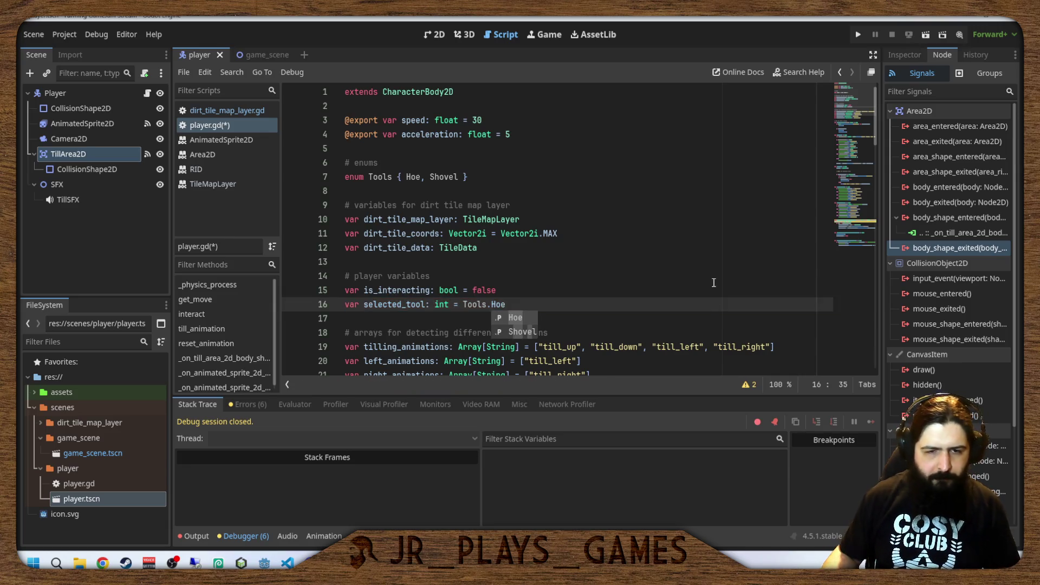
{"action": "left_click", "coordinate": [557, 296]}
{"action": "left_click", "coordinate": [527, 303]}
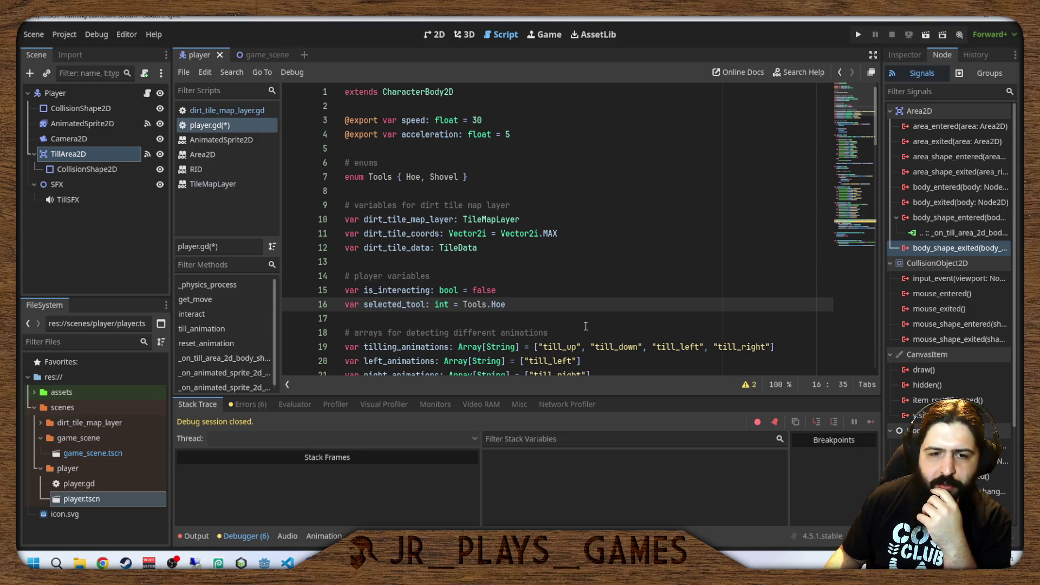
{"action": "scroll", "coordinate": [583, 316], "scroll_direction": "down", "scroll_amount": 4}
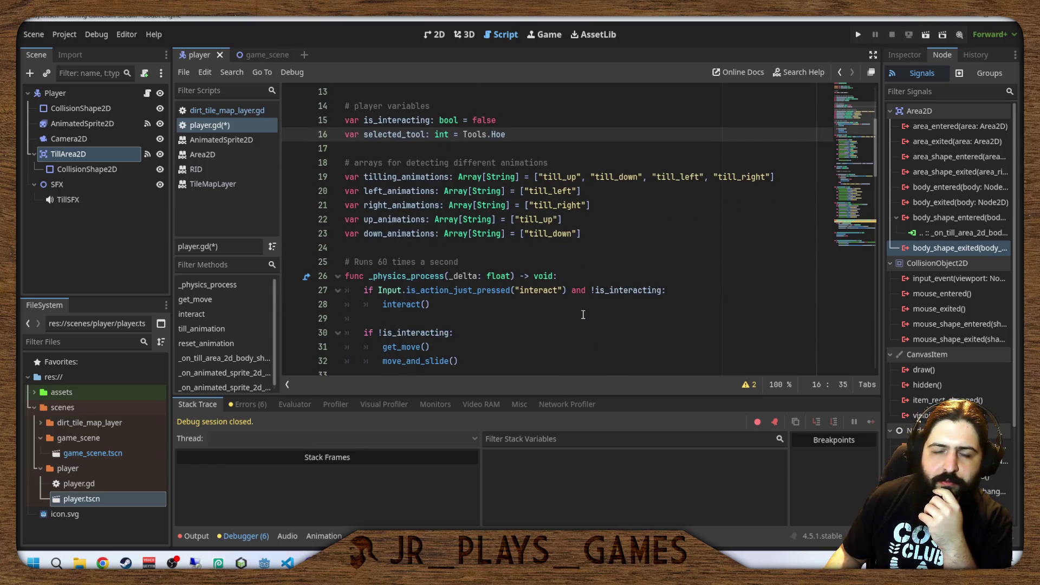
{"action": "scroll", "coordinate": [582, 315], "scroll_direction": "down", "scroll_amount": 10}
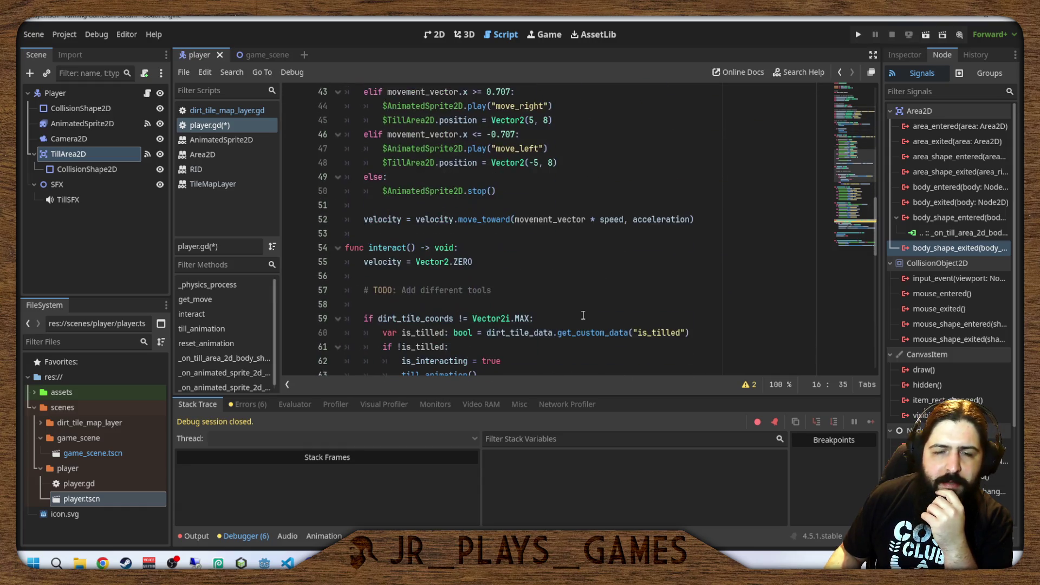
{"action": "scroll", "coordinate": [582, 315], "scroll_direction": "down", "scroll_amount": 4}
{"action": "scroll", "coordinate": [584, 319], "scroll_direction": "up", "scroll_amount": 4}
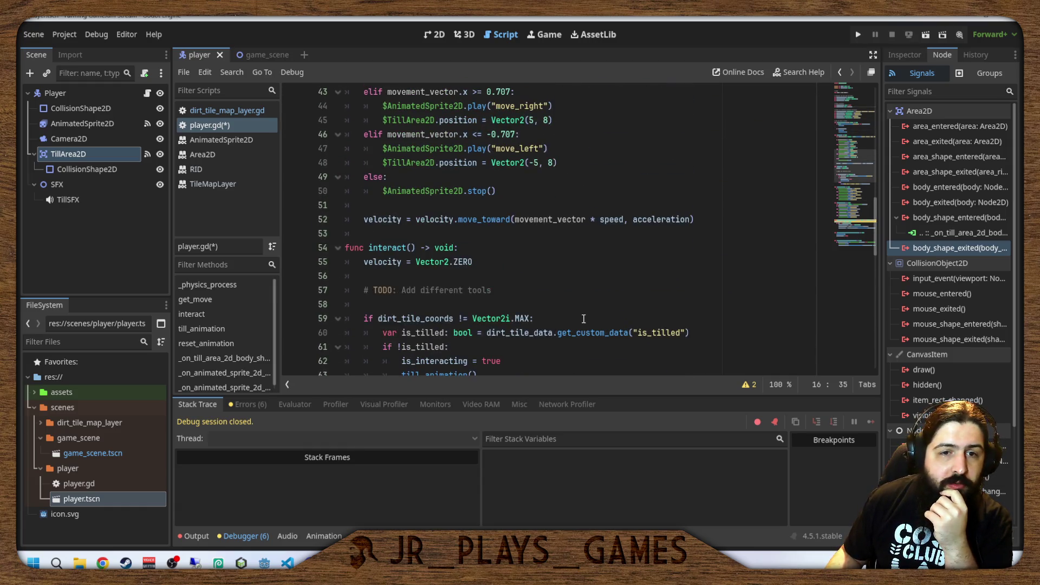
{"action": "left_click", "coordinate": [539, 262]}
{"action": "left_click", "coordinate": [537, 278]}
{"action": "scroll", "coordinate": [569, 262], "scroll_direction": "down", "scroll_amount": 2}
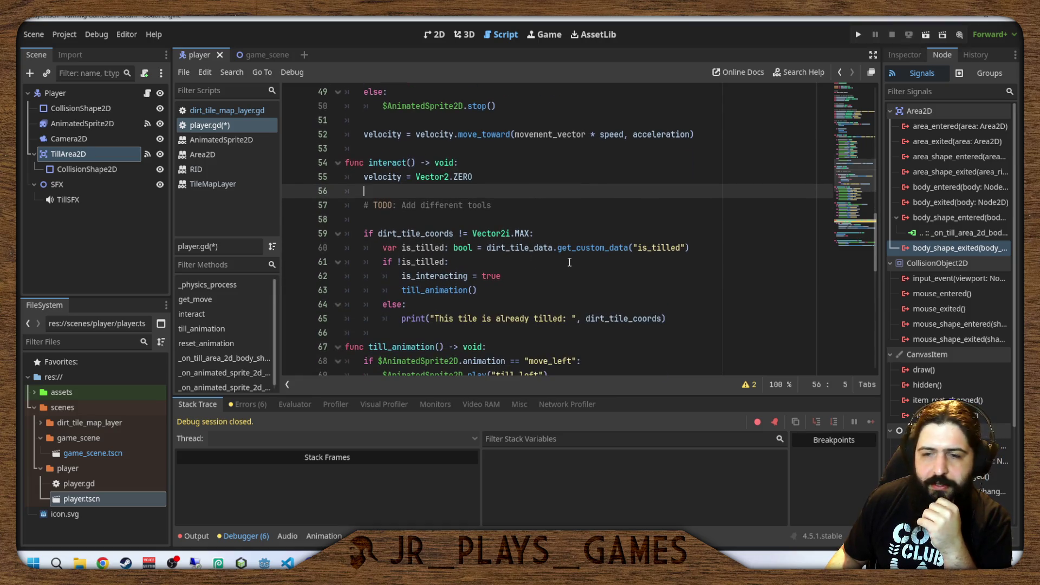
{"action": "left_click", "coordinate": [509, 209]}
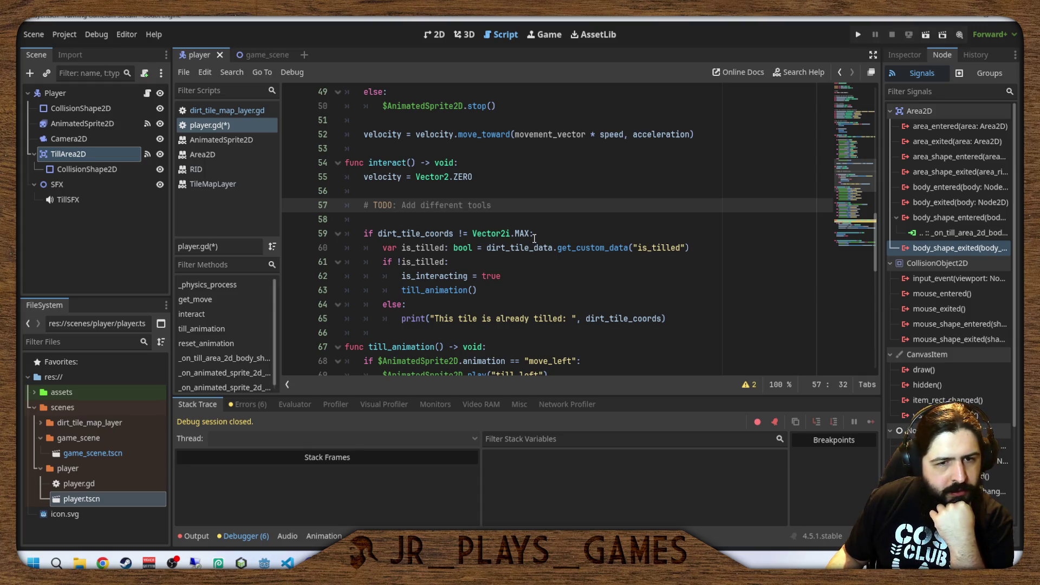
{"action": "left_click", "coordinate": [376, 233]}
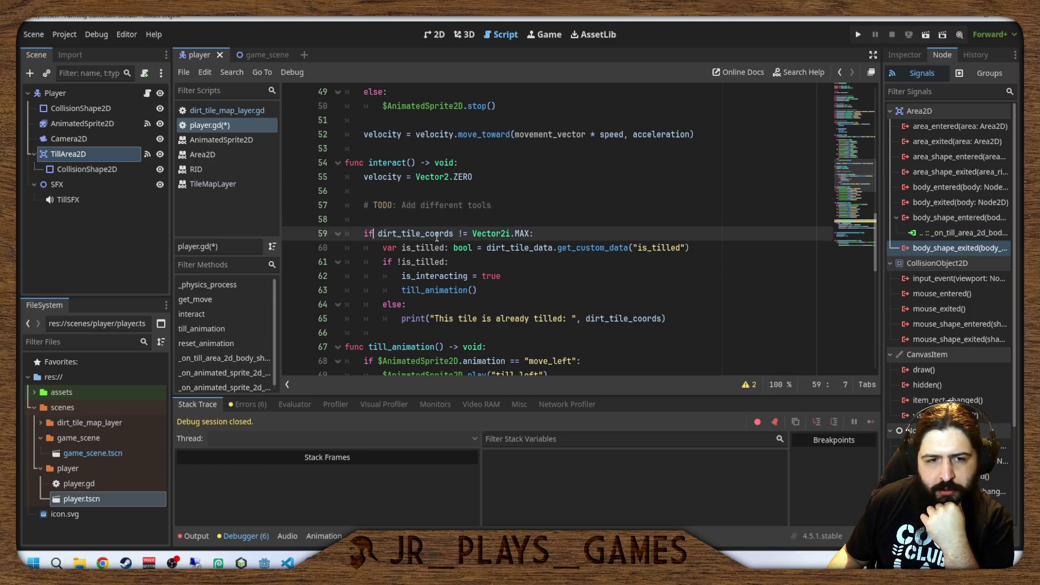
{"action": "type", "text": "selec"}
{"action": "type", "text": "ted_tool "}
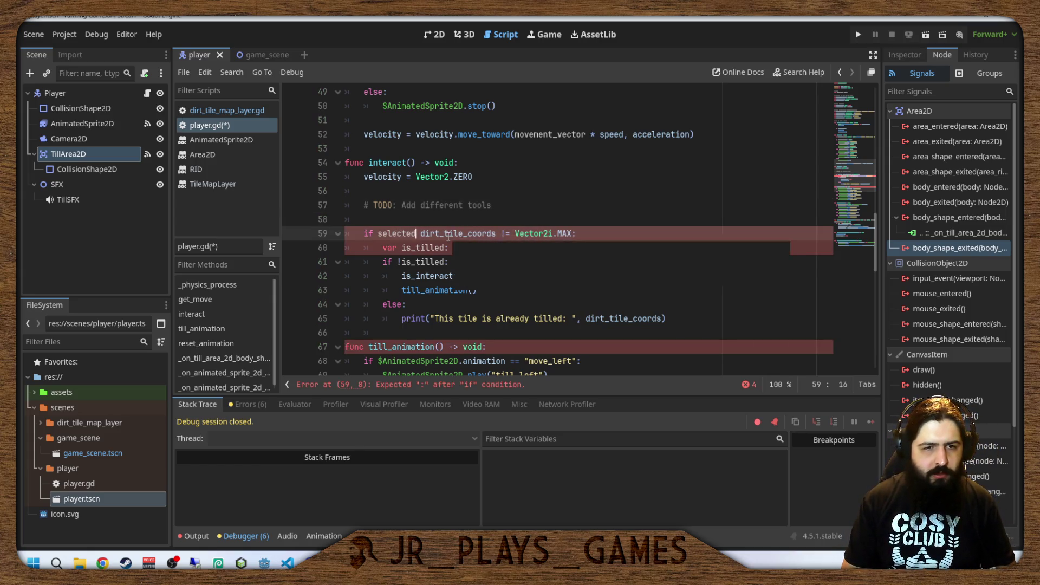
{"action": "type", "text": "== "}
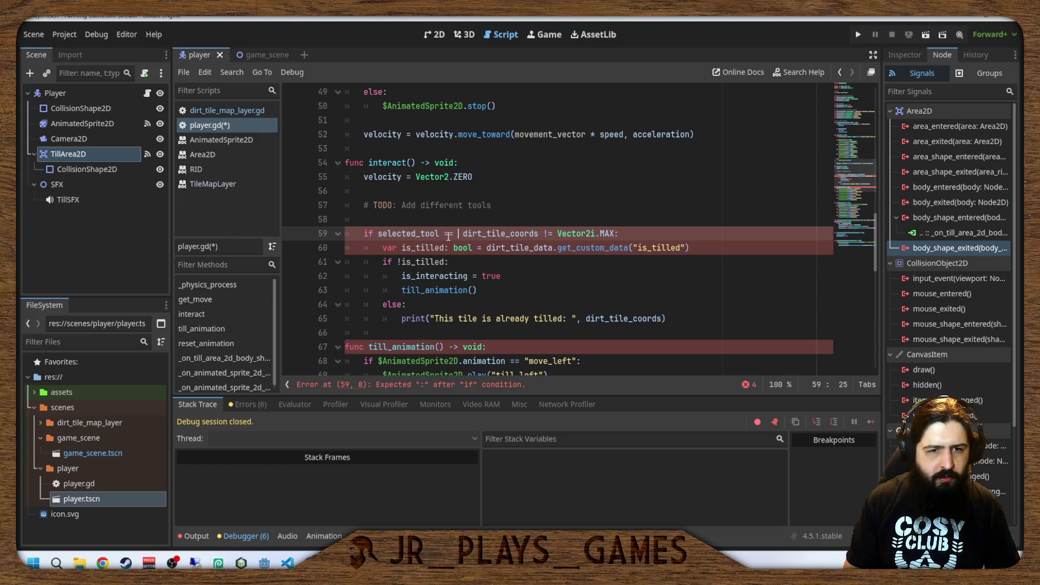
{"action": "type", "text": "Tools.Hoe"}
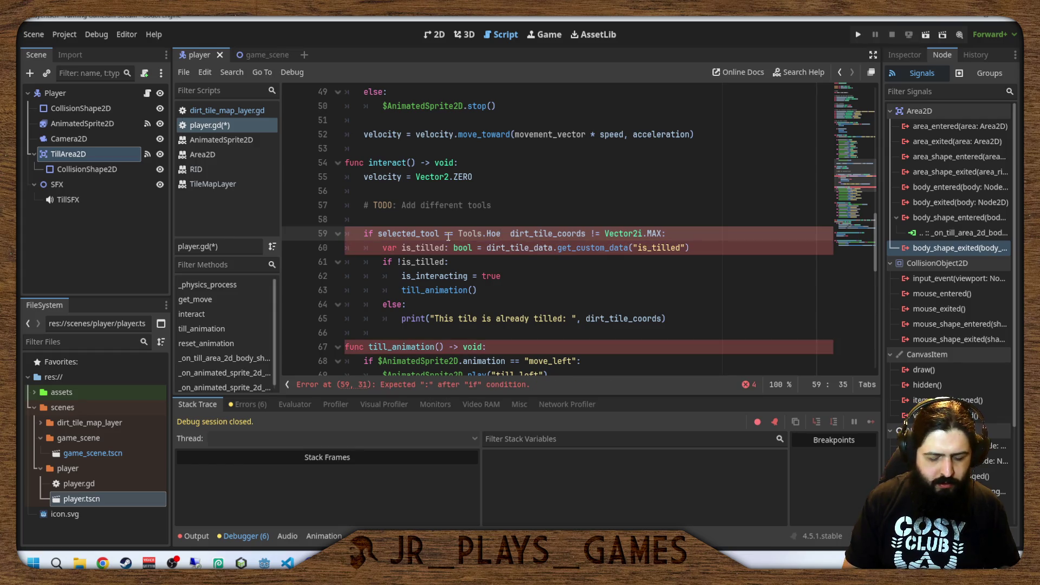
{"action": "type", "text": " and"}
{"action": "left_click", "coordinate": [606, 165]}
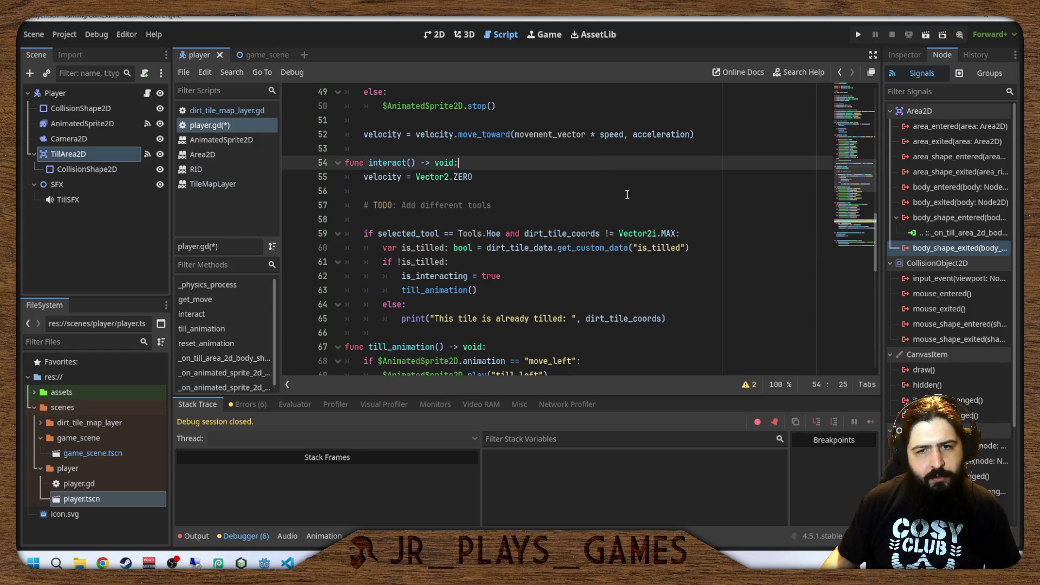
{"action": "left_click", "coordinate": [628, 207]}
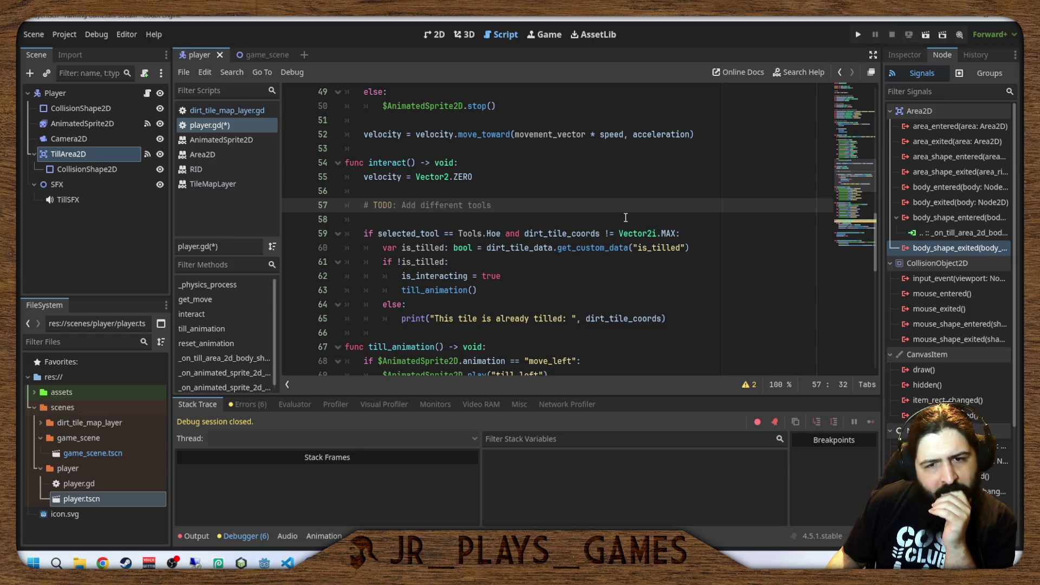
{"action": "left_click", "coordinate": [553, 290]}
{"action": "left_click", "coordinate": [523, 262]}
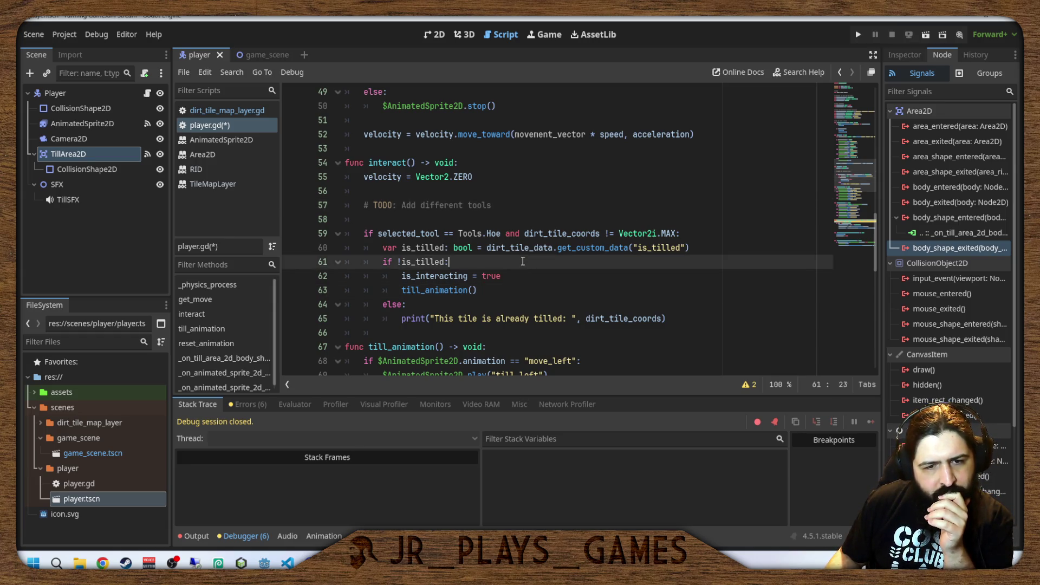
{"action": "mouse_move", "coordinate": [500, 254]}
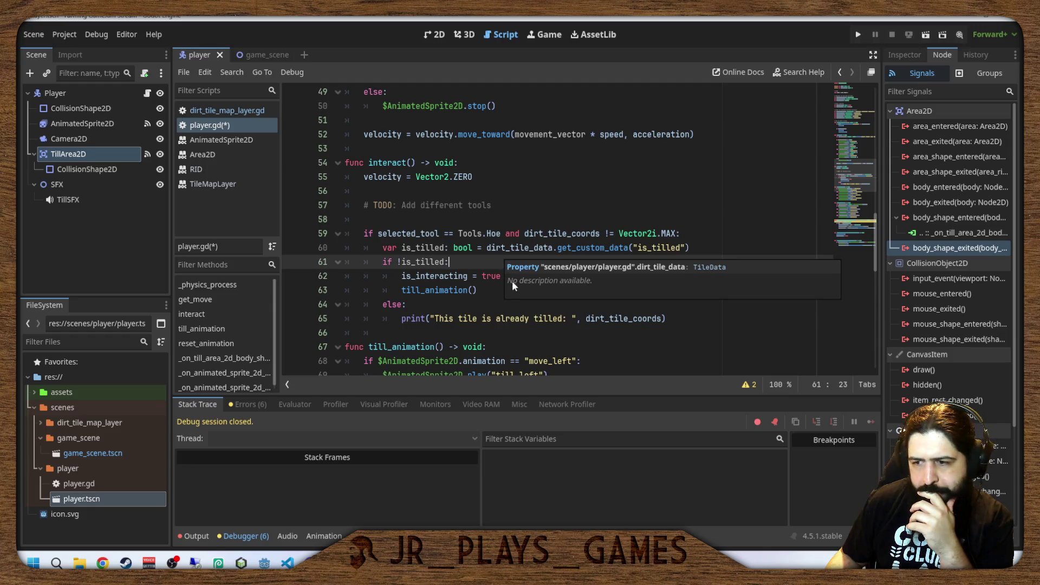
{"action": "left_click", "coordinate": [533, 220]}
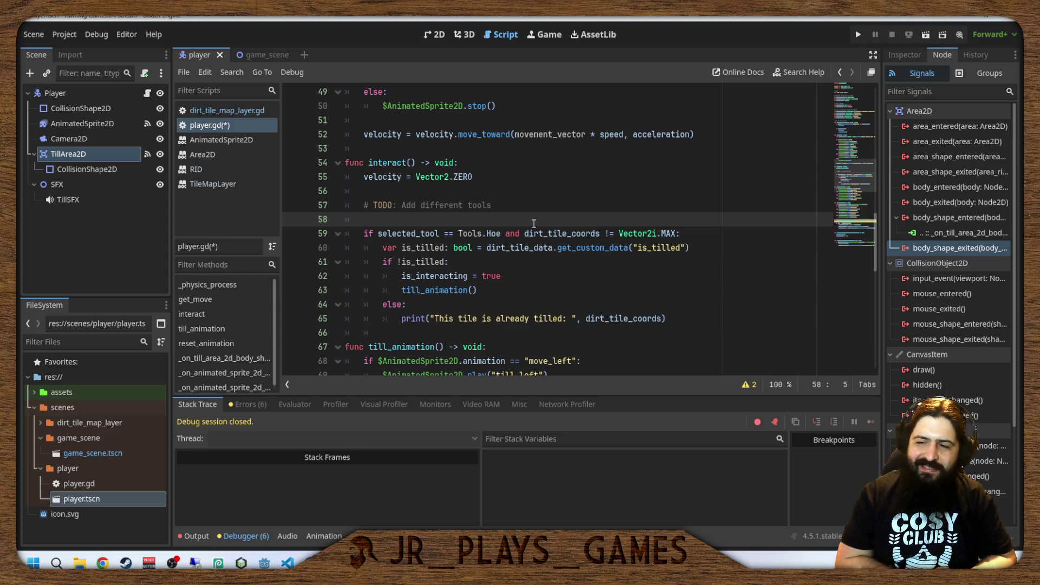
Scroll through player.gd to review the Tools enum and interact() code.
{"action": "scroll", "coordinate": [521, 222], "scroll_direction": "down", "scroll_amount": 10}
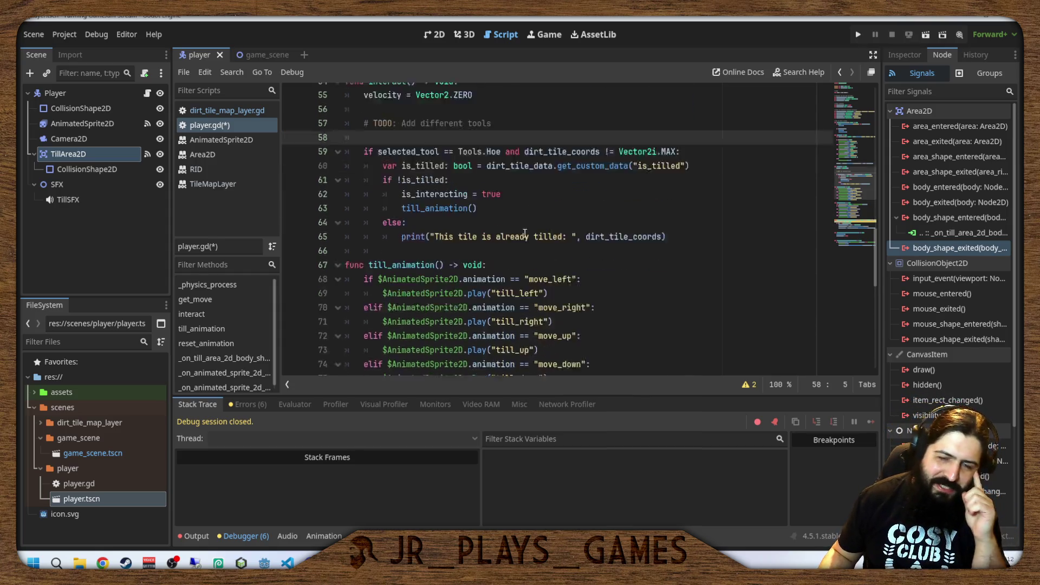
{"action": "scroll", "coordinate": [528, 237], "scroll_direction": "down", "scroll_amount": 2}
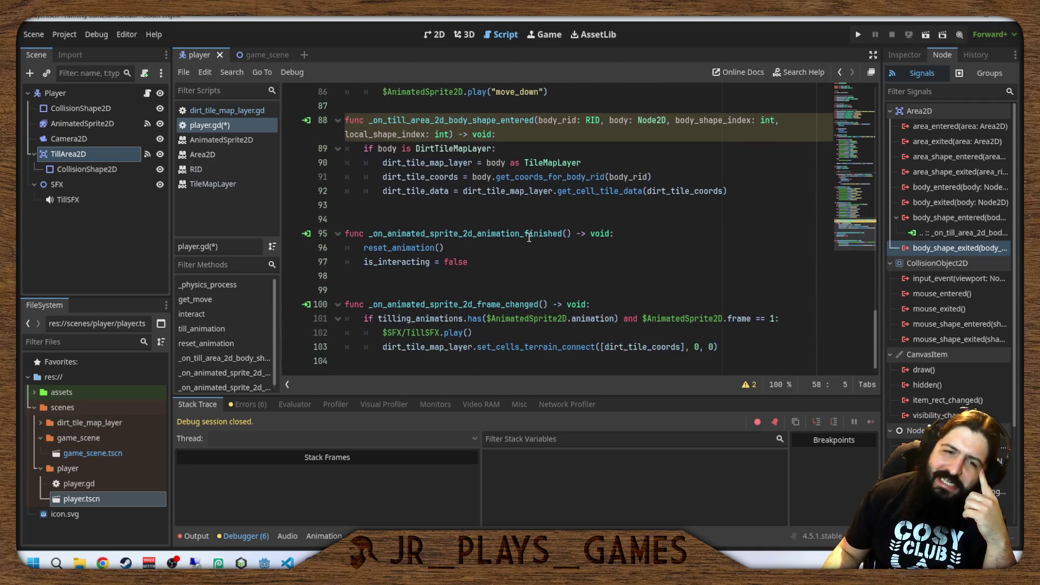
{"action": "scroll", "coordinate": [529, 241], "scroll_direction": "up", "scroll_amount": 3}
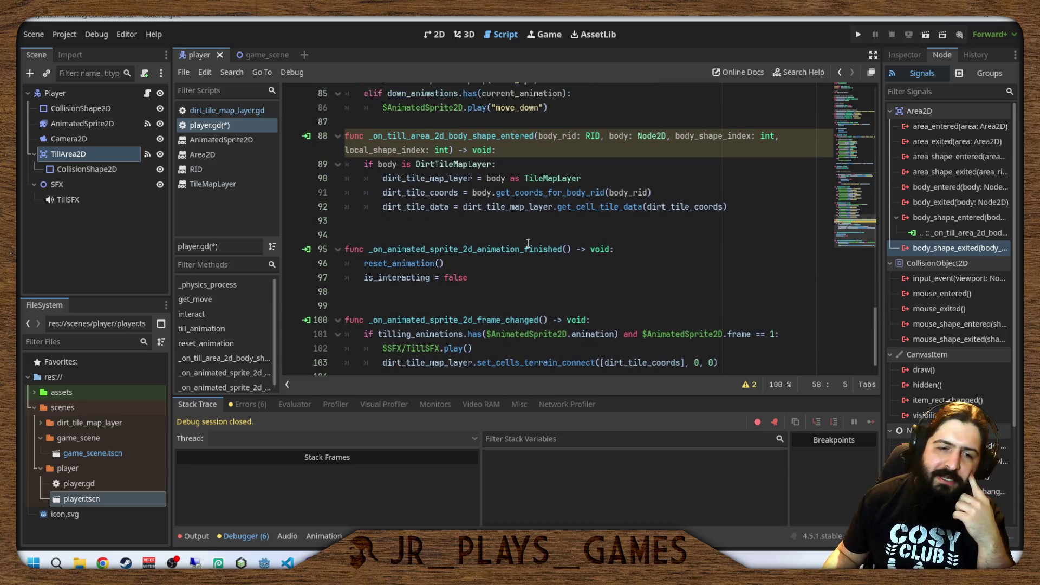
{"action": "scroll", "coordinate": [529, 243], "scroll_direction": "down", "scroll_amount": 3}
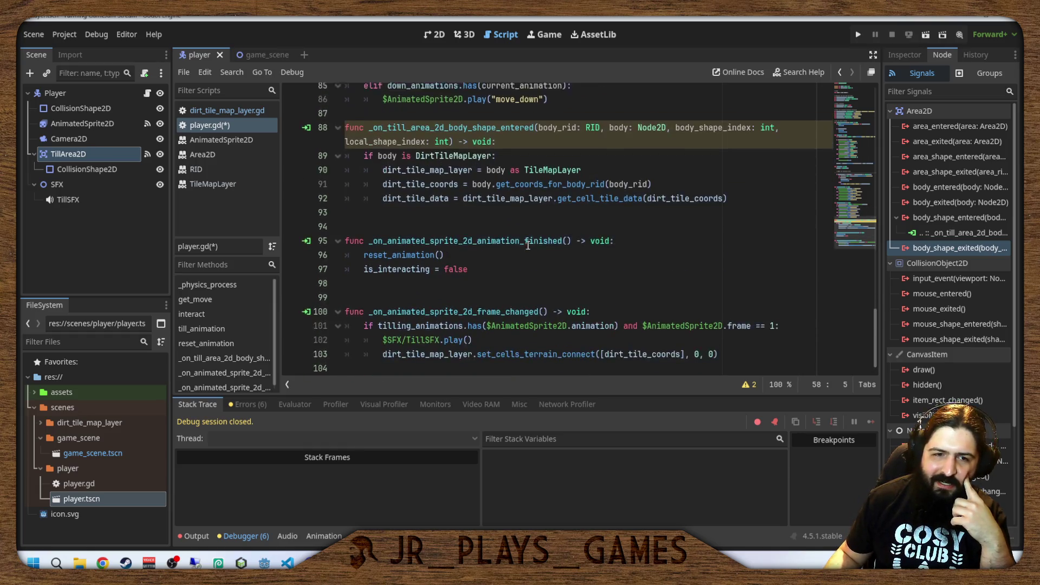
{"action": "scroll", "coordinate": [528, 246], "scroll_direction": "up", "scroll_amount": 15}
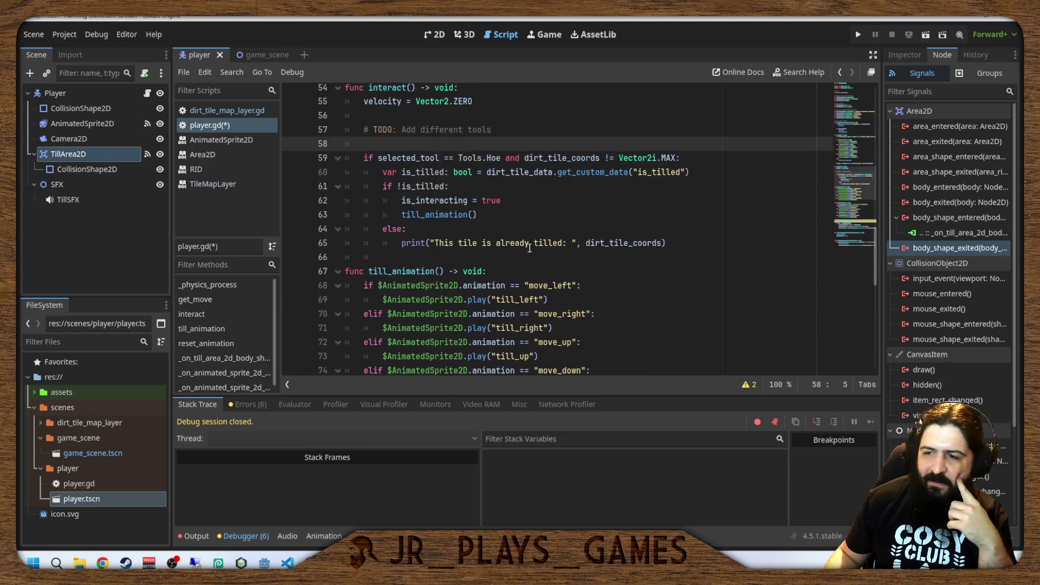
{"action": "scroll", "coordinate": [530, 255], "scroll_direction": "up", "scroll_amount": 1}
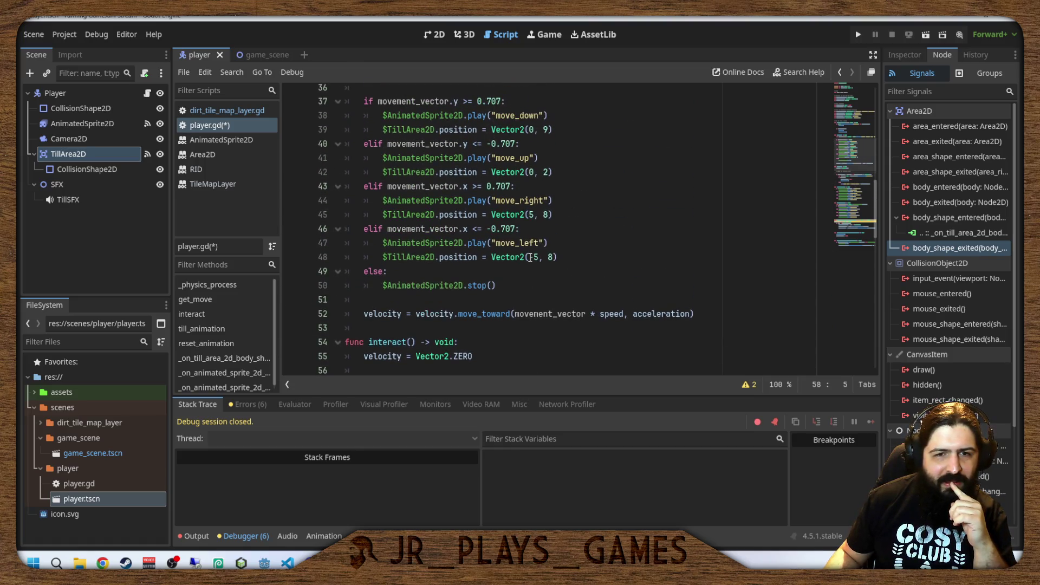
{"action": "scroll", "coordinate": [530, 258], "scroll_direction": "down", "scroll_amount": 8}
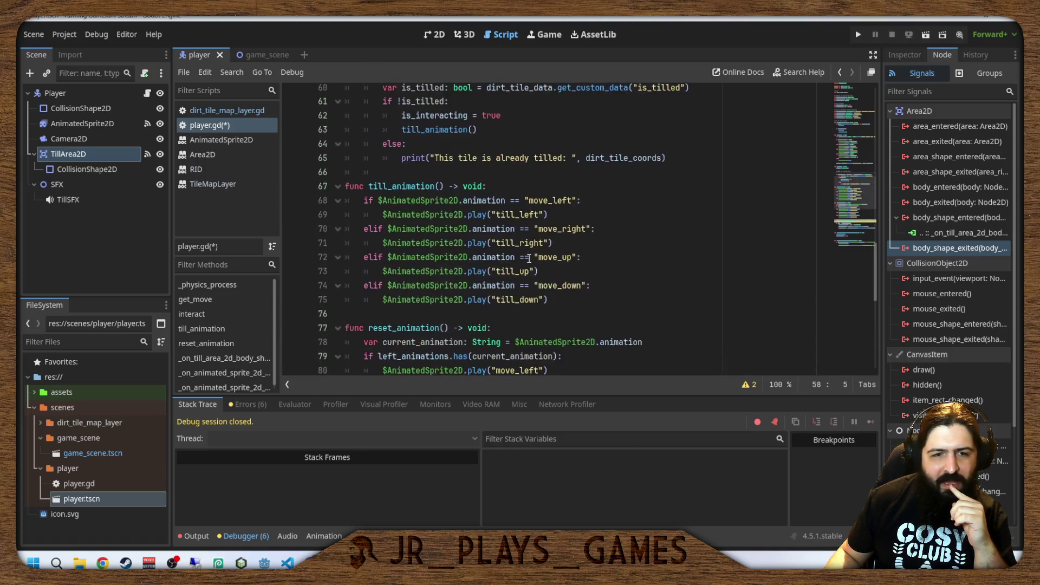
{"action": "scroll", "coordinate": [530, 258], "scroll_direction": "up", "scroll_amount": 4}
{"action": "scroll", "coordinate": [529, 259], "scroll_direction": "down", "scroll_amount": 3}
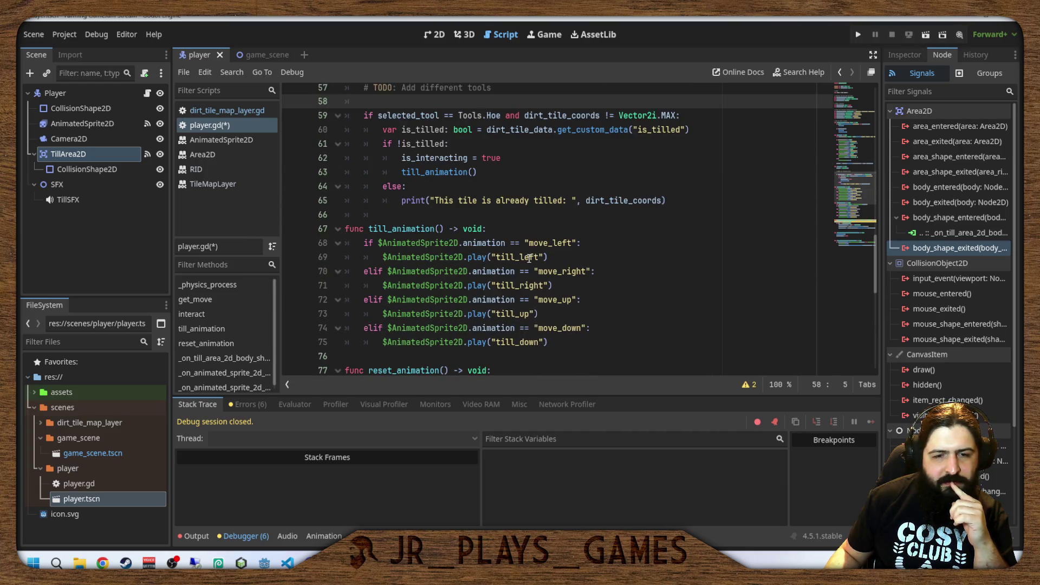
{"action": "scroll", "coordinate": [529, 258], "scroll_direction": "down", "scroll_amount": 5}
{"action": "scroll", "coordinate": [527, 259], "scroll_direction": "up", "scroll_amount": 11}
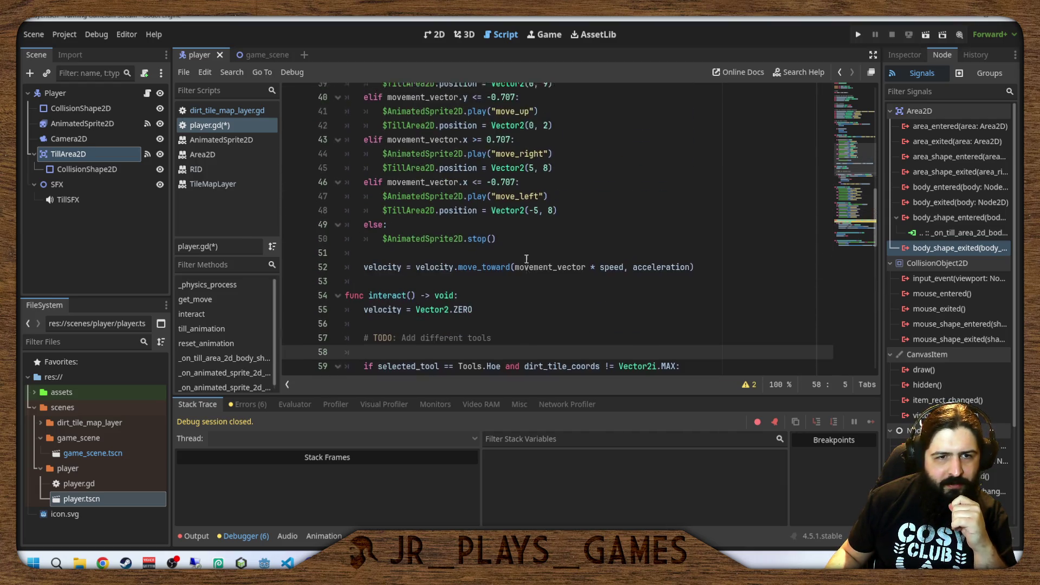
{"action": "scroll", "coordinate": [526, 259], "scroll_direction": "up", "scroll_amount": 13}
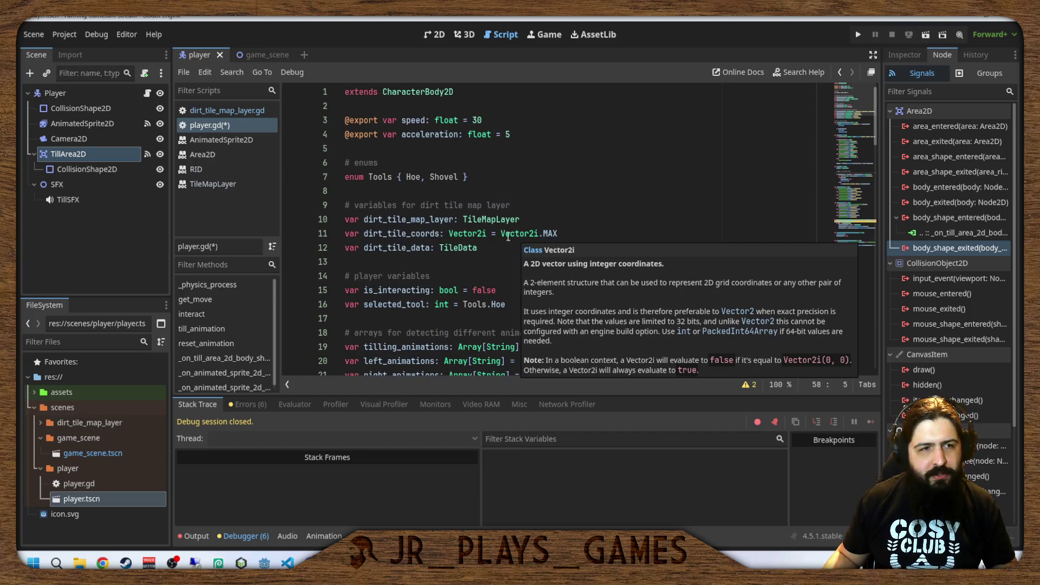
Save player.gd with the Tools.Hoe changes.
{"action": "left_click", "coordinate": [589, 210]}
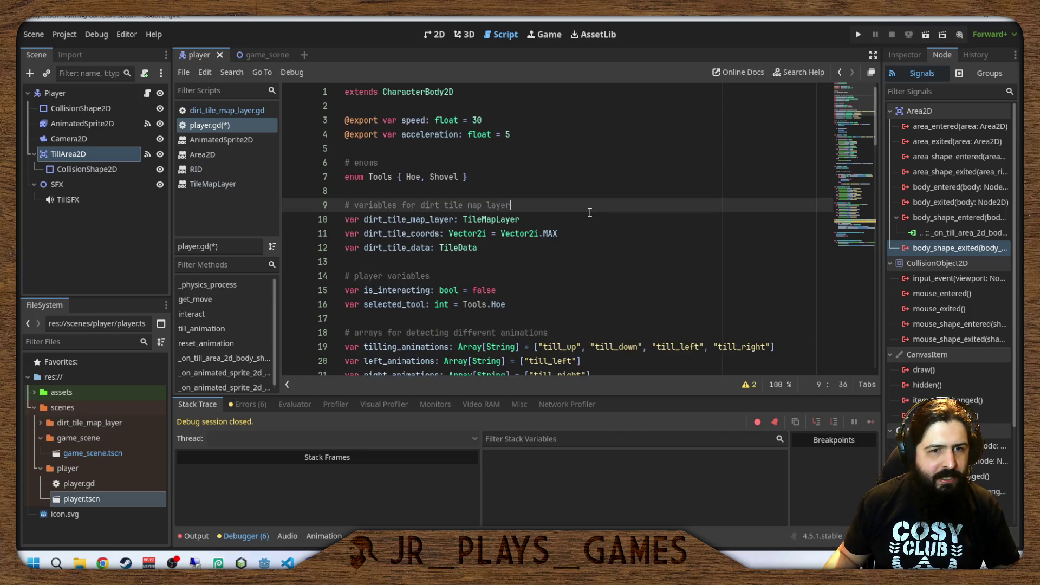
{"action": "key", "text": "ctrl+s"}
{"action": "scroll", "coordinate": [579, 214], "scroll_direction": "down", "scroll_amount": 8}
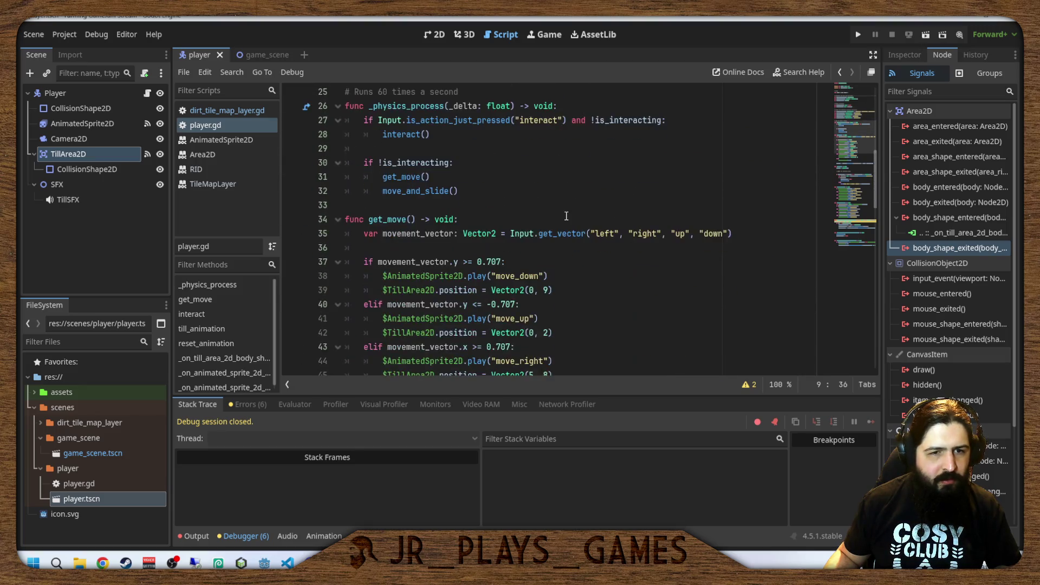
{"action": "scroll", "coordinate": [566, 216], "scroll_direction": "up", "scroll_amount": 2}
Add new blank lines after the interact() call in _physics_process, discarding a draft if.
{"action": "left_click", "coordinate": [472, 217]}
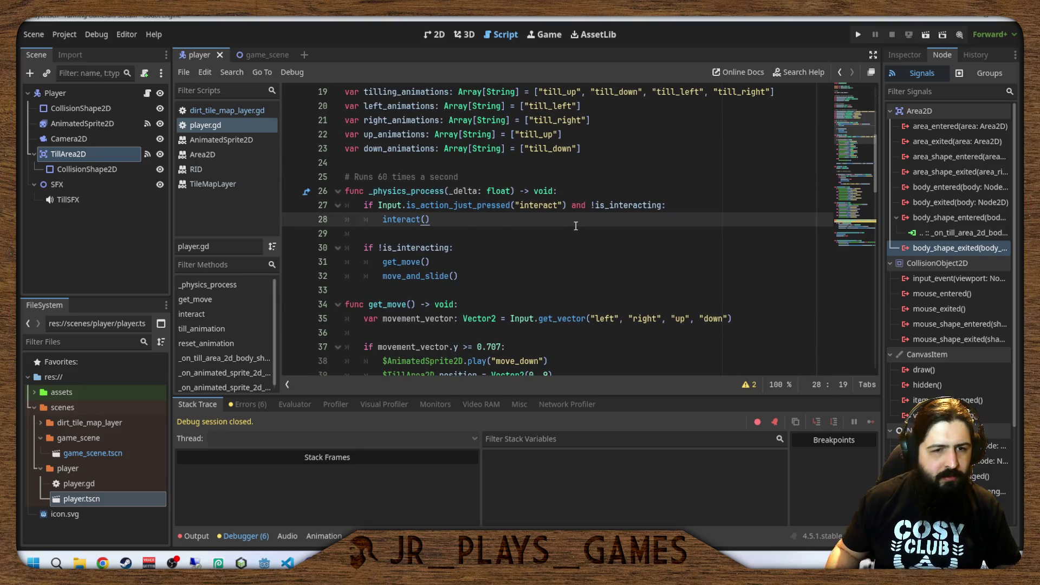
{"action": "key", "text": "Return"}
{"action": "key", "text": "Return"}
{"action": "key", "text": "BackSpace"}
{"action": "type", "text": "ui"}
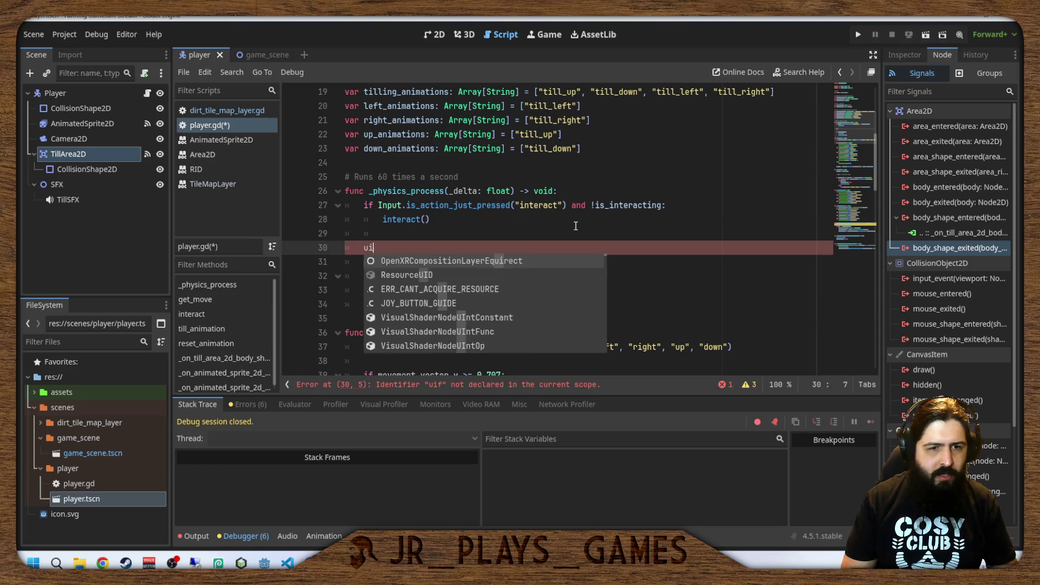
{"action": "key", "text": "BackSpace"}
{"action": "key", "text": "BackSpace"}
{"action": "type", "text": "if"}
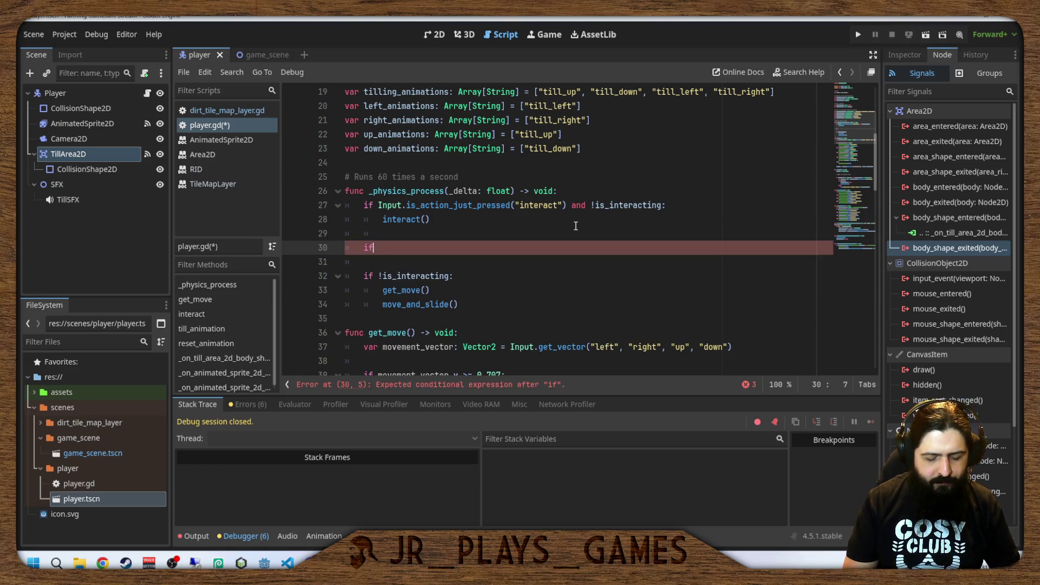
{"action": "key", "text": "BackSpace"}
{"action": "key", "text": "BackSpace"}
{"action": "key", "text": "BackSpace"}
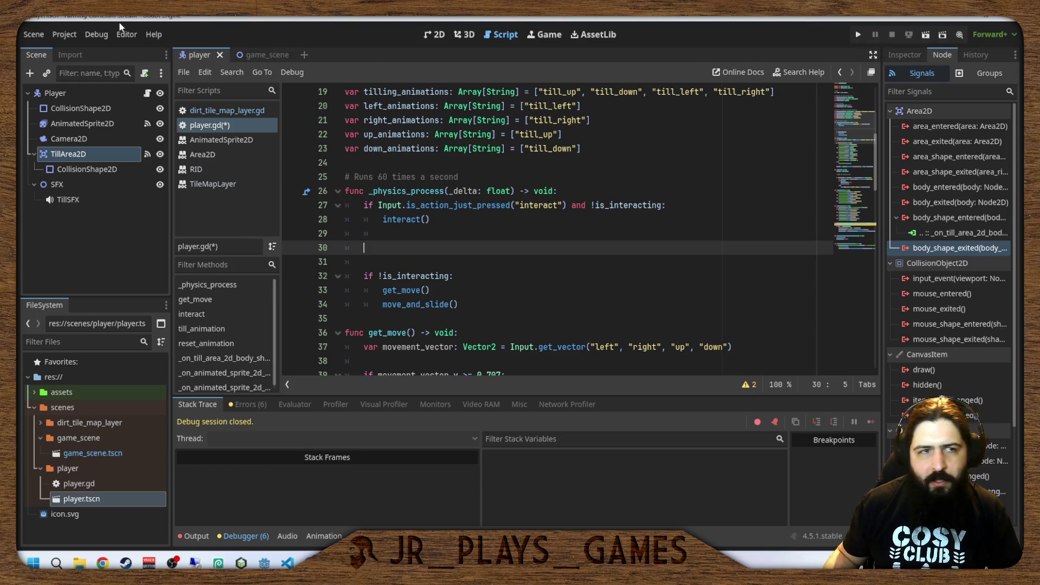
Add a new switch_tools action in the Project Settings Input Map.
{"action": "left_click", "coordinate": [65, 34]}
{"action": "left_click", "coordinate": [76, 48]}
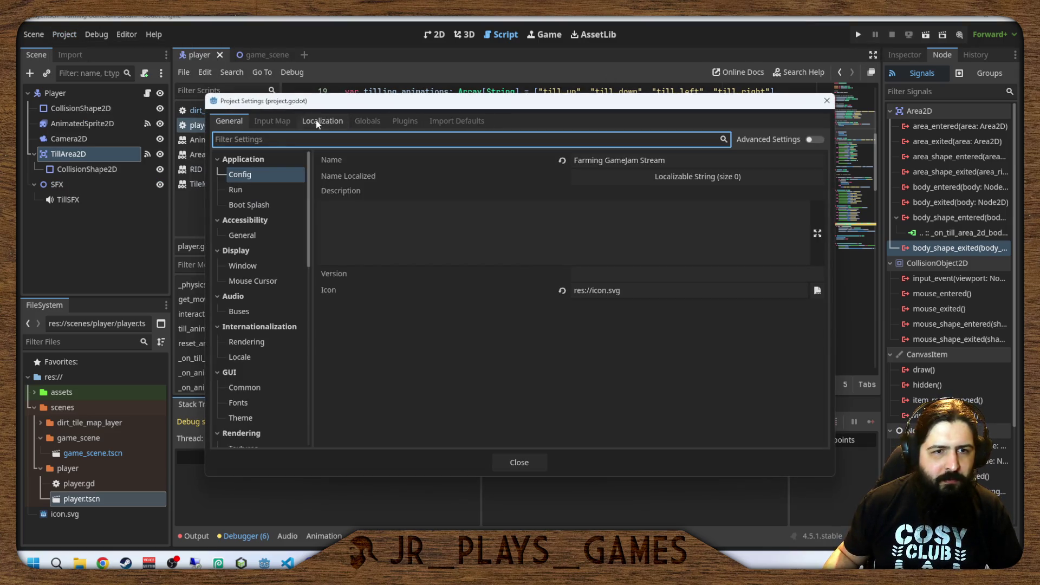
{"action": "left_click", "coordinate": [273, 120]}
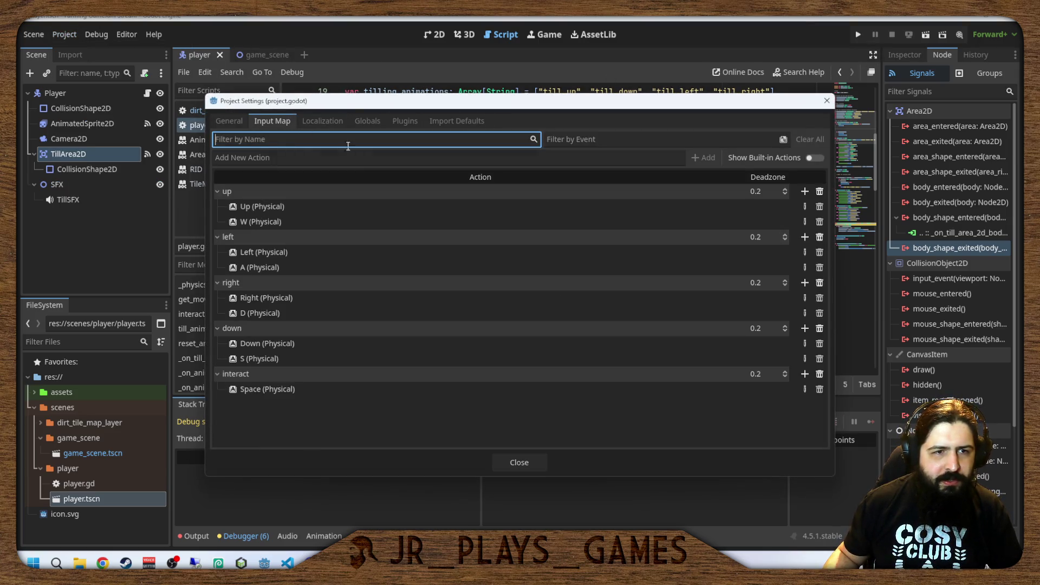
{"action": "left_click", "coordinate": [288, 155]}
{"action": "type", "text": "sw"}
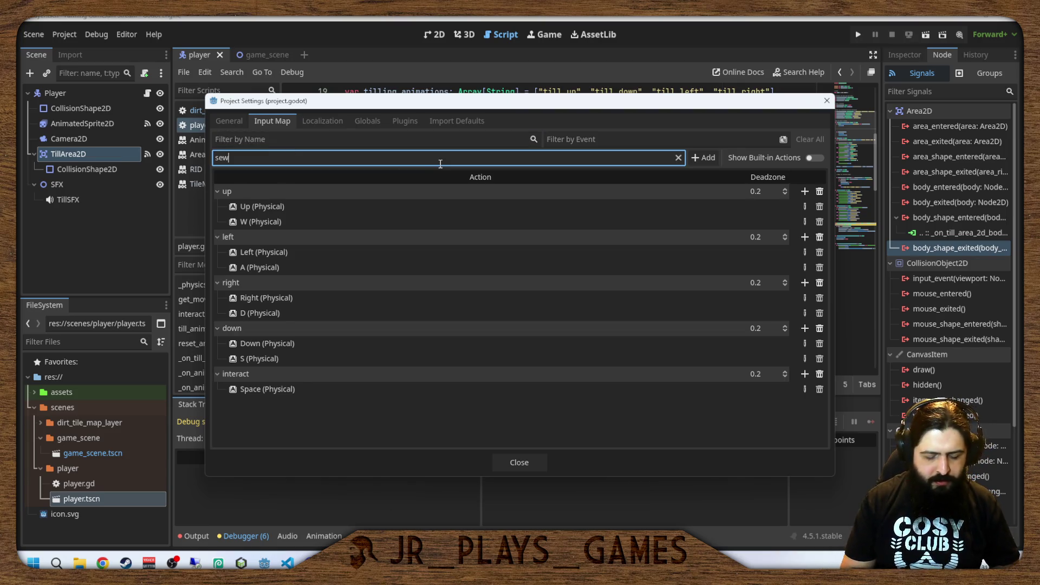
{"action": "type", "text": "itch_tools"}
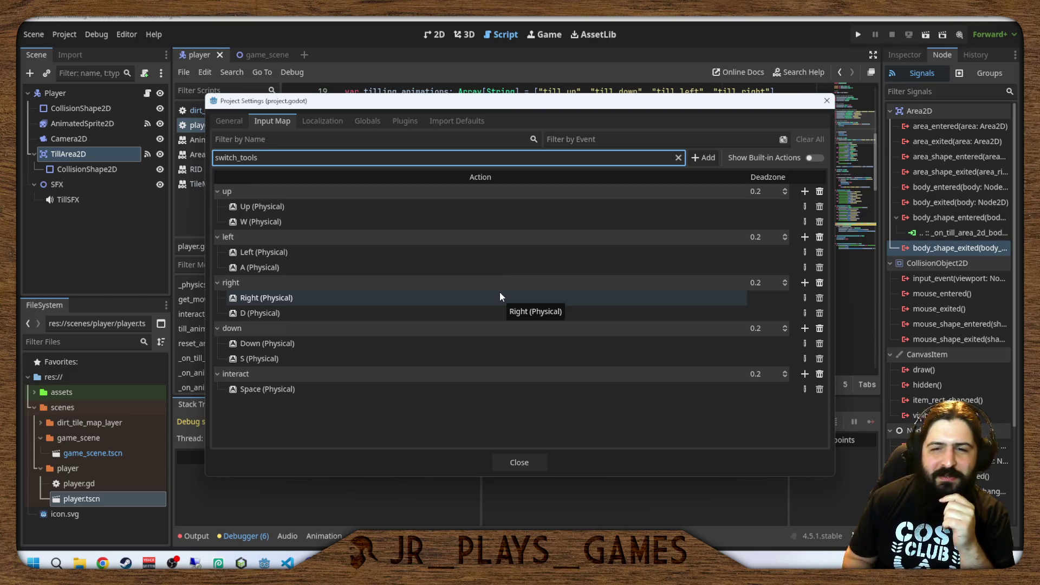
{"action": "key", "text": "Return"}
Bind the Tab key to switch_tools and close Project Settings.
{"action": "left_click", "coordinate": [803, 406]}
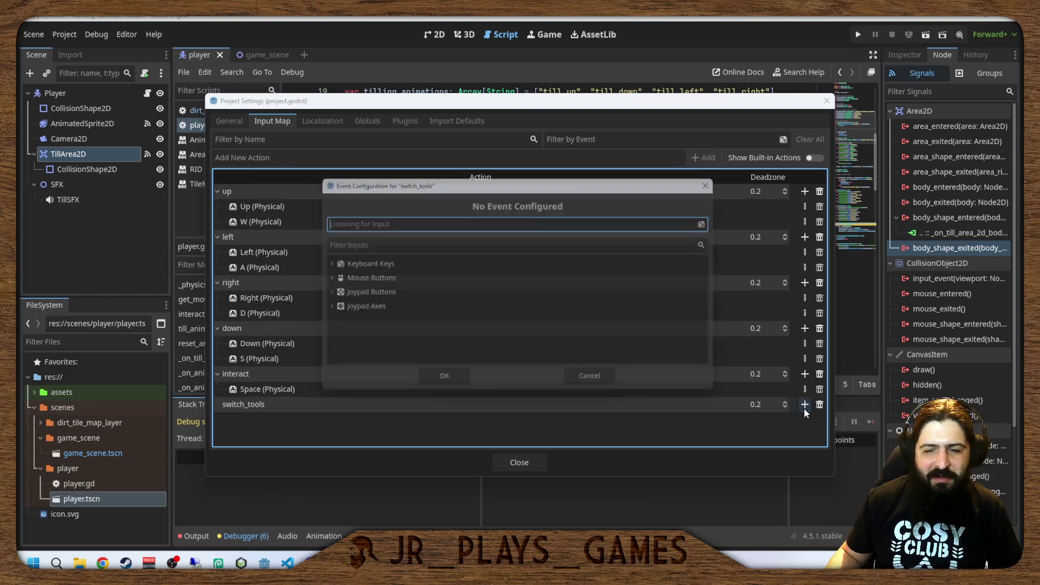
{"action": "key", "text": "Tab"}
{"action": "left_click", "coordinate": [421, 380]}
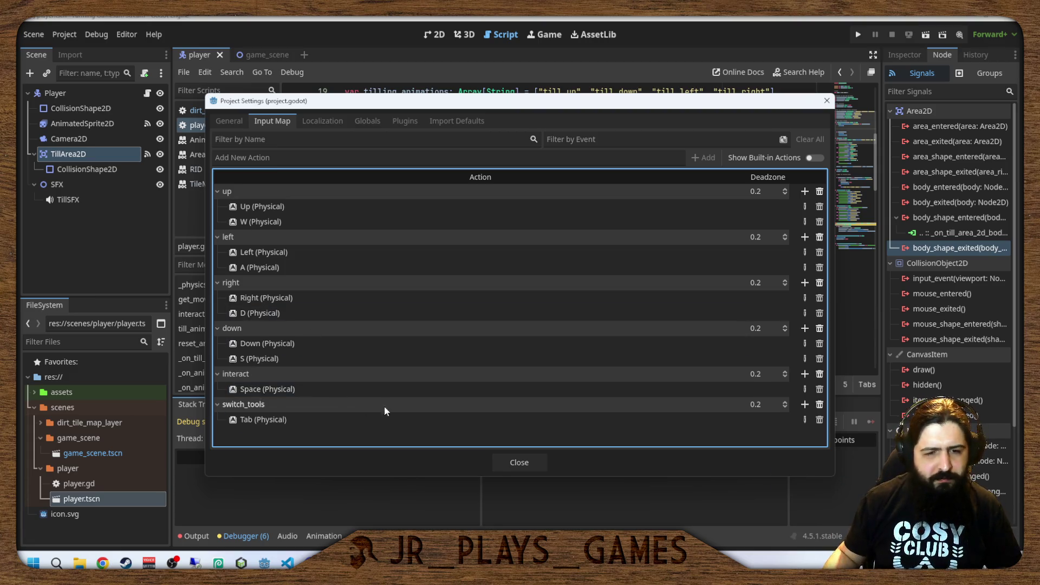
{"action": "left_click", "coordinate": [498, 463]}
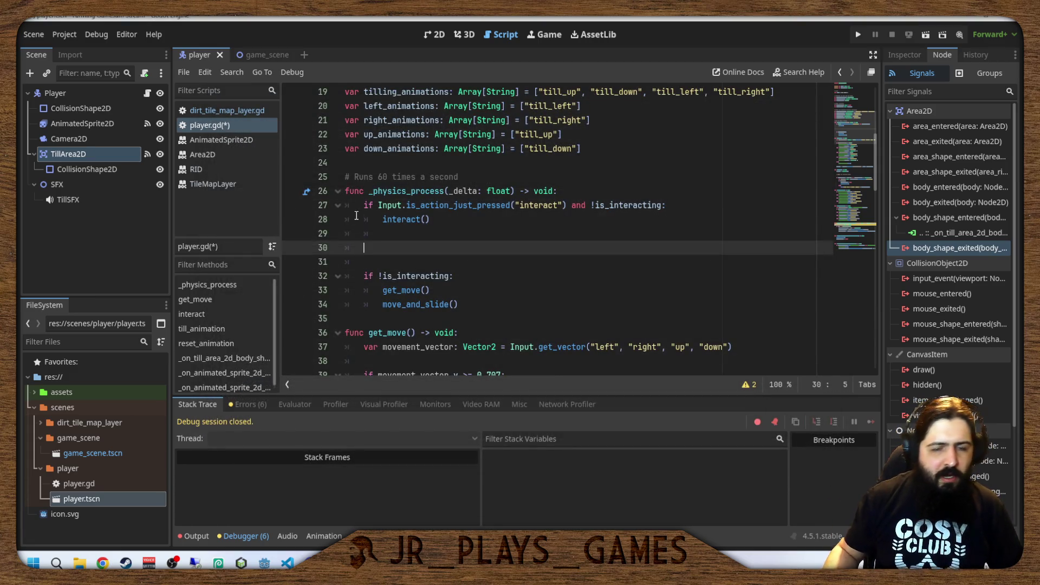
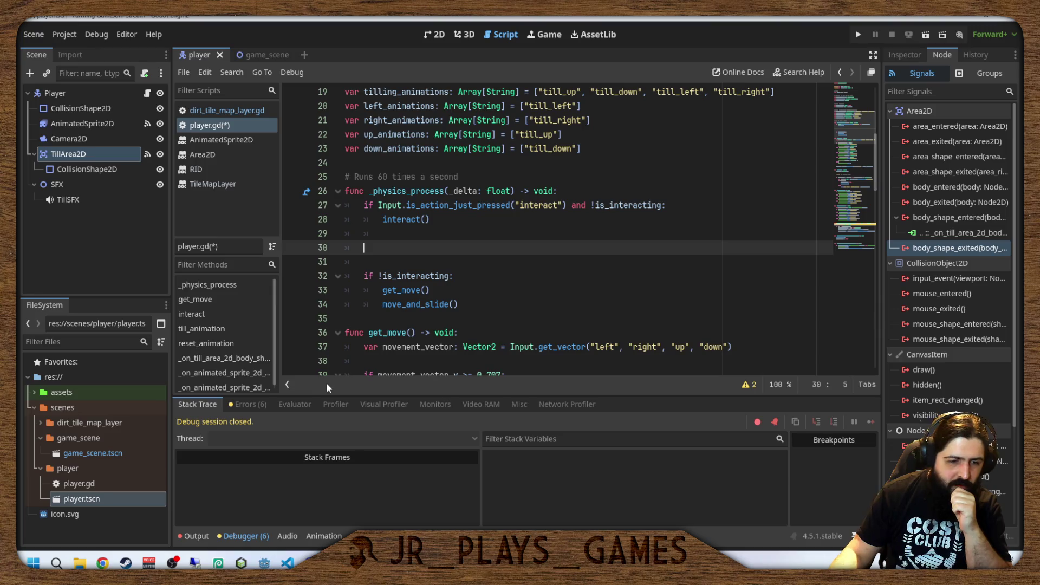
Launch Photopea in the browser from its taskbar shortcut.
{"action": "left_click", "coordinate": [218, 563]}
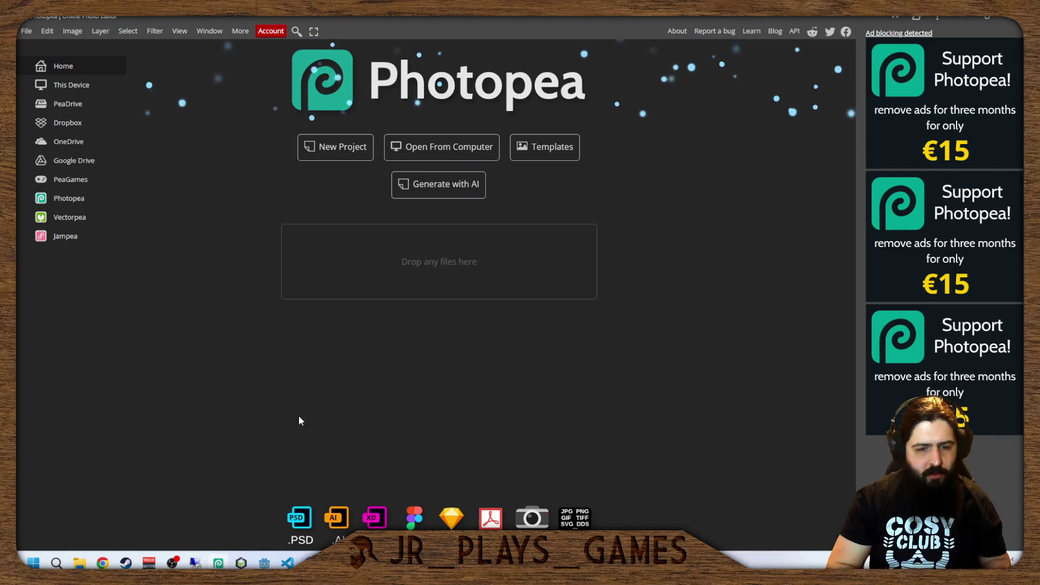
Start a new Photopea image sized 128 × 128 px.
{"action": "key", "text": "alt+ctrl+n"}
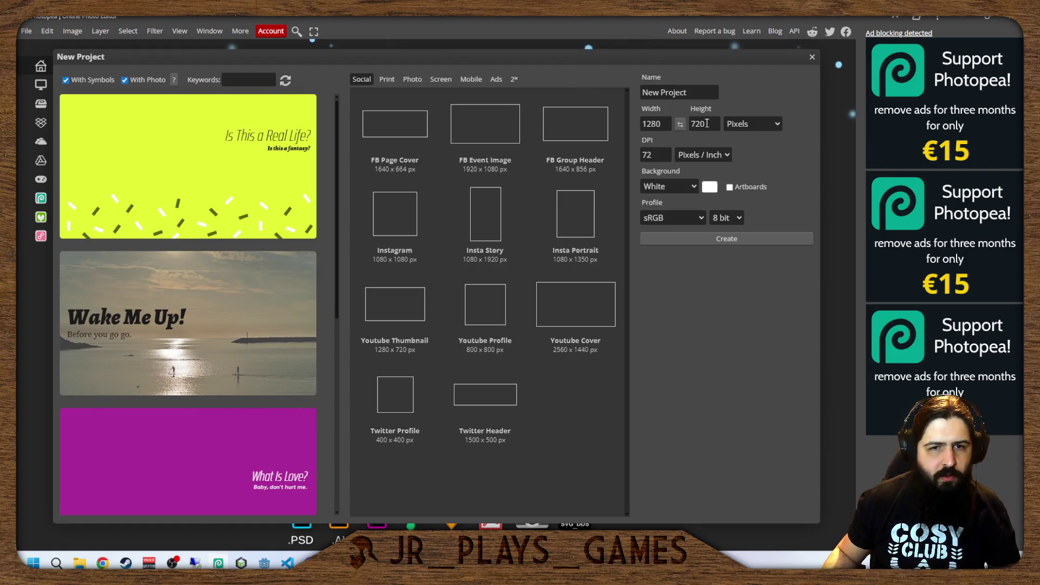
{"action": "left_click", "coordinate": [656, 123]}
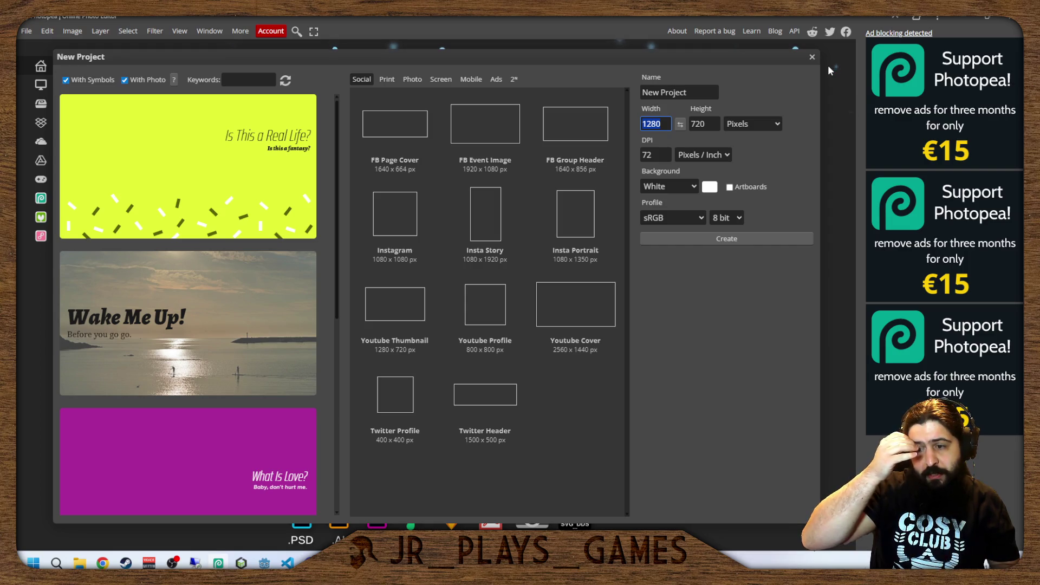
{"action": "type", "text": "200"}
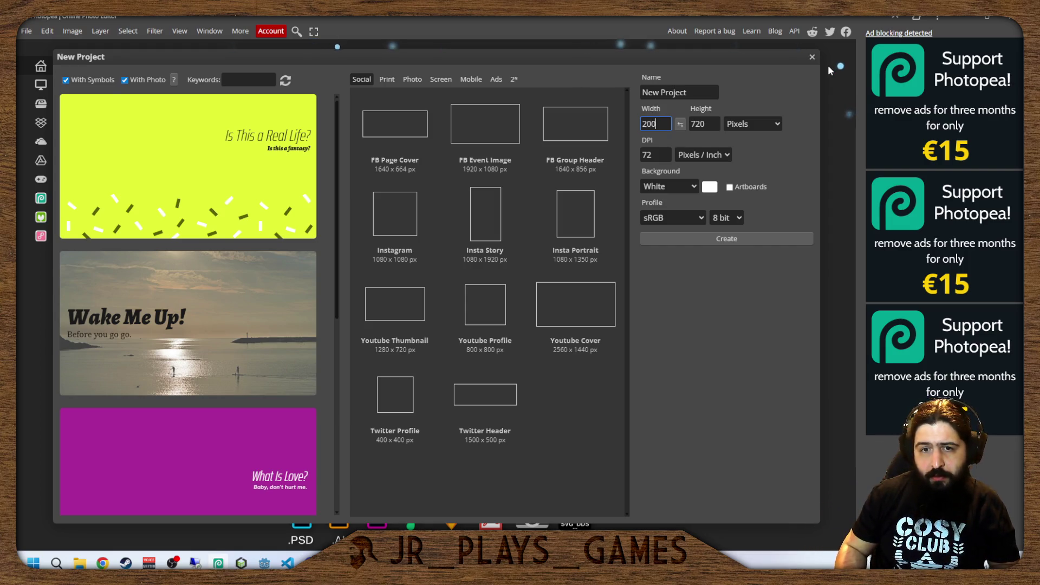
{"action": "key", "text": "Tab"}
{"action": "key", "text": "shift+Tab"}
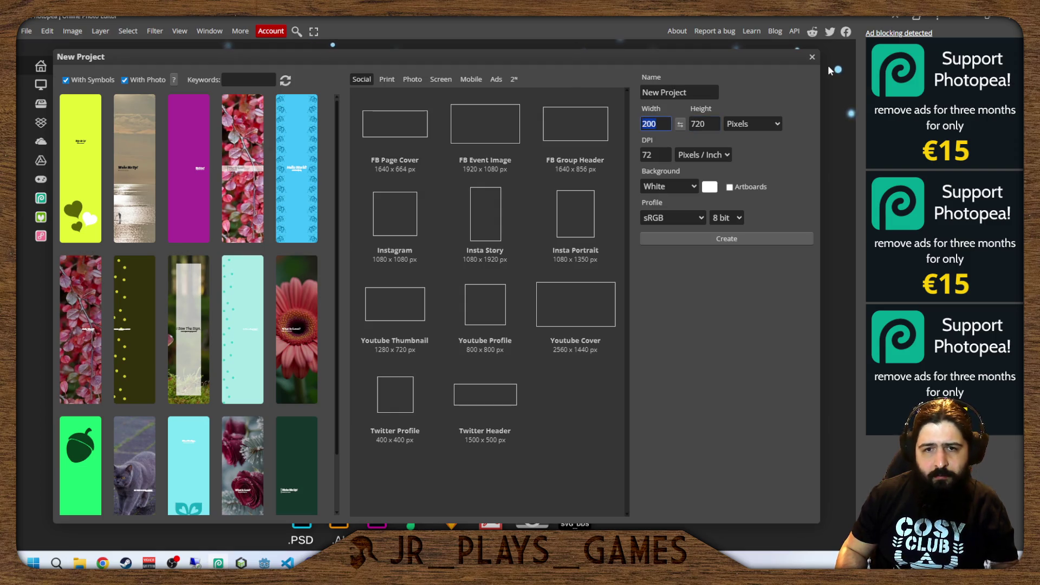
{"action": "type", "text": "128"}
{"action": "key", "text": "Tab"}
{"action": "key", "text": "Tab"}
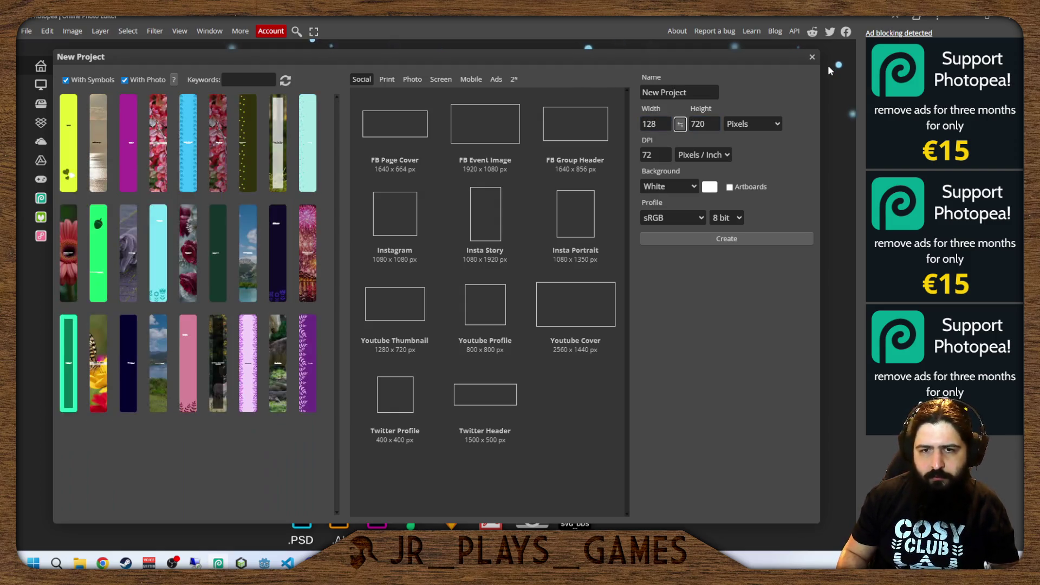
{"action": "type", "text": "128"}
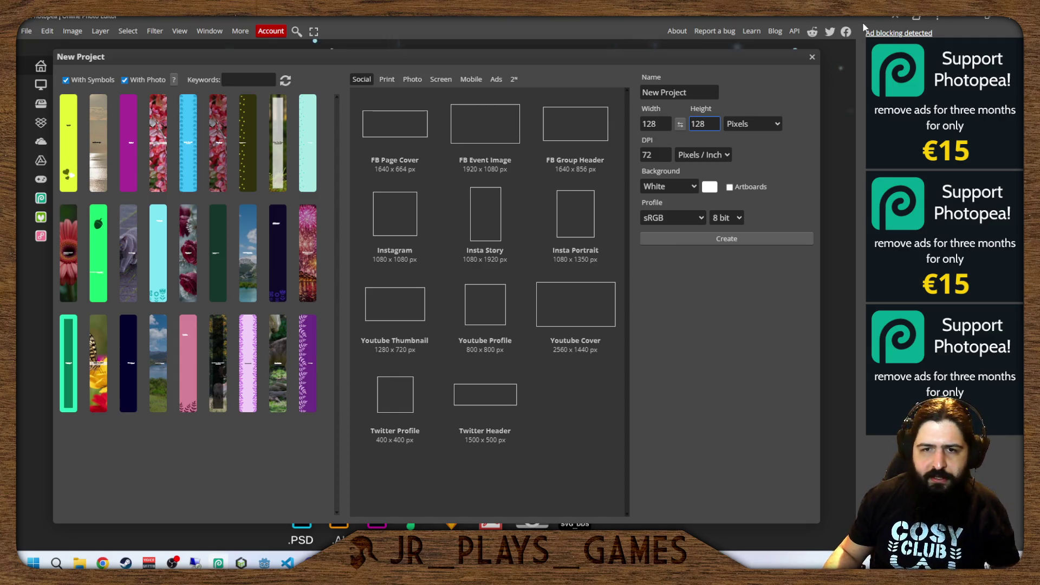
Give it a transparent background, name it tool_dial, and create the document.
{"action": "left_click", "coordinate": [709, 188]}
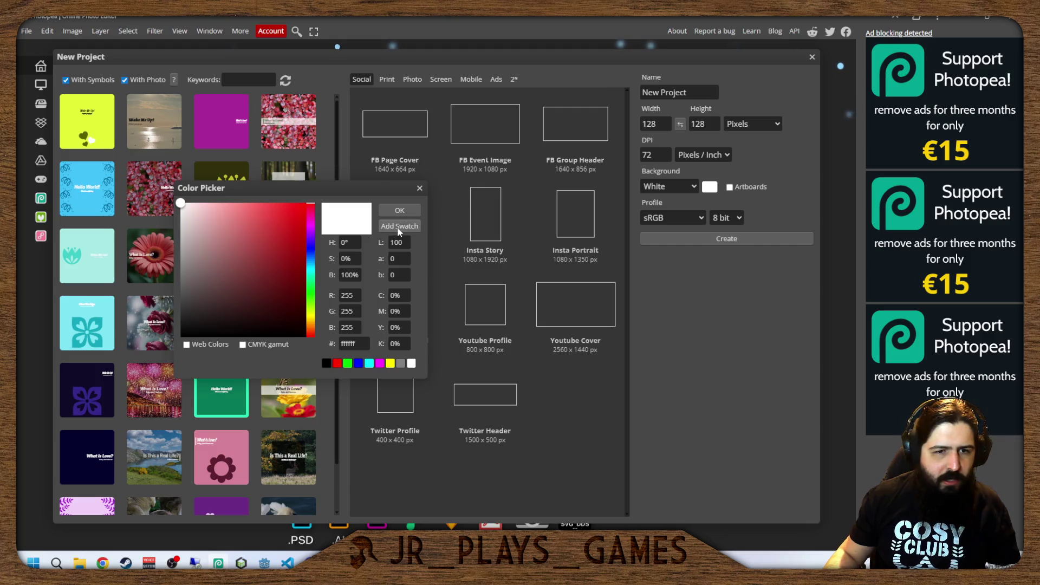
{"action": "left_click", "coordinate": [414, 211]}
{"action": "left_click", "coordinate": [671, 186]}
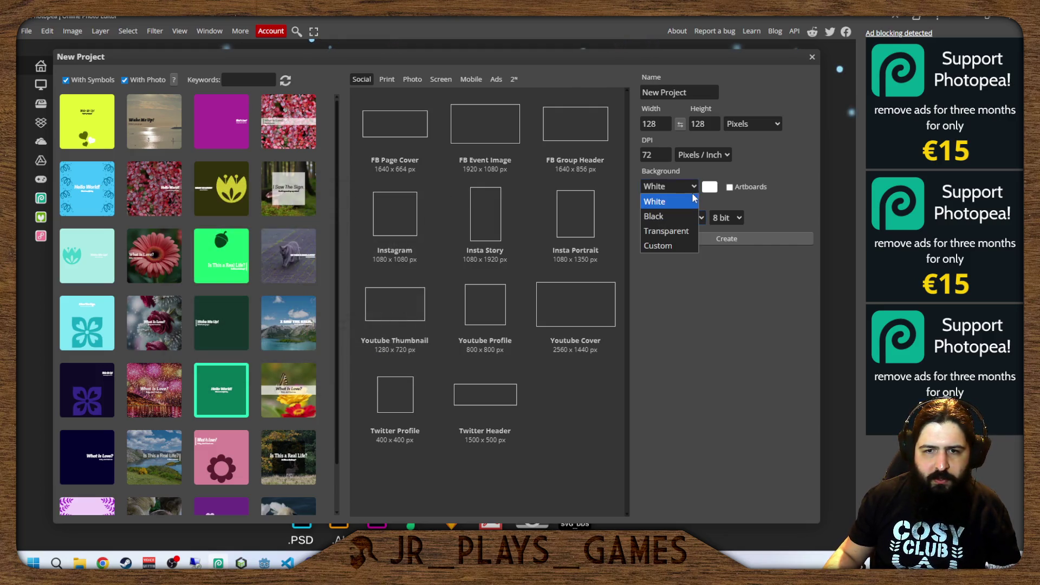
{"action": "left_click", "coordinate": [687, 230]}
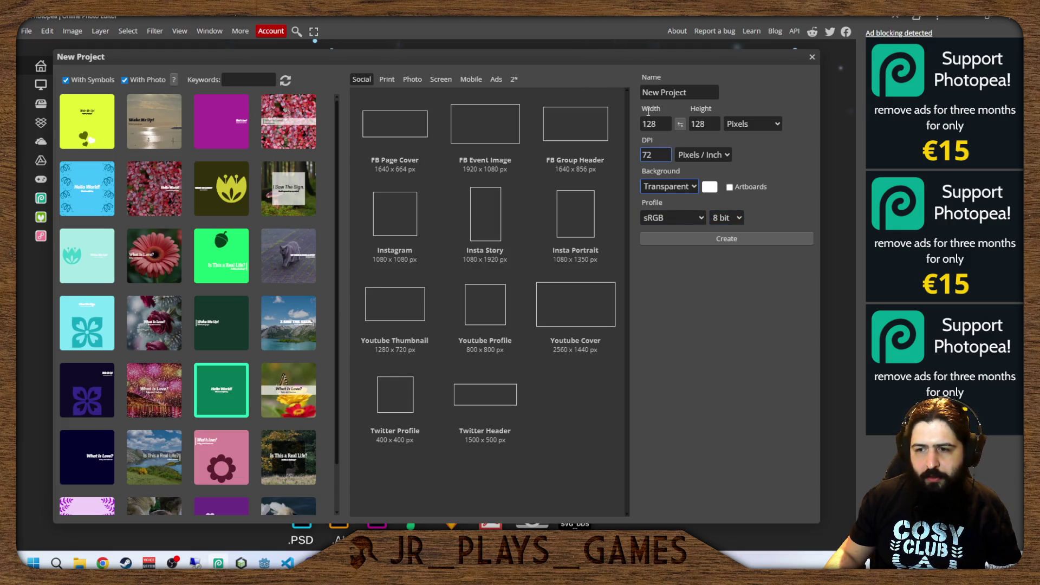
{"action": "left_click", "coordinate": [664, 93]}
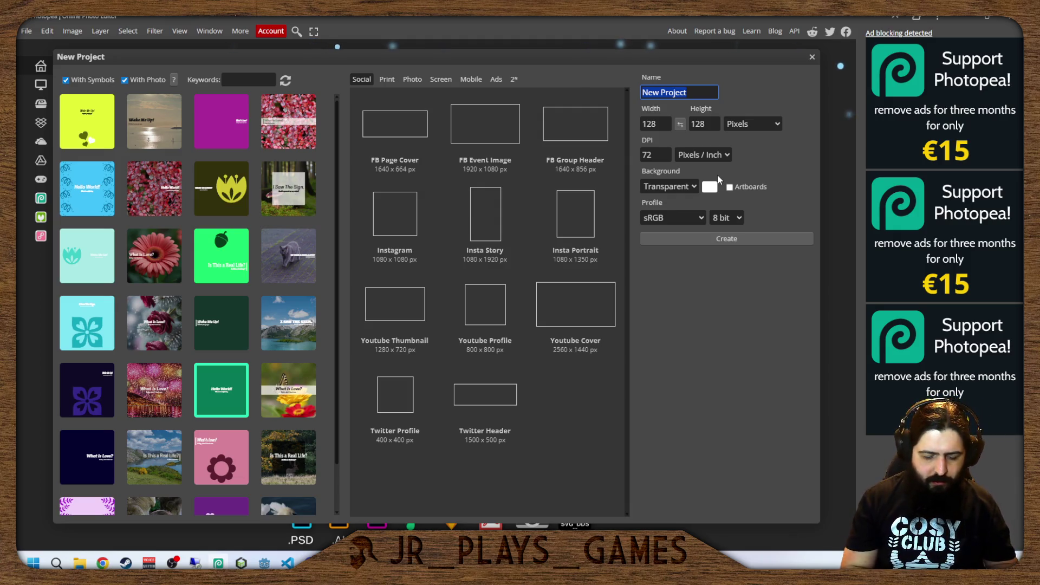
{"action": "type", "text": "tool"}
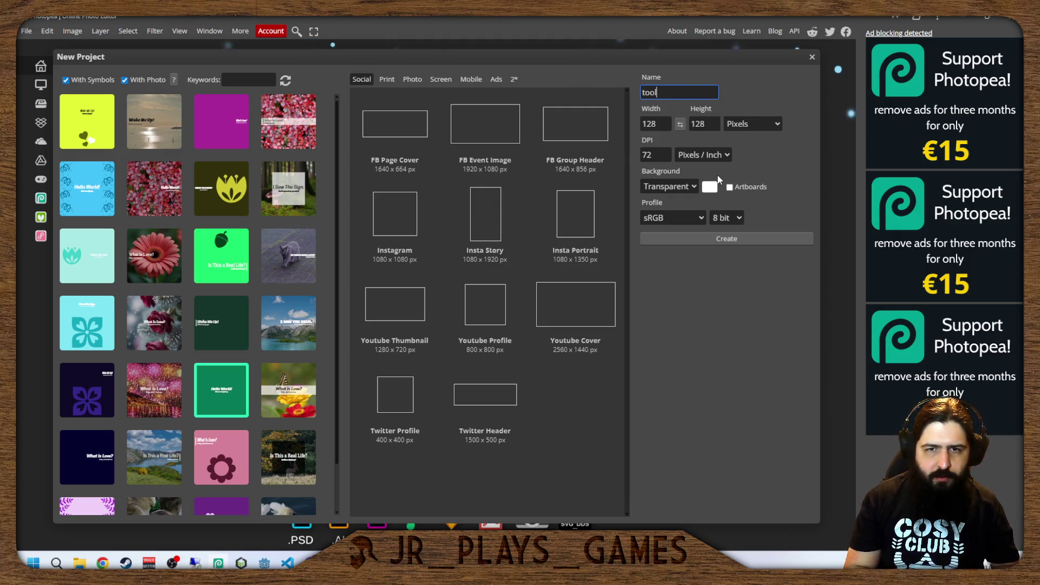
{"action": "type", "text": "_dial"}
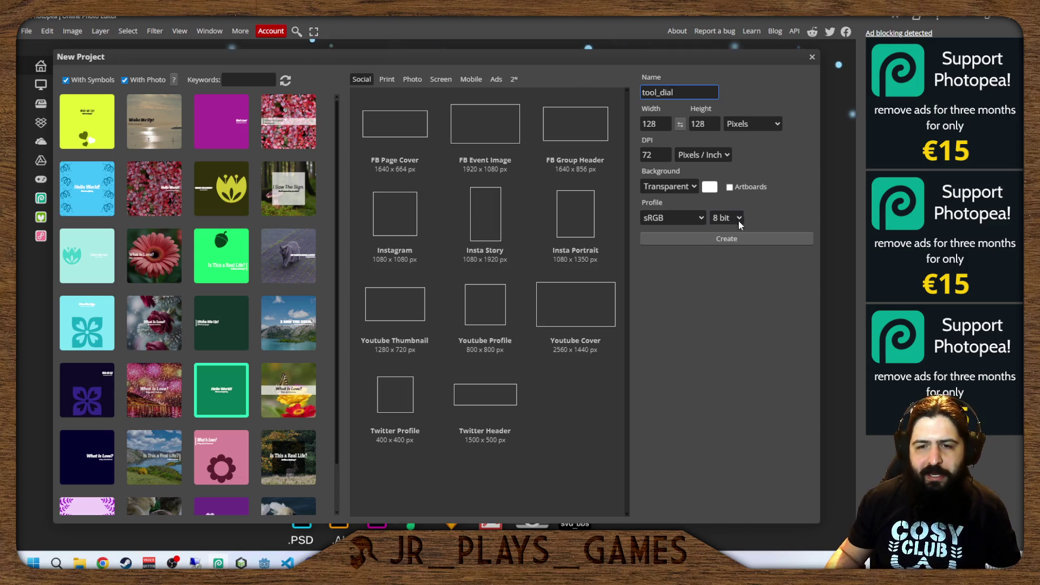
{"action": "left_click", "coordinate": [739, 236]}
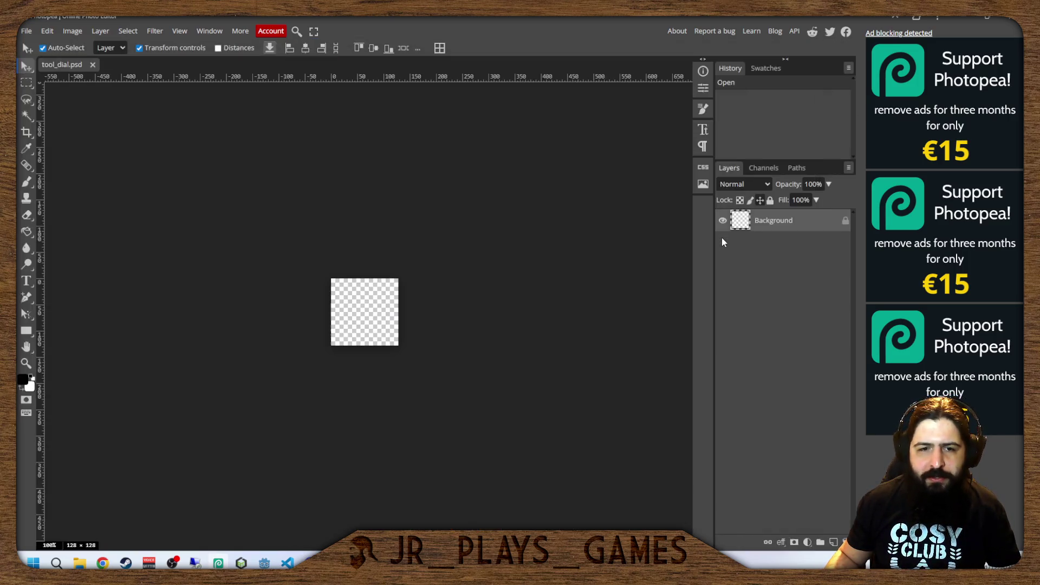
Zoom the empty tool_dial canvas to fill the view, then switch to the itch.io browser window.
{"action": "scroll", "coordinate": [379, 306], "scroll_direction": "left", "scroll_amount": 4}
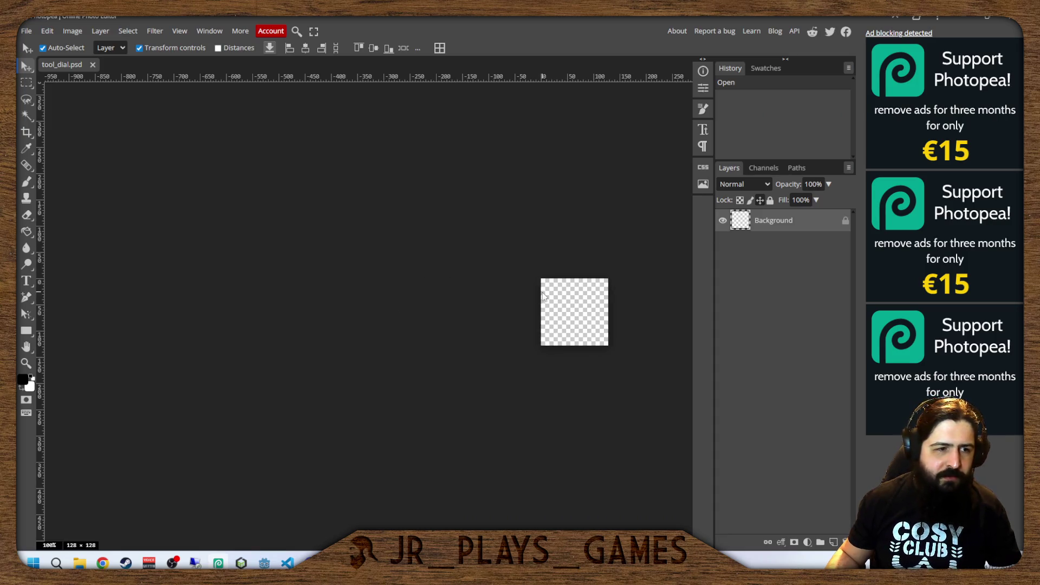
{"action": "scroll", "coordinate": [543, 295], "scroll_direction": "right", "scroll_amount": 4}
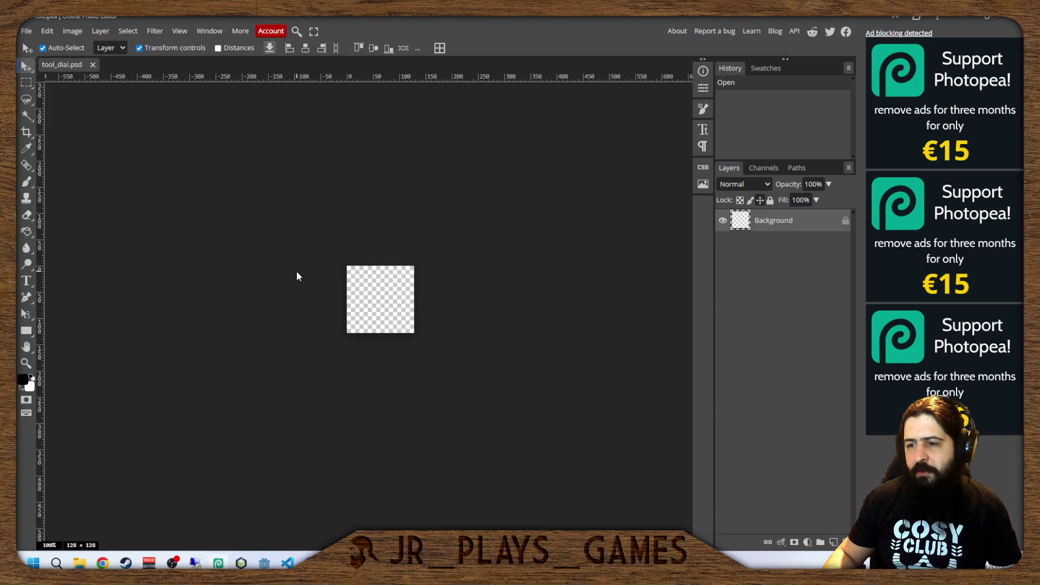
{"action": "scroll", "coordinate": [308, 276], "scroll_direction": "left", "scroll_amount": 2}
{"action": "scroll", "coordinate": [376, 291], "scroll_direction": "right", "scroll_amount": 2}
{"action": "scroll", "coordinate": [458, 330], "scroll_direction": "left", "scroll_amount": 5}
{"action": "scroll", "coordinate": [458, 330], "scroll_direction": "up", "scroll_amount": 1}
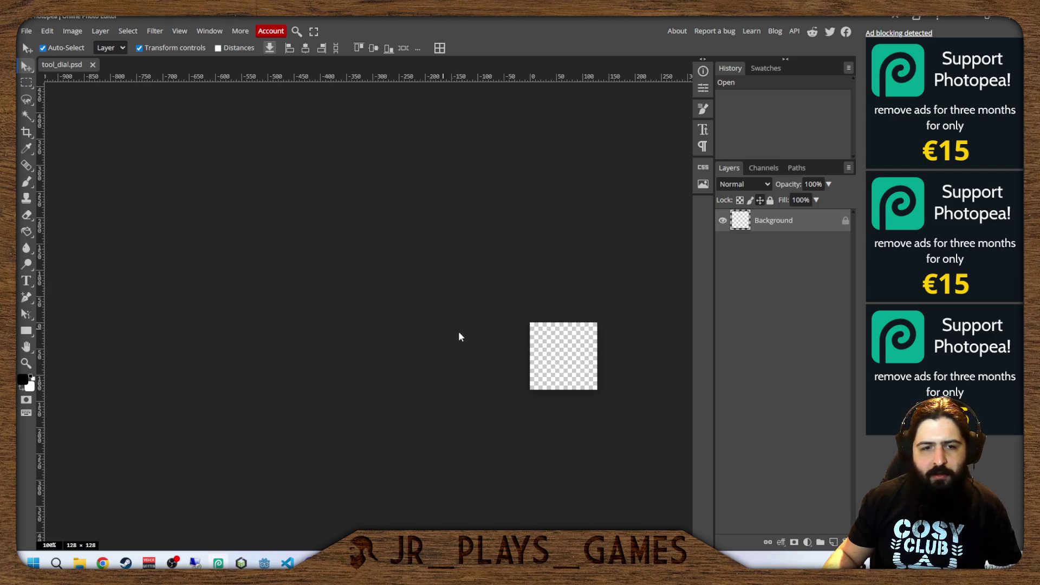
{"action": "key", "text": "ctrl+0"}
{"action": "scroll", "coordinate": [317, 318], "scroll_direction": "up", "scroll_amount": 1}
{"action": "scroll", "coordinate": [398, 320], "scroll_direction": "right", "scroll_amount": 2}
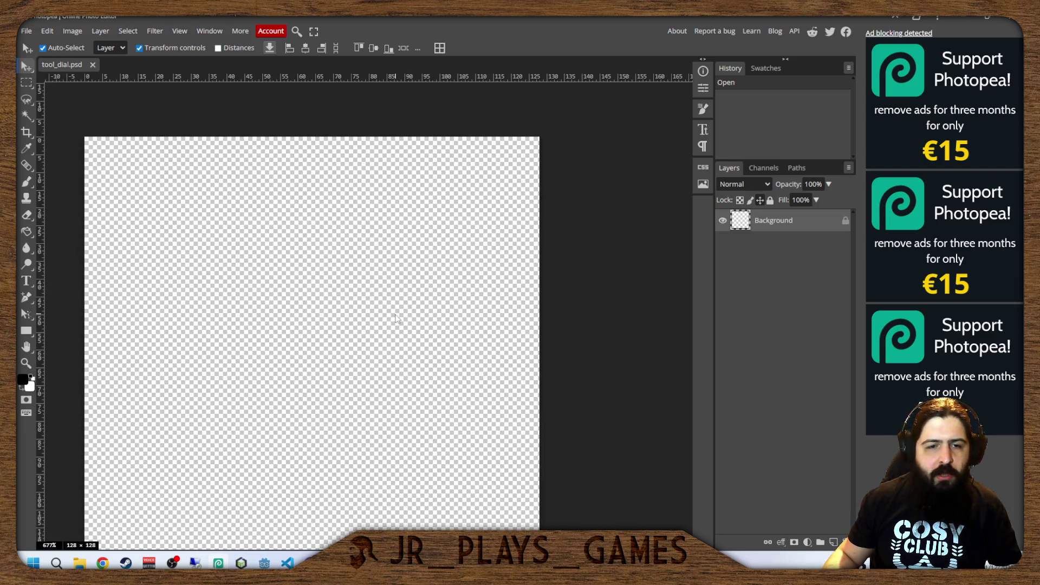
{"action": "scroll", "coordinate": [388, 309], "scroll_direction": "up", "scroll_amount": 2}
{"action": "scroll", "coordinate": [388, 309], "scroll_direction": "down", "scroll_amount": 2}
{"action": "scroll", "coordinate": [388, 308], "scroll_direction": "down", "scroll_amount": 1}
{"action": "scroll", "coordinate": [388, 309], "scroll_direction": "left", "scroll_amount": 2}
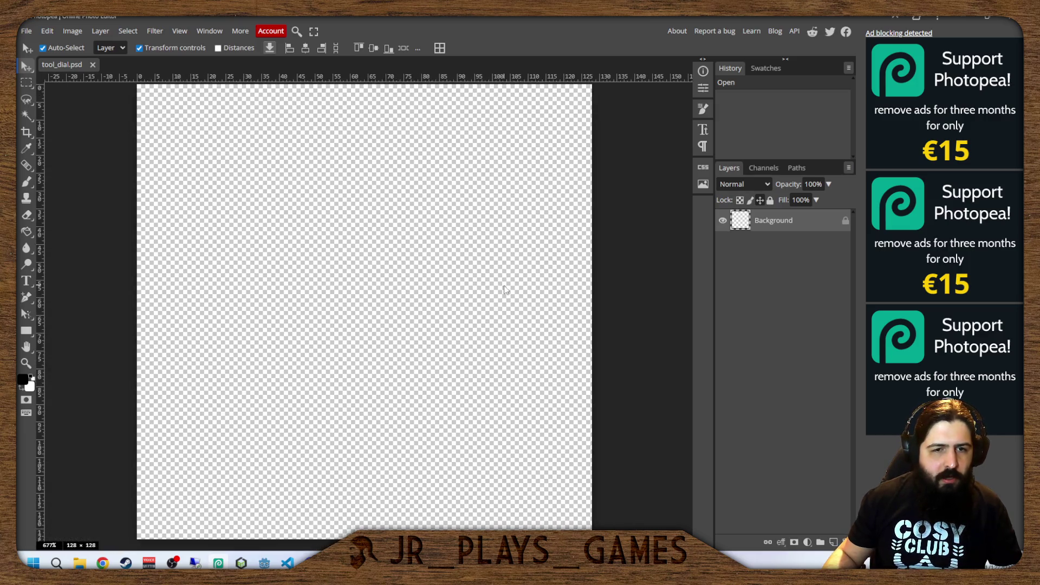
{"action": "scroll", "coordinate": [504, 289], "scroll_direction": "right", "scroll_amount": 1}
{"action": "scroll", "coordinate": [486, 287], "scroll_direction": "down", "scroll_amount": 1}
{"action": "scroll", "coordinate": [485, 287], "scroll_direction": "up", "scroll_amount": 2}
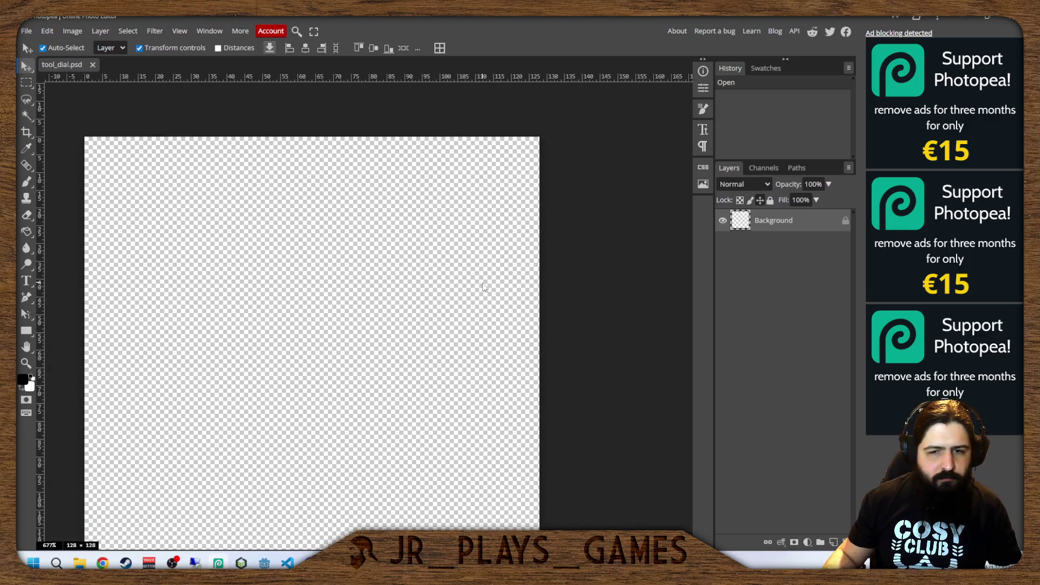
{"action": "scroll", "coordinate": [484, 287], "scroll_direction": "right", "scroll_amount": 2}
{"action": "scroll", "coordinate": [484, 287], "scroll_direction": "left", "scroll_amount": 2}
{"action": "scroll", "coordinate": [483, 287], "scroll_direction": "down", "scroll_amount": 2}
{"action": "scroll", "coordinate": [520, 292], "scroll_direction": "left", "scroll_amount": 2}
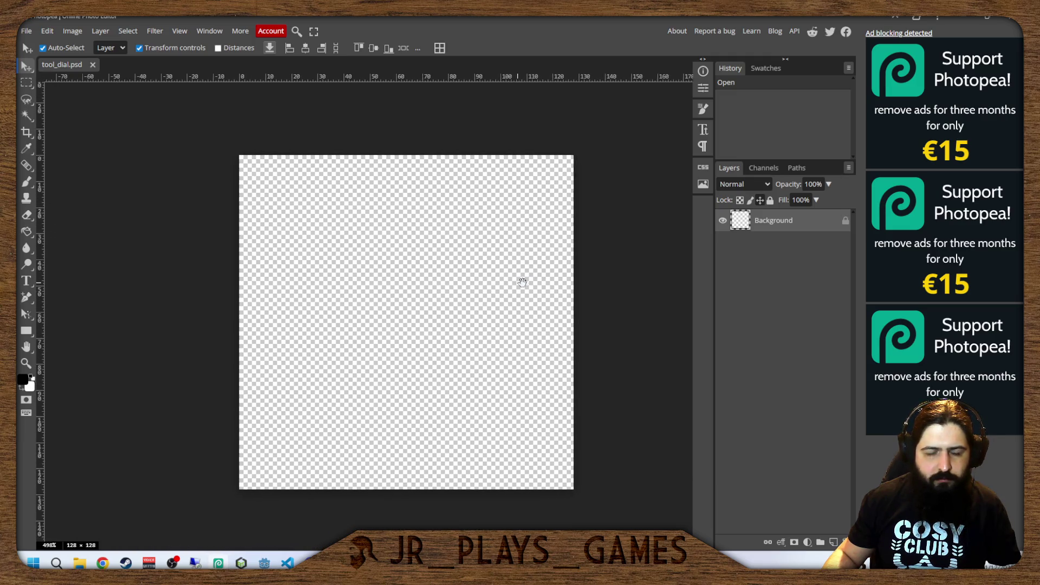
{"action": "scroll", "coordinate": [541, 293], "scroll_direction": "up", "scroll_amount": 2}
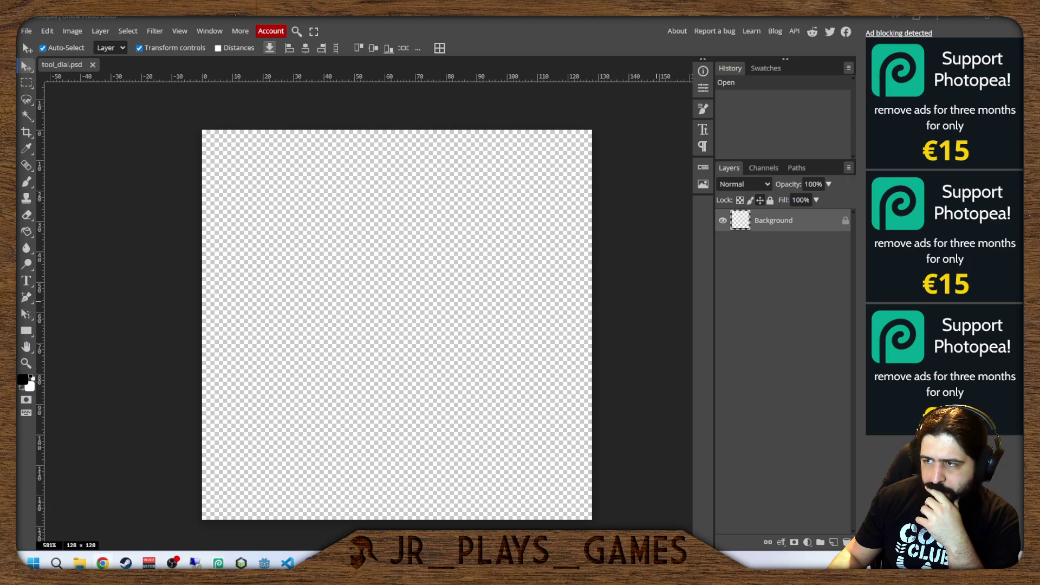
{"action": "key", "text": "alt+Tab"}
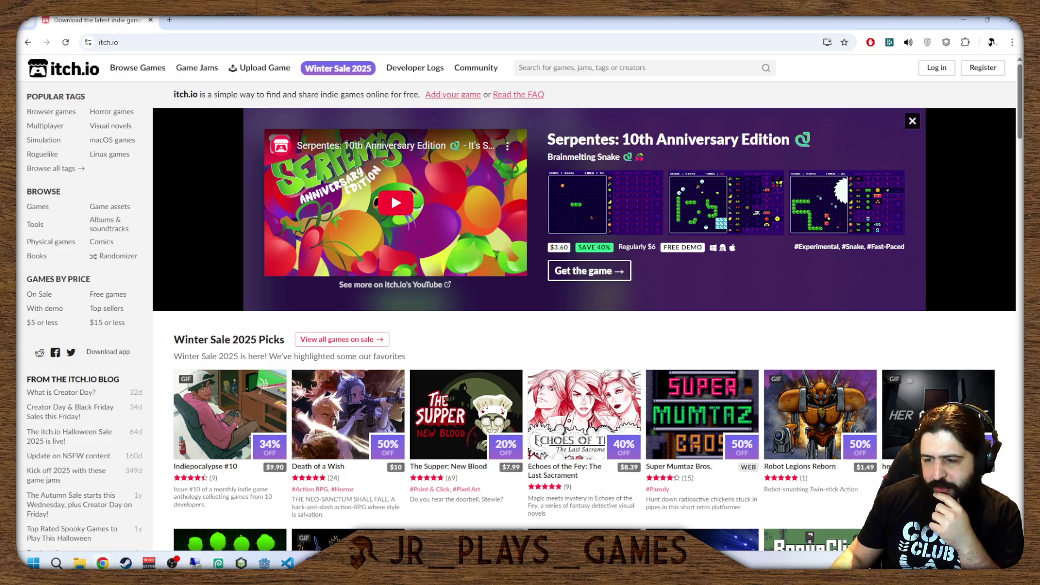
Go to the itch.io Game assets listing from the Browse sidebar.
{"action": "key", "text": "alt+Tab"}
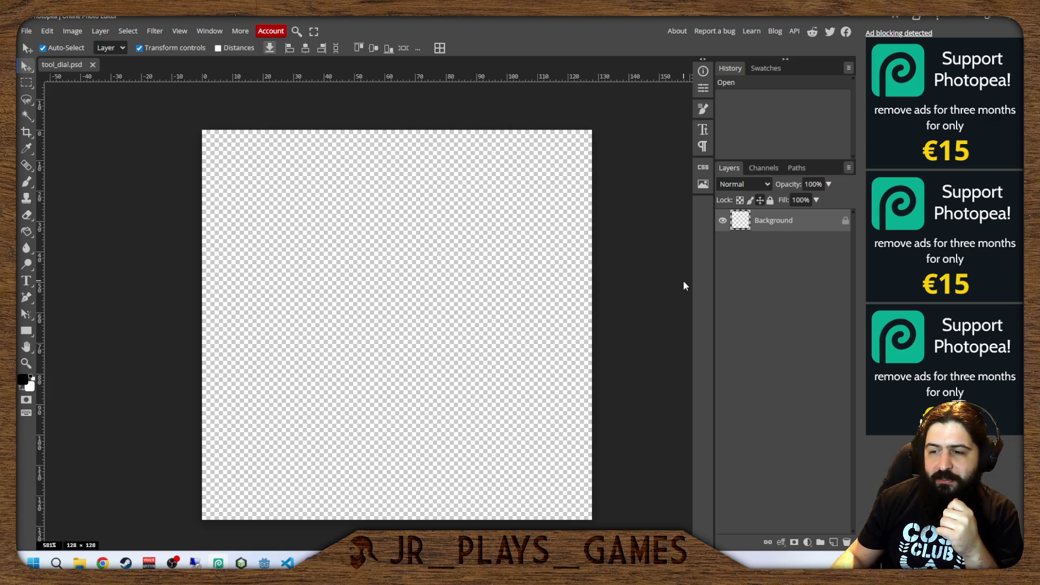
{"action": "key", "text": "alt+Tab"}
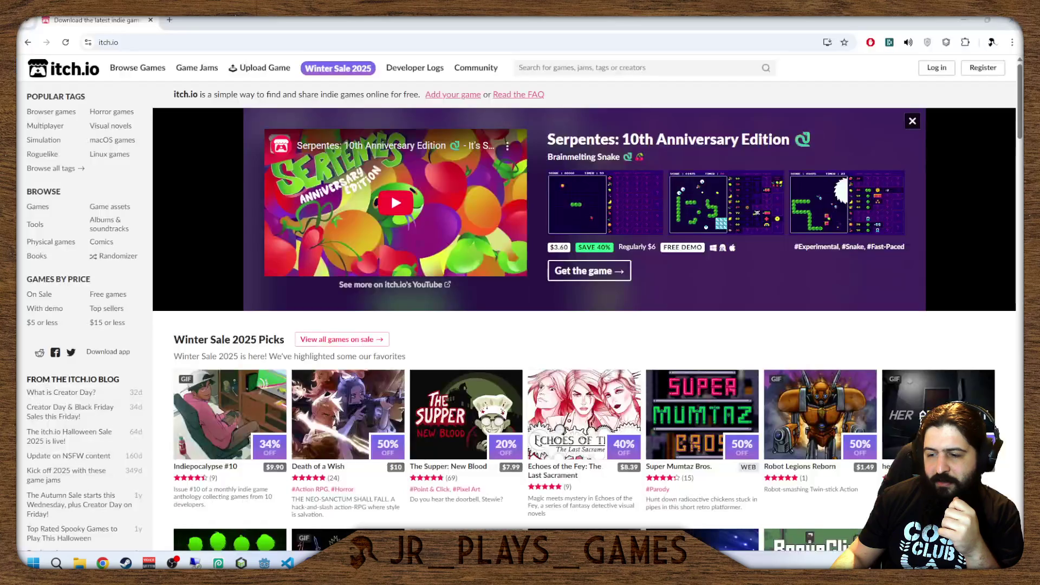
{"action": "mouse_move", "coordinate": [325, 68]}
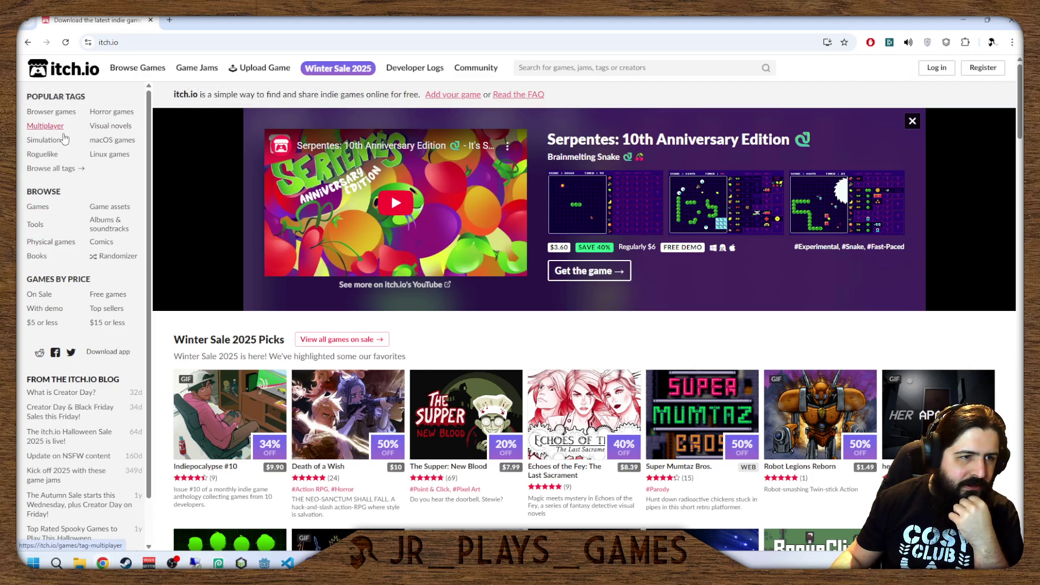
{"action": "left_click", "coordinate": [110, 206]}
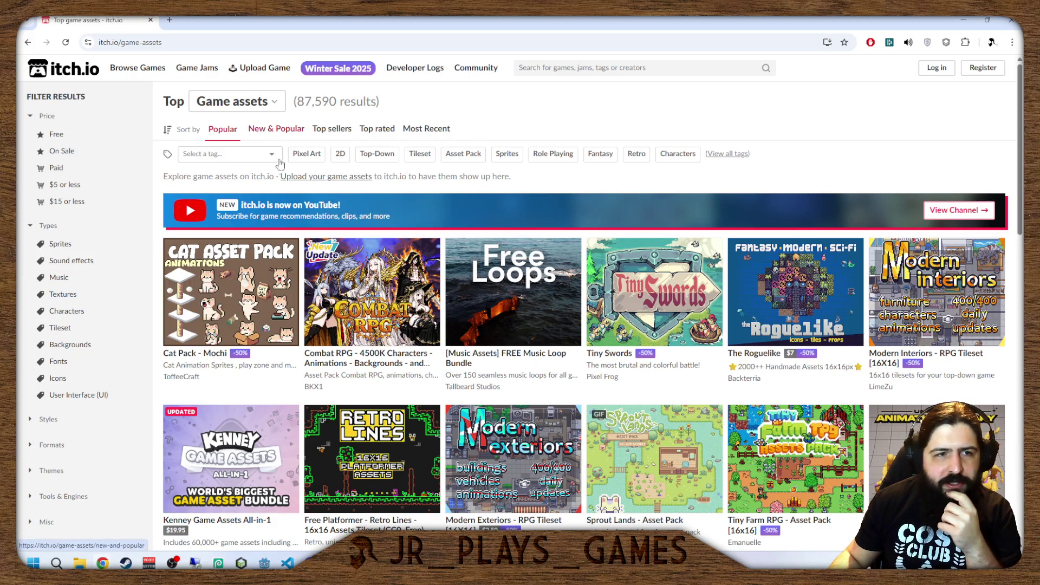
Filter the itch.io game assets to the Sprites tag and skim the results.
{"action": "left_click", "coordinate": [82, 248]}
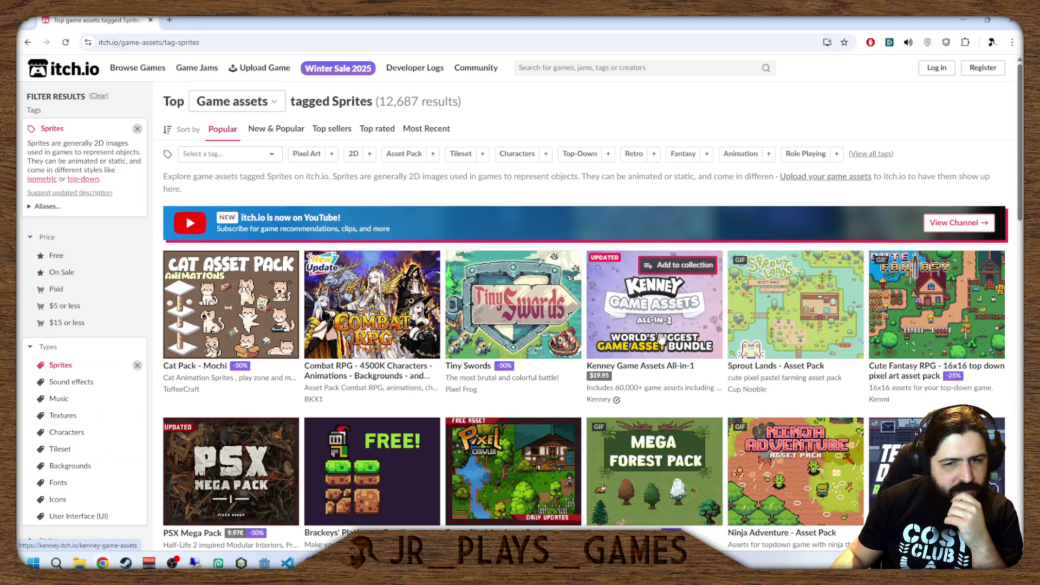
{"action": "mouse_move", "coordinate": [661, 339]}
{"action": "scroll", "coordinate": [662, 339], "scroll_direction": "down", "scroll_amount": 3}
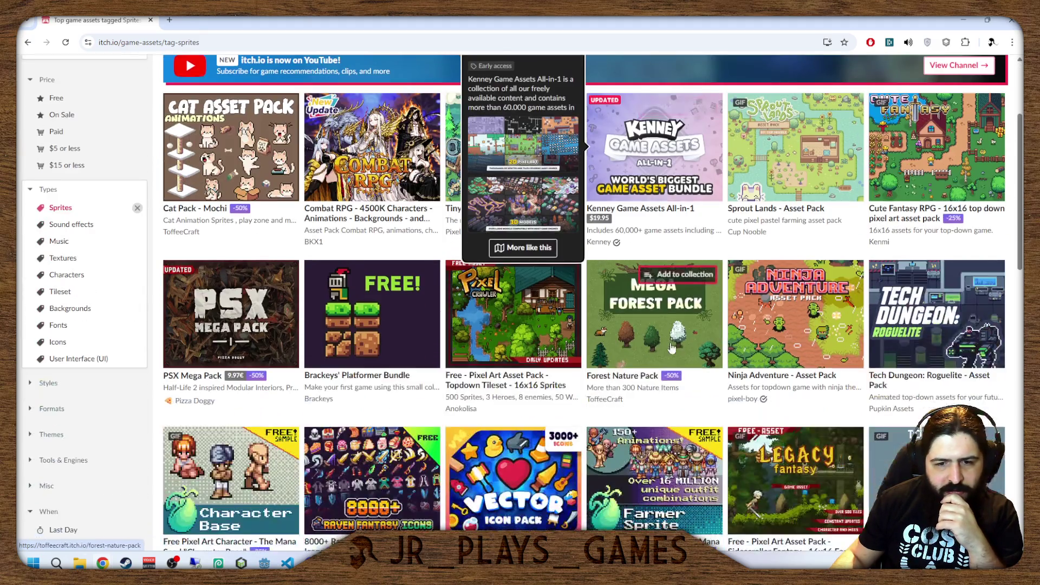
{"action": "scroll", "coordinate": [715, 321], "scroll_direction": "down", "scroll_amount": 4}
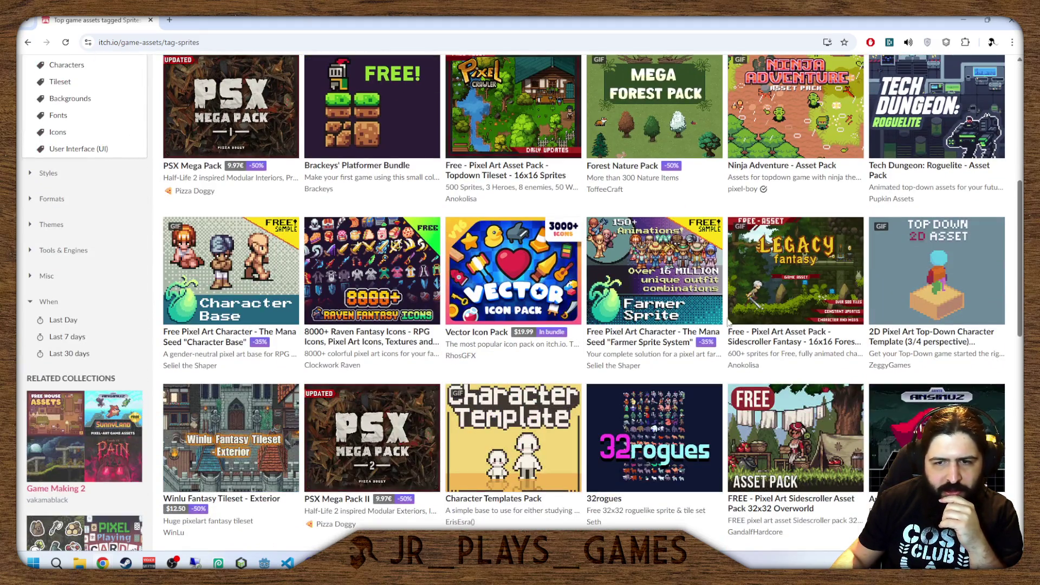
{"action": "scroll", "coordinate": [716, 321], "scroll_direction": "up", "scroll_amount": 7}
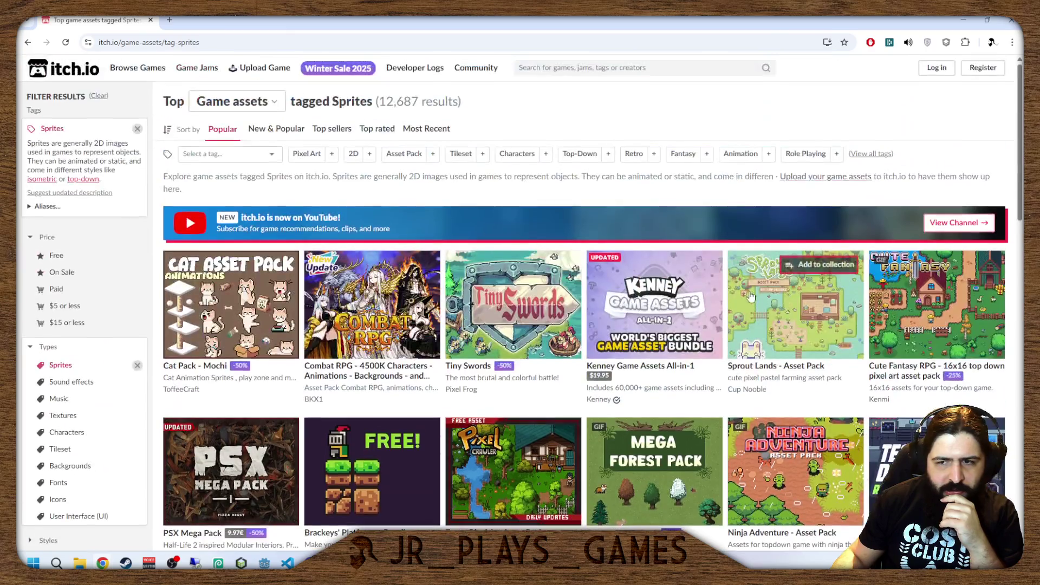
Open the tag filter list and scroll down through it.
{"action": "left_click", "coordinate": [596, 68]}
{"action": "left_click", "coordinate": [221, 153]}
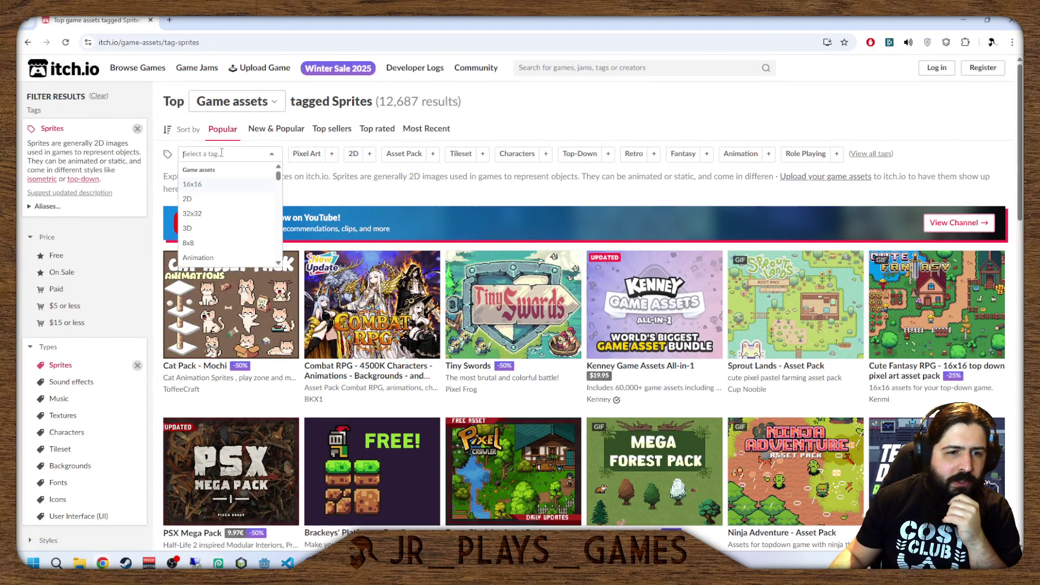
{"action": "scroll", "coordinate": [478, 189], "scroll_direction": "down", "scroll_amount": 8}
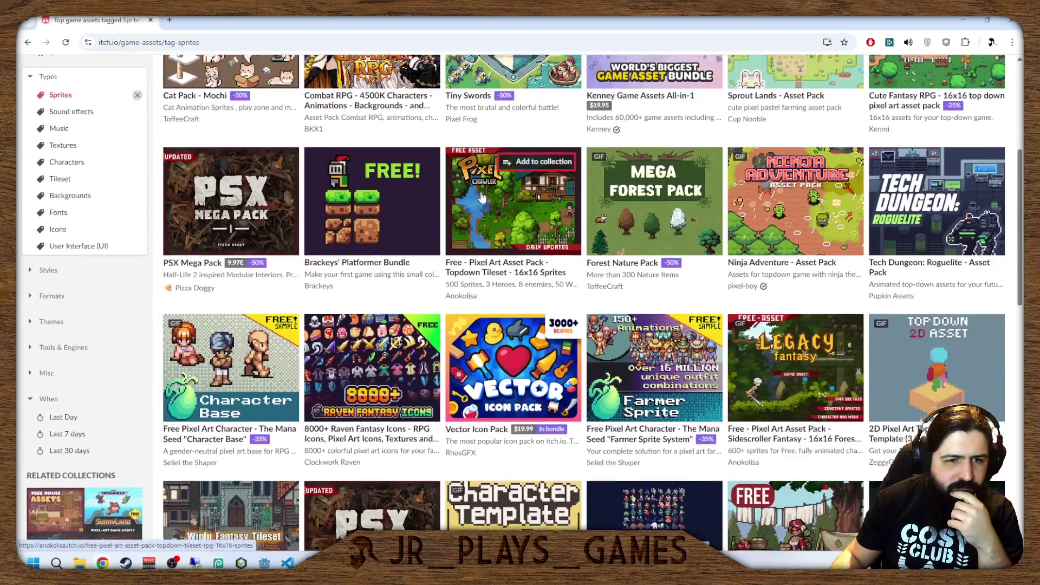
{"action": "scroll", "coordinate": [484, 211], "scroll_direction": "down", "scroll_amount": 6}
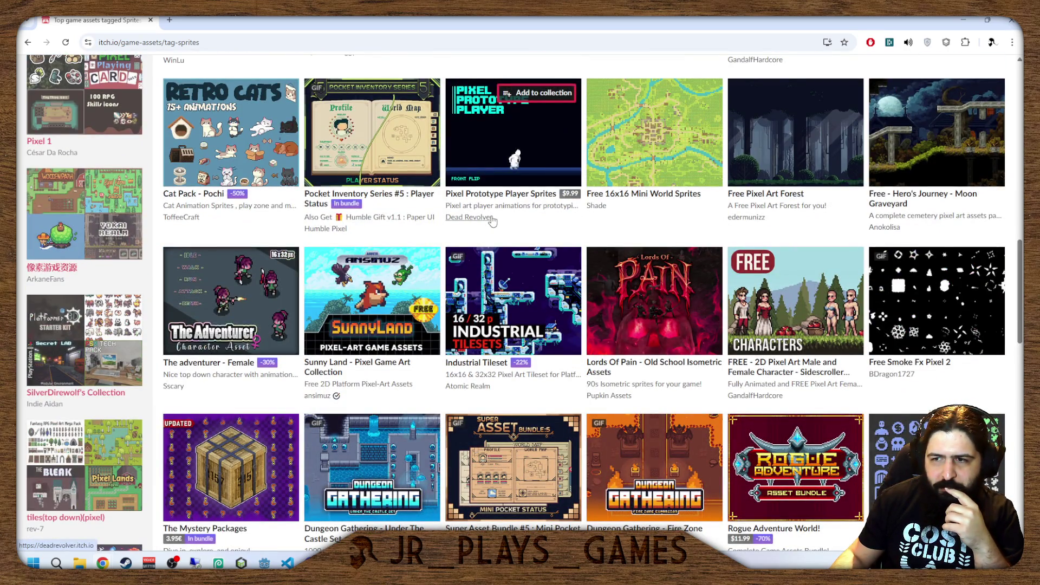
{"action": "scroll", "coordinate": [492, 220], "scroll_direction": "down", "scroll_amount": 6}
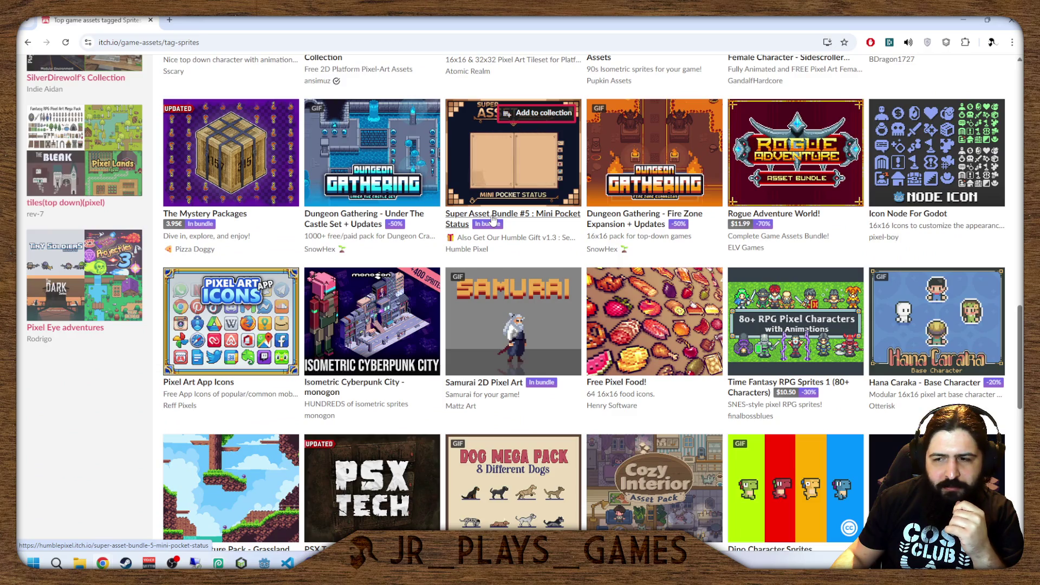
{"action": "scroll", "coordinate": [492, 219], "scroll_direction": "down", "scroll_amount": 4}
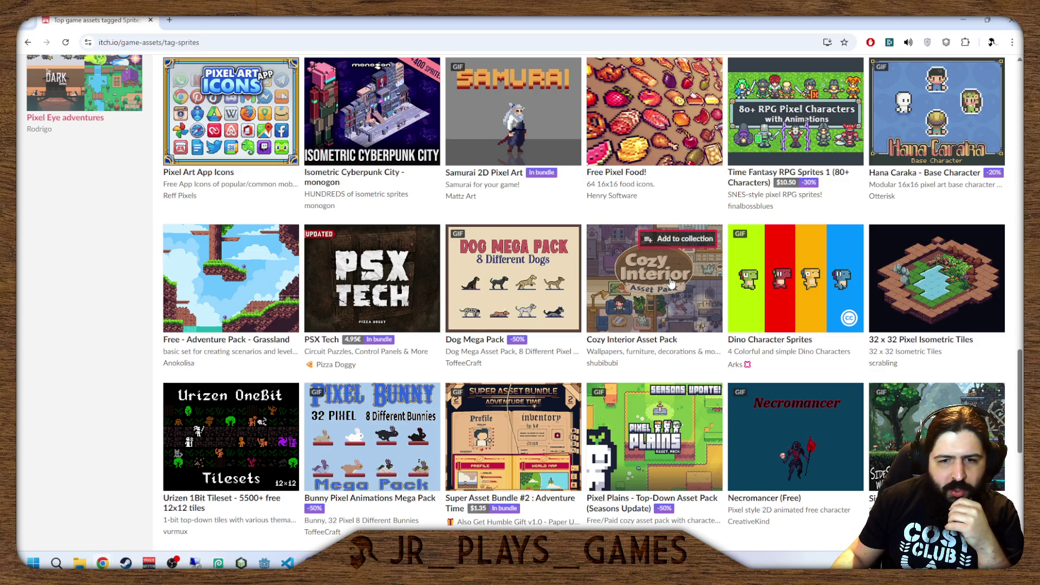
Scroll through the Sprites asset packs, such as Pixel Houses RPG and Winlu Fantasy Tileset.
{"action": "mouse_move", "coordinate": [672, 282]}
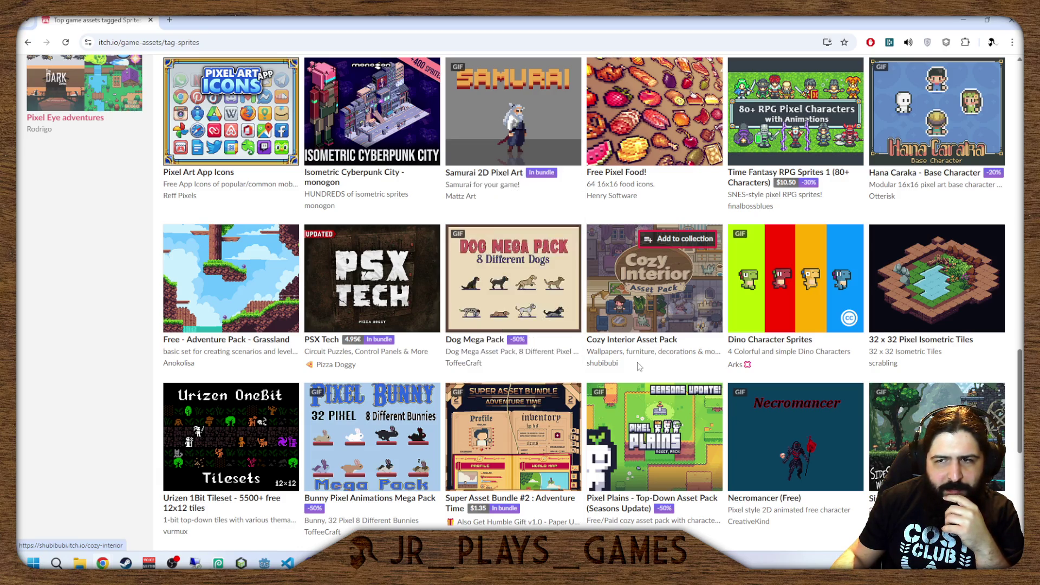
{"action": "scroll", "coordinate": [639, 363], "scroll_direction": "down", "scroll_amount": 3}
{"action": "scroll", "coordinate": [639, 363], "scroll_direction": "down", "scroll_amount": 5}
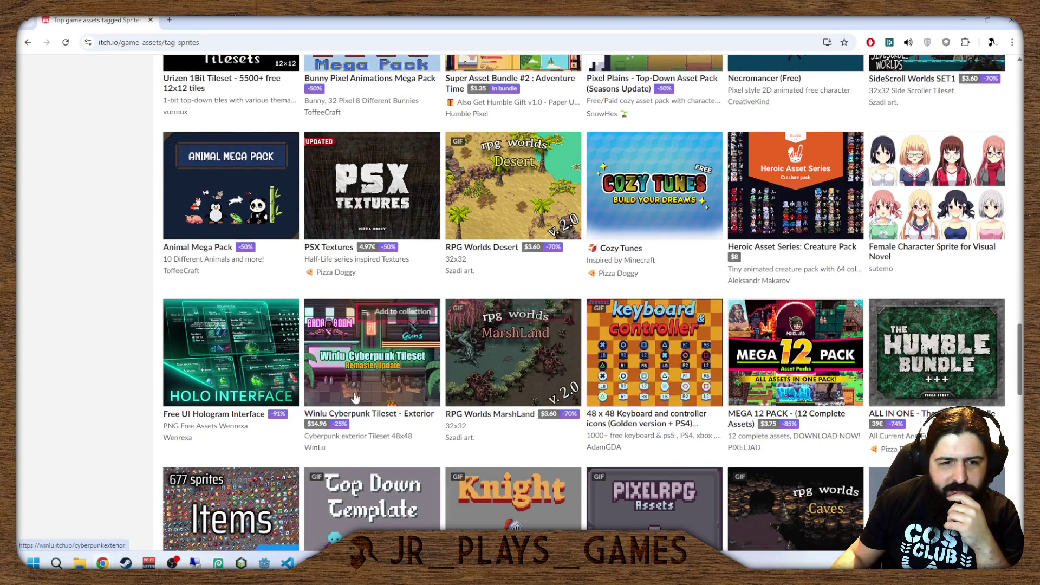
{"action": "scroll", "coordinate": [363, 390], "scroll_direction": "down", "scroll_amount": 4}
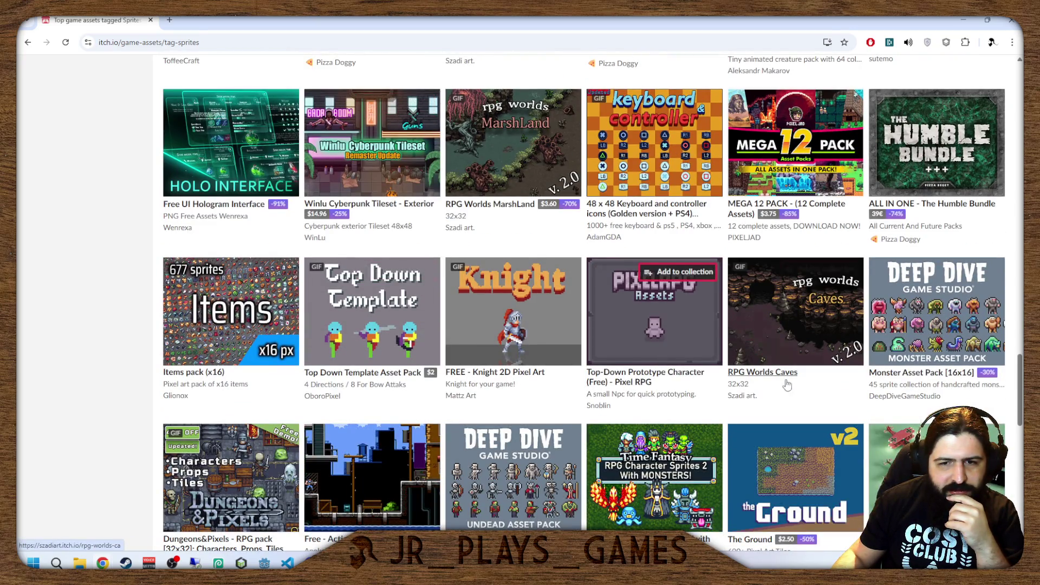
{"action": "scroll", "coordinate": [775, 366], "scroll_direction": "down", "scroll_amount": 3}
{"action": "scroll", "coordinate": [775, 366], "scroll_direction": "down", "scroll_amount": 2}
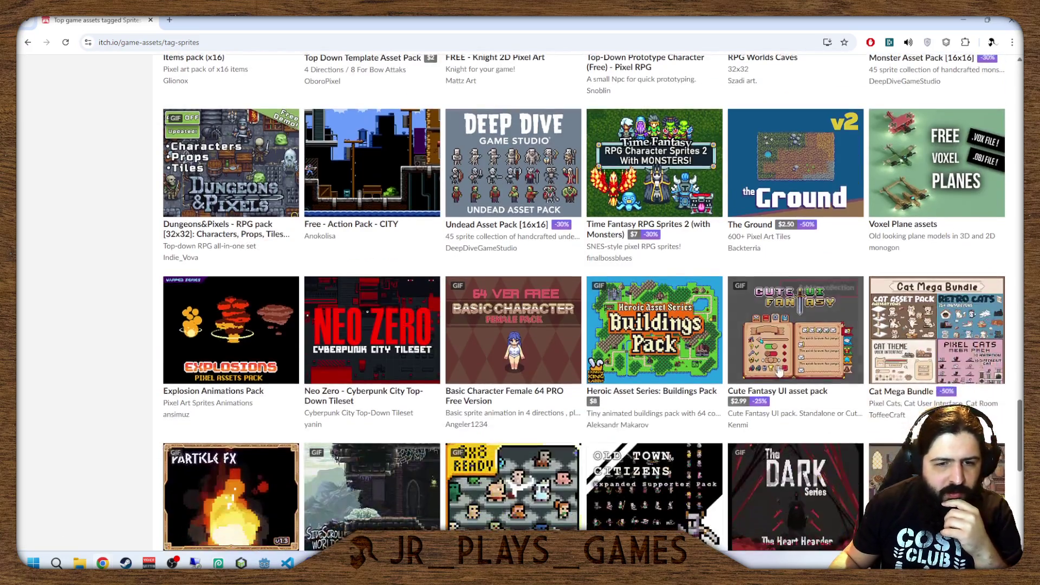
{"action": "scroll", "coordinate": [777, 367], "scroll_direction": "down", "scroll_amount": 4}
{"action": "scroll", "coordinate": [779, 368], "scroll_direction": "up", "scroll_amount": 2}
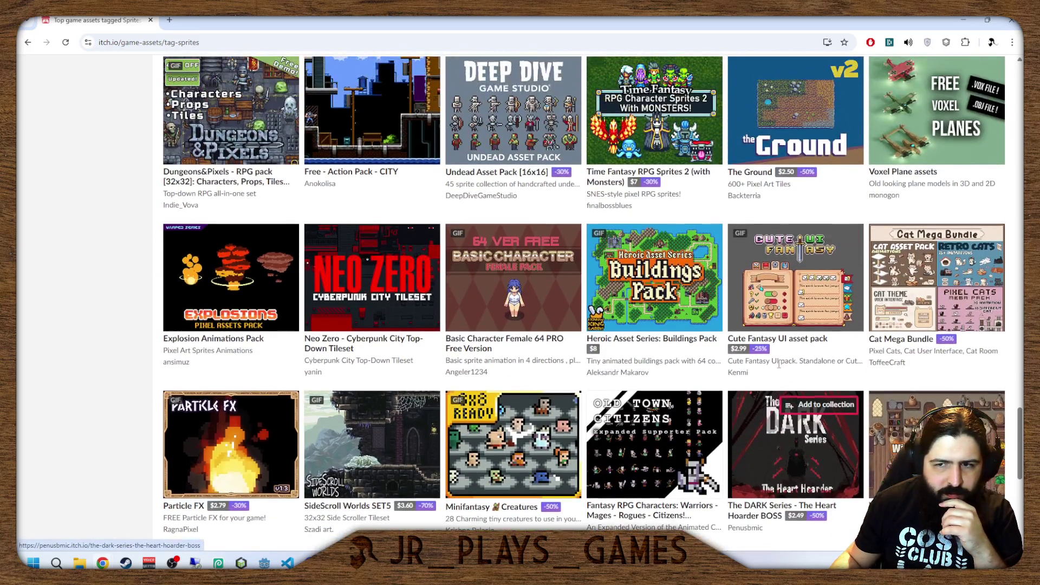
{"action": "mouse_move", "coordinate": [877, 410]}
{"action": "scroll", "coordinate": [519, 401], "scroll_direction": "down", "scroll_amount": 4}
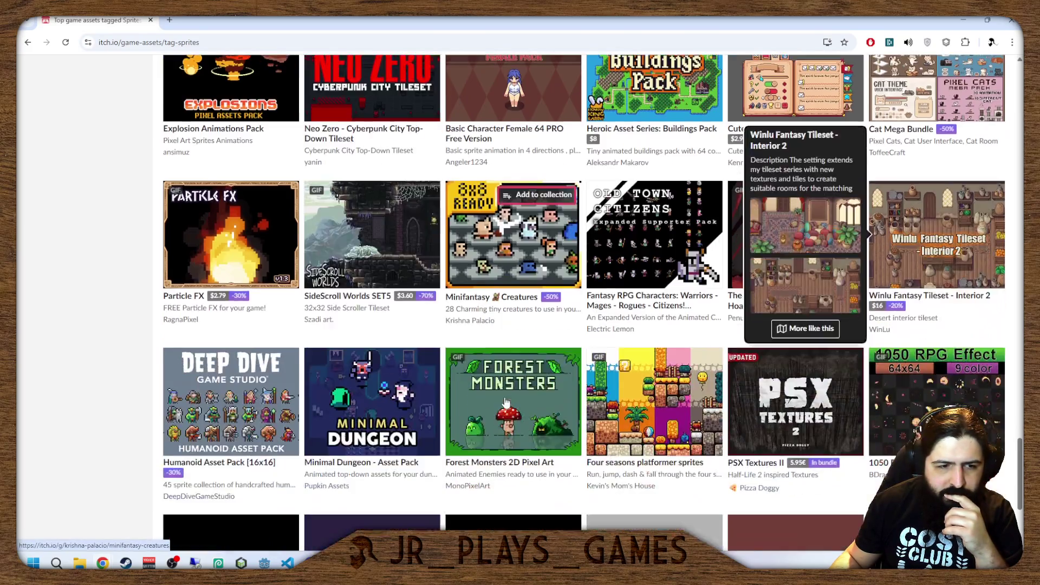
{"action": "mouse_move", "coordinate": [520, 397]}
{"action": "scroll", "coordinate": [520, 397], "scroll_direction": "down", "scroll_amount": 2}
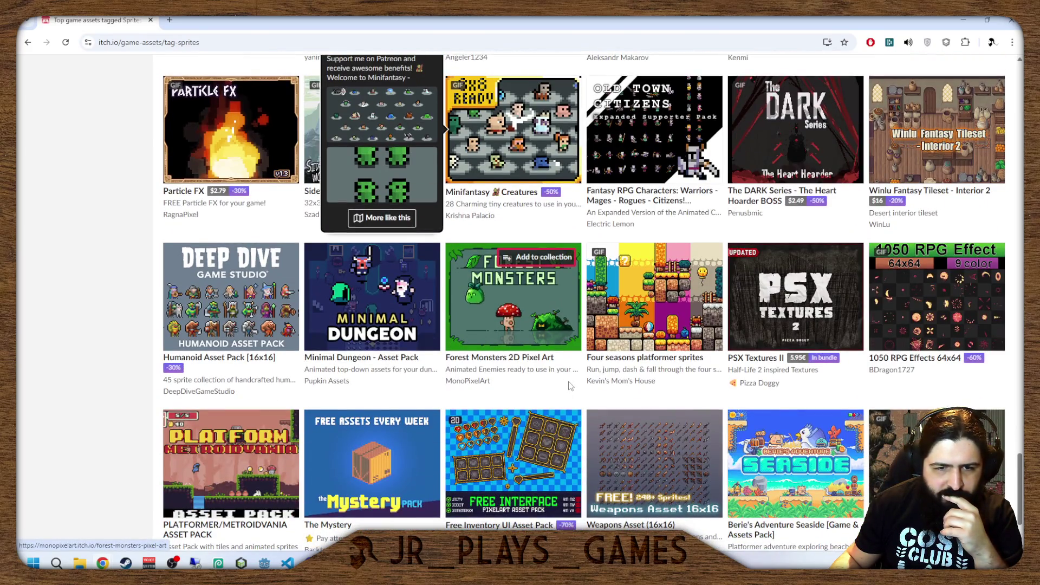
{"action": "scroll", "coordinate": [569, 388], "scroll_direction": "down", "scroll_amount": 2}
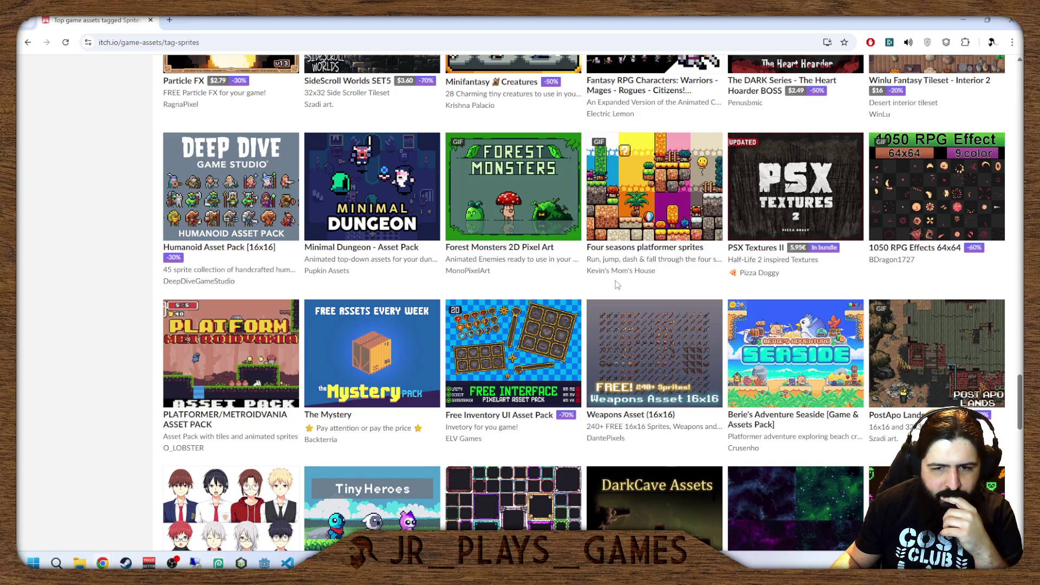
{"action": "scroll", "coordinate": [617, 284], "scroll_direction": "down", "scroll_amount": 5}
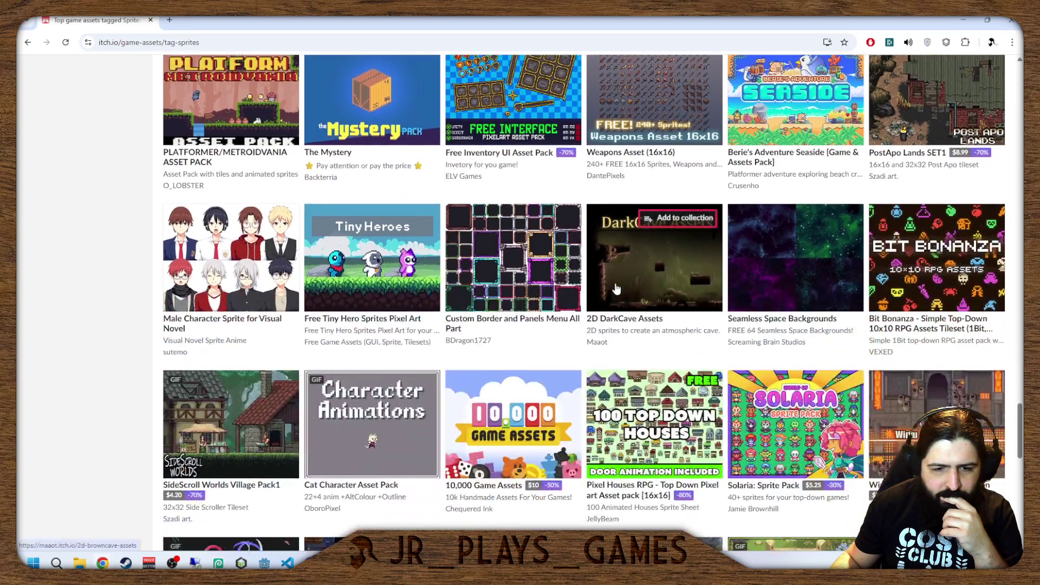
{"action": "mouse_move", "coordinate": [489, 269]}
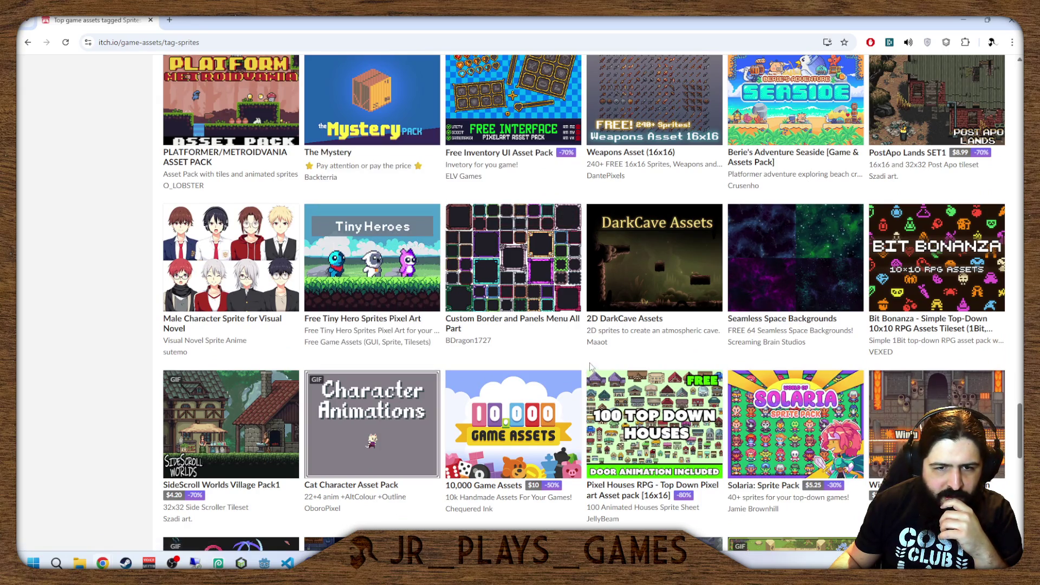
{"action": "scroll", "coordinate": [591, 366], "scroll_direction": "down", "scroll_amount": 2}
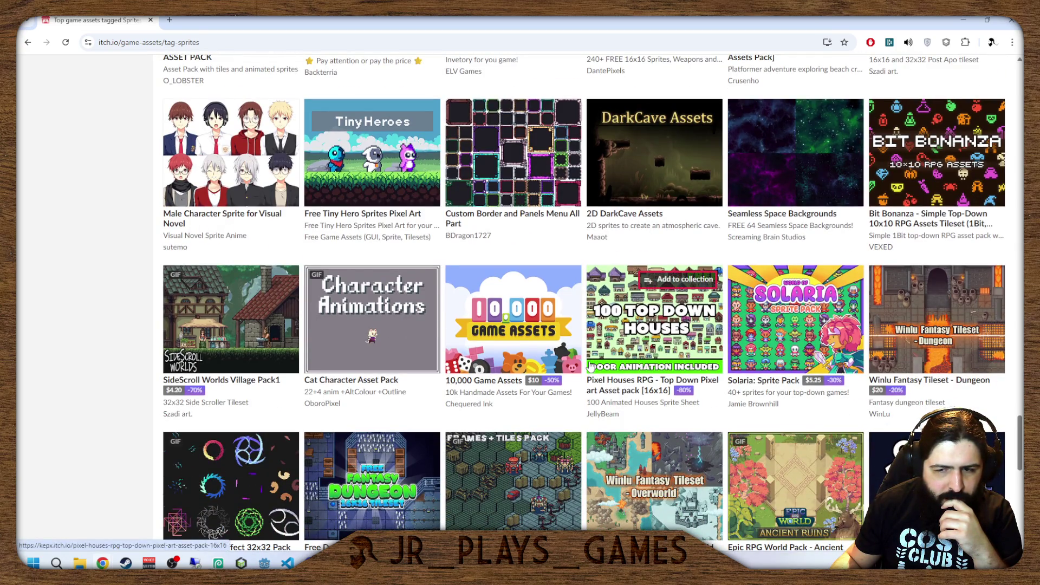
{"action": "scroll", "coordinate": [590, 366], "scroll_direction": "down", "scroll_amount": 3}
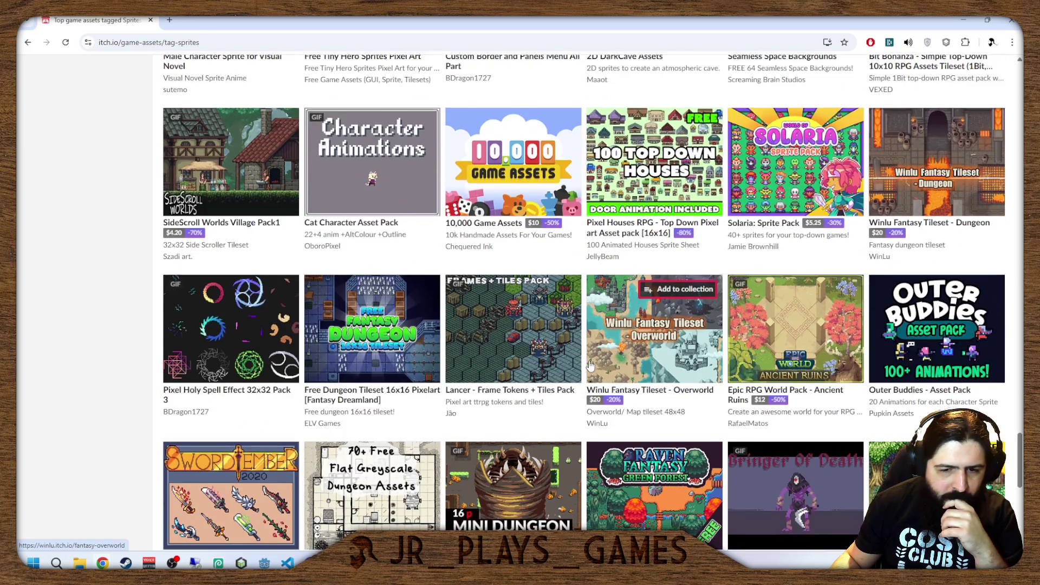
{"action": "scroll", "coordinate": [591, 366], "scroll_direction": "down", "scroll_amount": 7}
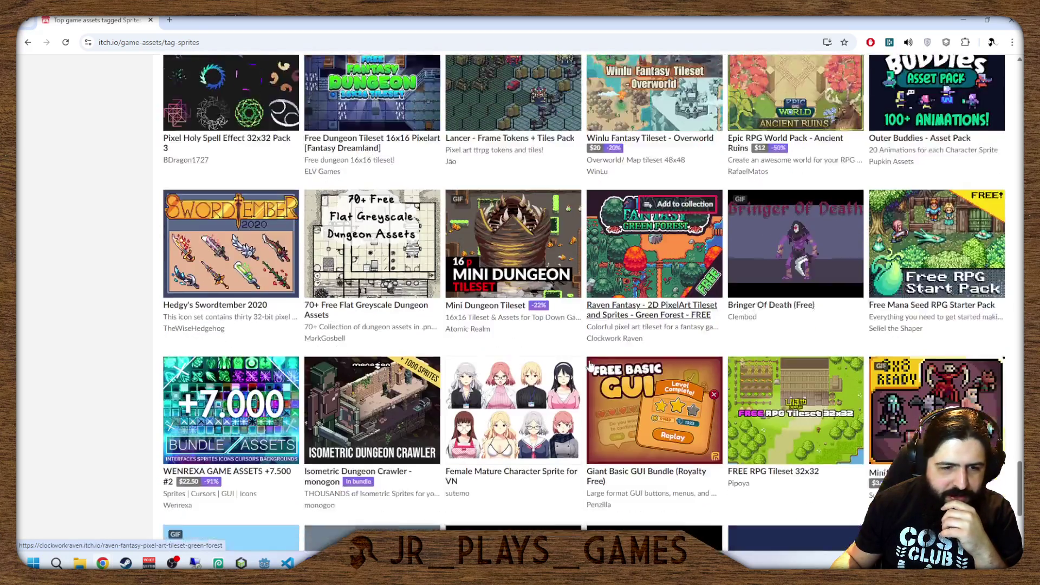
{"action": "scroll", "coordinate": [590, 366], "scroll_direction": "up", "scroll_amount": 5}
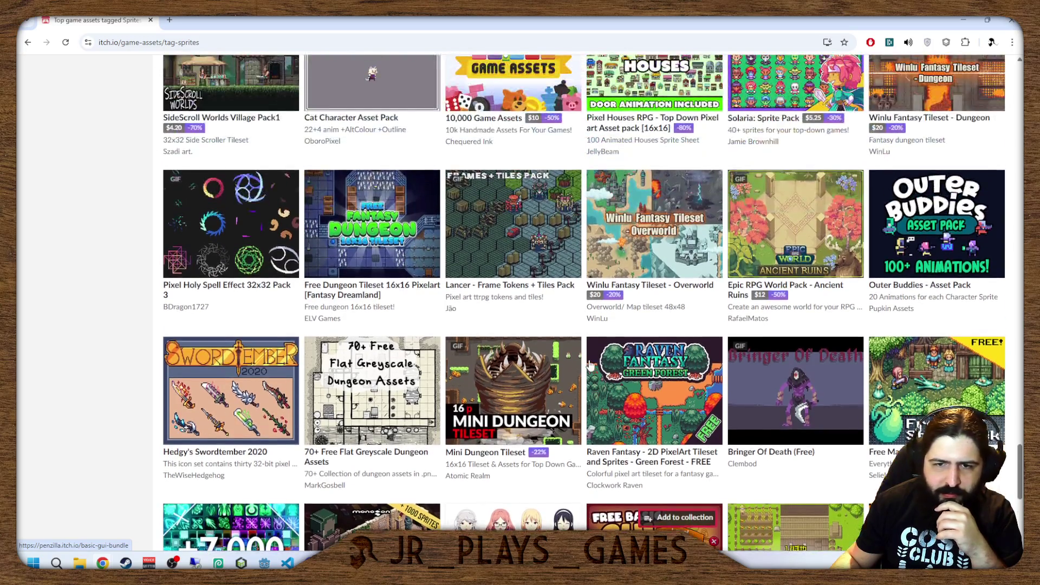
{"action": "scroll", "coordinate": [590, 367], "scroll_direction": "up", "scroll_amount": 2}
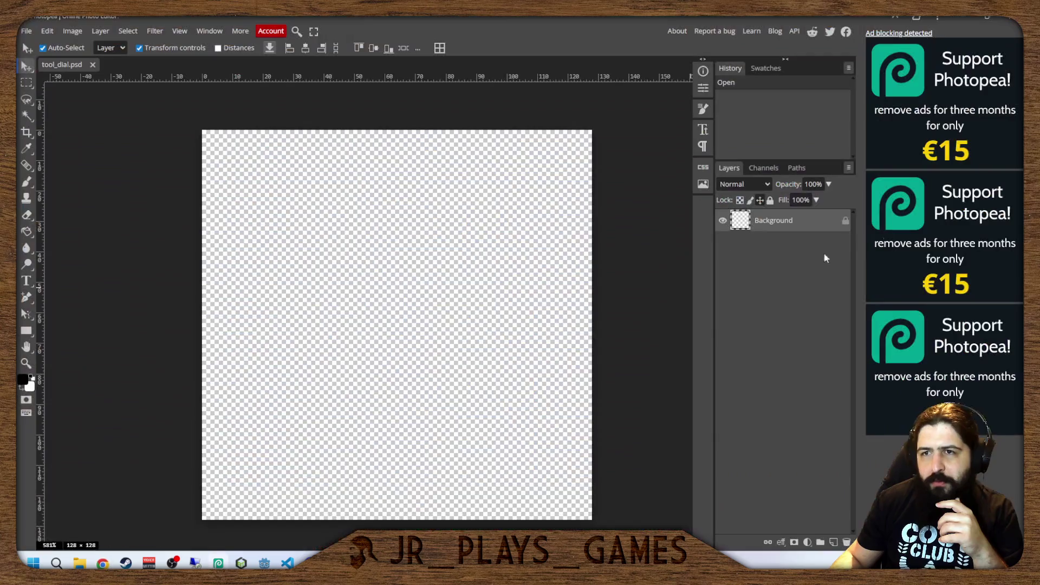
Return to Godot and expand assets > ui > Sprite sheets > Icons in the FileSystem dock.
{"action": "left_click", "coordinate": [963, 20]}
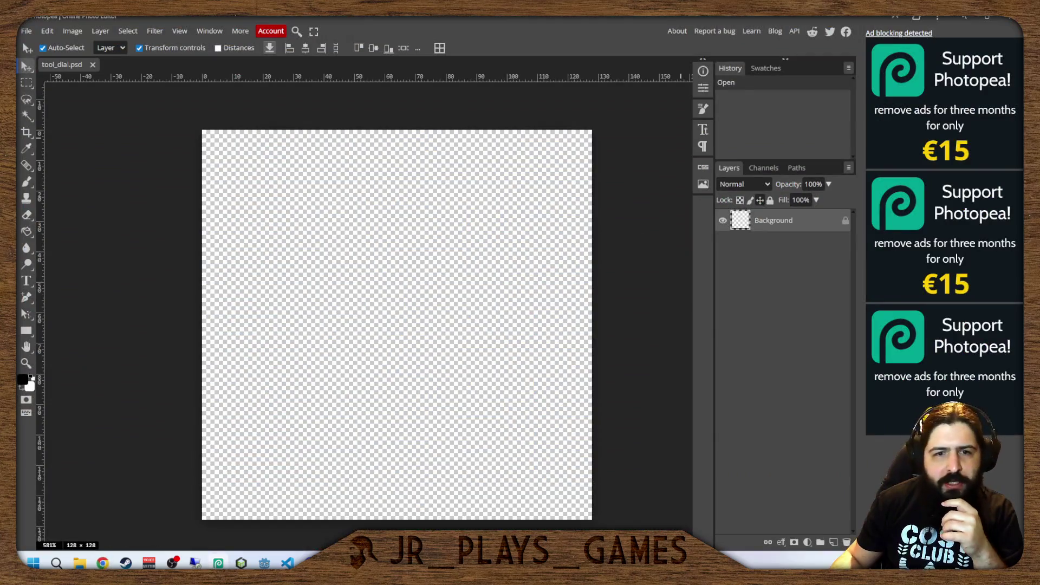
{"action": "left_click", "coordinate": [977, 20]}
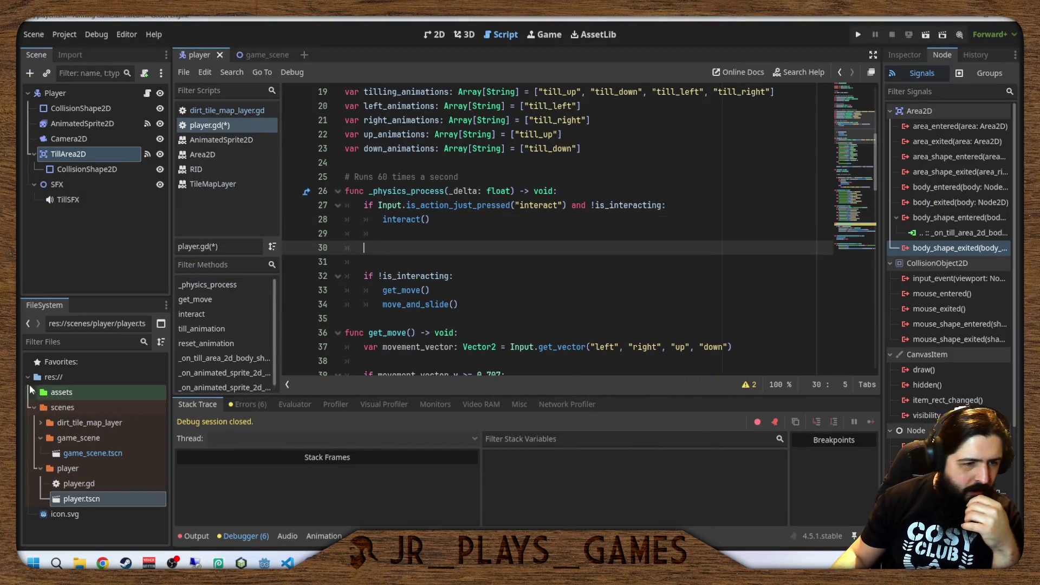
{"action": "left_click", "coordinate": [37, 391]}
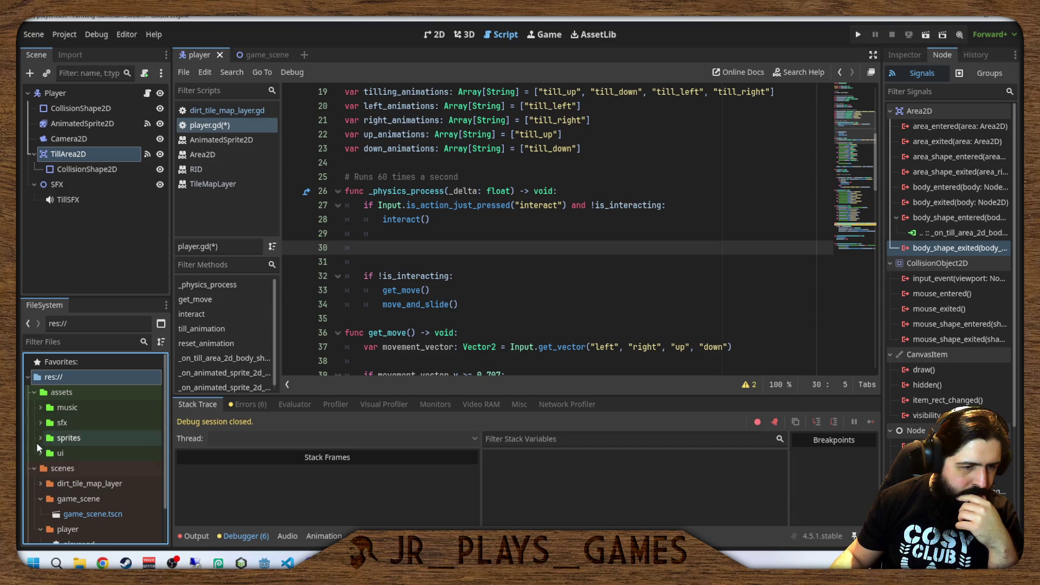
{"action": "left_click", "coordinate": [43, 454]}
{"action": "scroll", "coordinate": [47, 457], "scroll_direction": "down", "scroll_amount": 3}
{"action": "left_click", "coordinate": [47, 421]}
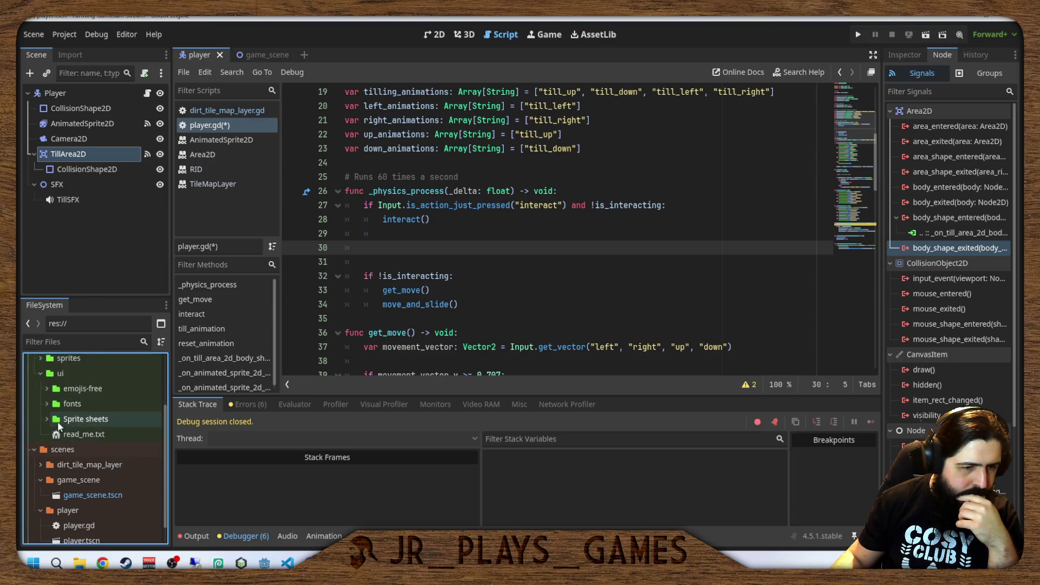
{"action": "scroll", "coordinate": [135, 437], "scroll_direction": "down", "scroll_amount": 3}
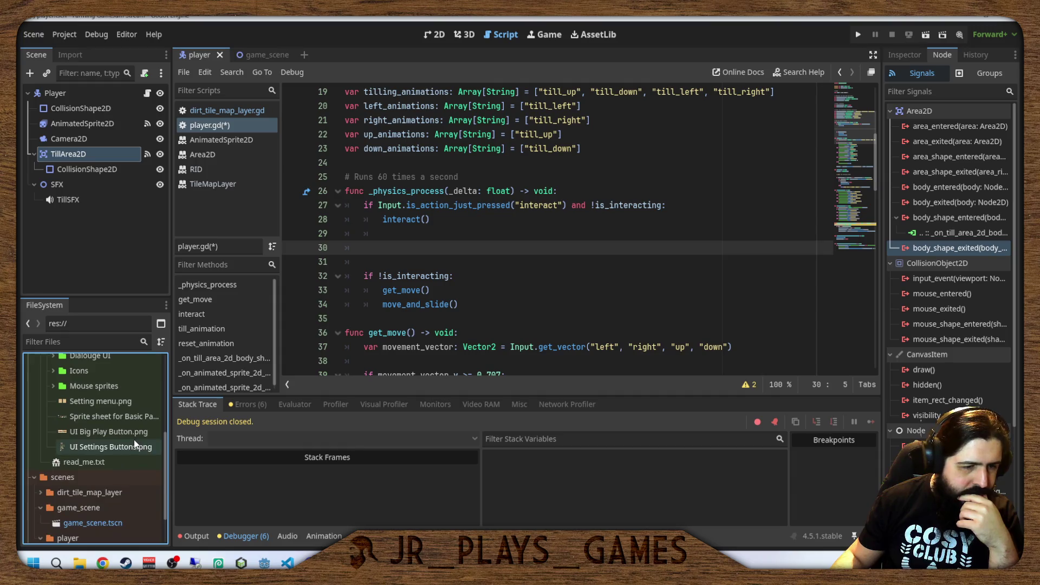
{"action": "double_click", "coordinate": [135, 394]}
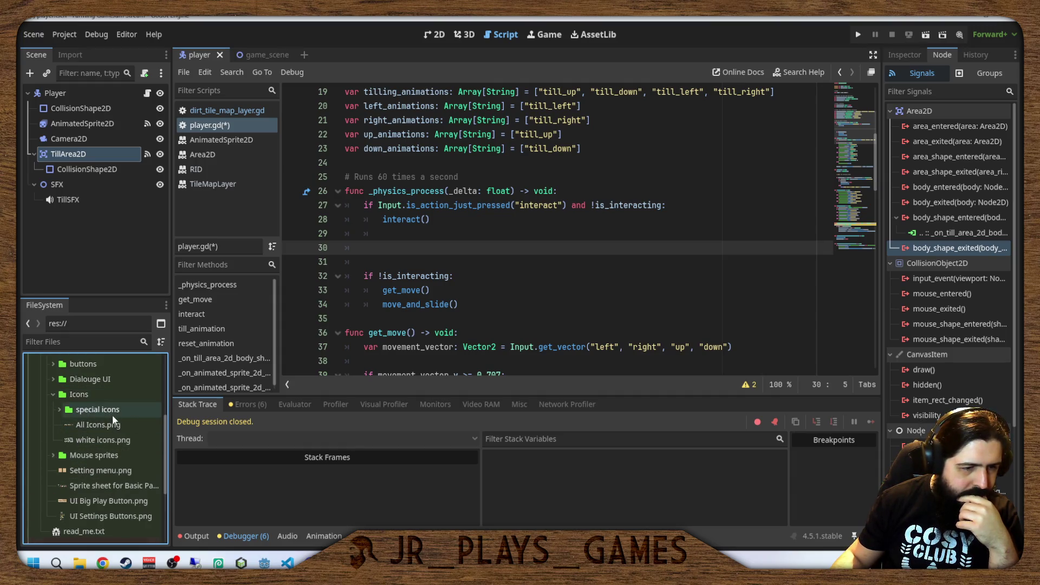
Preview All Icons.png, UI Big Play Button.png and UI Settings Buttons.png in the Inspector.
{"action": "left_click", "coordinate": [86, 425]}
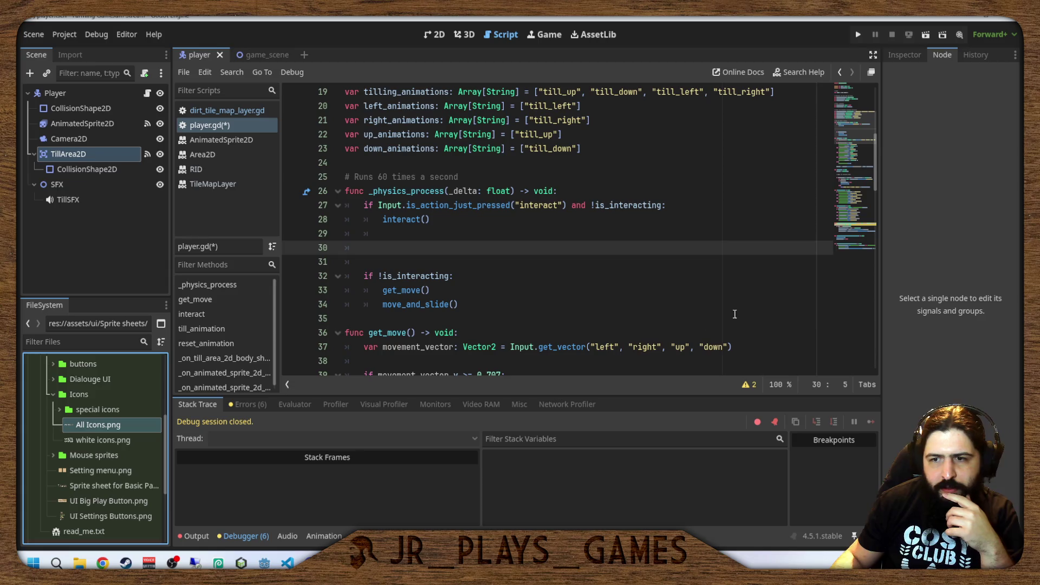
{"action": "left_click", "coordinate": [897, 57]}
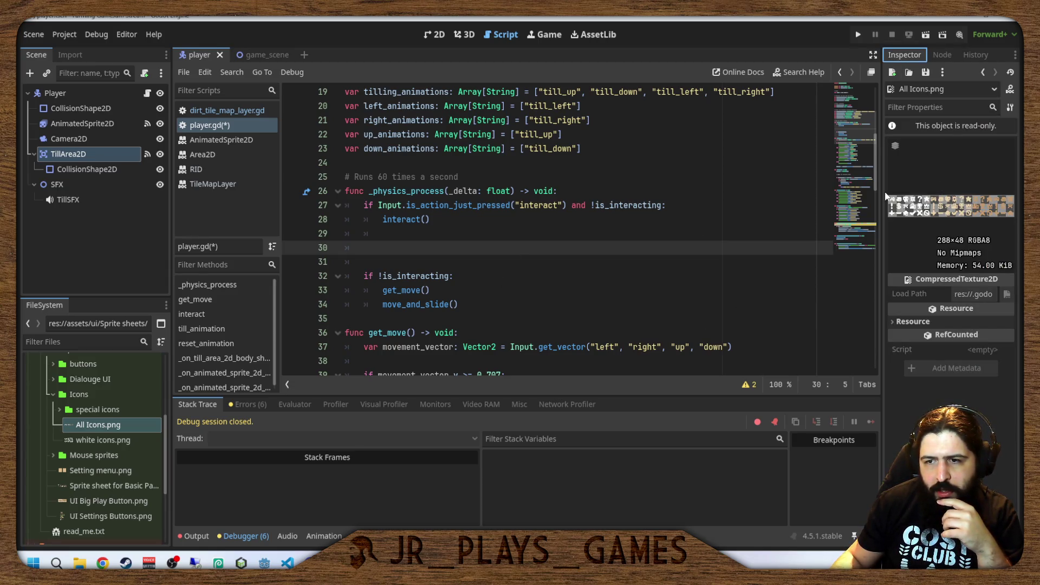
{"action": "left_click", "coordinate": [113, 502]}
{"action": "left_click", "coordinate": [116, 517]}
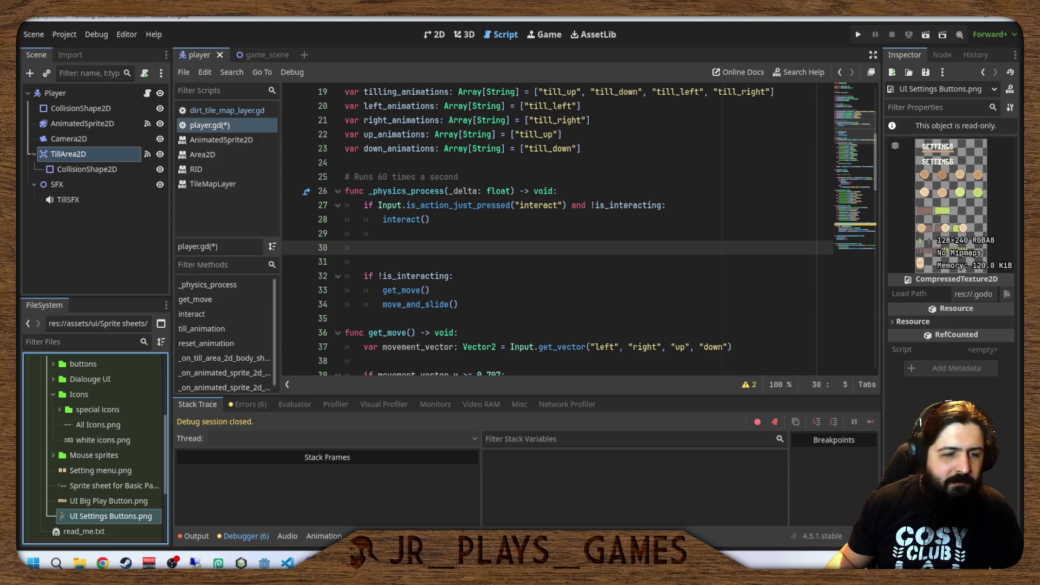
Expand the buttons folder and preview the small, 19x26, 26x19 and 26x26 square button sheets.
{"action": "scroll", "coordinate": [147, 454], "scroll_direction": "up", "scroll_amount": 3}
{"action": "double_click", "coordinate": [80, 425]}
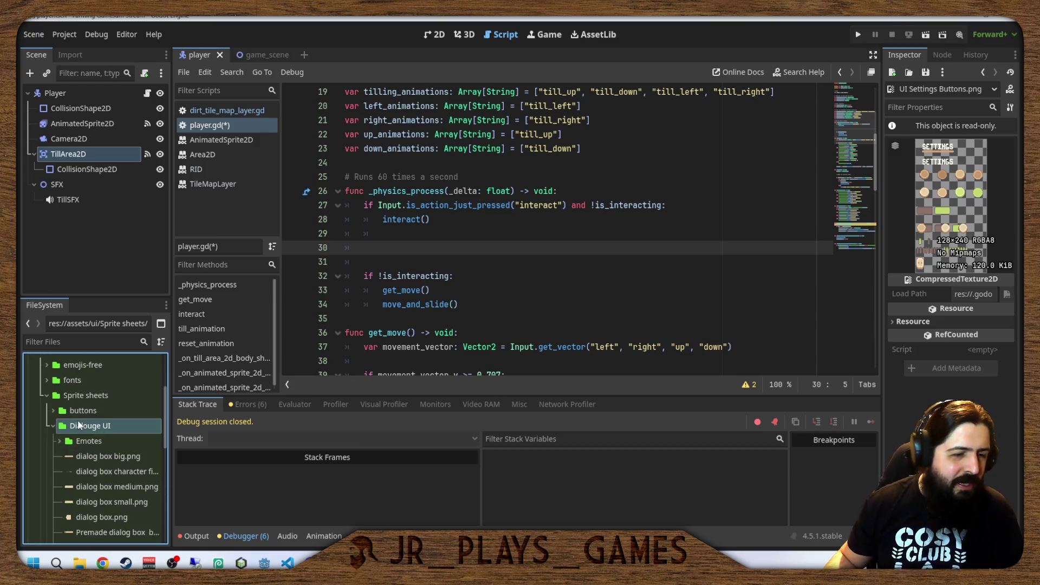
{"action": "double_click", "coordinate": [79, 426]}
{"action": "double_click", "coordinate": [80, 411]}
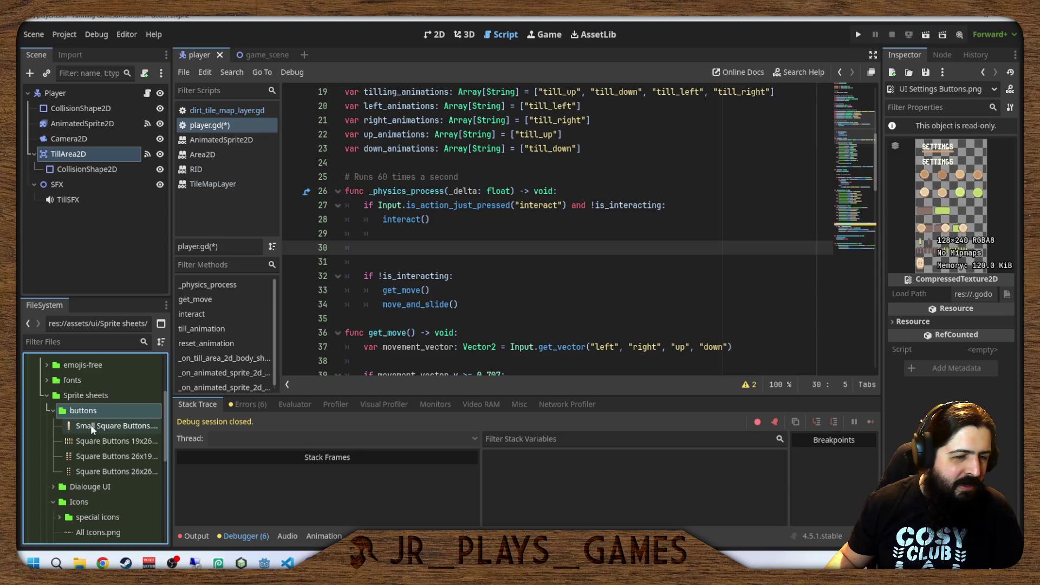
{"action": "left_click", "coordinate": [92, 430]}
{"action": "left_click", "coordinate": [95, 438]}
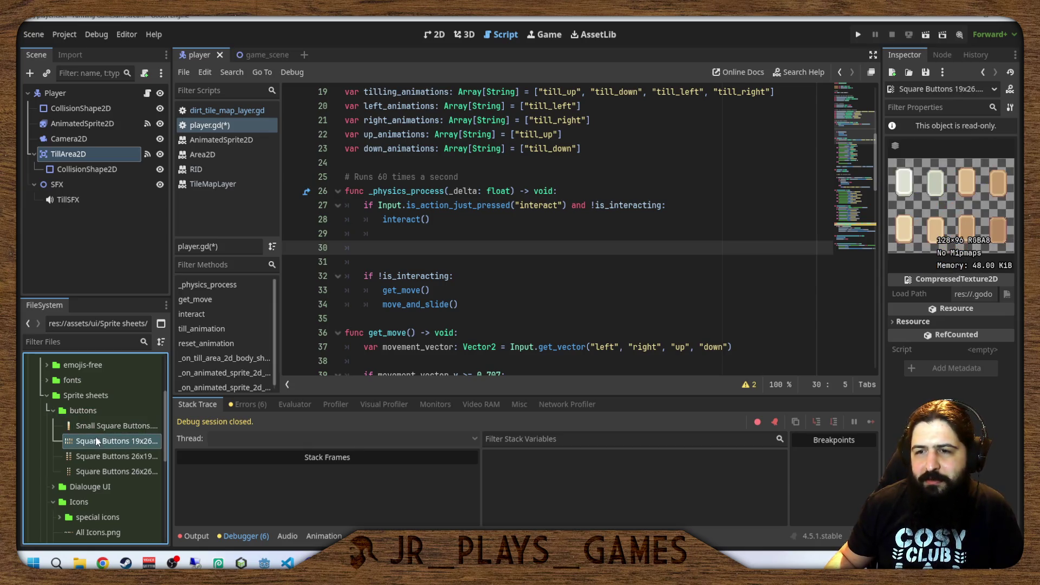
{"action": "left_click", "coordinate": [95, 426]}
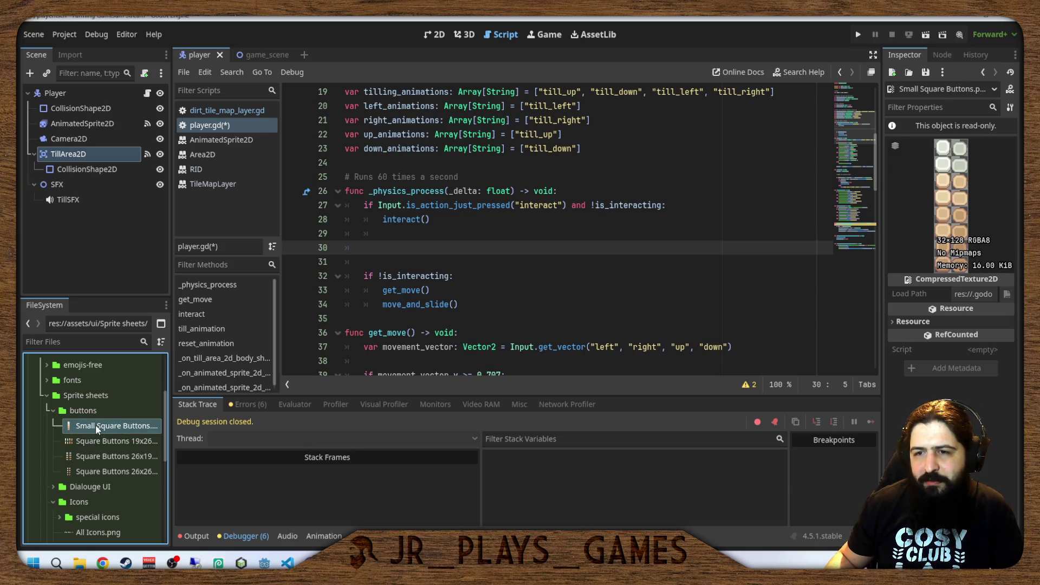
{"action": "left_click", "coordinate": [101, 458]}
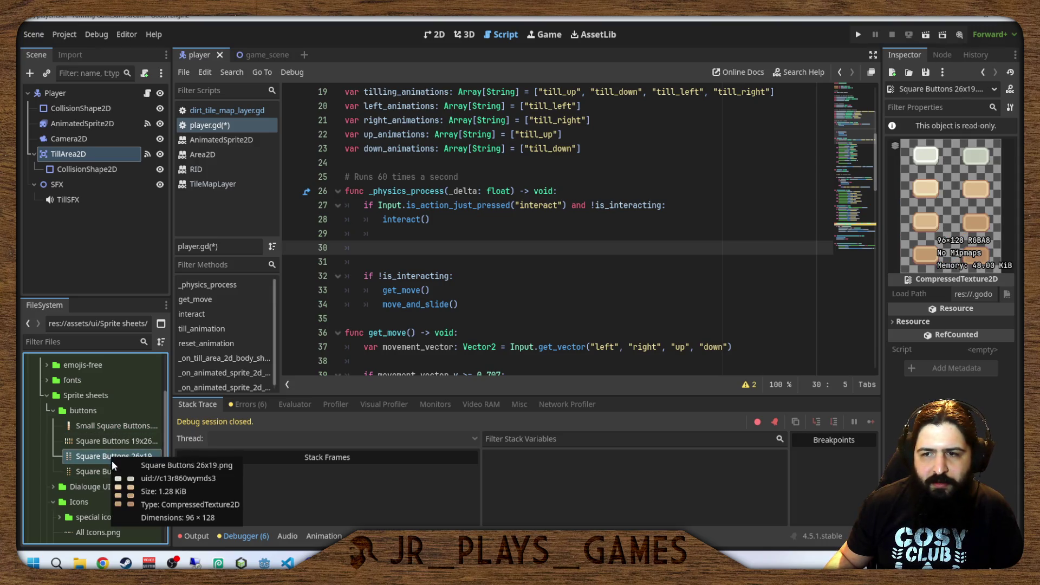
{"action": "left_click", "coordinate": [115, 471]}
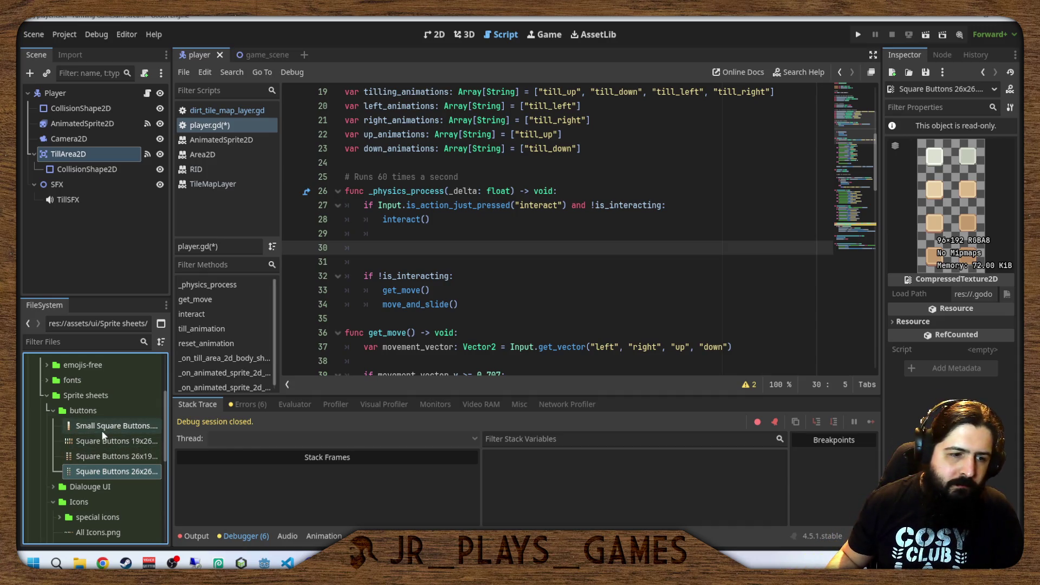
Preview Small Square Buttons.png again and return to the player scene's 2D view.
{"action": "scroll", "coordinate": [89, 489], "scroll_direction": "down", "scroll_amount": 5}
{"action": "scroll", "coordinate": [88, 495], "scroll_direction": "up", "scroll_amount": 4}
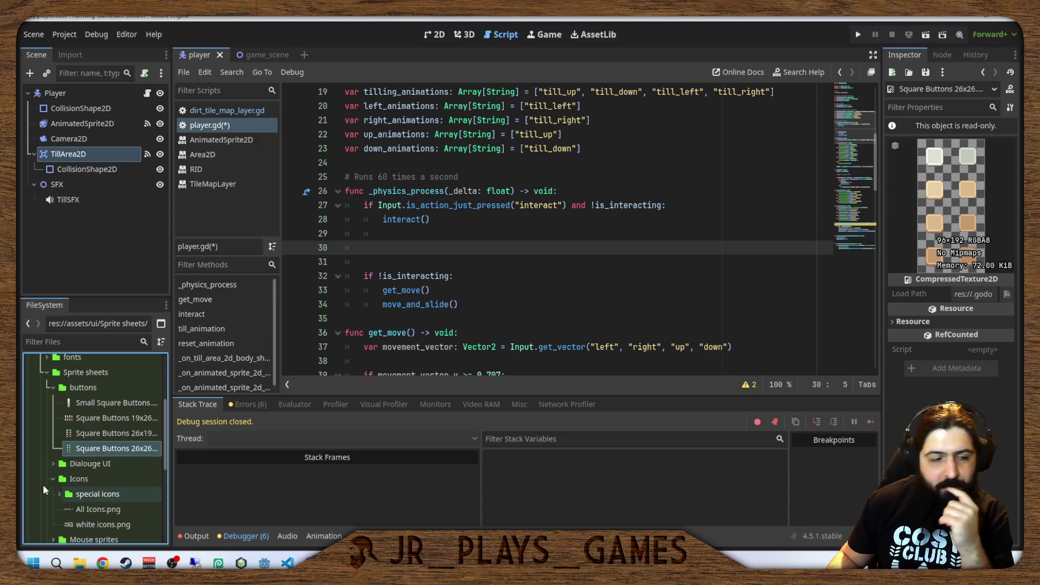
{"action": "left_click", "coordinate": [103, 419]}
{"action": "left_click", "coordinate": [104, 406]}
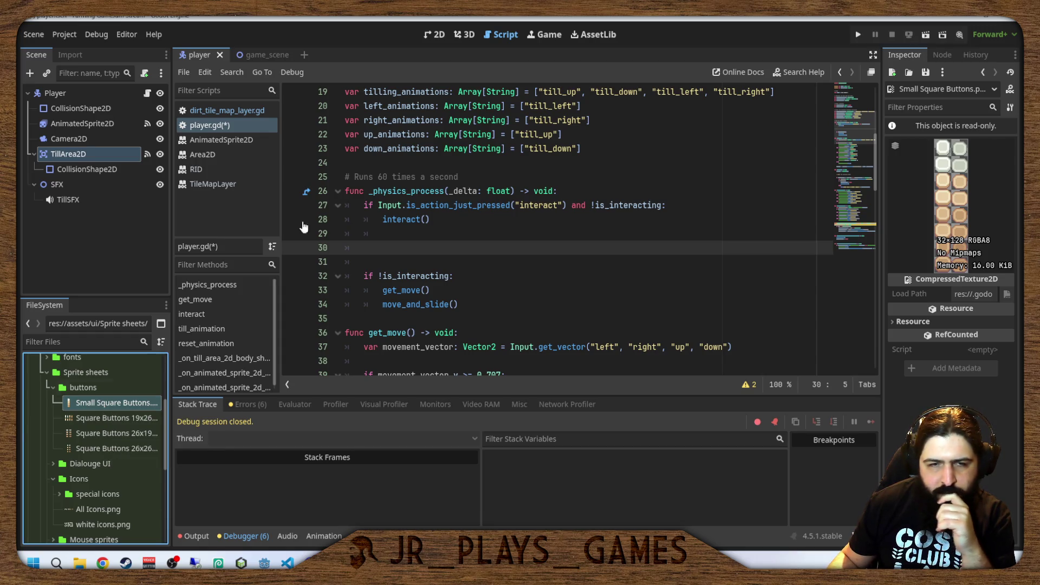
{"action": "left_click", "coordinate": [434, 38]}
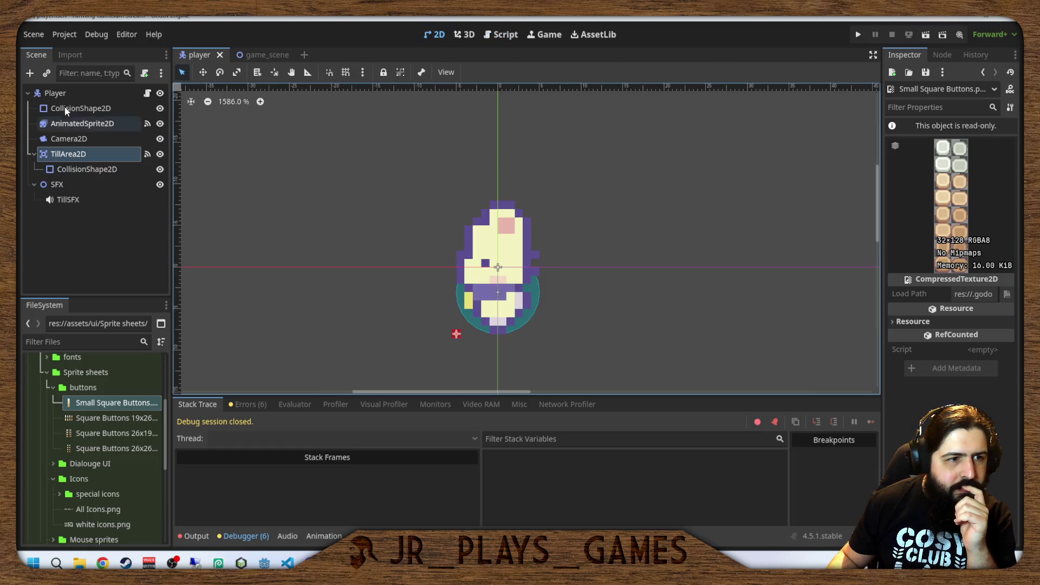
Add a CanvasLayer child node under the Player root node.
{"action": "left_click", "coordinate": [67, 90]}
{"action": "left_click", "coordinate": [66, 89]}
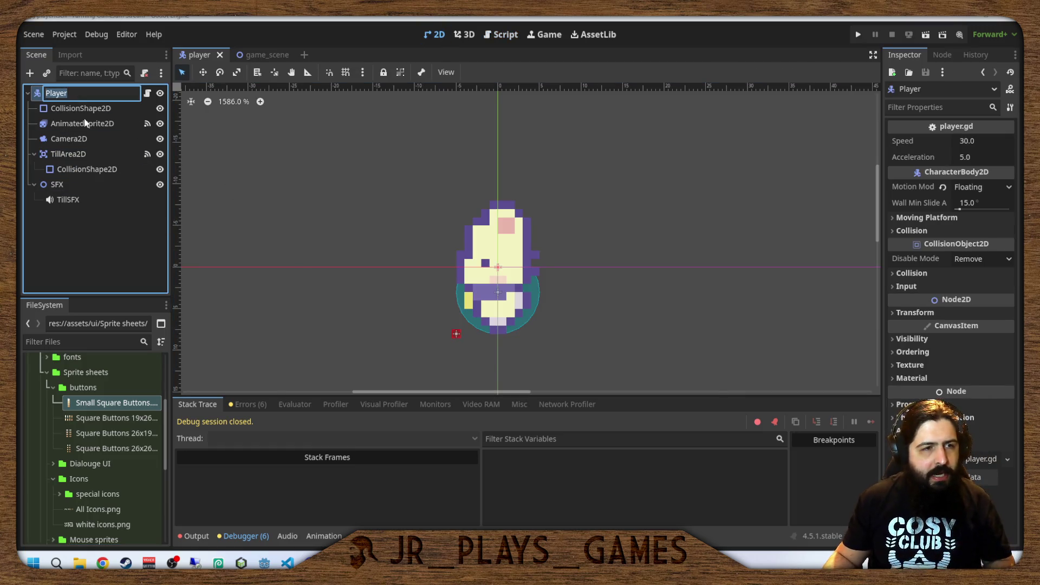
{"action": "key", "text": "Escape"}
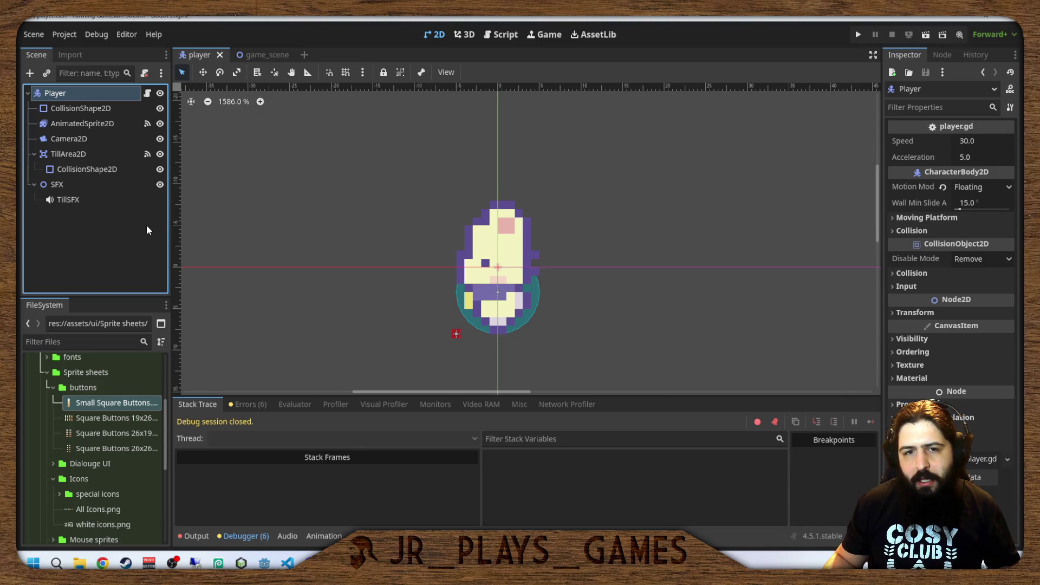
{"action": "key", "text": "ctrl+a"}
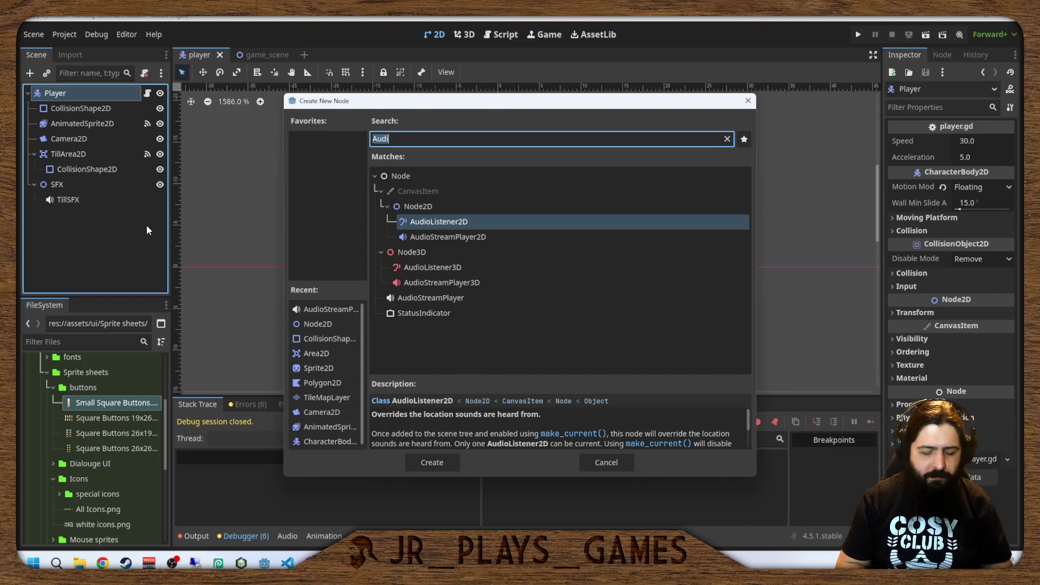
{"action": "type", "text": "Canv"}
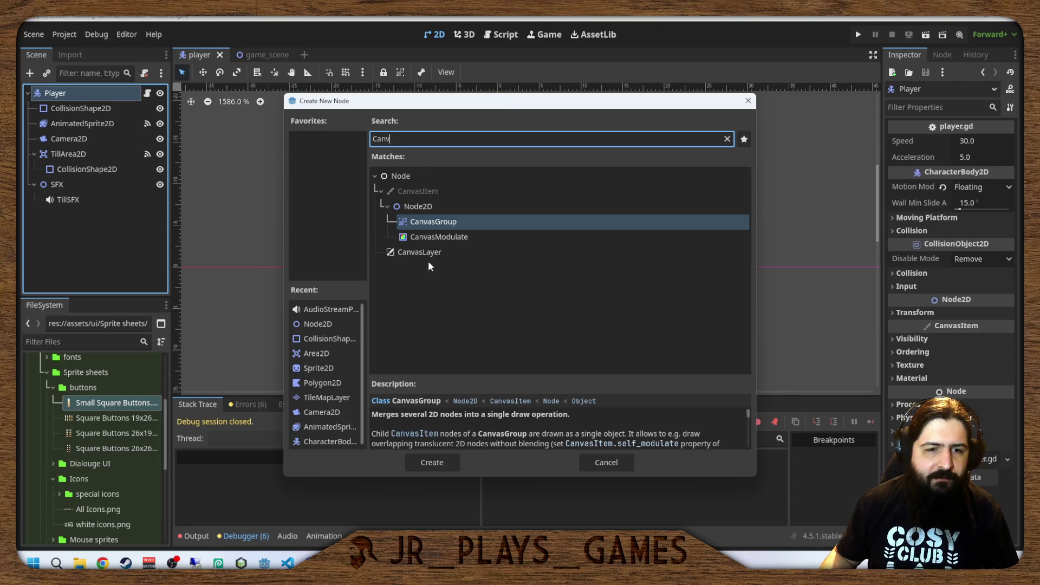
{"action": "double_click", "coordinate": [418, 253]}
{"action": "scroll", "coordinate": [421, 213], "scroll_direction": "down", "scroll_amount": 5}
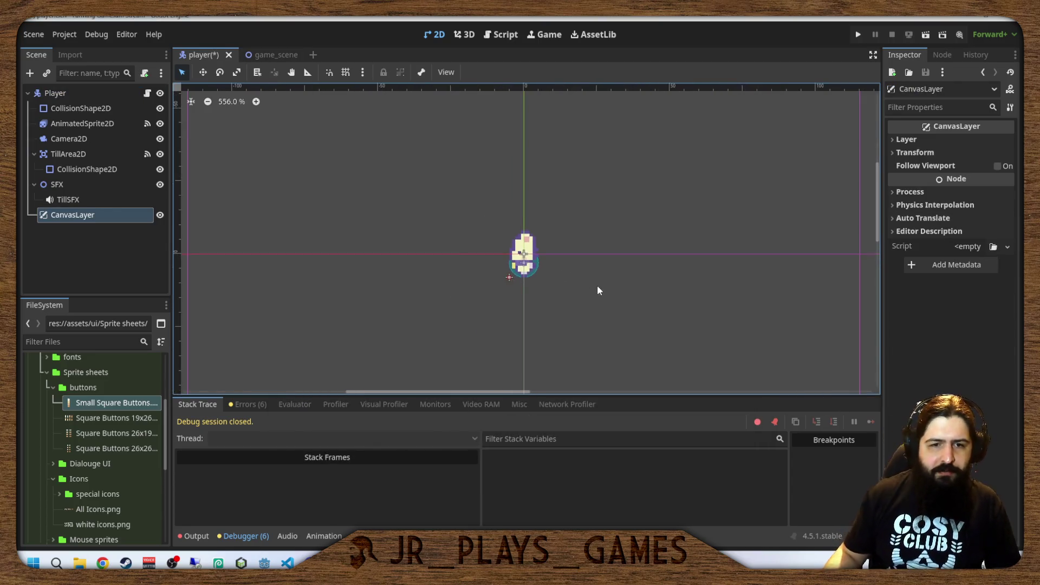
{"action": "left_click_drag", "start_coordinate": [729, 299], "coordinate": [560, 222]}
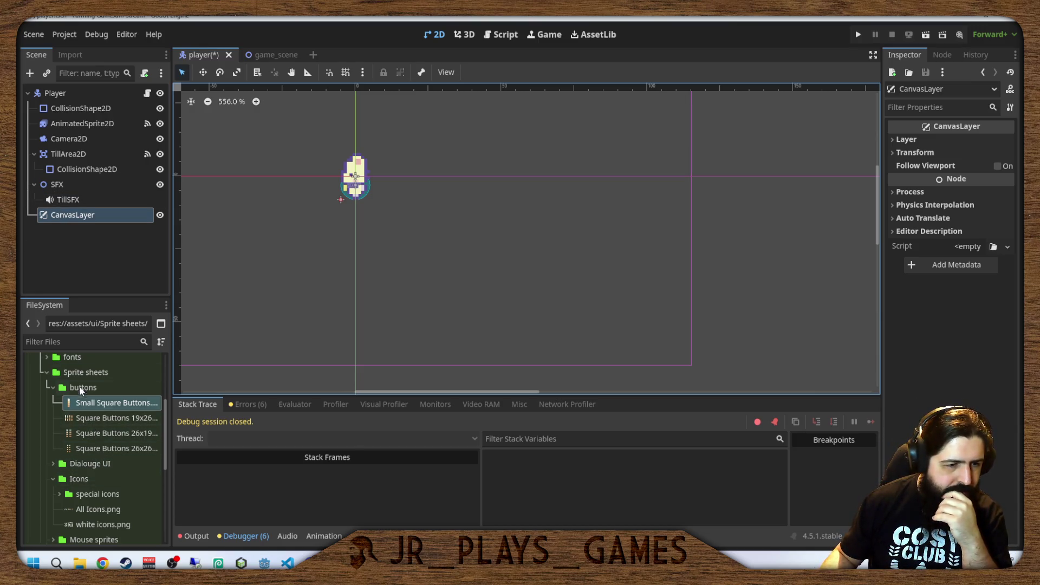
Preview the Special Icons.png, All Icons.png and white icons.png sheets in the icons folders.
{"action": "double_click", "coordinate": [87, 494]}
{"action": "left_click", "coordinate": [100, 508]}
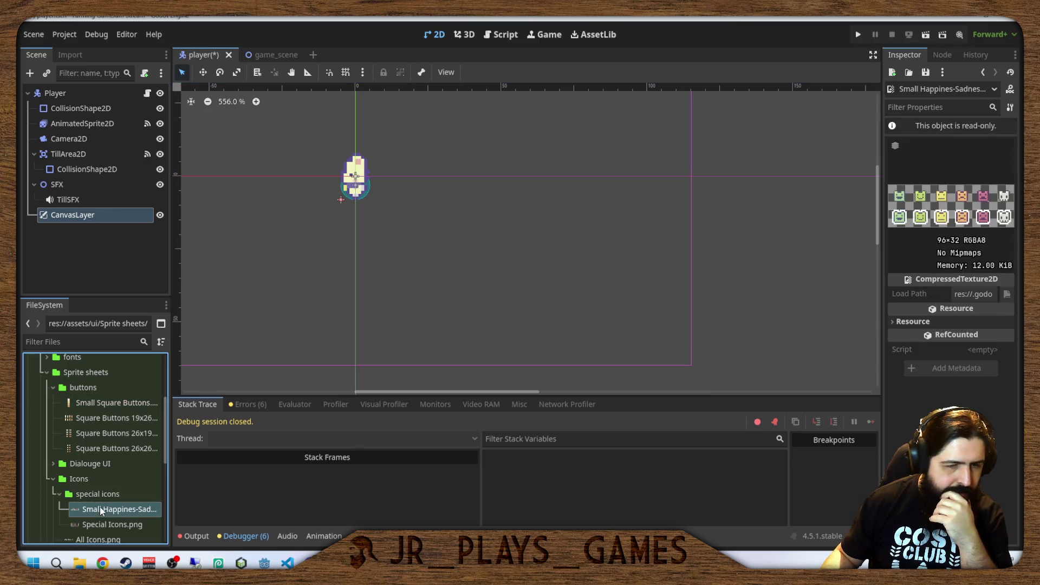
{"action": "left_click", "coordinate": [107, 524]}
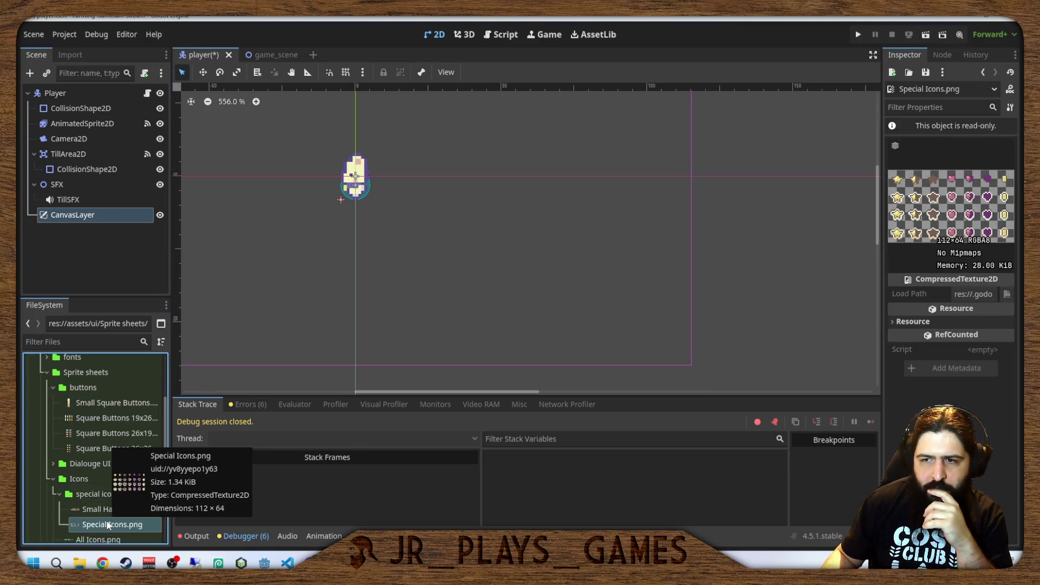
{"action": "double_click", "coordinate": [102, 494]}
{"action": "left_click", "coordinate": [104, 510]}
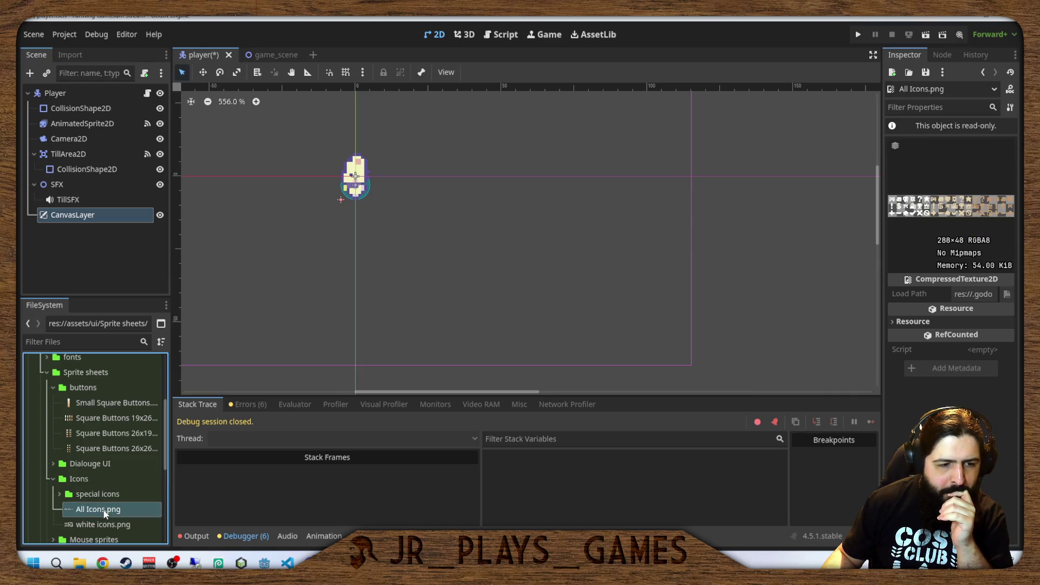
{"action": "left_click", "coordinate": [105, 523]}
{"action": "left_click", "coordinate": [106, 510]}
{"action": "left_click", "coordinate": [108, 523]}
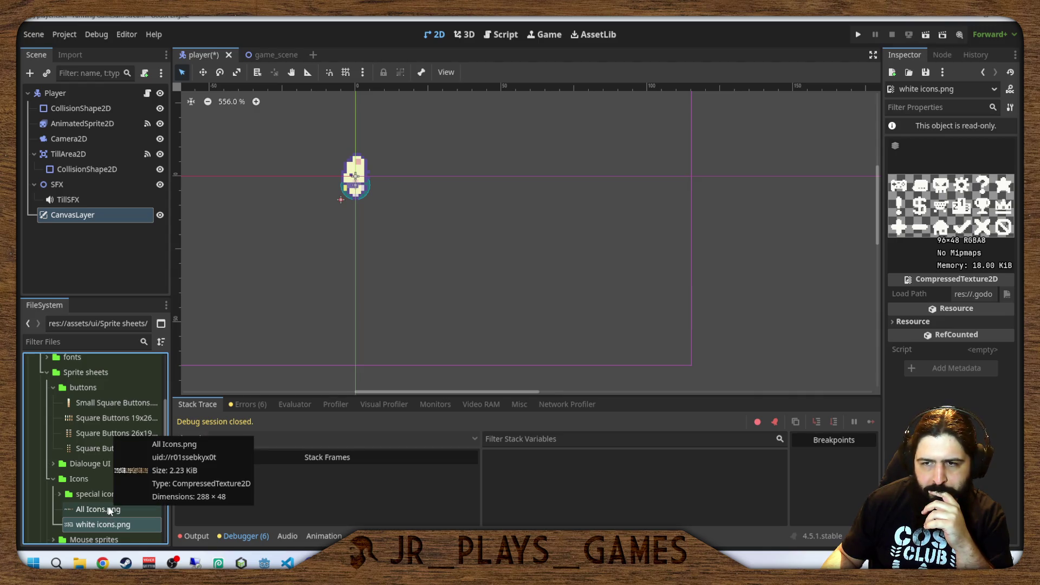
{"action": "left_click", "coordinate": [108, 510]}
Browse the Mouse sprites folder and preview Setting menu.png and the large basic sprite sheet.
{"action": "scroll", "coordinate": [93, 463], "scroll_direction": "down", "scroll_amount": 2}
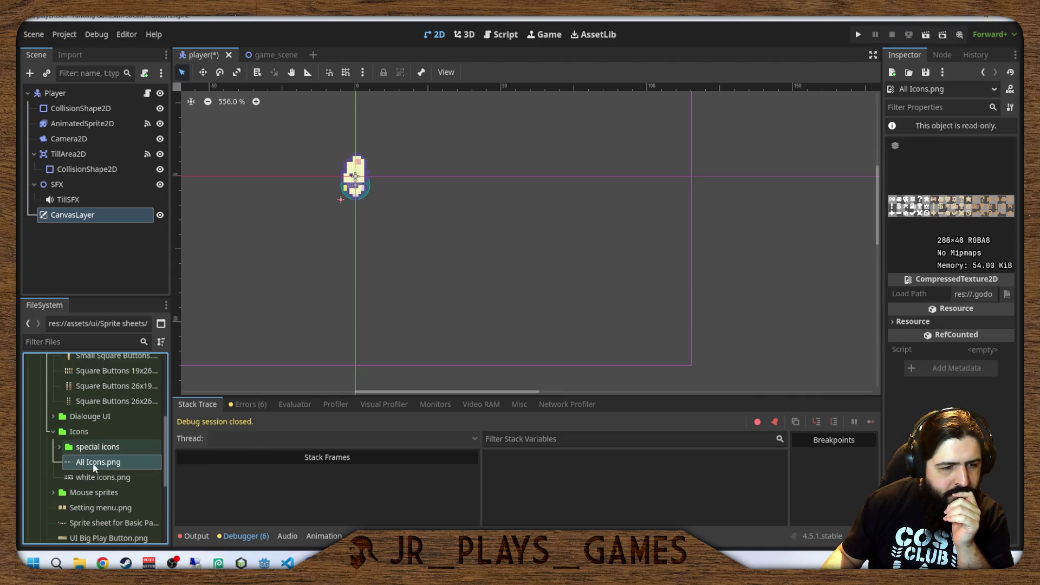
{"action": "double_click", "coordinate": [94, 492]}
{"action": "scroll", "coordinate": [94, 493], "scroll_direction": "down", "scroll_amount": 4}
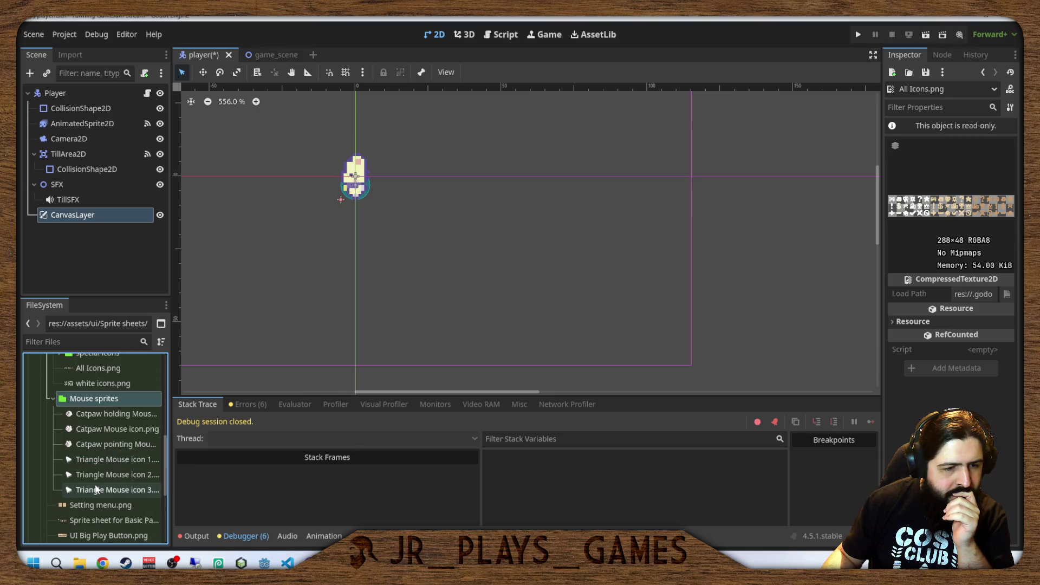
{"action": "double_click", "coordinate": [100, 399]}
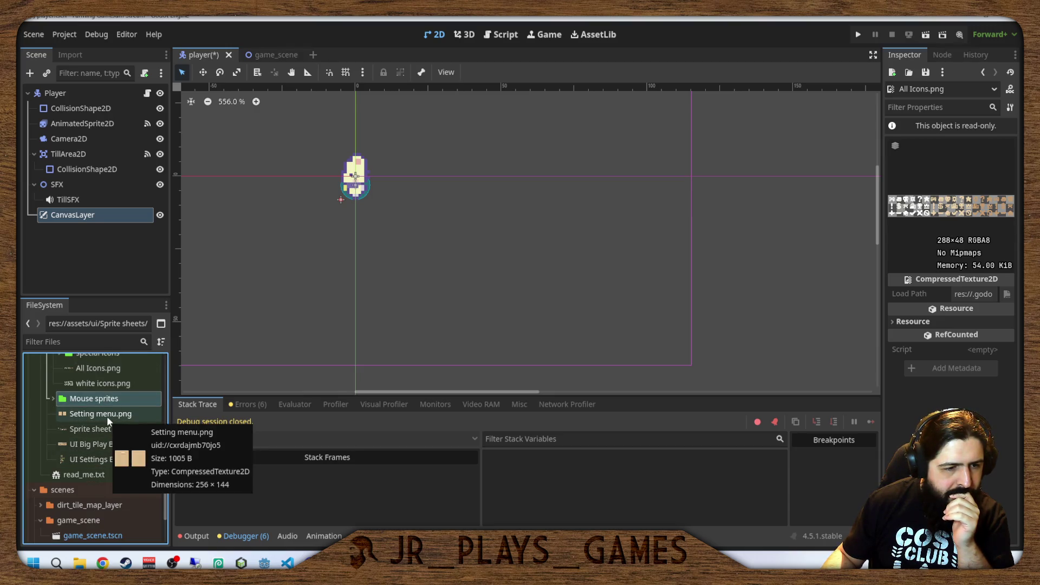
{"action": "left_click", "coordinate": [106, 416]}
{"action": "left_click", "coordinate": [108, 432]}
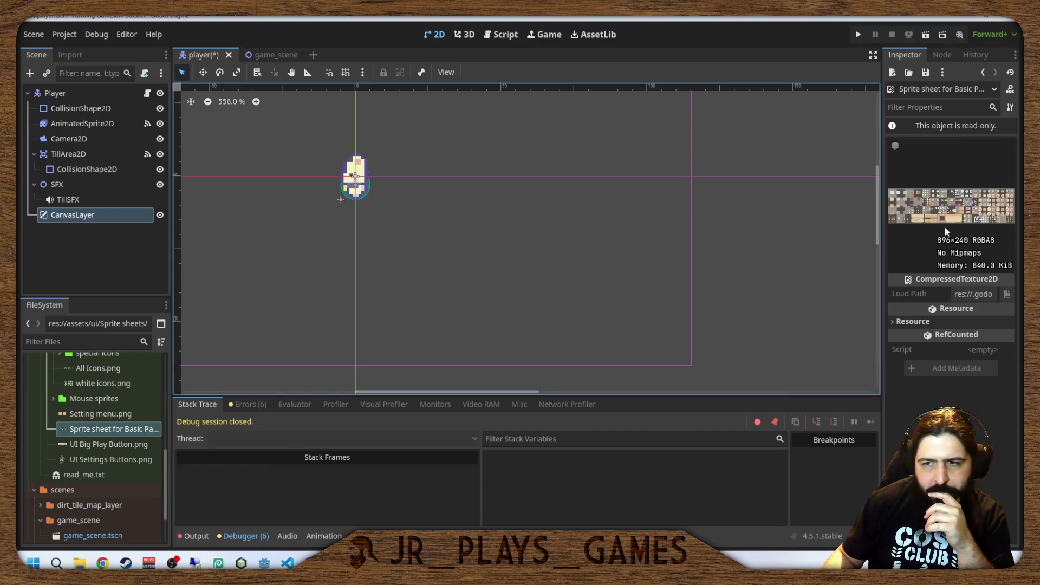
{"action": "scroll", "coordinate": [70, 403], "scroll_direction": "up", "scroll_amount": 5}
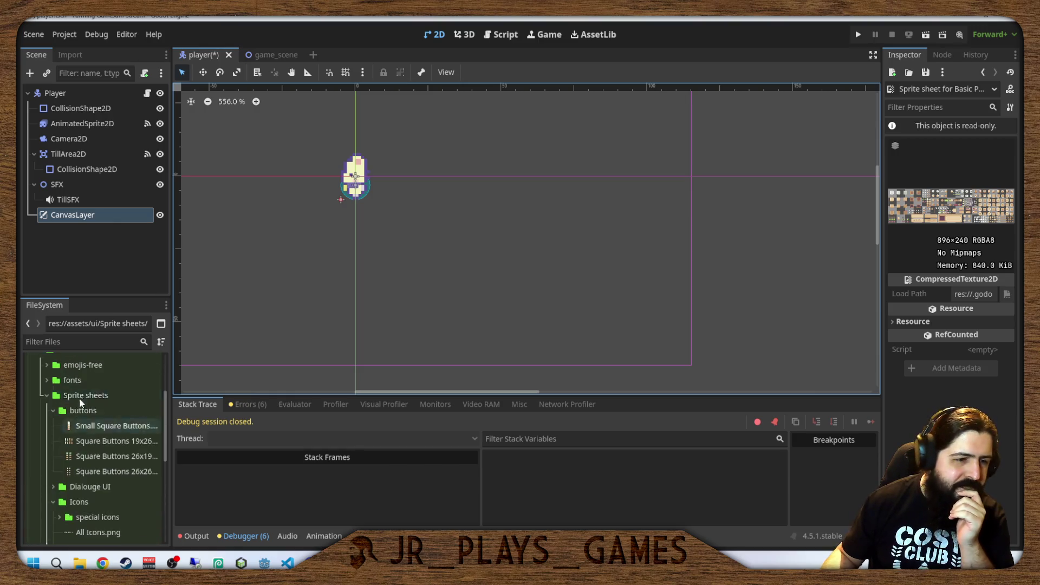
{"action": "scroll", "coordinate": [82, 403], "scroll_direction": "down", "scroll_amount": 3}
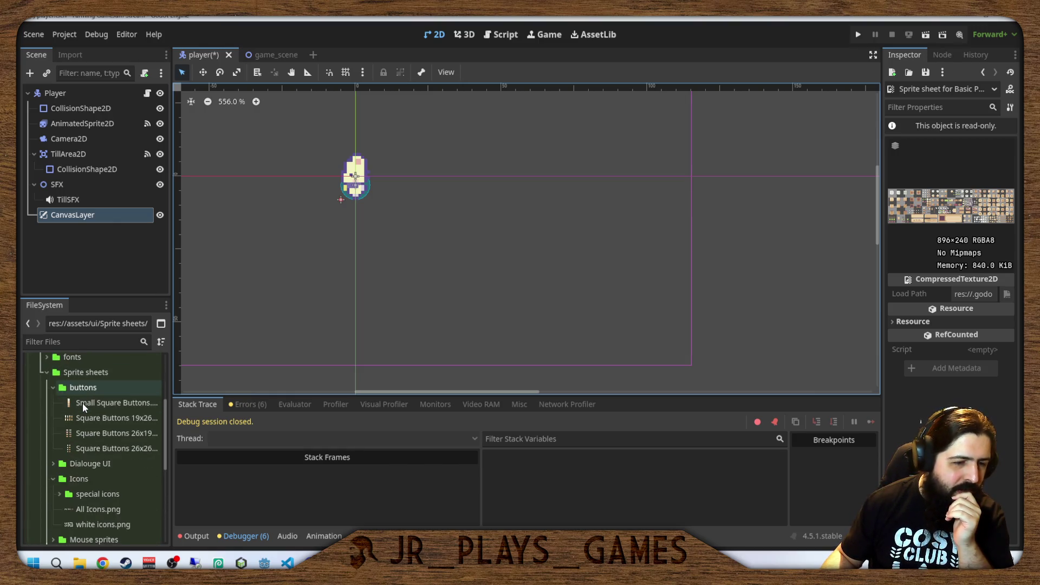
{"action": "scroll", "coordinate": [85, 419], "scroll_direction": "down", "scroll_amount": 1}
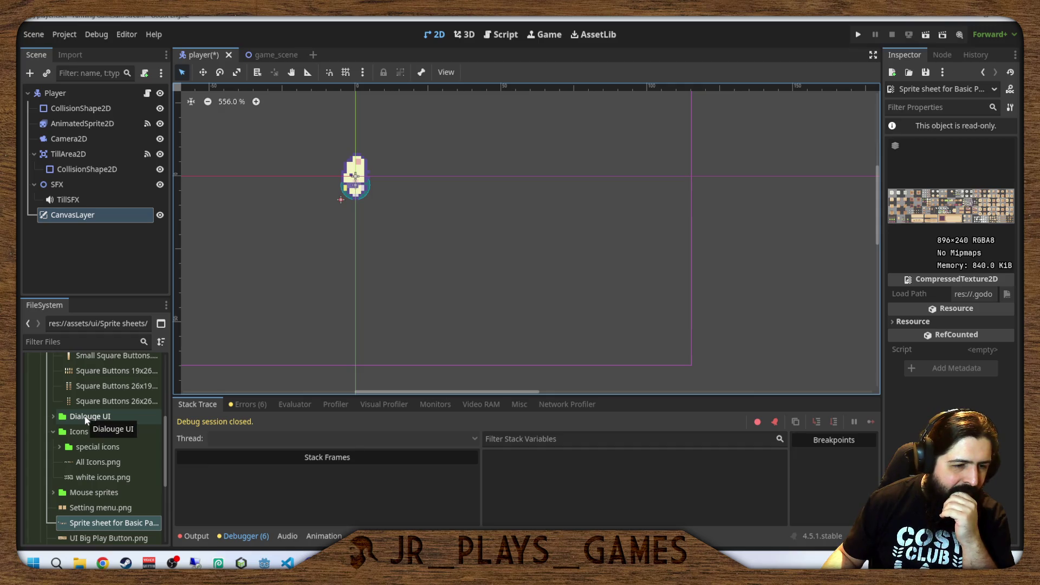
{"action": "scroll", "coordinate": [96, 462], "scroll_direction": "up", "scroll_amount": 6}
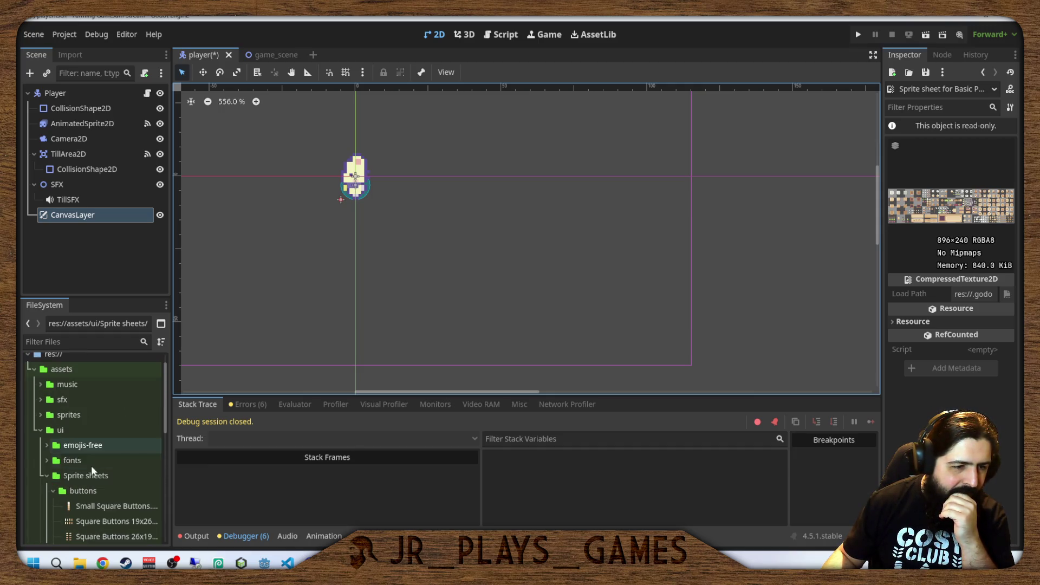
Collapse Sprite sheets, expand sprites > Objects, and preview the basic tools texture.
{"action": "left_click", "coordinate": [45, 475]}
{"action": "scroll", "coordinate": [53, 486], "scroll_direction": "down", "scroll_amount": 1}
{"action": "scroll", "coordinate": [53, 486], "scroll_direction": "up", "scroll_amount": 1}
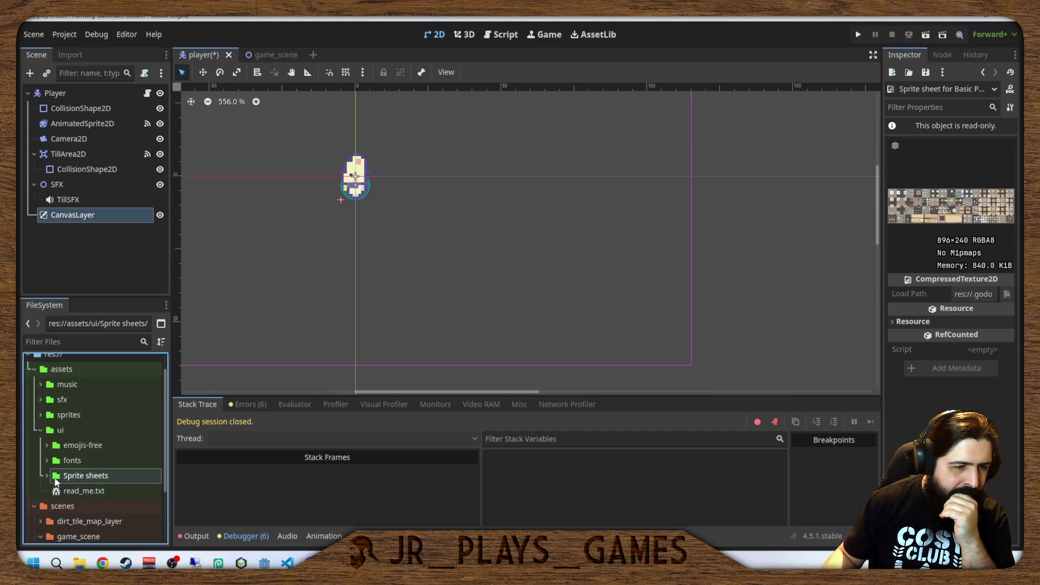
{"action": "left_click", "coordinate": [40, 414]}
{"action": "left_click", "coordinate": [46, 445]}
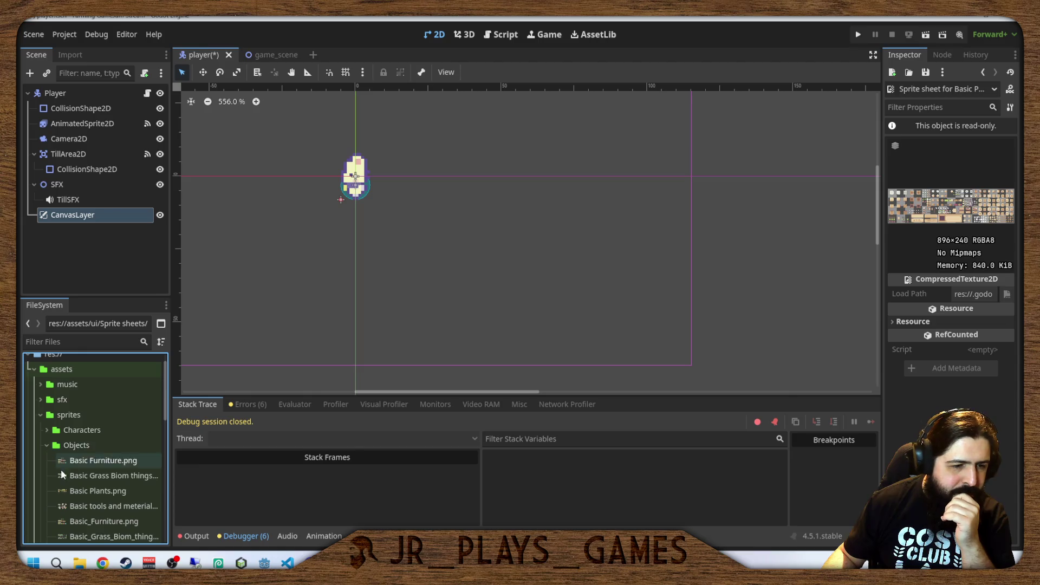
{"action": "scroll", "coordinate": [70, 472], "scroll_direction": "down", "scroll_amount": 3}
{"action": "scroll", "coordinate": [84, 477], "scroll_direction": "down", "scroll_amount": 2}
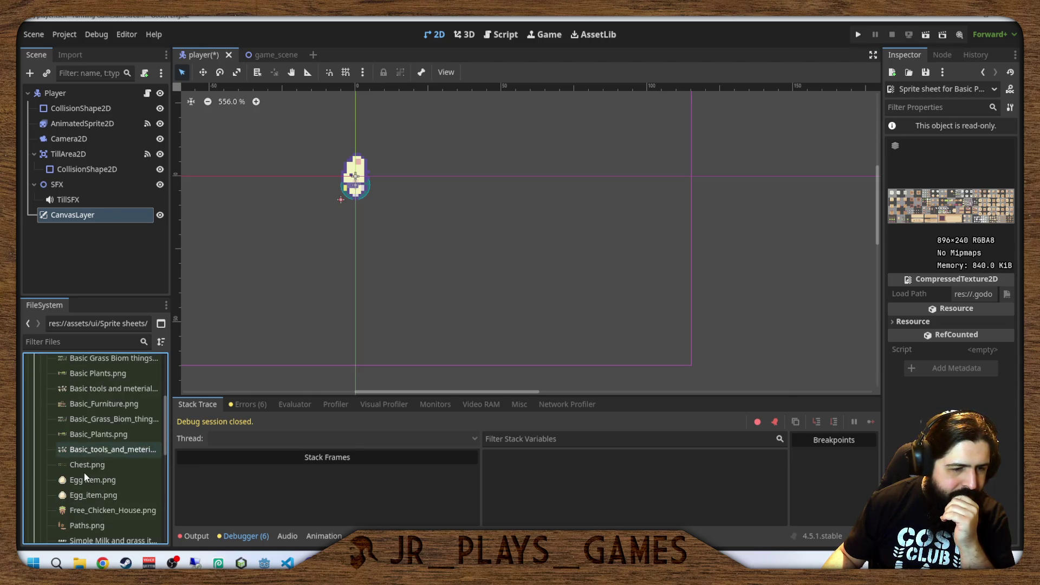
{"action": "left_click", "coordinate": [118, 454]}
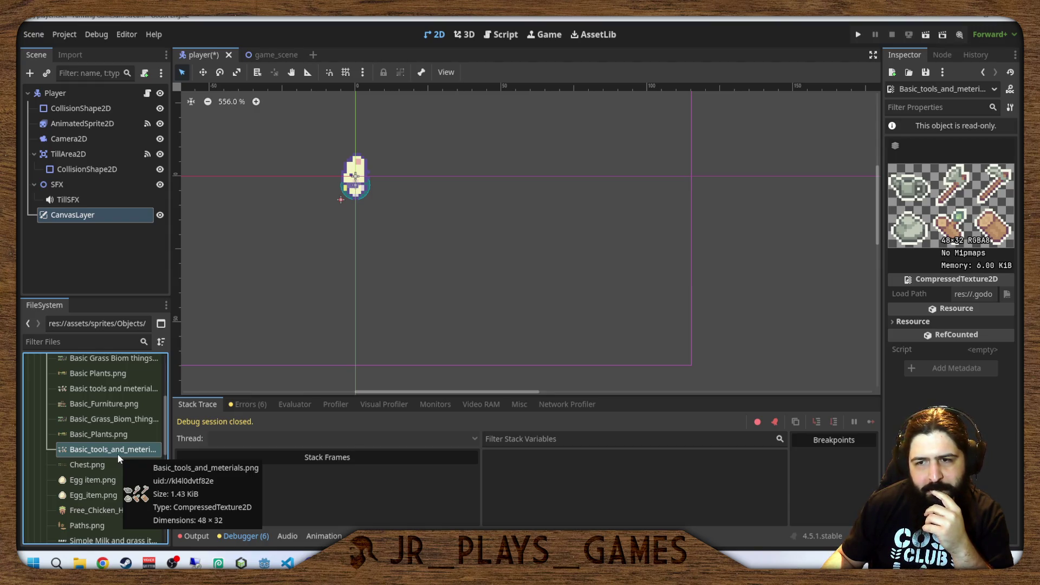
{"action": "scroll", "coordinate": [116, 497], "scroll_direction": "down", "scroll_amount": 3}
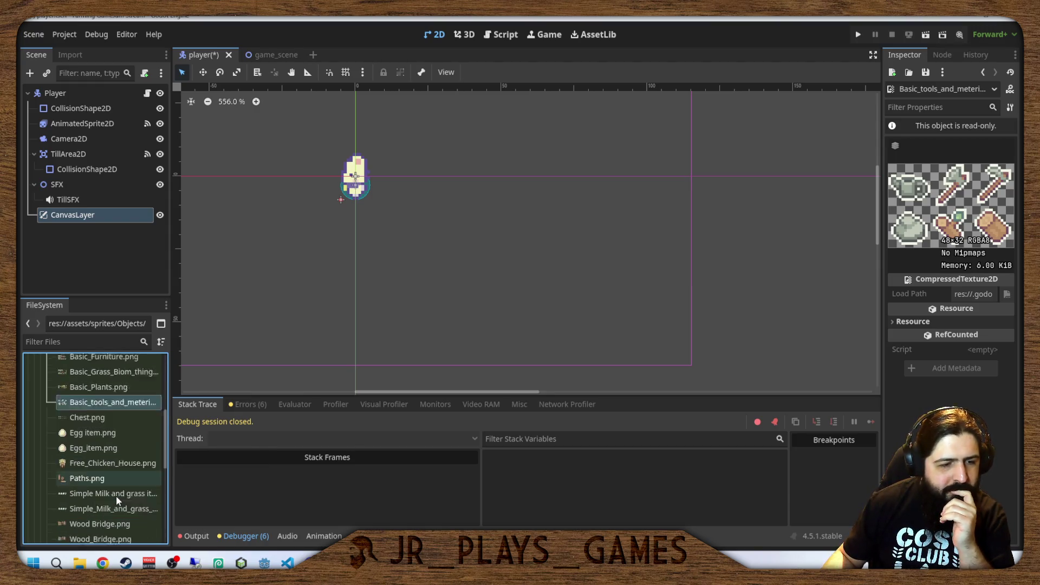
{"action": "scroll", "coordinate": [115, 492], "scroll_direction": "down", "scroll_amount": 1}
{"action": "scroll", "coordinate": [114, 492], "scroll_direction": "up", "scroll_amount": 4}
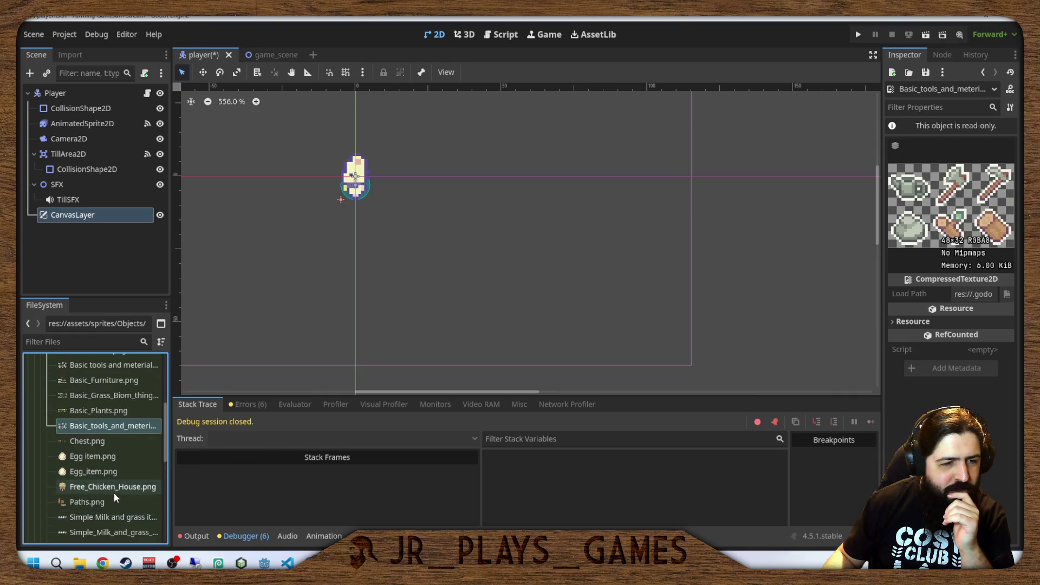
{"action": "scroll", "coordinate": [103, 433], "scroll_direction": "up", "scroll_amount": 4}
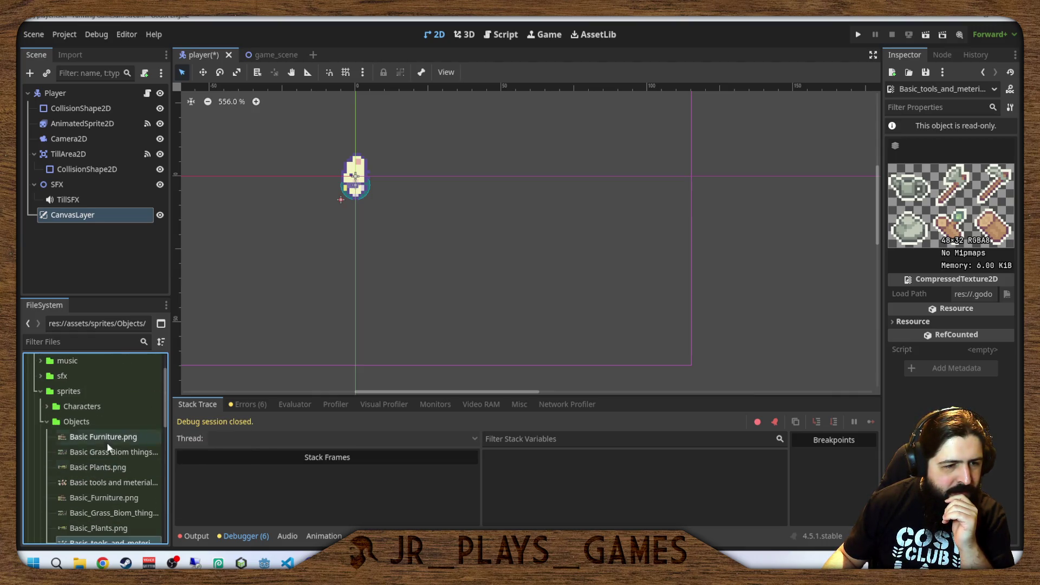
Preview Basic Charakter Actions.png from Characters, temporarily widening the Inspector for a larger preview.
{"action": "left_click", "coordinate": [47, 405]}
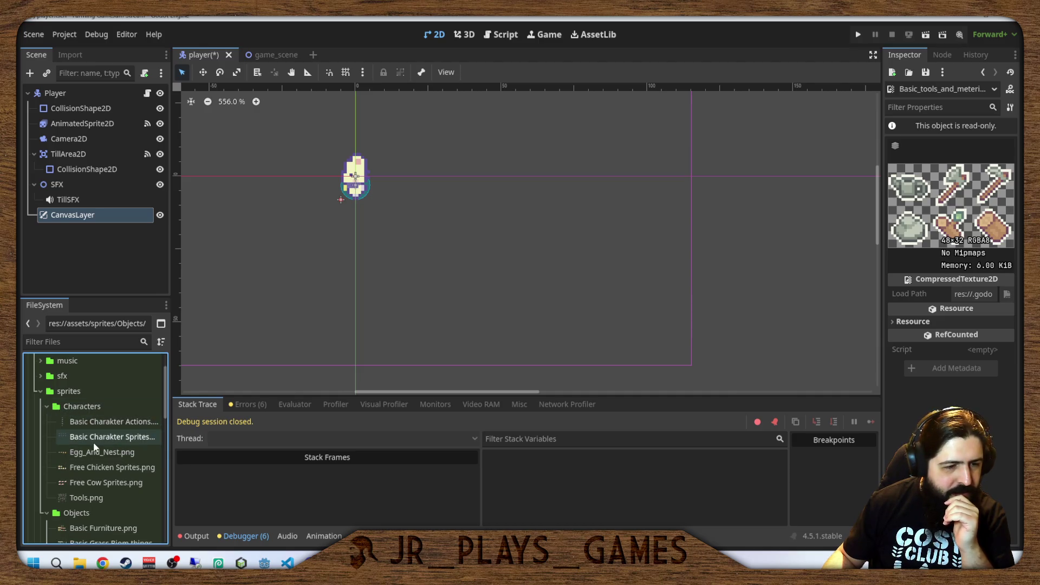
{"action": "left_click", "coordinate": [101, 422]}
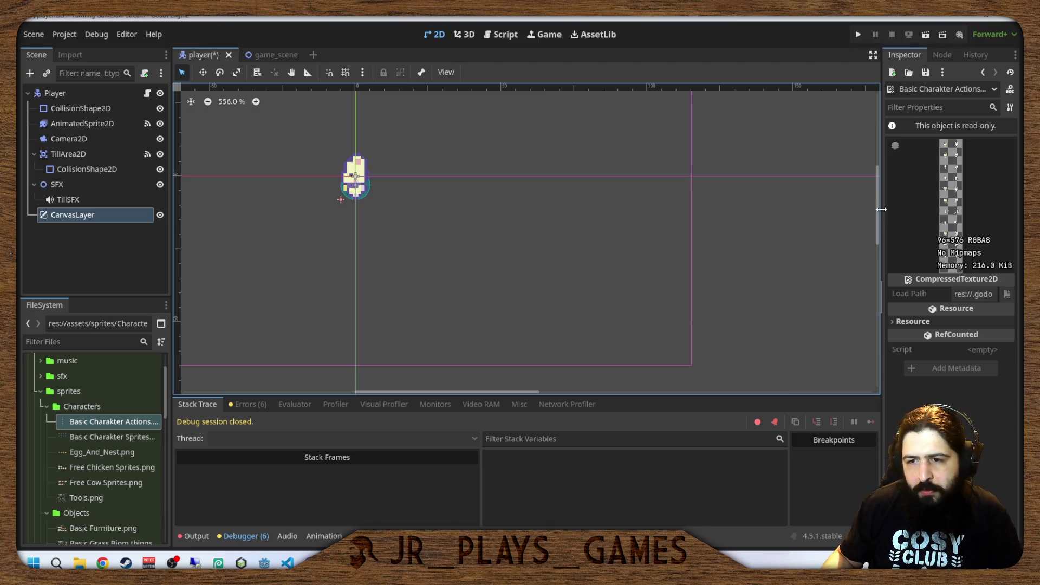
{"action": "mouse_move", "coordinate": [881, 210]}
{"action": "left_mouse_down"}
{"action": "mouse_move", "coordinate": [615, 209]}
{"action": "mouse_move", "coordinate": [656, 210]}
{"action": "left_mouse_up"}
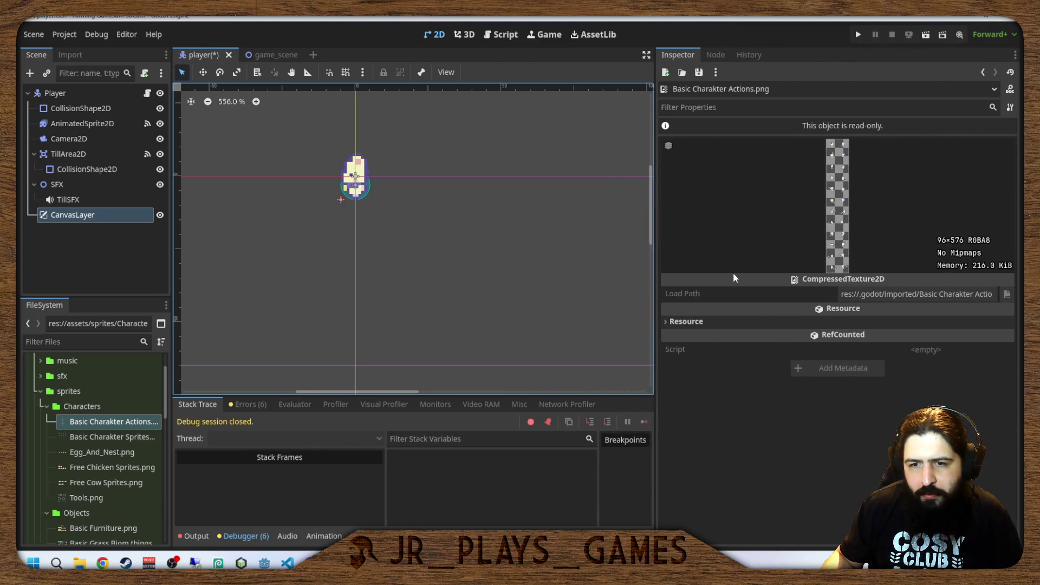
{"action": "left_click", "coordinate": [746, 276]}
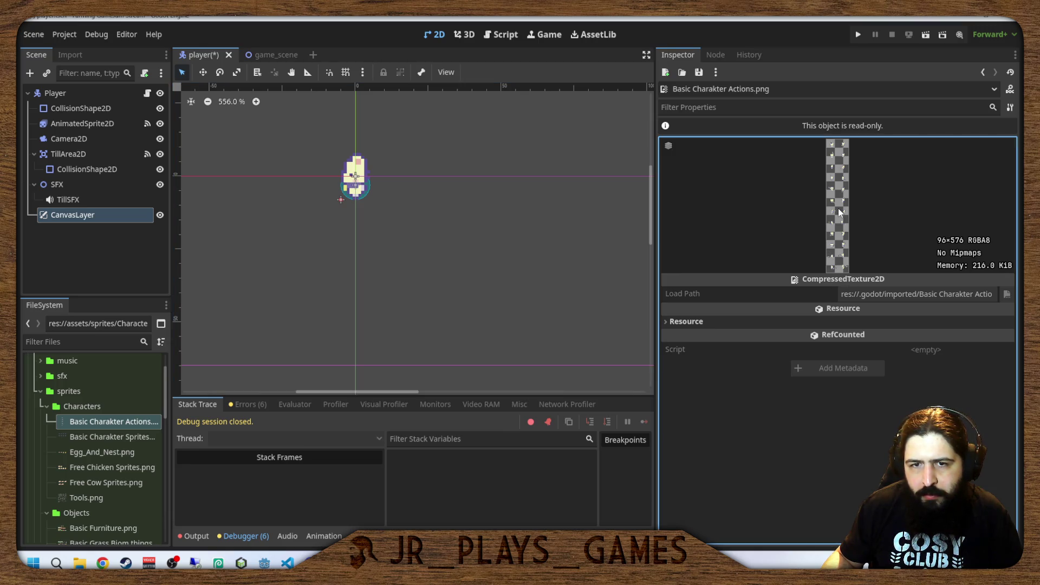
{"action": "left_click_drag", "start_coordinate": [839, 211], "coordinate": [789, 168]}
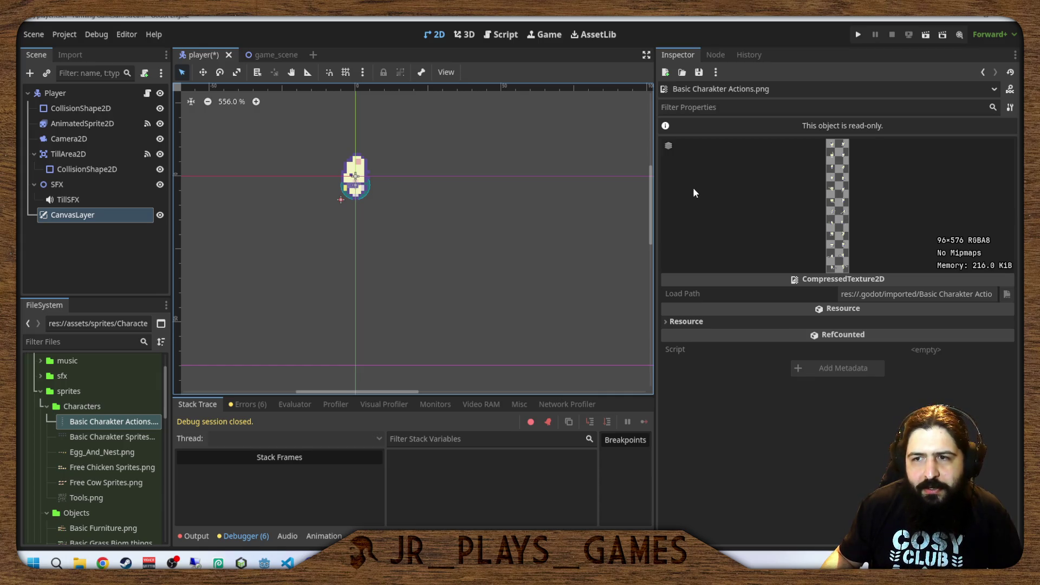
{"action": "left_click_drag", "start_coordinate": [657, 193], "coordinate": [840, 192]}
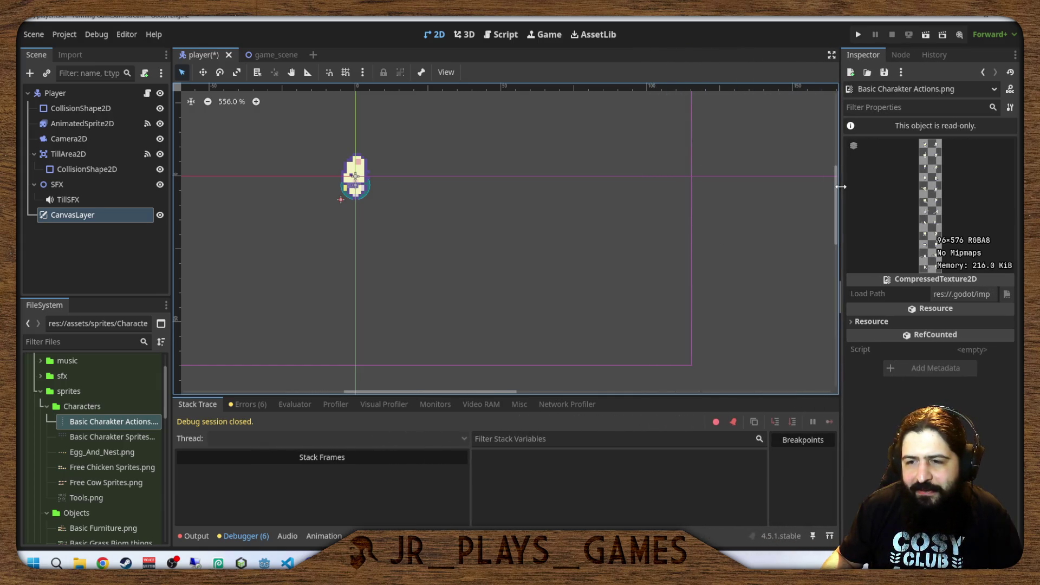
Preview Tools.png, then reselect the Basic Charakter Actions.png texture.
{"action": "mouse_move", "coordinate": [86, 437]}
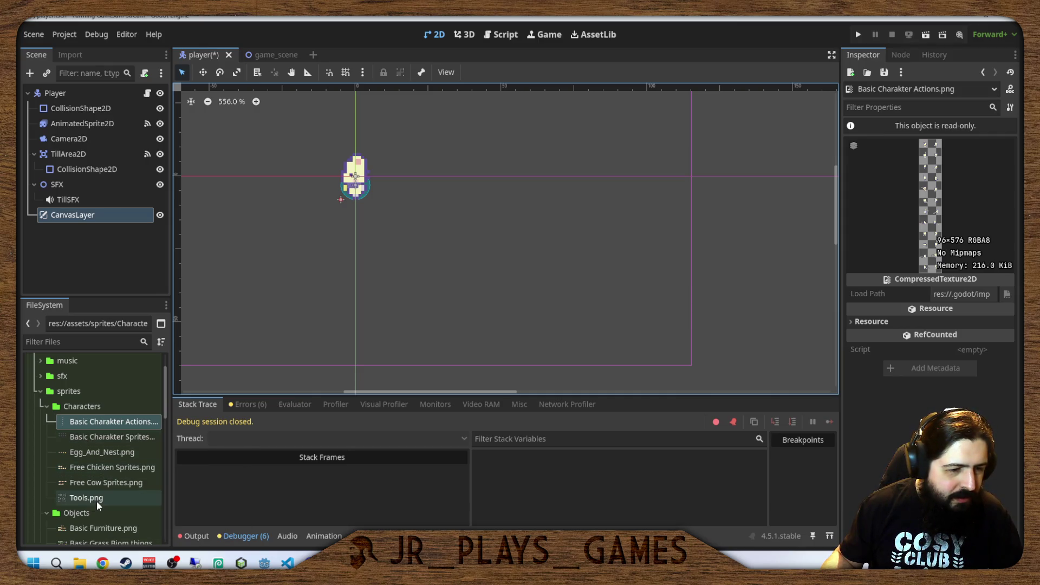
{"action": "left_click", "coordinate": [95, 499]}
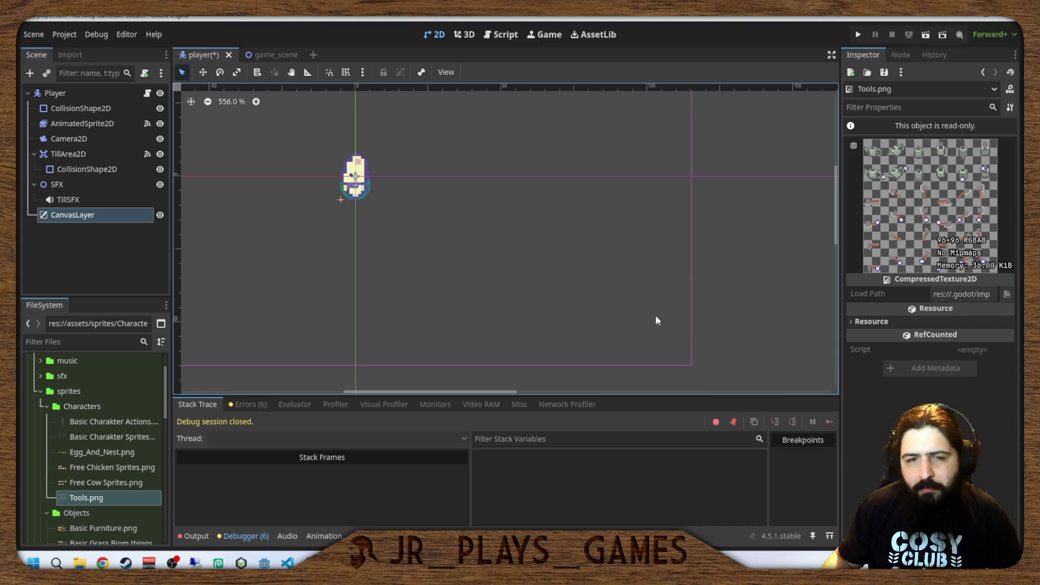
{"action": "mouse_move", "coordinate": [128, 482]}
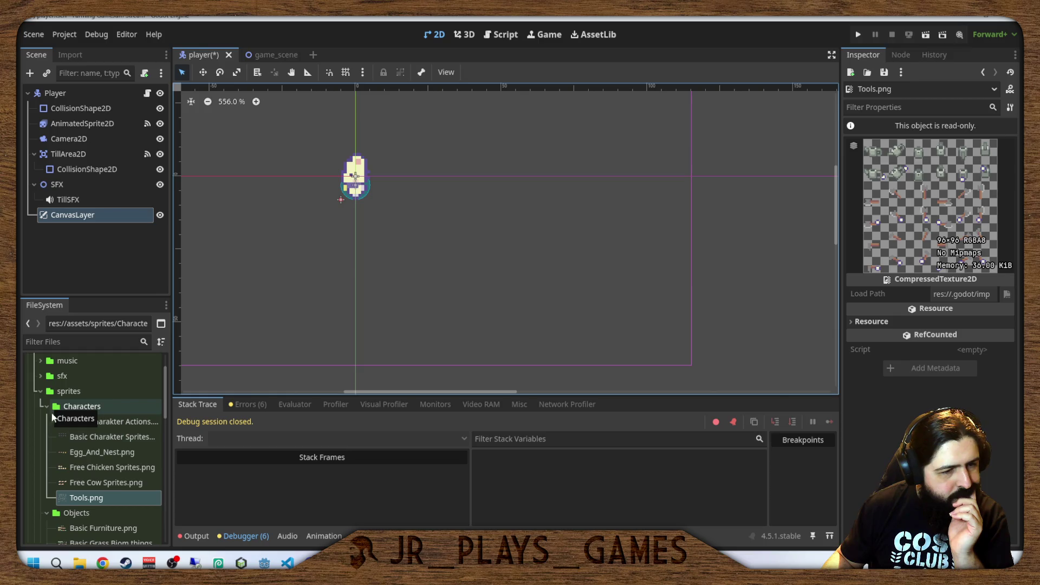
{"action": "left_click", "coordinate": [105, 421]}
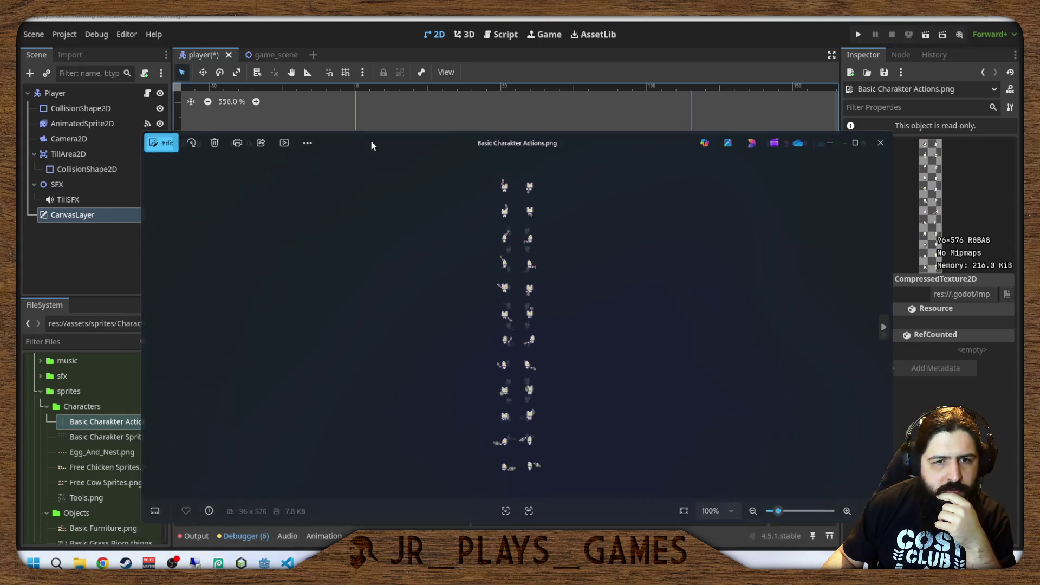
Maximize the Photos viewer, zoom in on the character sprites, then close both image windows.
{"action": "double_click", "coordinate": [364, 145]}
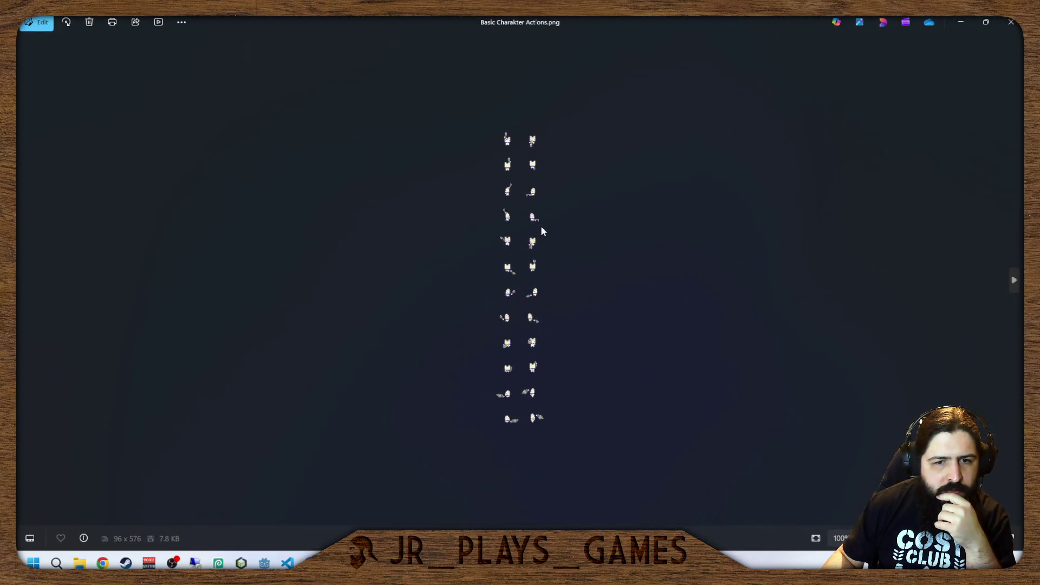
{"action": "scroll", "coordinate": [543, 239], "scroll_direction": "up", "scroll_amount": 3}
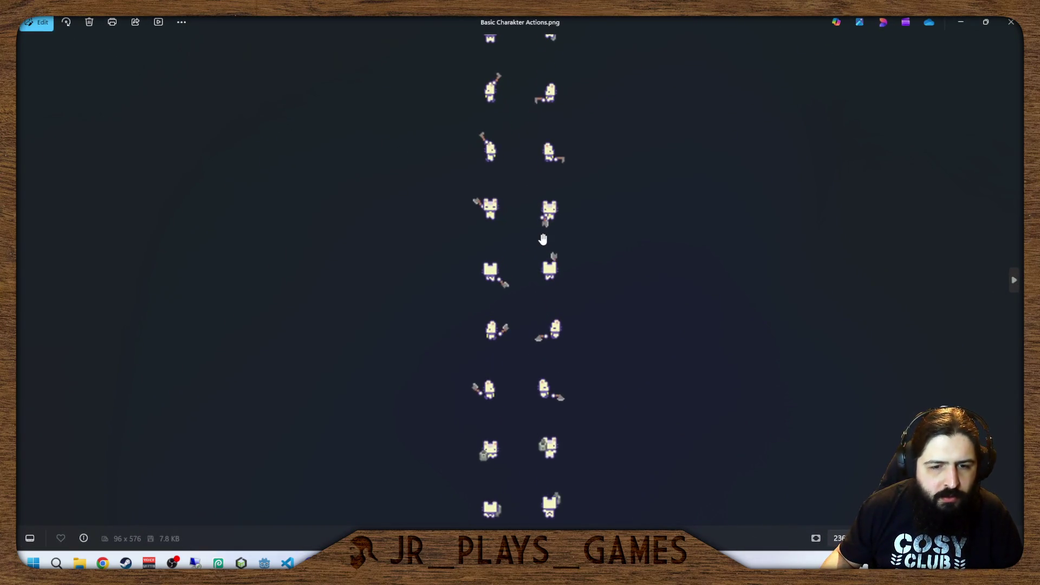
{"action": "scroll", "coordinate": [557, 234], "scroll_direction": "up", "scroll_amount": 2}
{"action": "scroll", "coordinate": [556, 234], "scroll_direction": "down", "scroll_amount": 4}
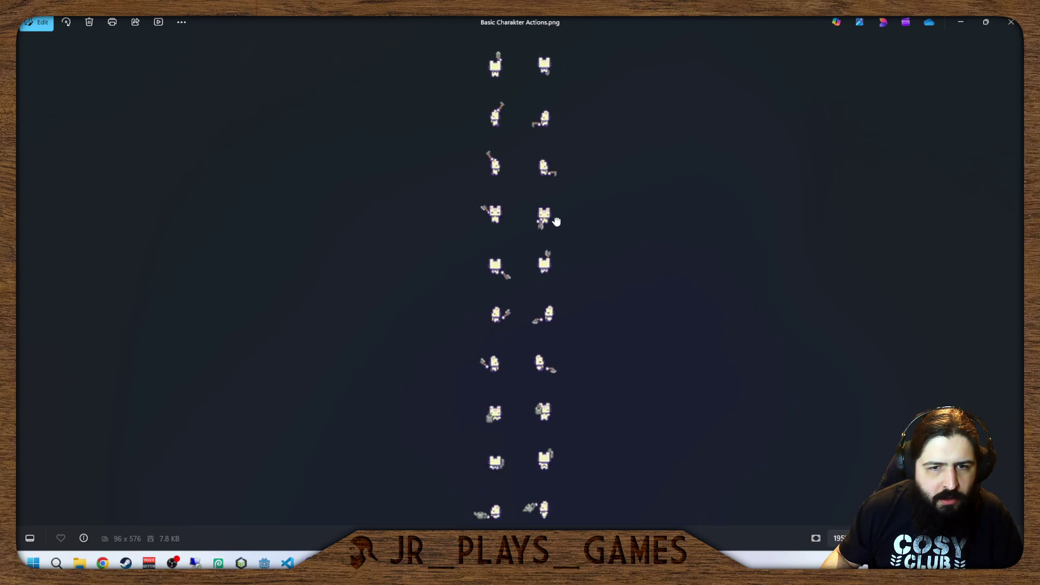
{"action": "scroll", "coordinate": [555, 343], "scroll_direction": "down", "scroll_amount": 1}
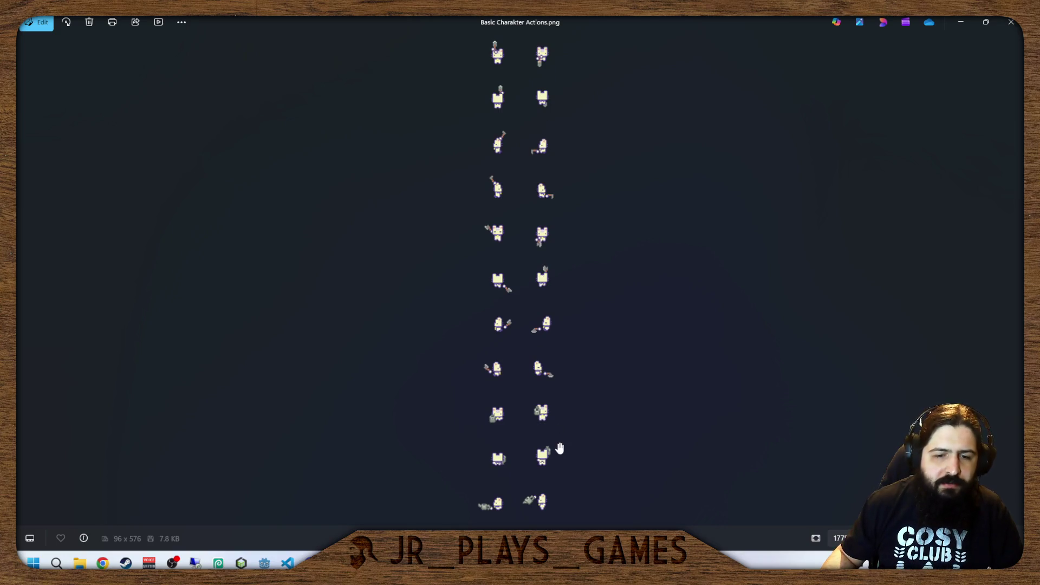
{"action": "scroll", "coordinate": [557, 296], "scroll_direction": "down", "scroll_amount": 1}
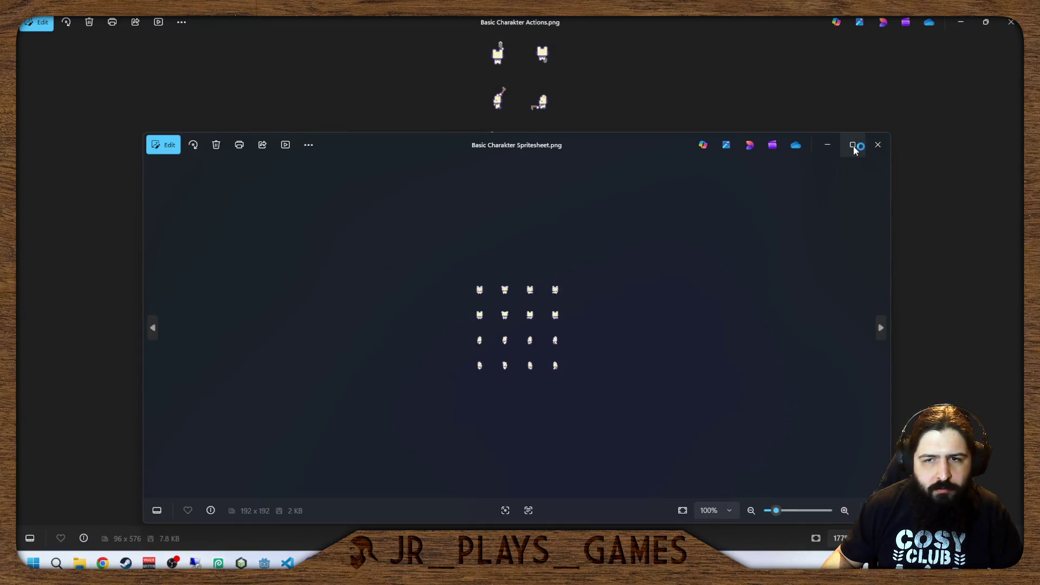
{"action": "left_click", "coordinate": [879, 145]}
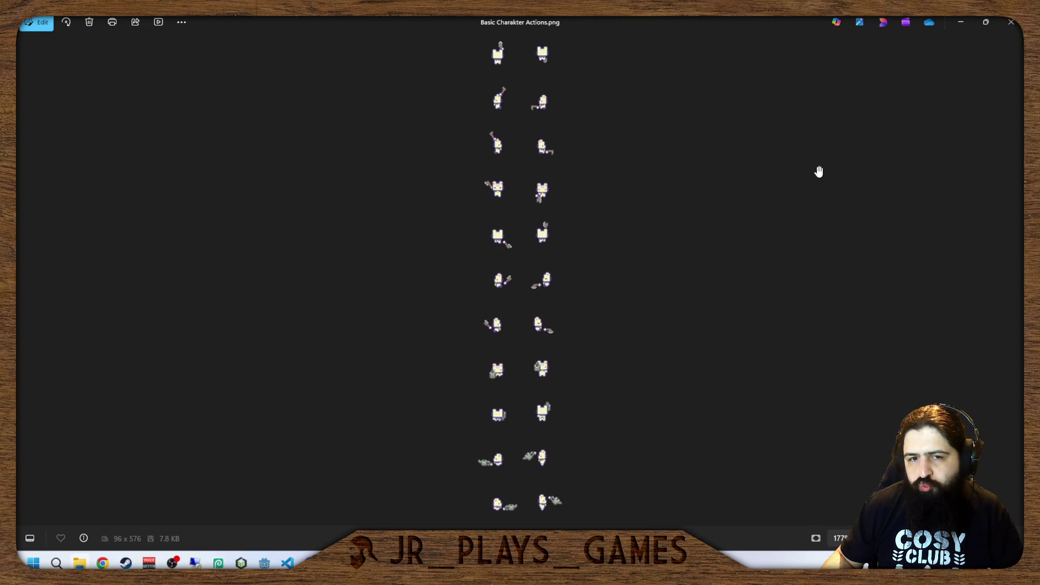
{"action": "left_click", "coordinate": [1011, 22]}
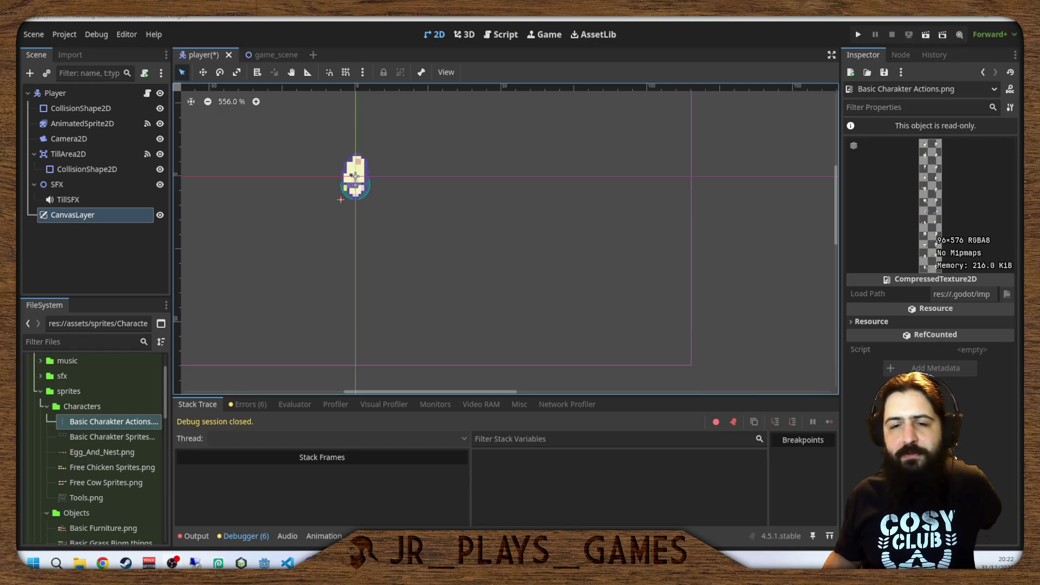
Recentre the view on the player sprite, save the player scene, and open player.gd.
{"action": "left_click_drag", "start_coordinate": [506, 215], "coordinate": [590, 264]}
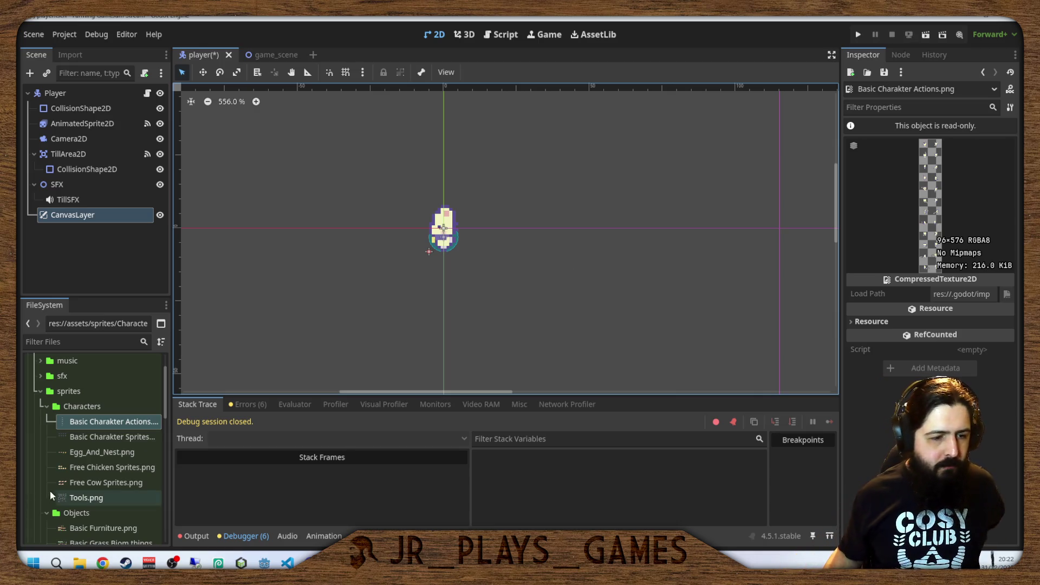
{"action": "mouse_move", "coordinate": [96, 502]}
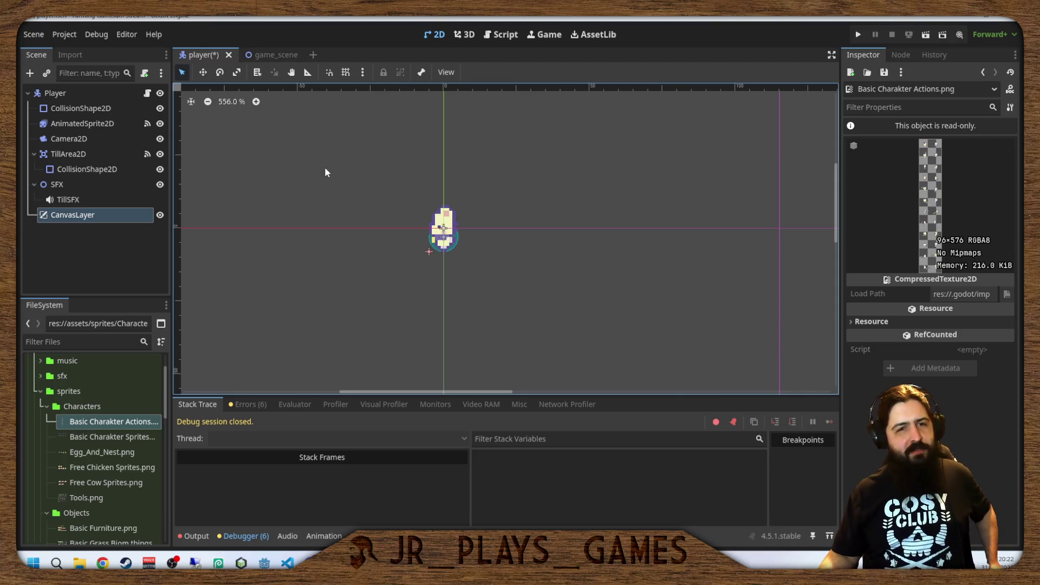
{"action": "left_click_drag", "start_coordinate": [325, 173], "coordinate": [328, 199]}
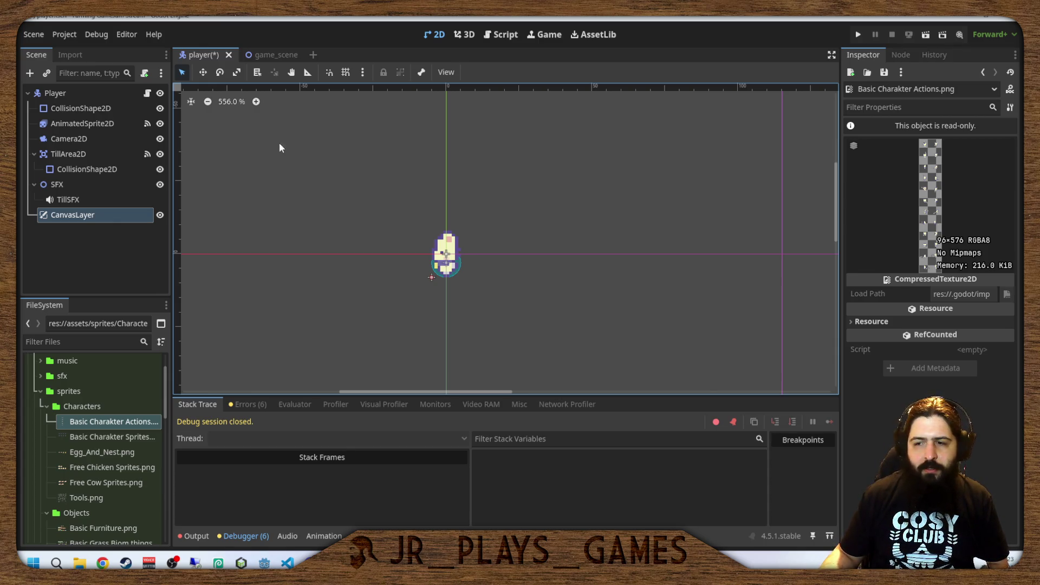
{"action": "left_click", "coordinate": [332, 170]}
{"action": "key", "text": "ctrl+s"}
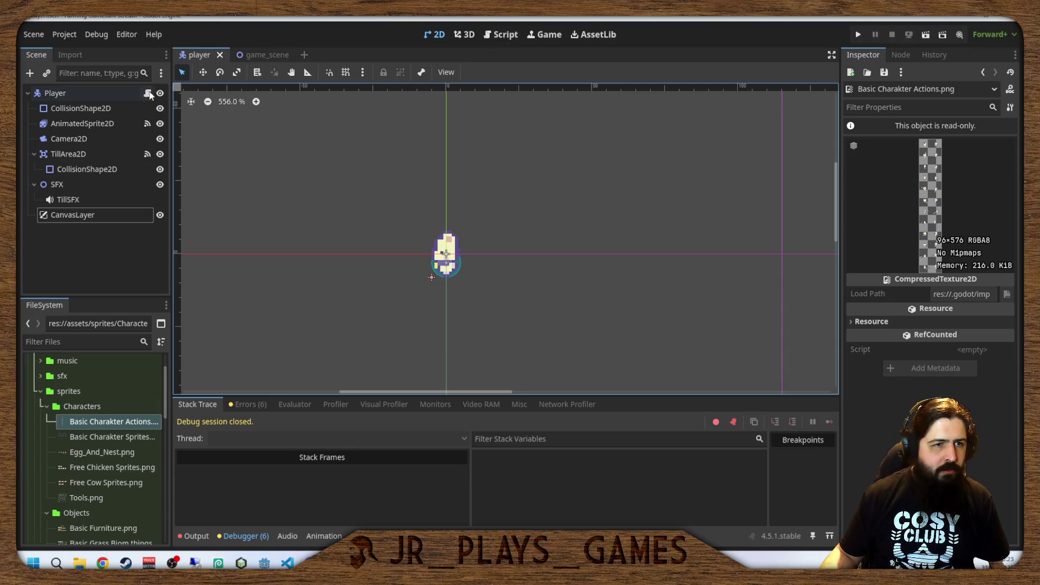
{"action": "left_click", "coordinate": [148, 93]}
Review player.gd's _physics_process code around lines 29-30.
{"action": "left_click", "coordinate": [465, 163]}
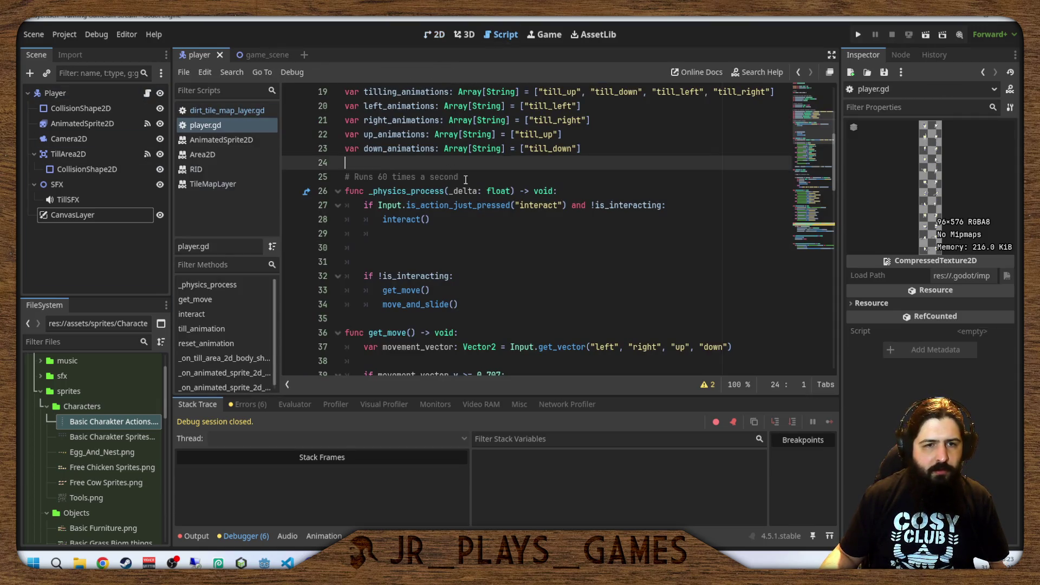
{"action": "scroll", "coordinate": [466, 179], "scroll_direction": "down", "scroll_amount": 3}
{"action": "scroll", "coordinate": [465, 179], "scroll_direction": "up", "scroll_amount": 4}
{"action": "left_click", "coordinate": [425, 280]}
{"action": "left_click", "coordinate": [424, 251]}
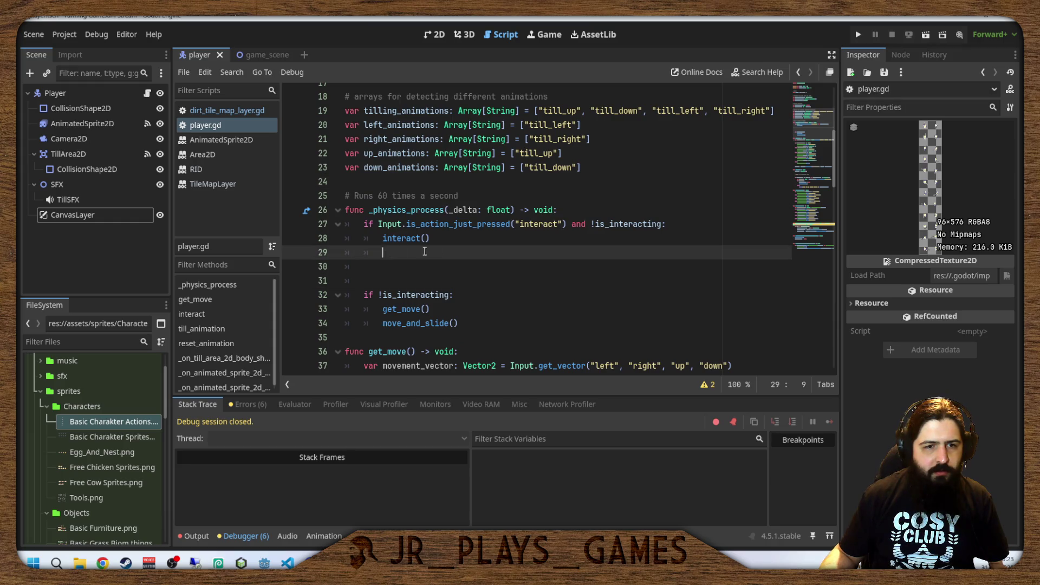
{"action": "left_click", "coordinate": [394, 266]}
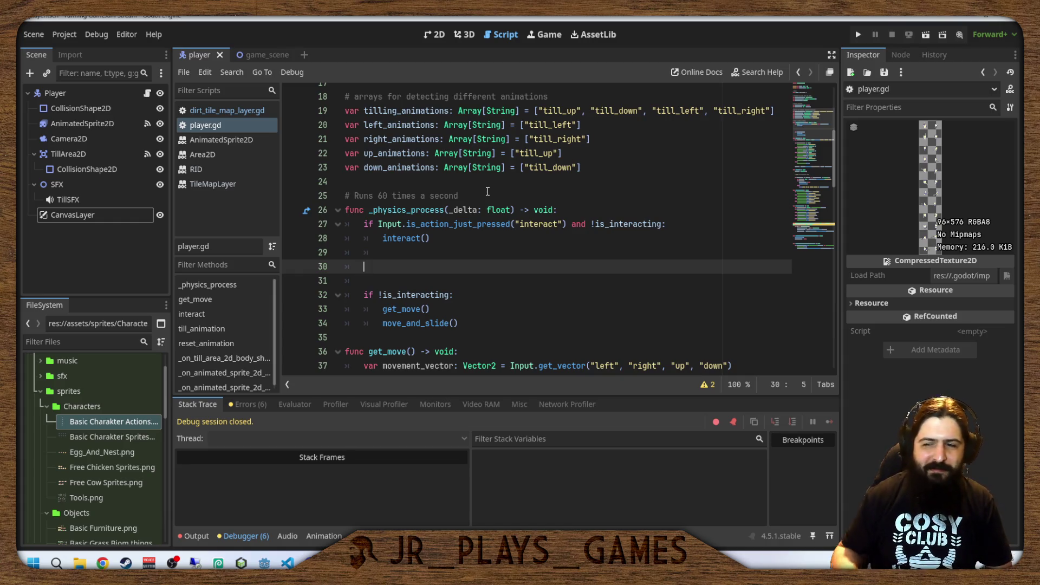
{"action": "scroll", "coordinate": [477, 258], "scroll_direction": "down", "scroll_amount": 12}
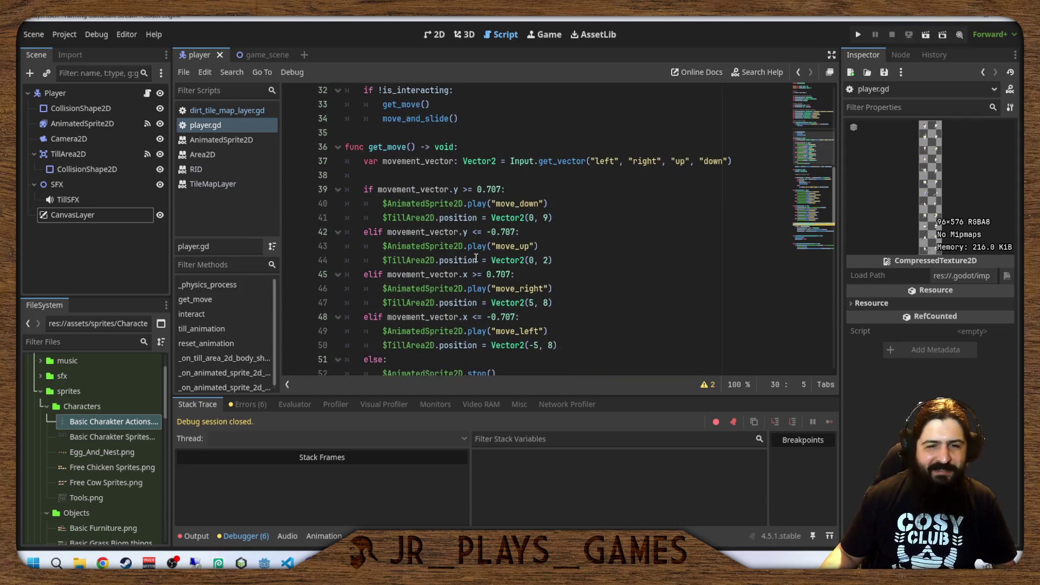
{"action": "scroll", "coordinate": [475, 259], "scroll_direction": "down", "scroll_amount": 3}
{"action": "scroll", "coordinate": [475, 249], "scroll_direction": "up", "scroll_amount": 6}
{"action": "scroll", "coordinate": [477, 233], "scroll_direction": "down", "scroll_amount": 14}
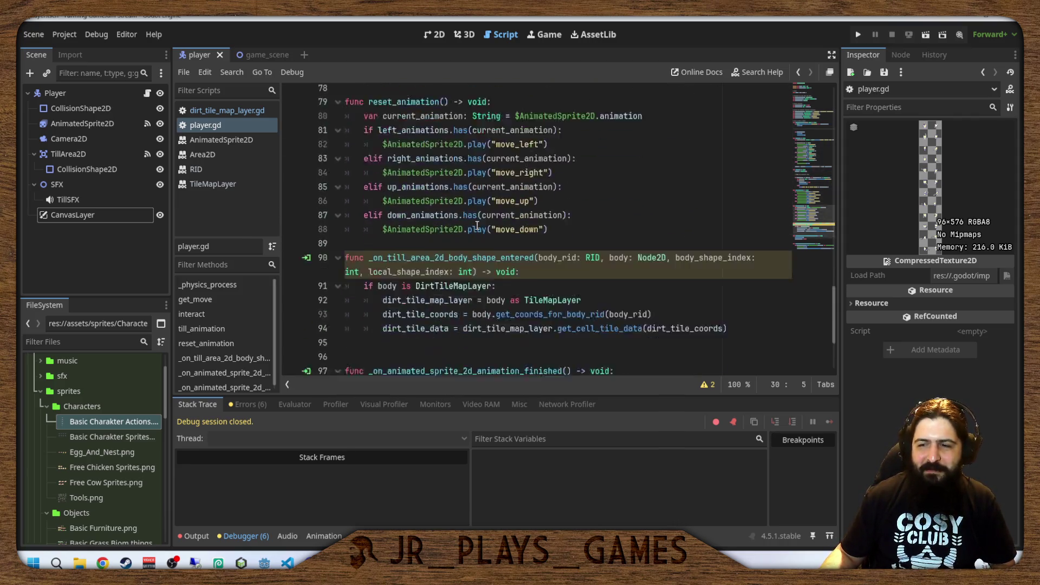
{"action": "scroll", "coordinate": [479, 221], "scroll_direction": "up", "scroll_amount": 3}
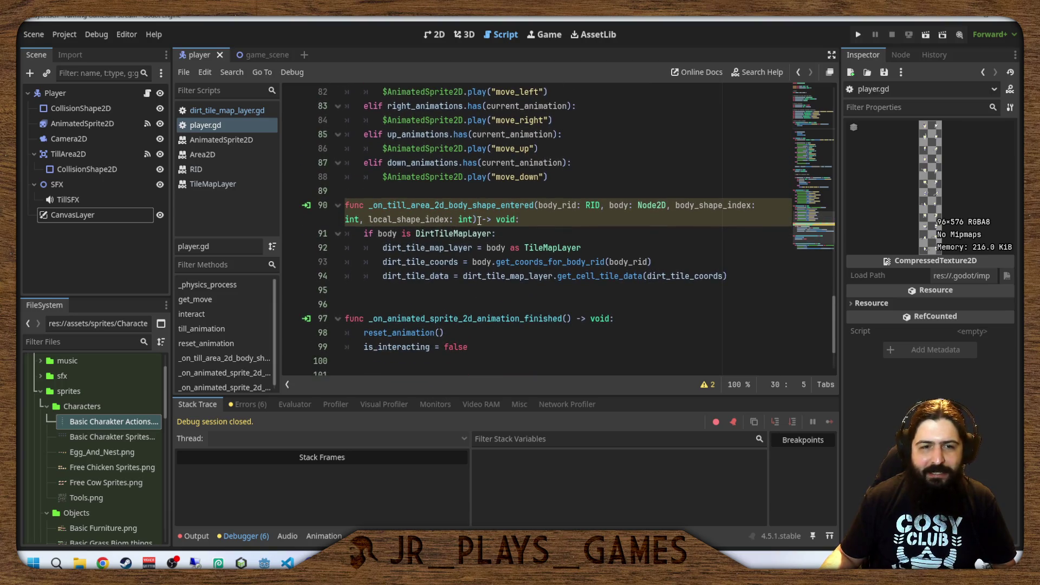
{"action": "mouse_move", "coordinate": [478, 223]}
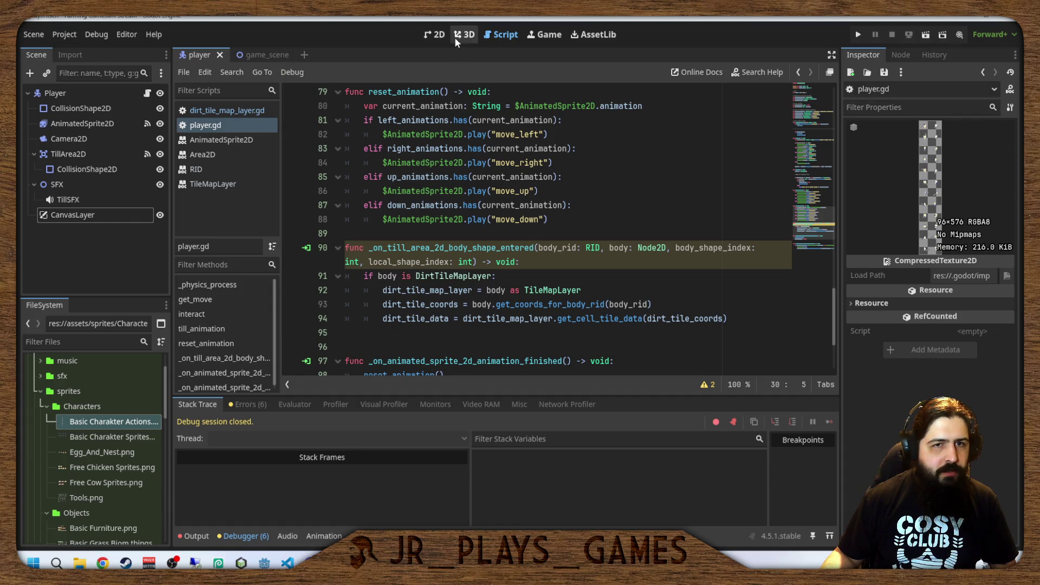
Switch to the 2D view and open the game_scene tab.
{"action": "left_click", "coordinate": [438, 36]}
{"action": "left_click", "coordinate": [501, 34]}
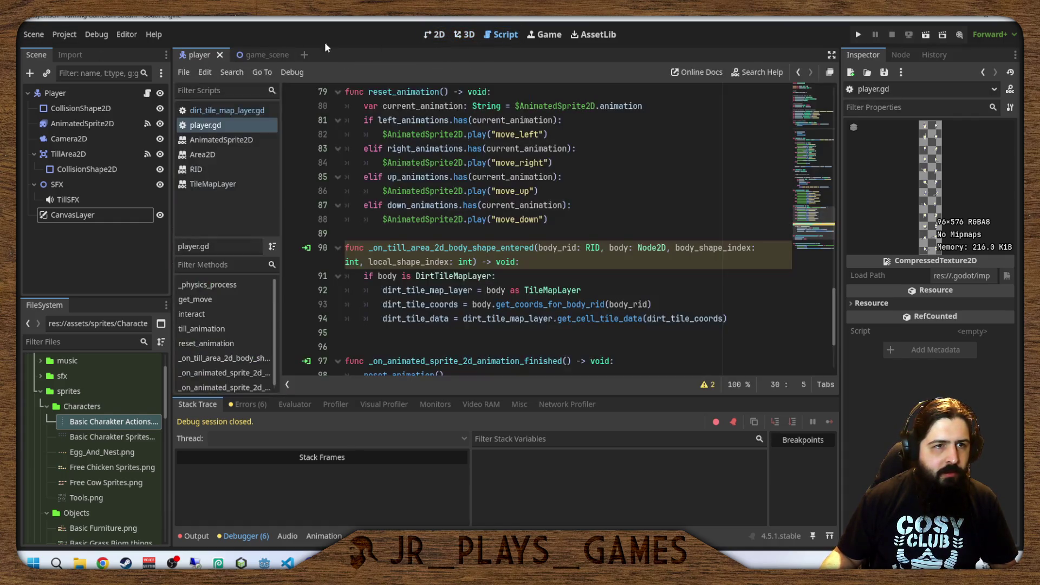
{"action": "left_click", "coordinate": [260, 54]}
Add a TileMapLayer child to GameScene and move it above the Player node.
{"action": "left_click", "coordinate": [82, 107]}
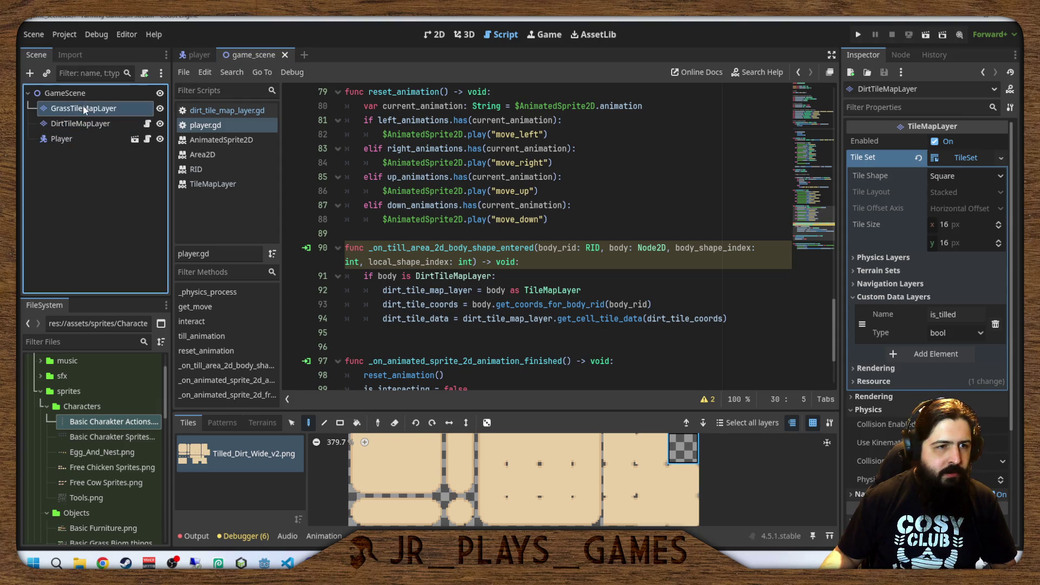
{"action": "left_click", "coordinate": [85, 123]}
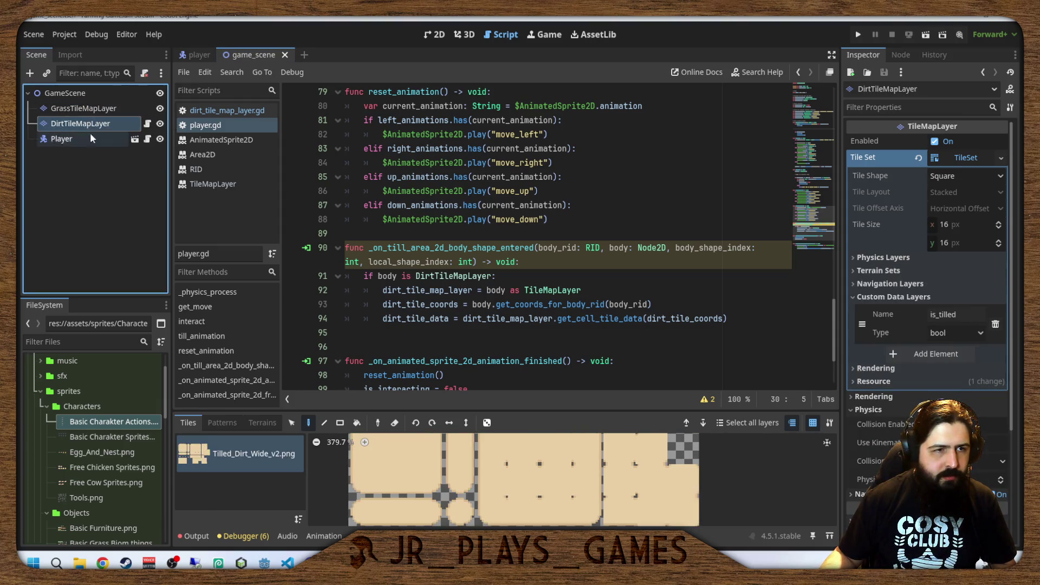
{"action": "left_click", "coordinate": [81, 96]}
{"action": "key", "text": "ctrl+a"}
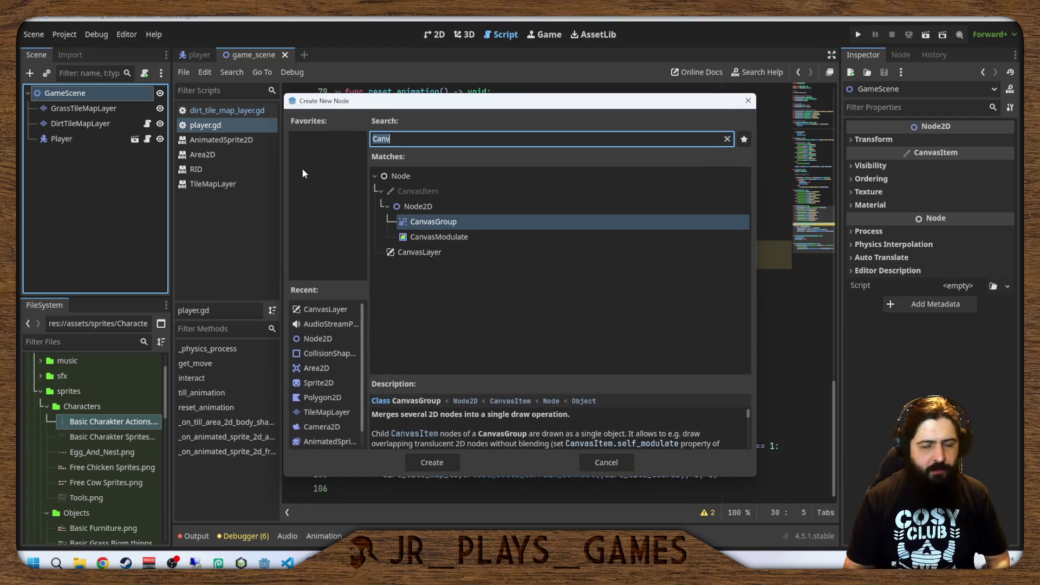
{"action": "type", "text": "TIleMap"}
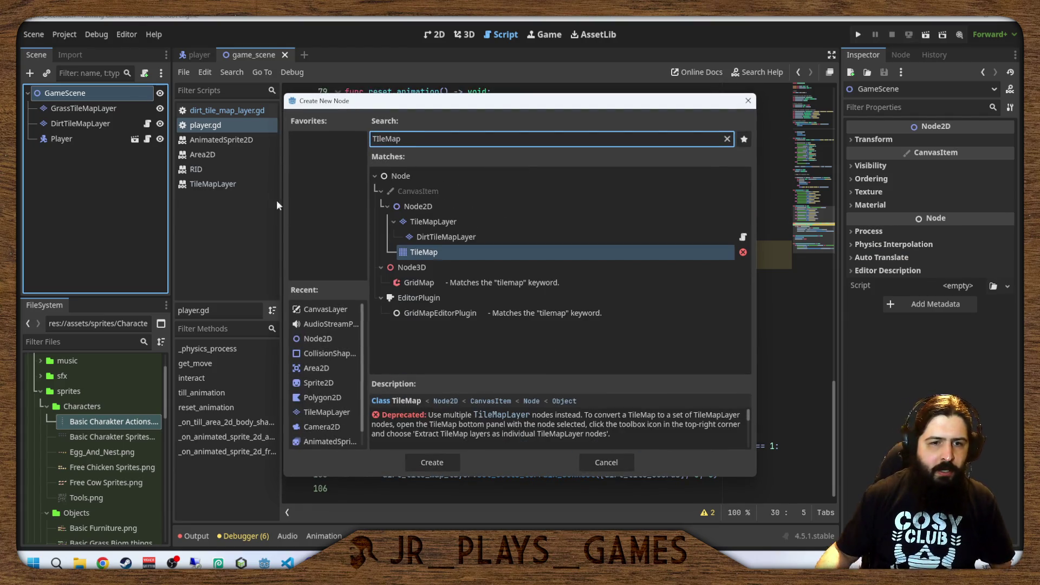
{"action": "double_click", "coordinate": [433, 222]}
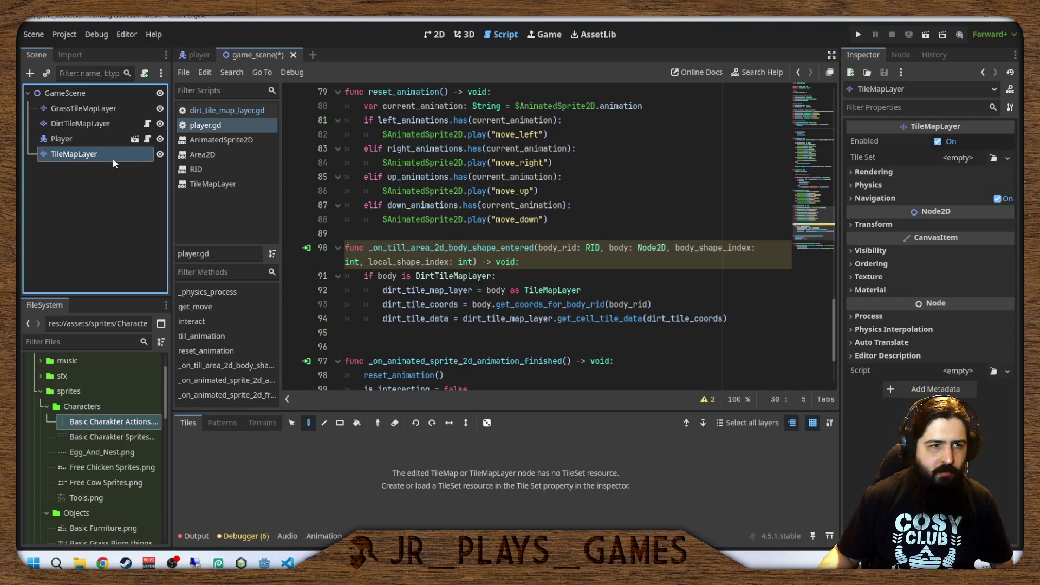
{"action": "left_click_drag", "start_coordinate": [105, 152], "coordinate": [102, 129]}
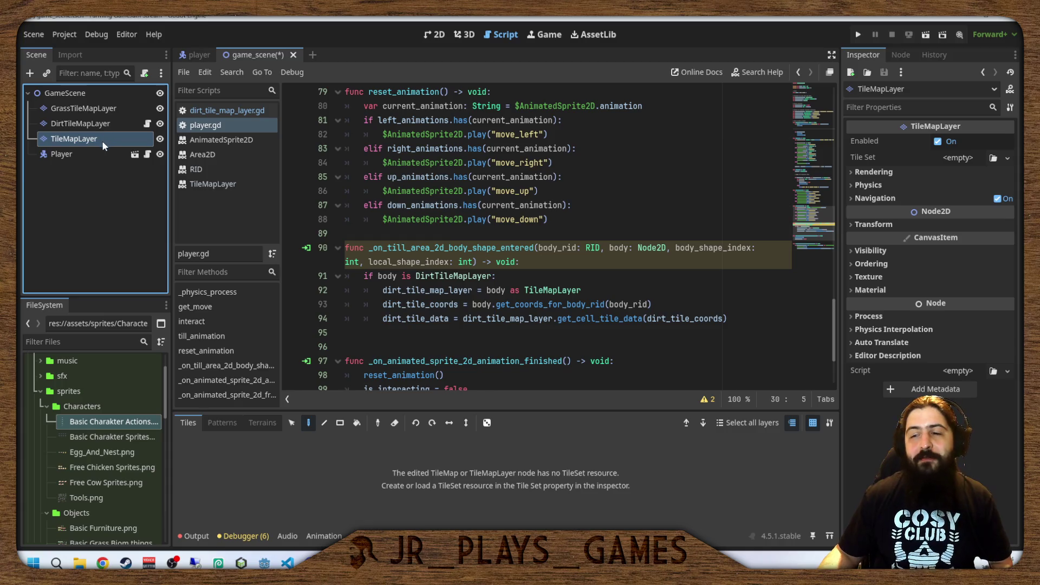
Rename the new layer to PlantsTileMapLayer.
{"action": "double_click", "coordinate": [110, 138]}
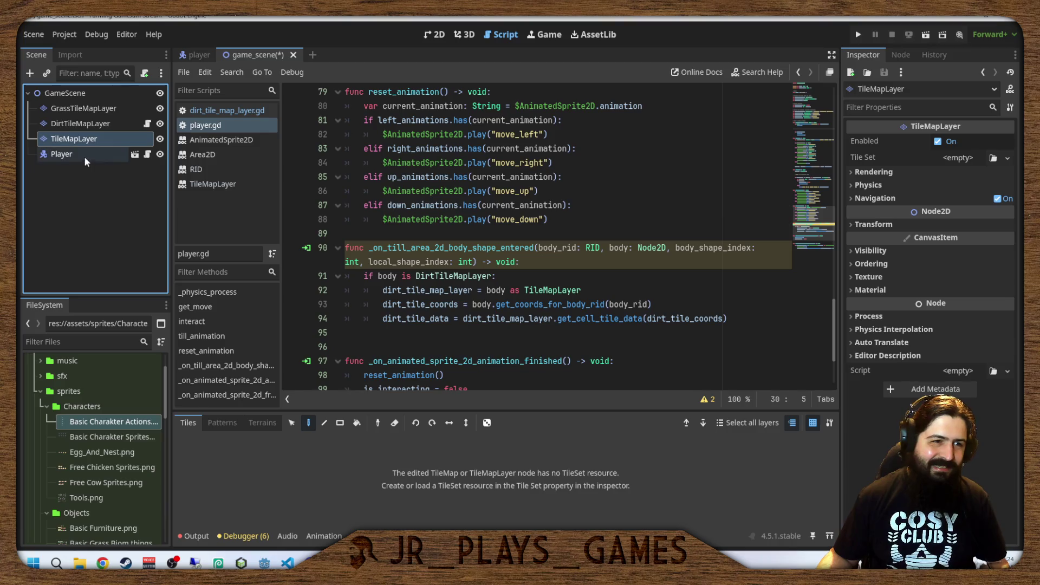
{"action": "key", "text": "Home"}
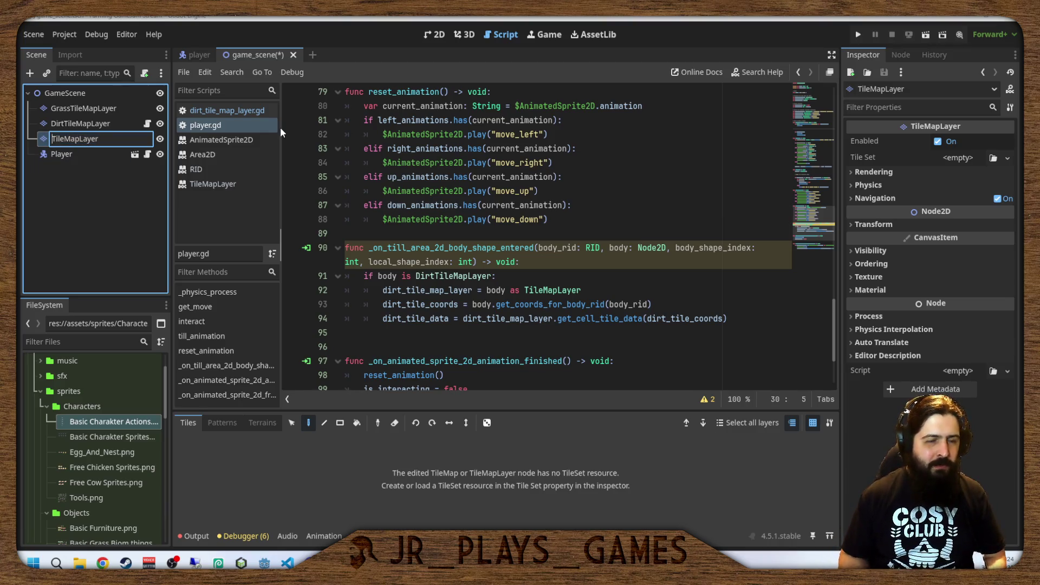
{"action": "type", "text": "Plants"}
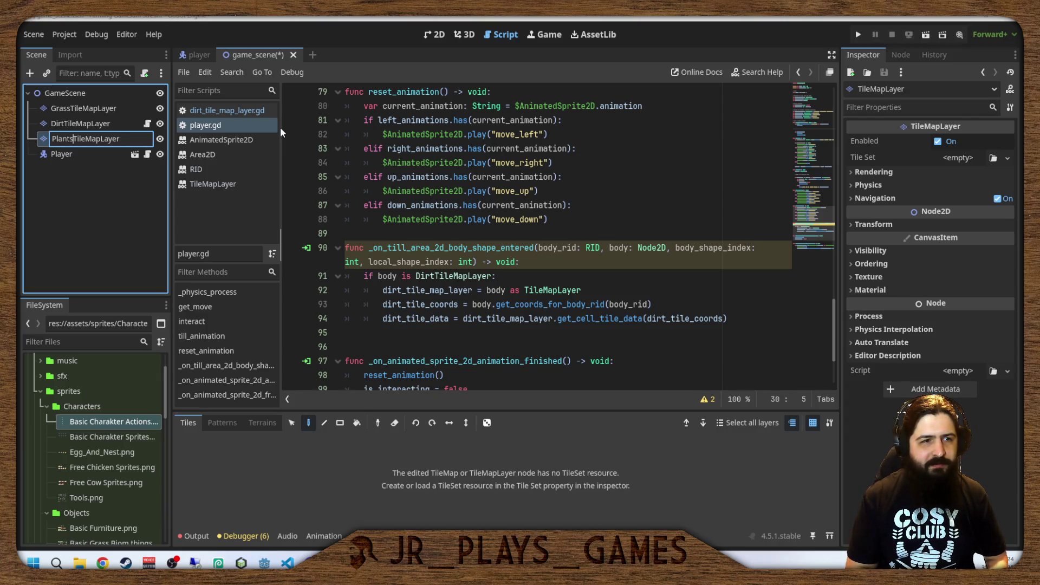
{"action": "key", "text": "Return"}
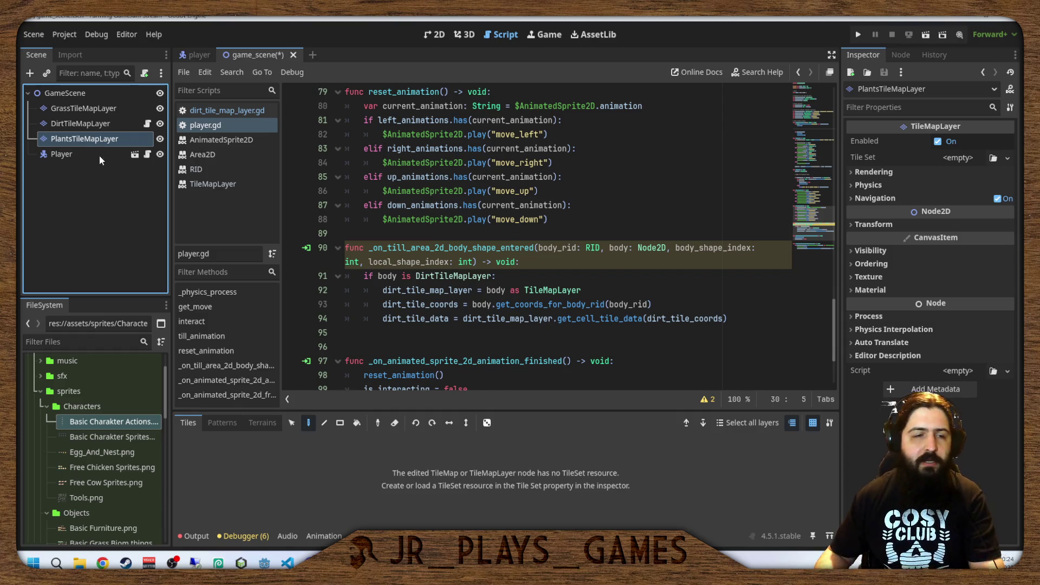
{"action": "key", "text": "F2"}
{"action": "key", "text": "Return"}
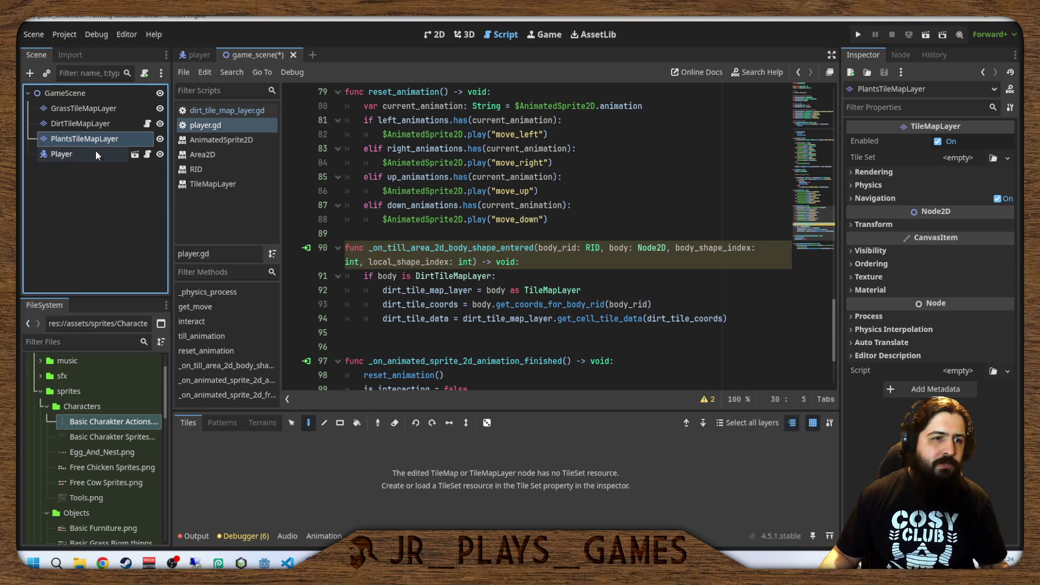
Attach a new crops_tile_map_layer.gd script saved in res://scenes/dirt_tile_map_layer.
{"action": "left_click", "coordinate": [144, 72]}
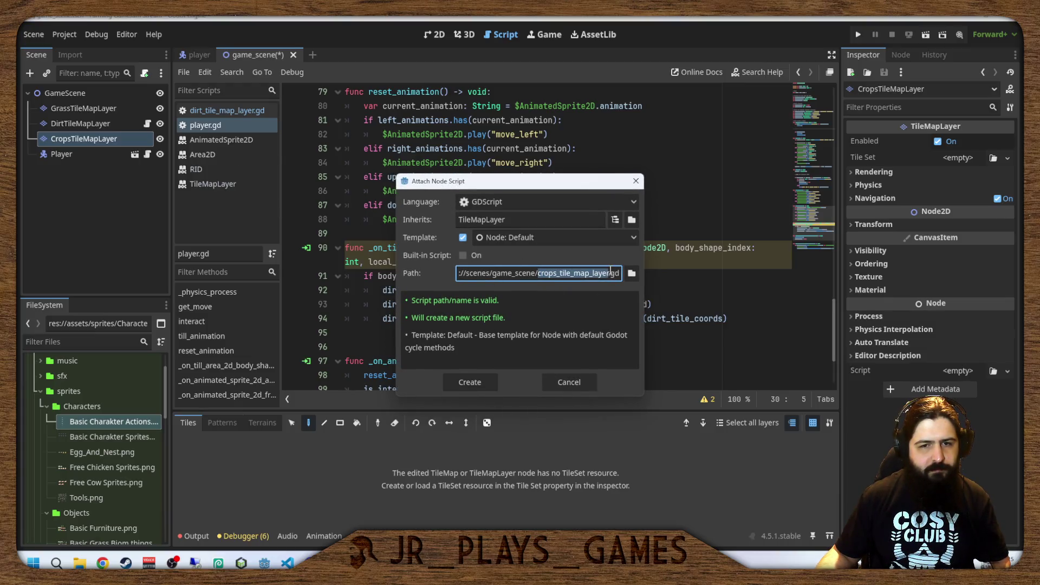
{"action": "left_click", "coordinate": [632, 273]}
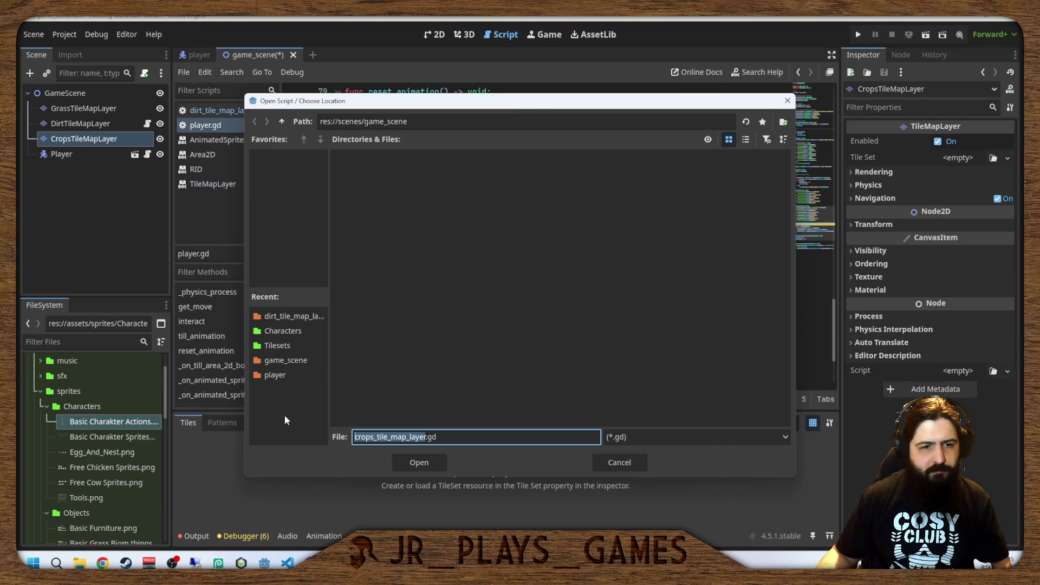
{"action": "left_click", "coordinate": [278, 321]}
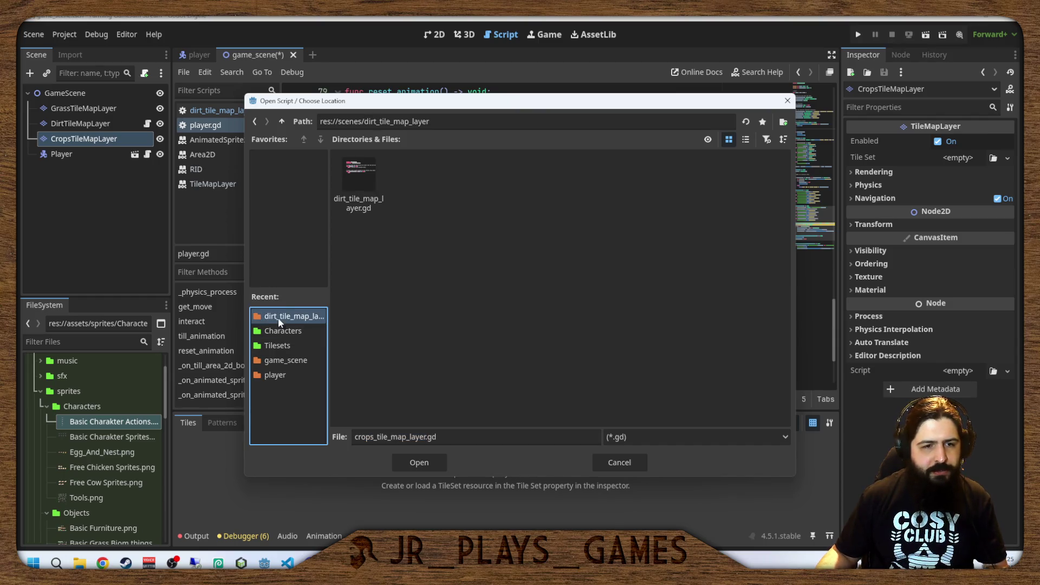
{"action": "left_click", "coordinate": [386, 336]}
{"action": "left_click", "coordinate": [287, 123]}
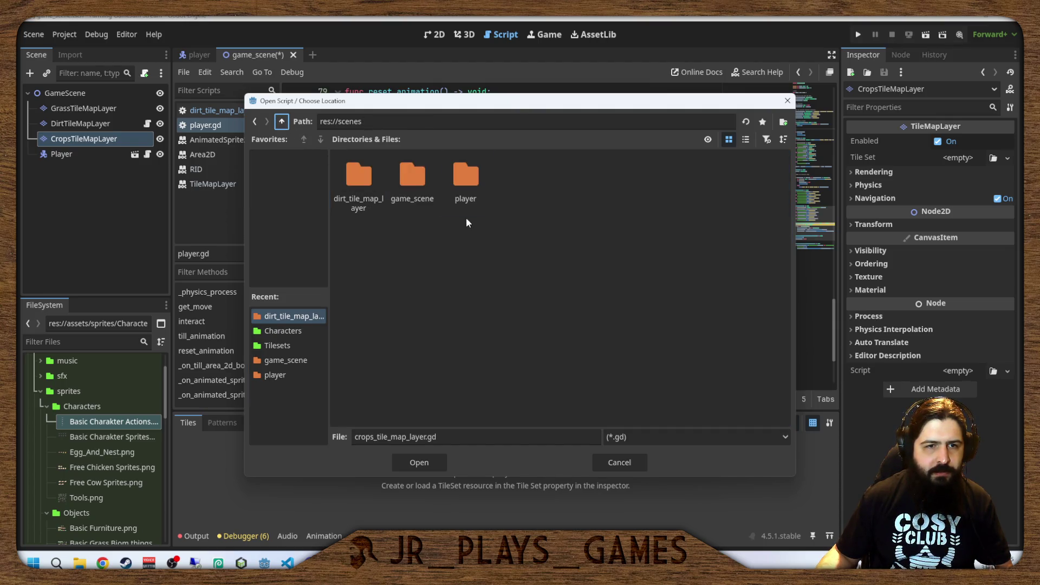
{"action": "right_click", "coordinate": [359, 201]}
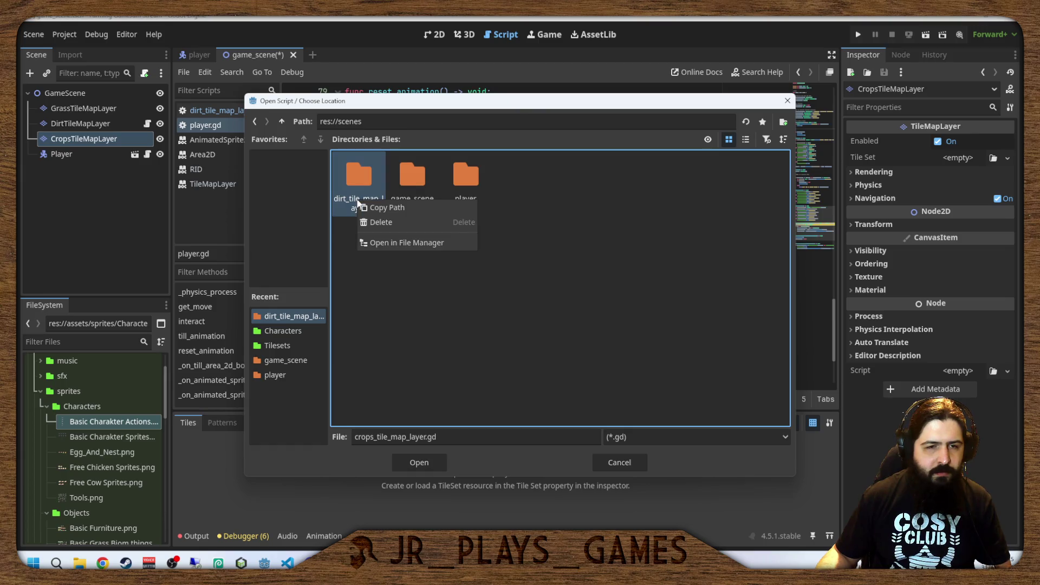
{"action": "left_click", "coordinate": [401, 269]}
{"action": "double_click", "coordinate": [369, 183]}
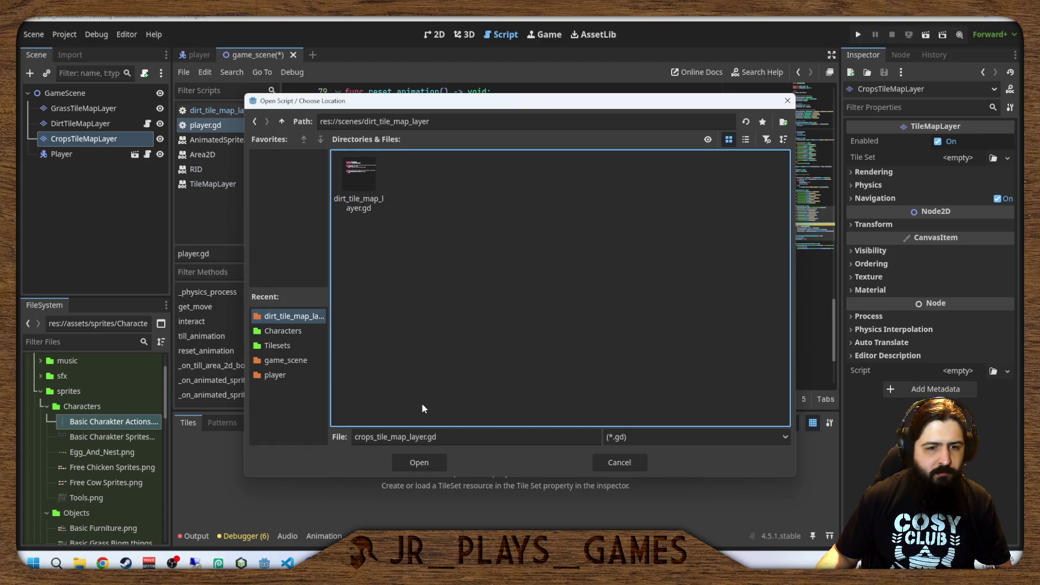
{"action": "left_click", "coordinate": [419, 463]}
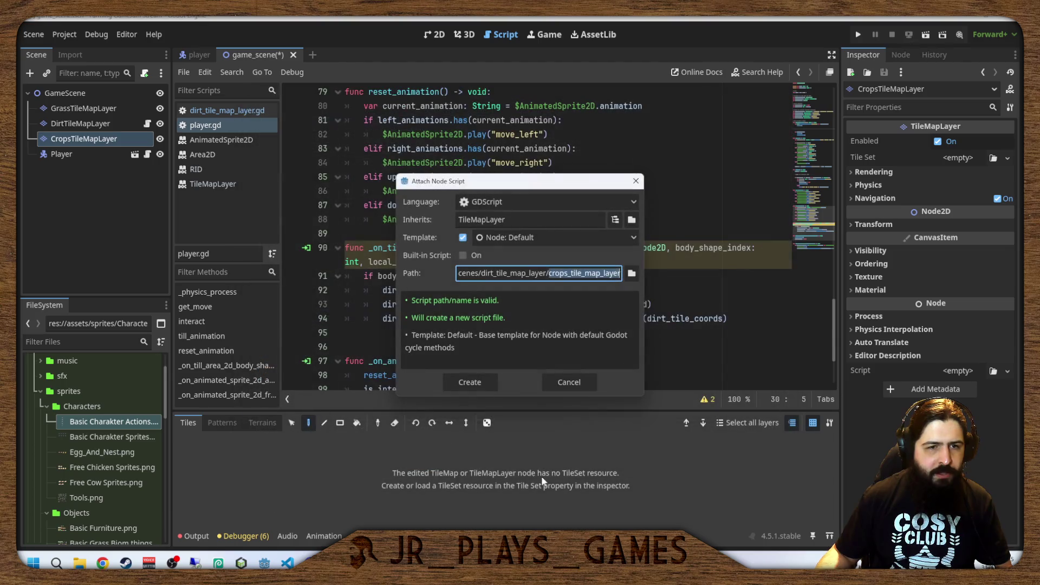
{"action": "left_click", "coordinate": [489, 379]}
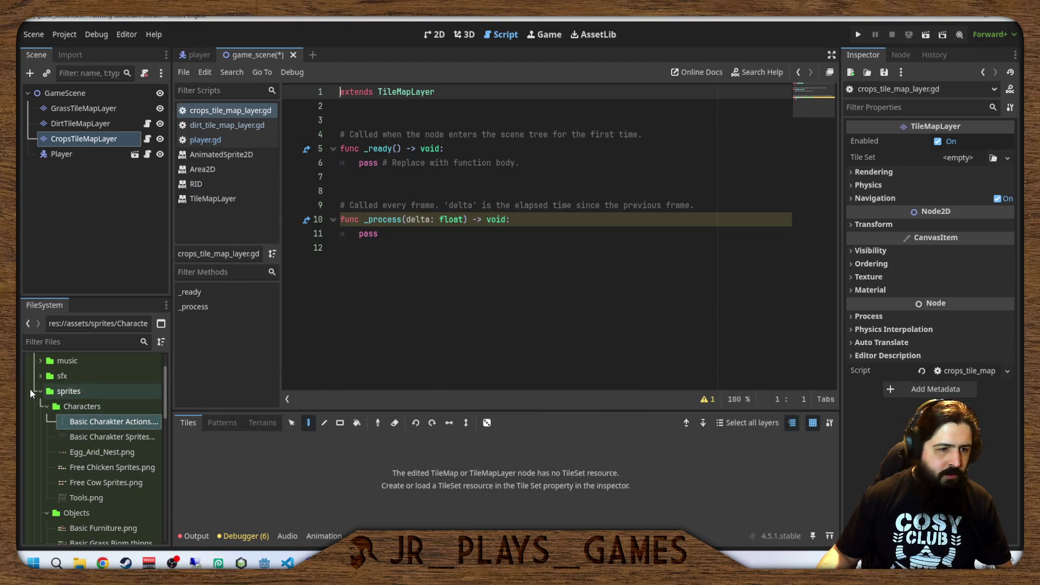
Collapse the sprites and ui folders, then rename dirt_tile_map_layer to tile_map_layer.
{"action": "left_click", "coordinate": [40, 391]}
{"action": "scroll", "coordinate": [41, 395], "scroll_direction": "down", "scroll_amount": 3}
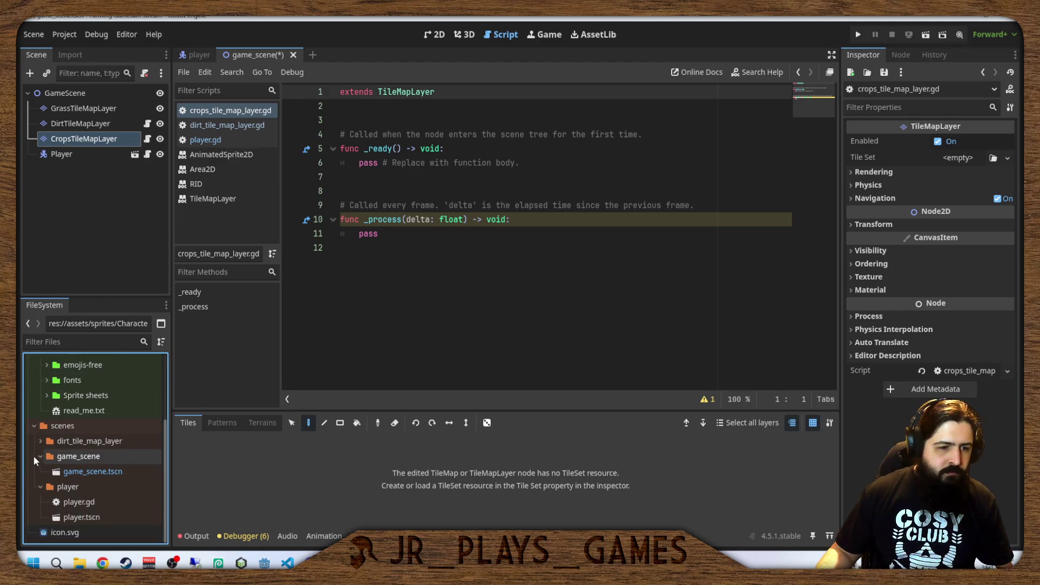
{"action": "scroll", "coordinate": [39, 484], "scroll_direction": "up", "scroll_amount": 5}
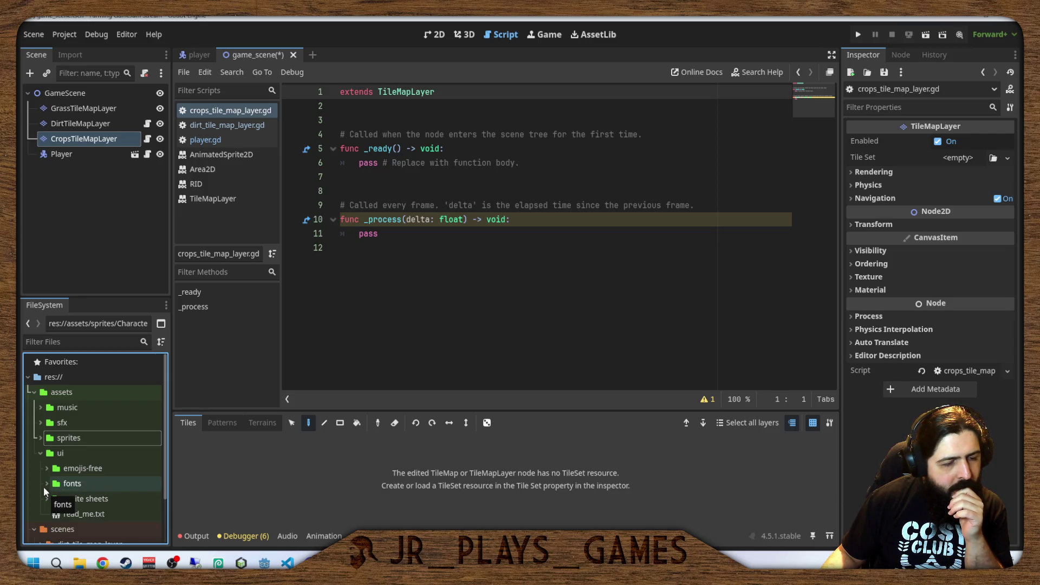
{"action": "left_click", "coordinate": [39, 453]}
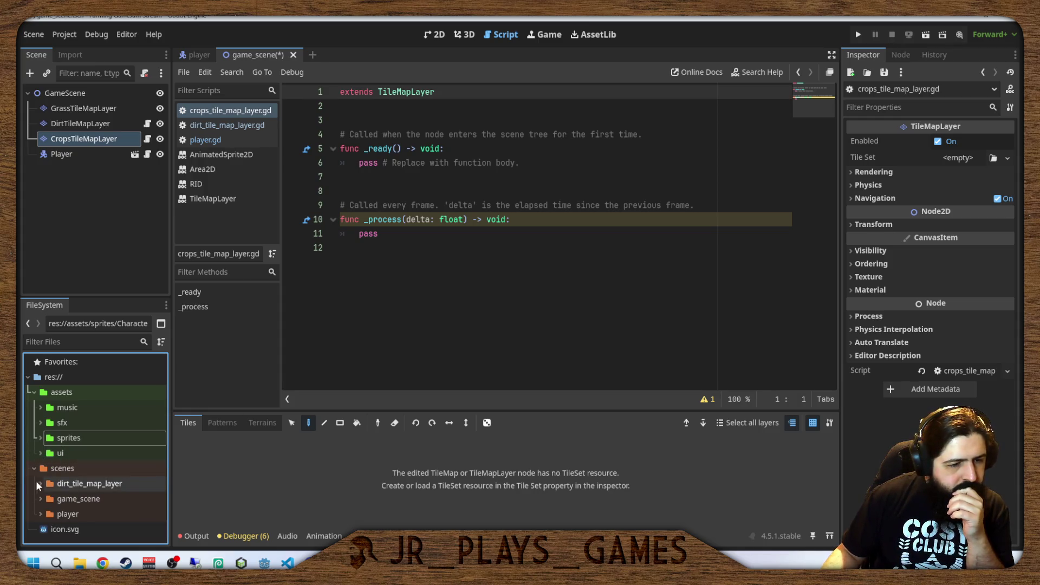
{"action": "left_click", "coordinate": [59, 486]}
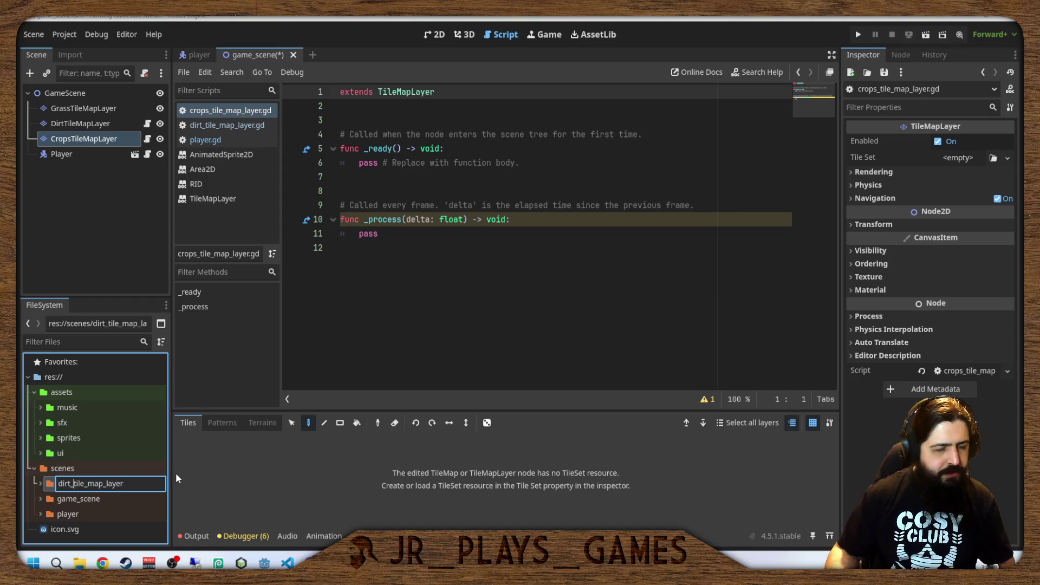
{"action": "key", "text": "F2"}
{"action": "key", "text": "Home"}
{"action": "key", "text": "Delete"}
{"action": "key", "text": "Delete"}
{"action": "key", "text": "Delete"}
{"action": "key", "text": "Return"}
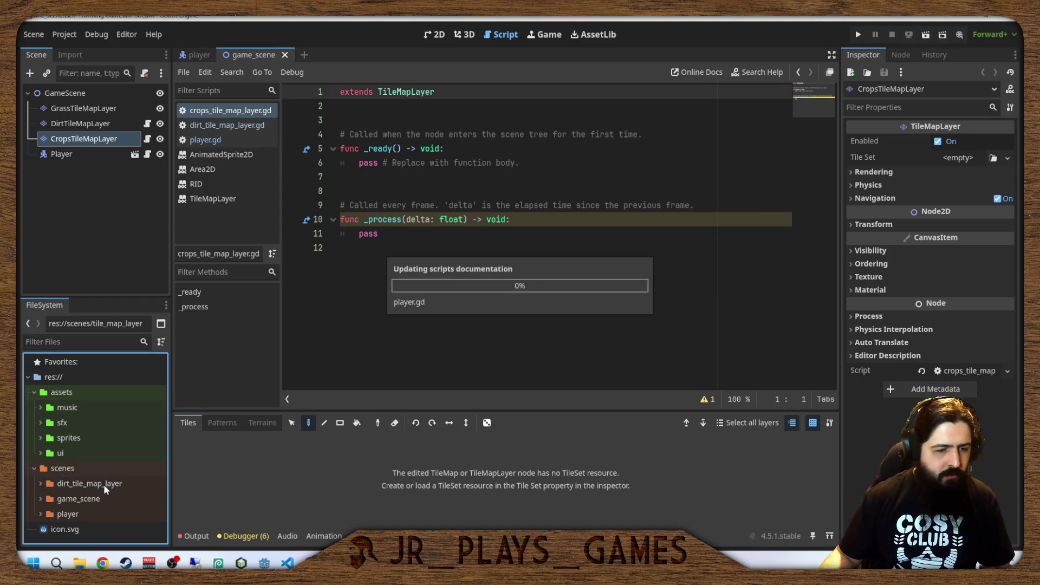
{"action": "left_click", "coordinate": [87, 514]}
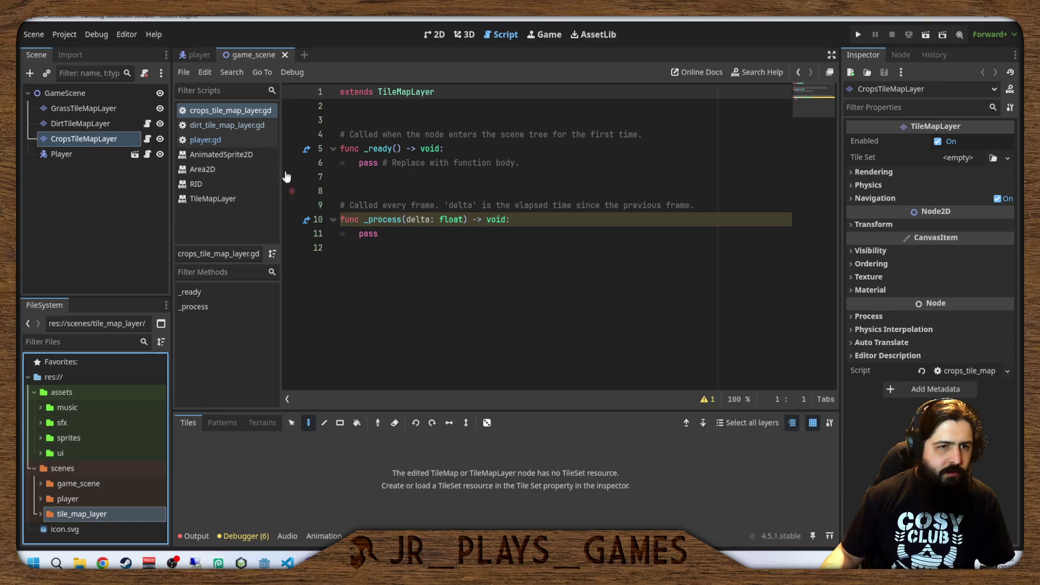
Add 'class_name CropsTileMapLayer' below the extends line in the crops script.
{"action": "left_click", "coordinate": [438, 91]}
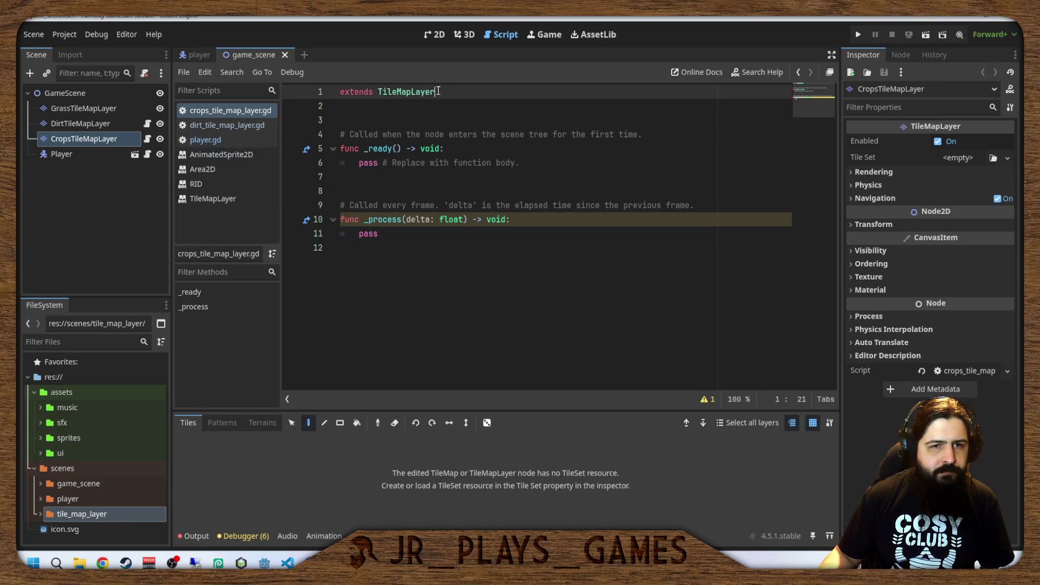
{"action": "key", "text": "Return"}
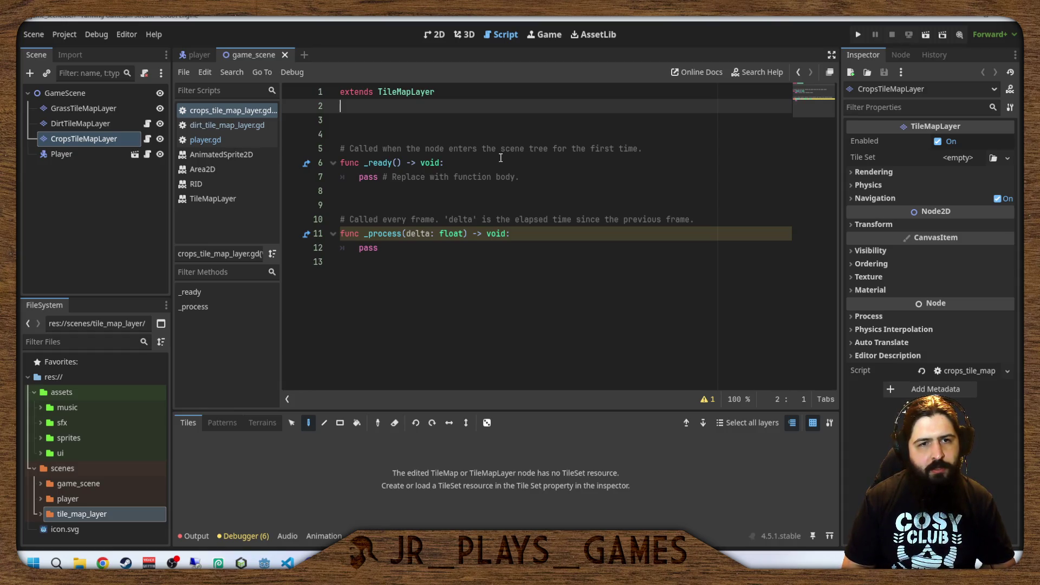
{"action": "type", "text": "class"}
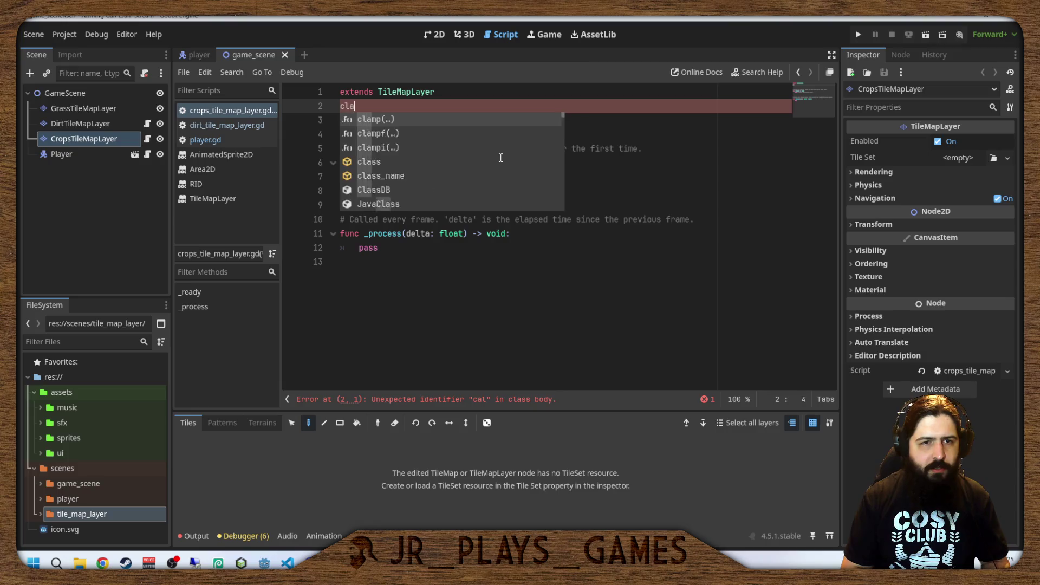
{"action": "key", "text": "BackSpace"}
{"action": "type", "text": "_nam"}
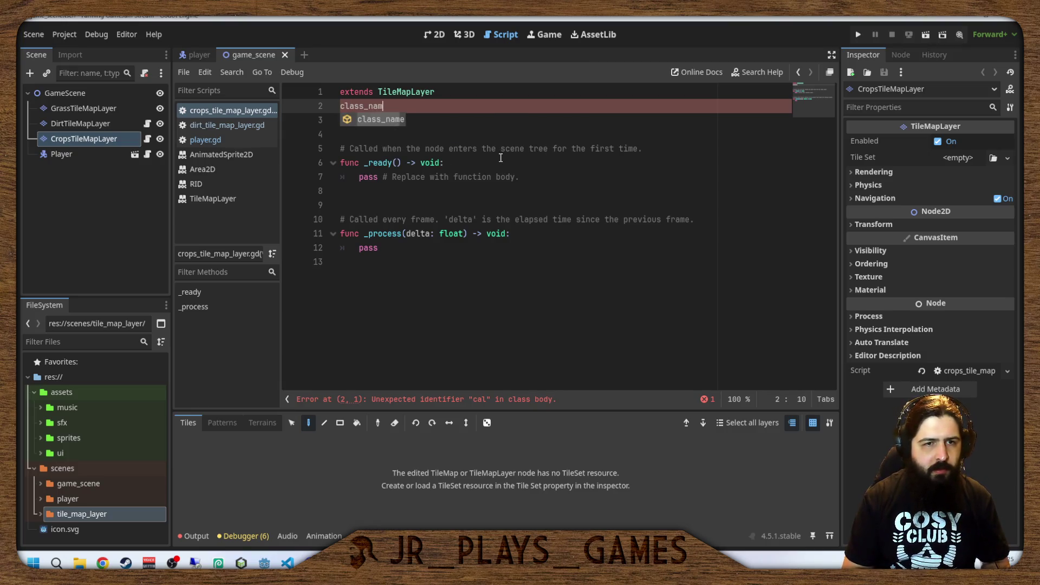
{"action": "type", "text": "e CropsToil"}
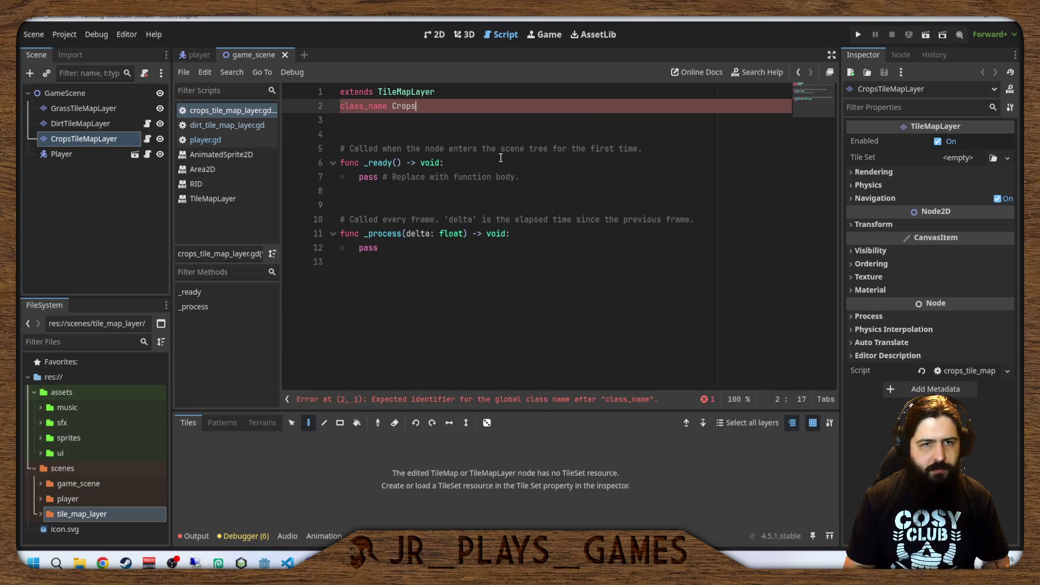
{"action": "key", "text": "BackSpace"}
{"action": "key", "text": "BackSpace"}
{"action": "key", "text": "BackSpace"}
{"action": "type", "text": "ileMap"}
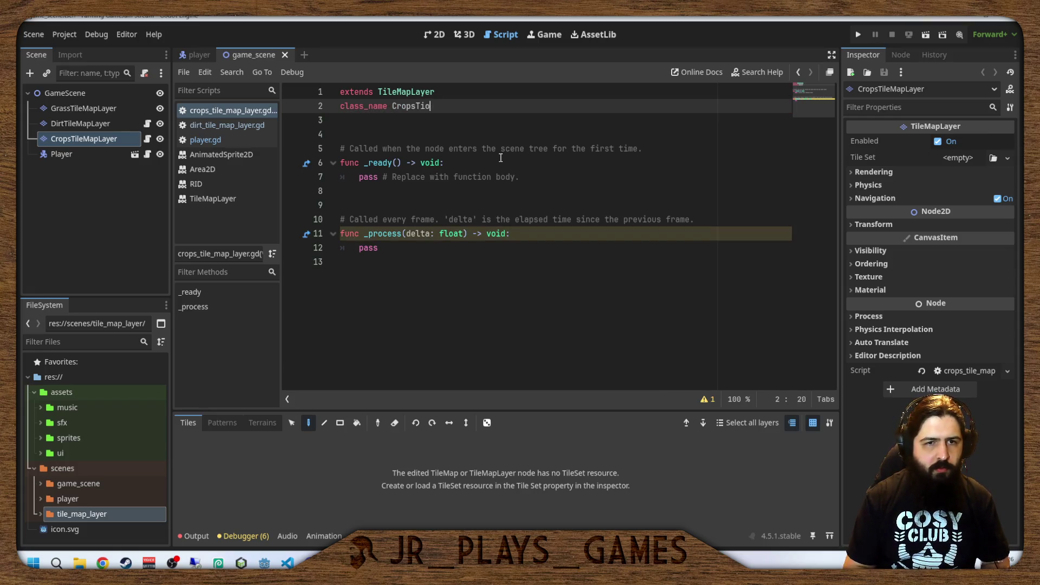
{"action": "type", "text": "Layers"}
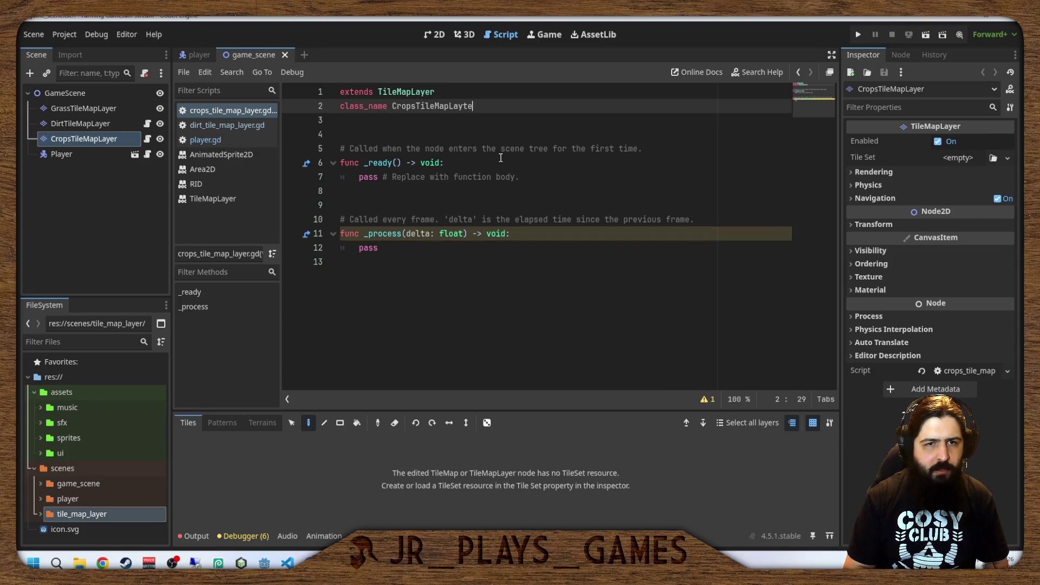
{"action": "key", "text": "BackSpace"}
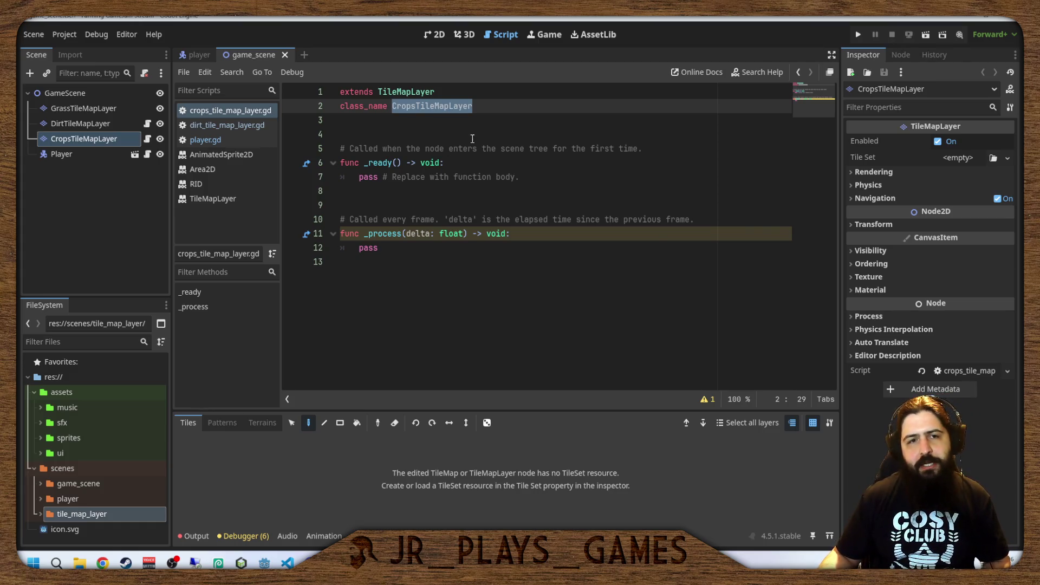
Delete the template functions from crops_tile_map_layer.gd and save it.
{"action": "left_click", "coordinate": [472, 138]}
{"action": "mouse_move", "coordinate": [450, 269]}
{"action": "left_mouse_down"}
{"action": "mouse_move", "coordinate": [341, 219]}
{"action": "mouse_move", "coordinate": [333, 134]}
{"action": "left_mouse_up"}
{"action": "key", "text": "BackSpace"}
{"action": "key", "text": "BackSpace"}
{"action": "key", "text": "BackSpace"}
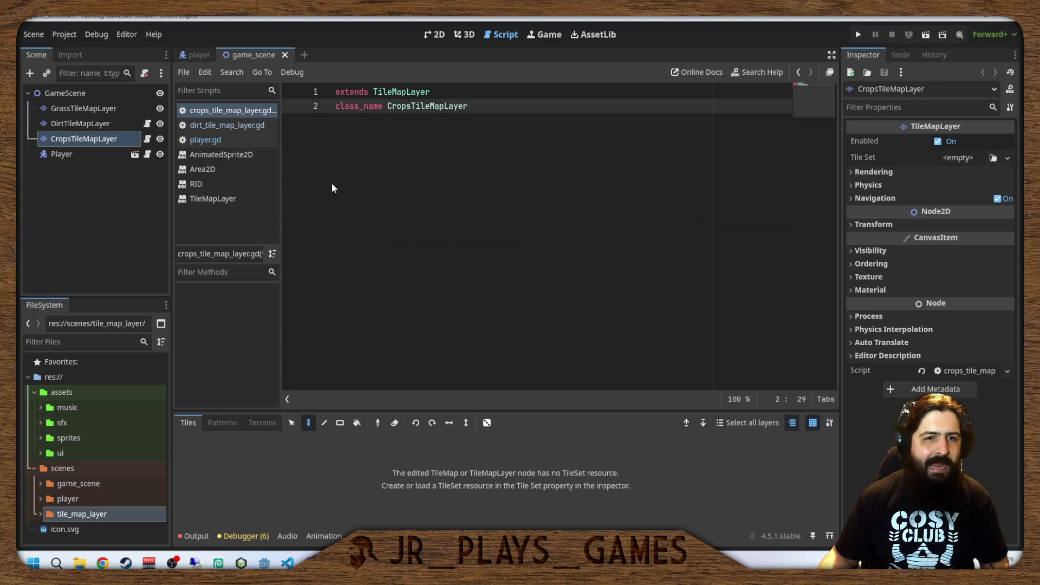
{"action": "key", "text": "ctrl+s"}
Strip the template functions from dirt_tile_map_layer.gd, save it, and close game_scene.
{"action": "double_click", "coordinate": [78, 515]}
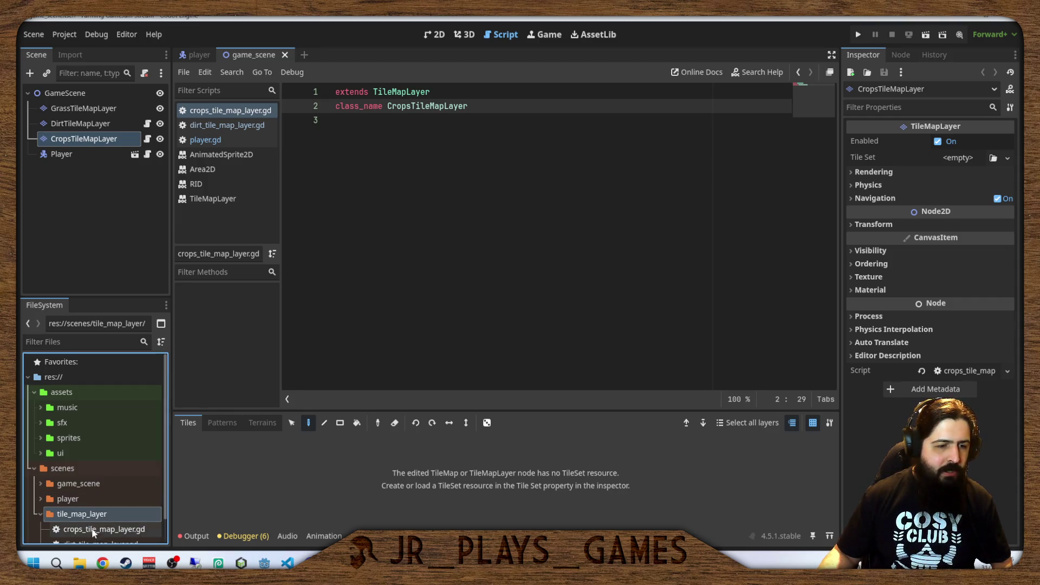
{"action": "scroll", "coordinate": [93, 533], "scroll_direction": "down", "scroll_amount": 1}
{"action": "double_click", "coordinate": [88, 519]}
{"action": "left_click_drag", "start_coordinate": [343, 282], "coordinate": [348, 134]}
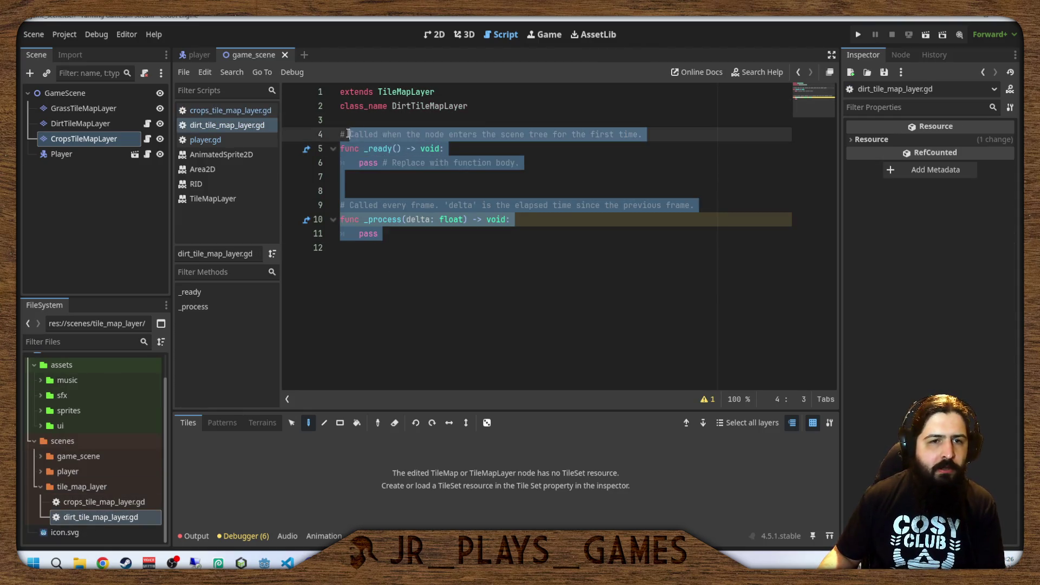
{"action": "key", "text": "BackSpace"}
{"action": "key", "text": "ctrl+s"}
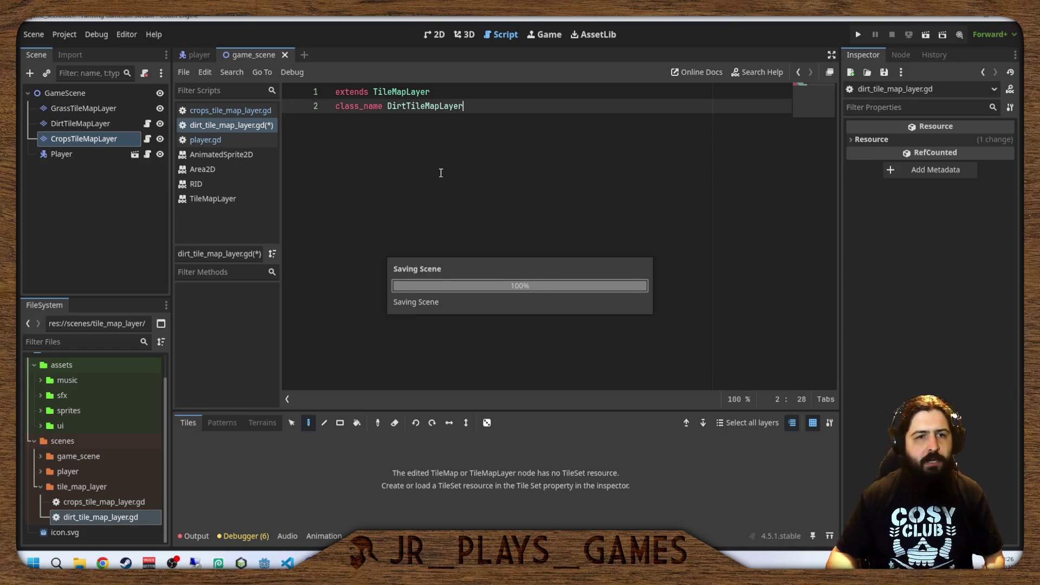
{"action": "left_click", "coordinate": [285, 55]}
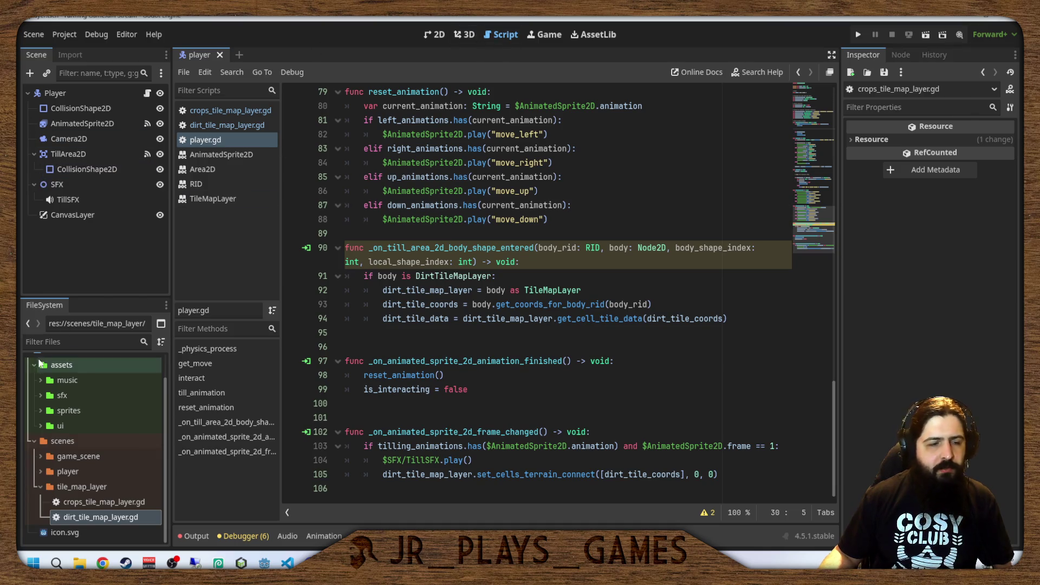
Open game_scene.tscn from the game_scene folder and pan across the map in 2D.
{"action": "double_click", "coordinate": [78, 456]}
{"action": "double_click", "coordinate": [82, 469]}
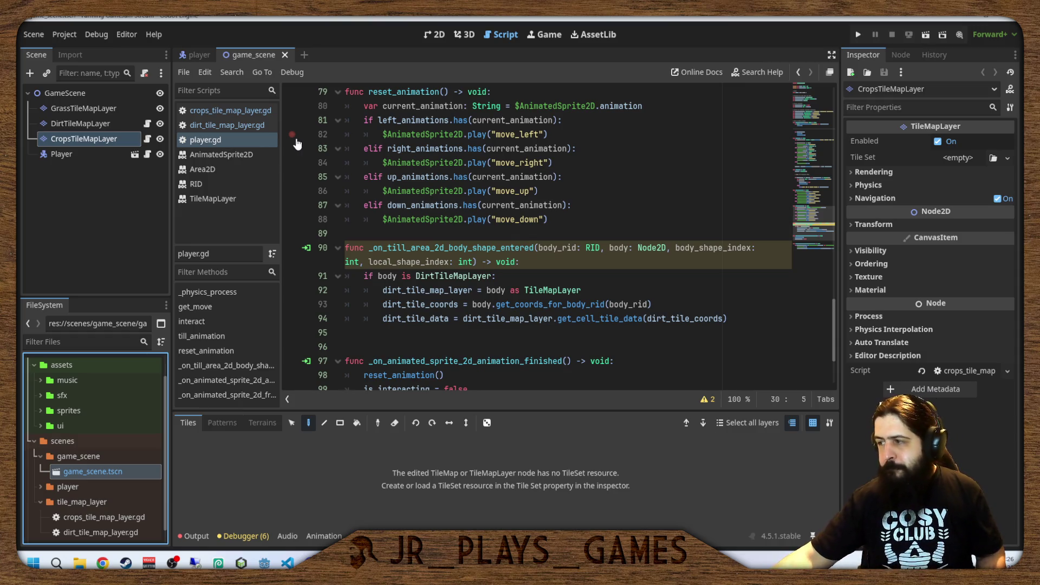
{"action": "left_click", "coordinate": [434, 34]}
{"action": "mouse_move", "coordinate": [511, 240]}
{"action": "left_mouse_down"}
{"action": "mouse_move", "coordinate": [499, 257]}
{"action": "mouse_move", "coordinate": [446, 241]}
{"action": "mouse_move", "coordinate": [467, 235]}
{"action": "left_mouse_up"}
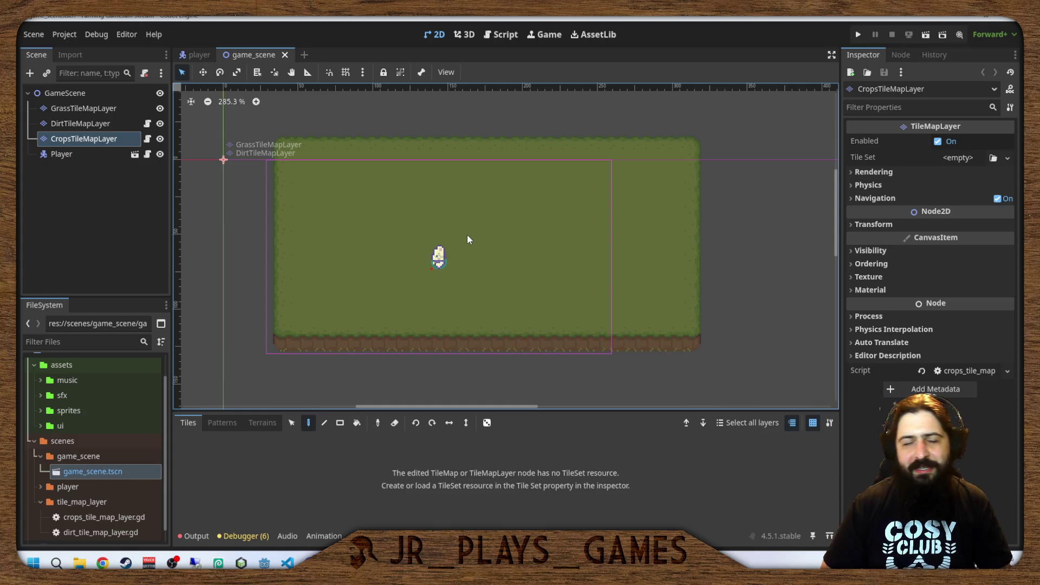
Select CropsTileMapLayer and expand the sprites folder to preview Basic Plants.png.
{"action": "left_click", "coordinate": [103, 141]}
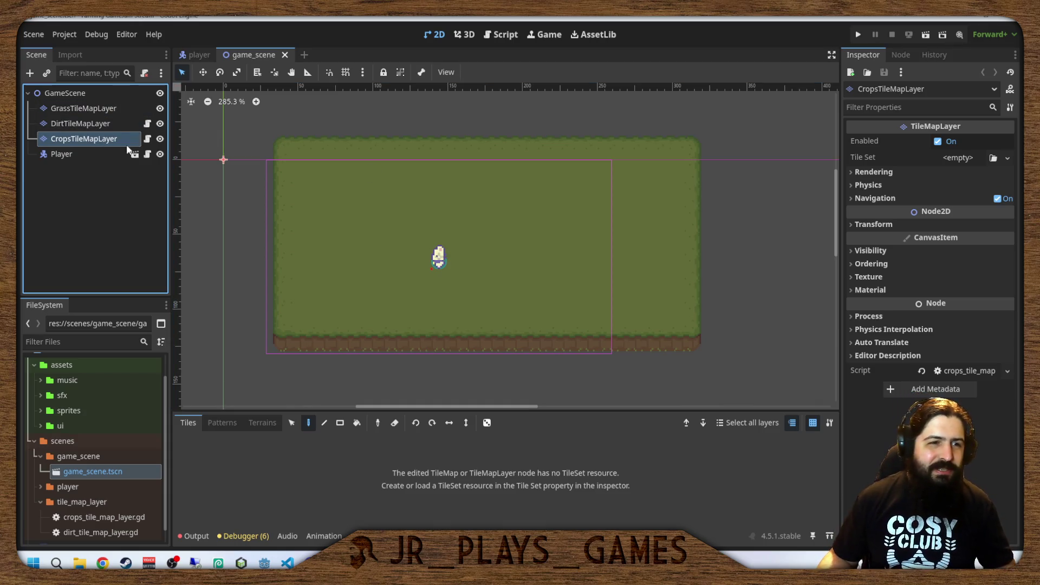
{"action": "mouse_move", "coordinate": [476, 258]}
{"action": "left_mouse_down"}
{"action": "mouse_move", "coordinate": [499, 286]}
{"action": "mouse_move", "coordinate": [484, 276]}
{"action": "left_mouse_up"}
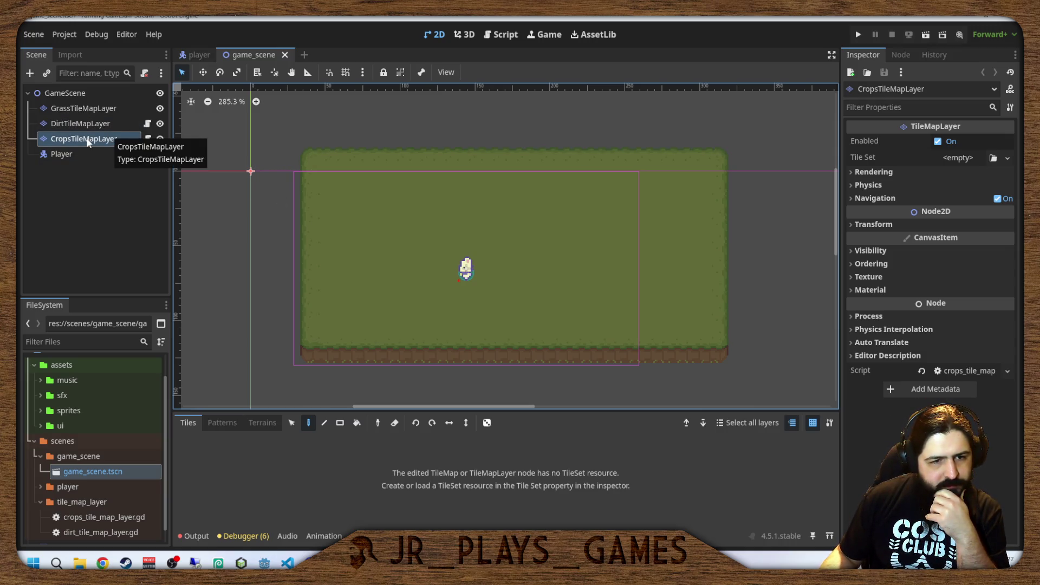
{"action": "scroll", "coordinate": [66, 470], "scroll_direction": "up", "scroll_amount": 2}
{"action": "double_click", "coordinate": [79, 436]}
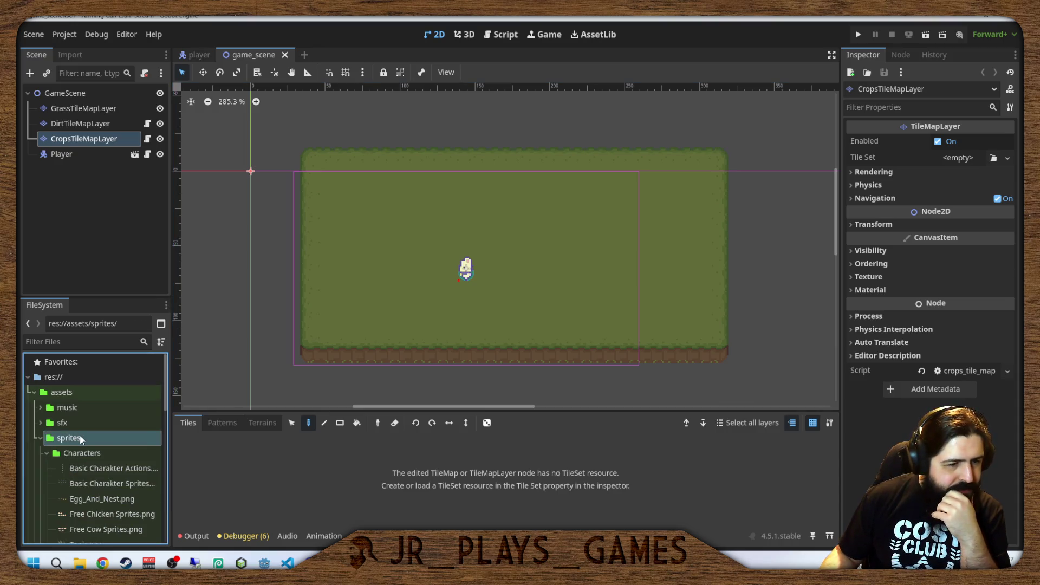
{"action": "scroll", "coordinate": [80, 439], "scroll_direction": "down", "scroll_amount": 3}
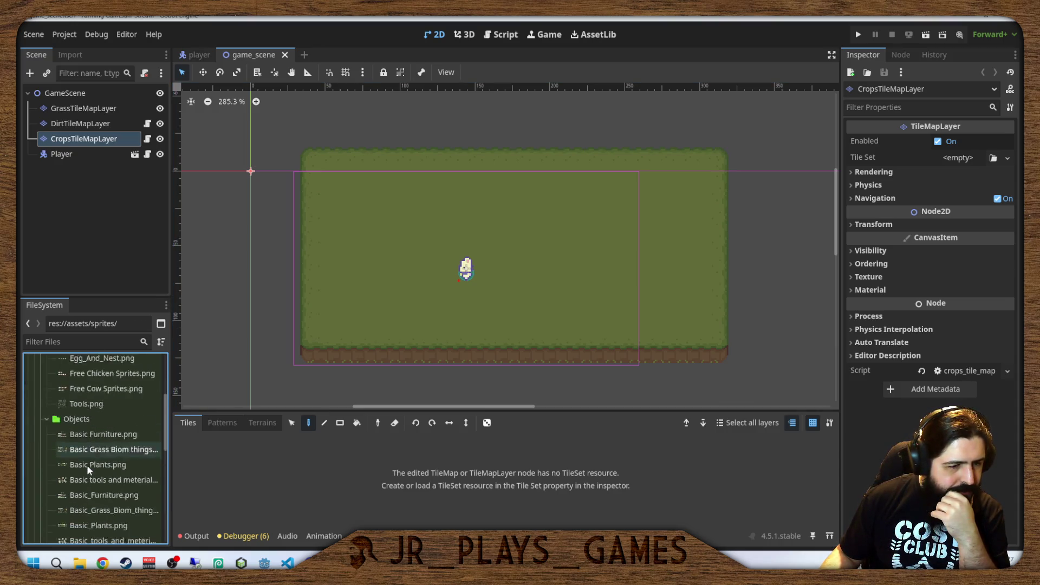
{"action": "left_click", "coordinate": [87, 441]}
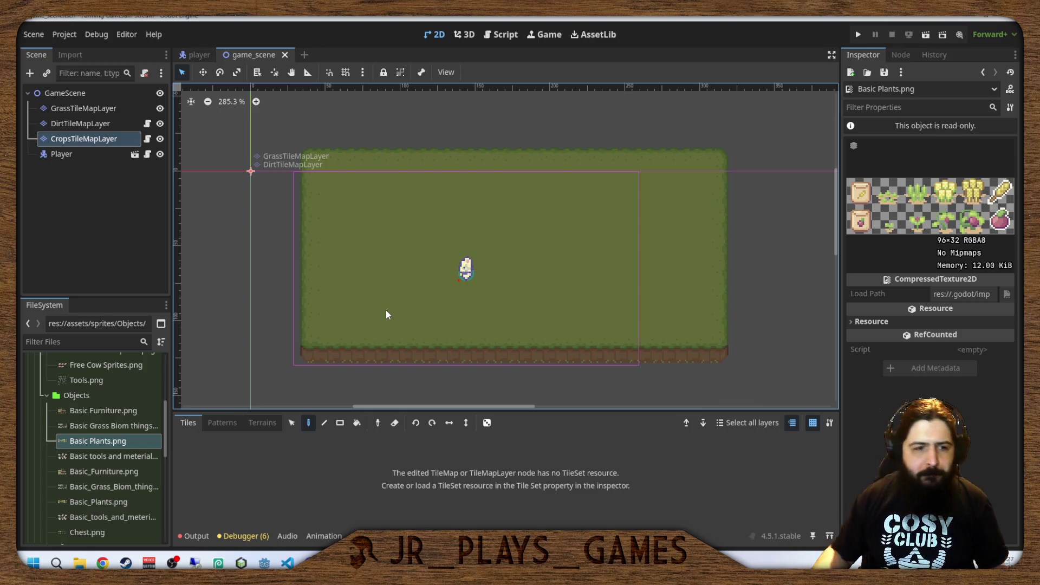
Preview the tools and materials, grass biome, Basic_Plants and Chest sprite sheets in Objects.
{"action": "mouse_move", "coordinate": [137, 456]}
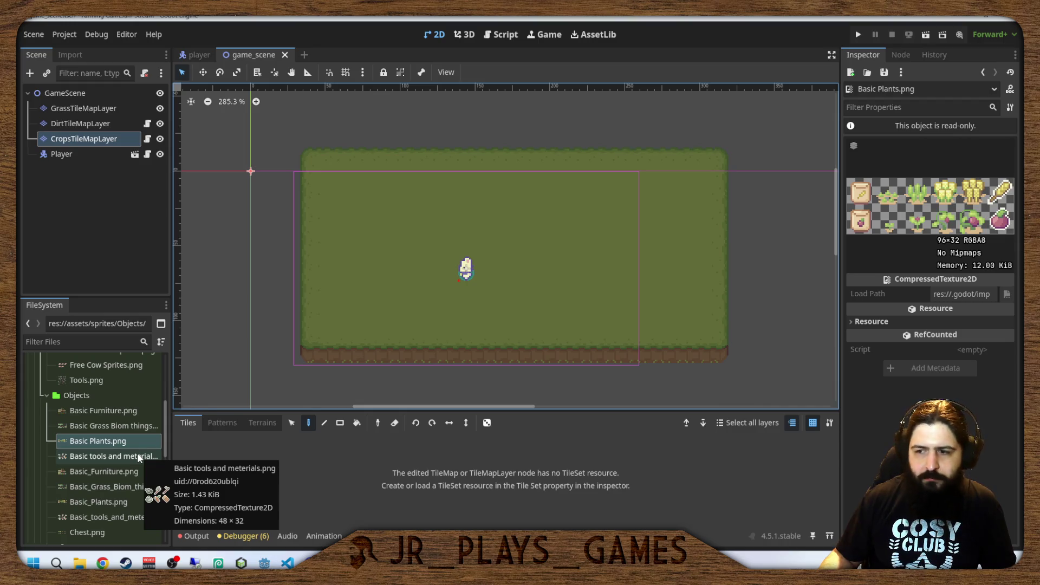
{"action": "left_click", "coordinate": [130, 456]}
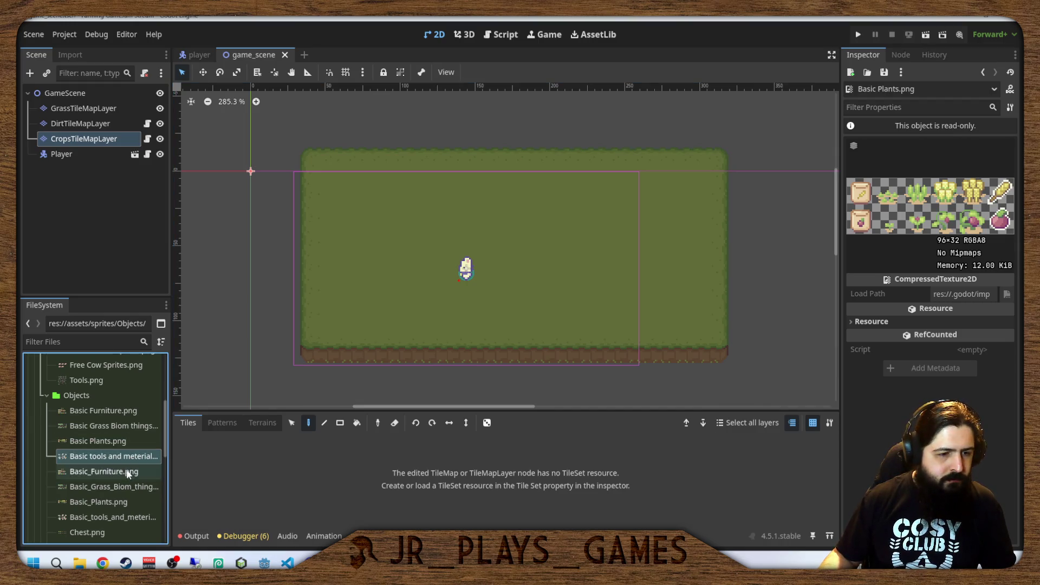
{"action": "left_click", "coordinate": [125, 486]}
{"action": "left_click", "coordinate": [125, 501]}
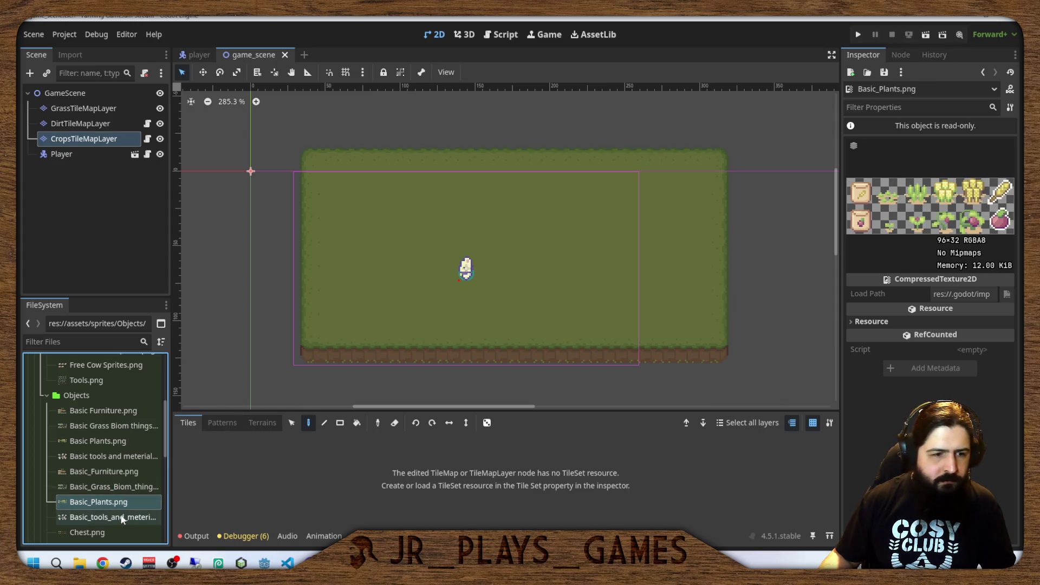
{"action": "left_click", "coordinate": [121, 518]}
{"action": "left_click", "coordinate": [120, 502]}
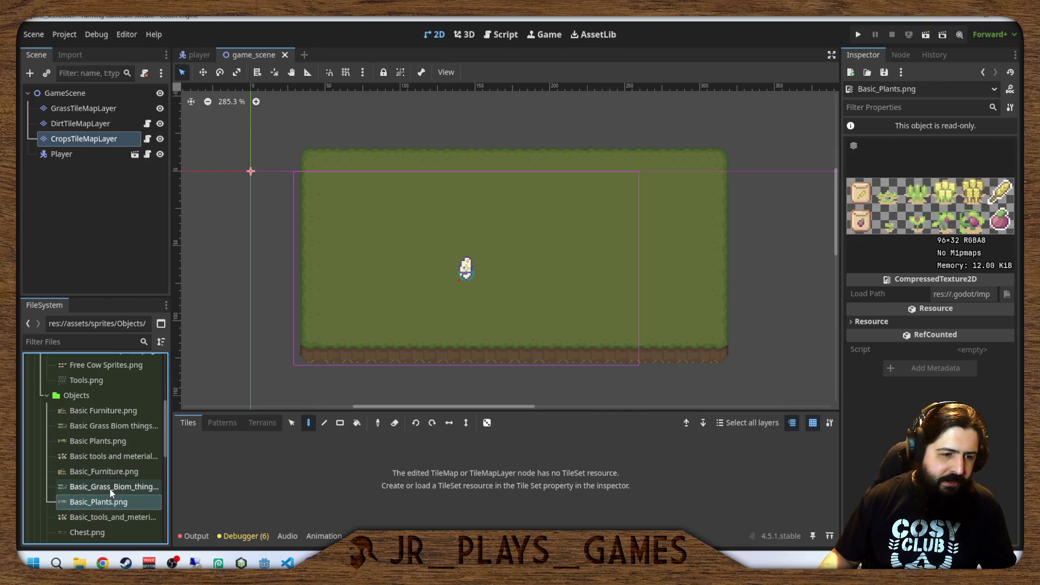
{"action": "left_click", "coordinate": [79, 534]}
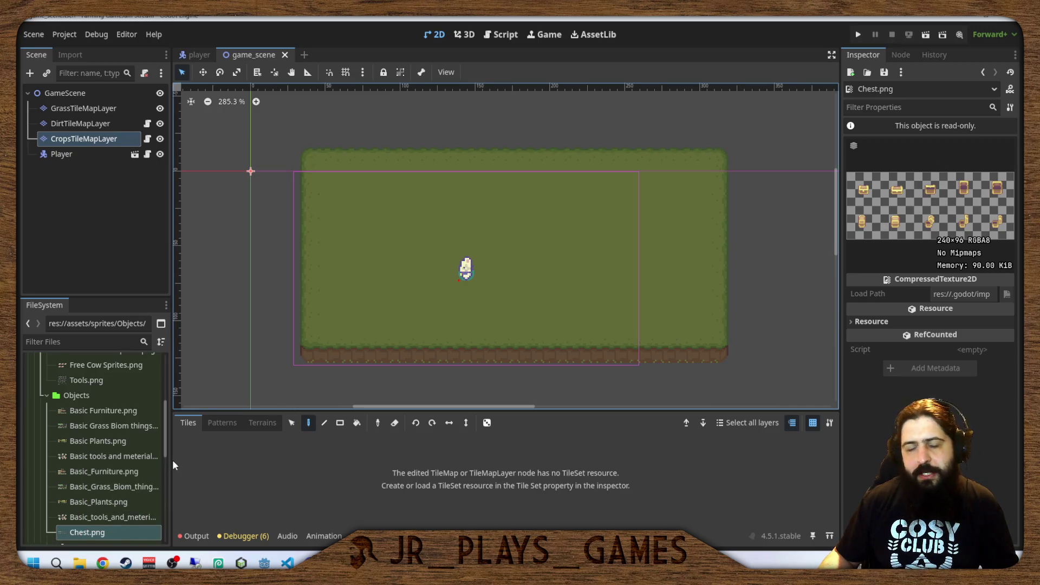
{"action": "left_click", "coordinate": [93, 442]}
Collapse and re-expand the Objects folder, then dismiss its options menu.
{"action": "mouse_move", "coordinate": [98, 499]}
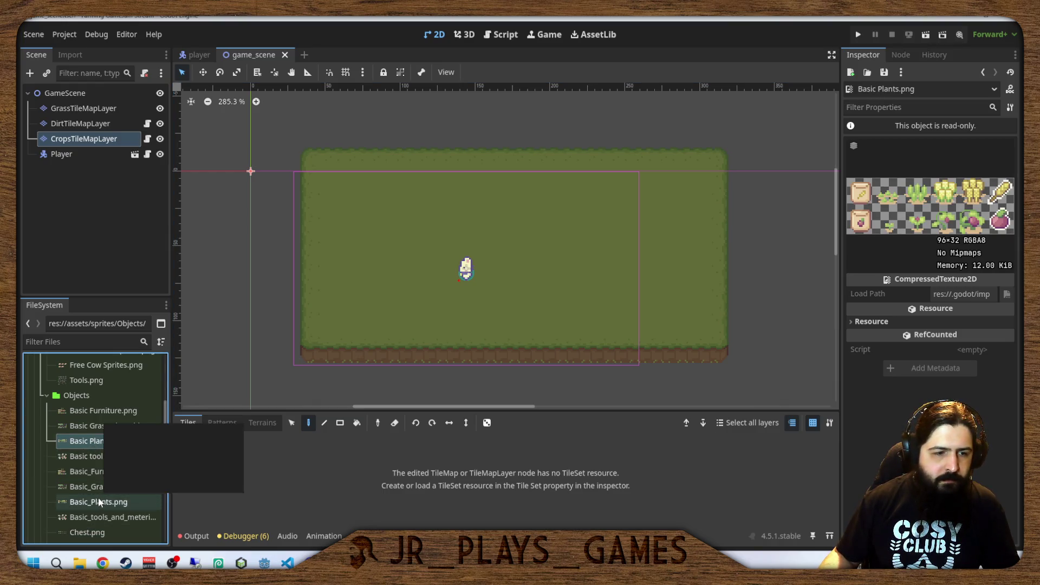
{"action": "left_click", "coordinate": [63, 396]}
{"action": "scroll", "coordinate": [70, 411], "scroll_direction": "up", "scroll_amount": 3}
{"action": "double_click", "coordinate": [90, 467]}
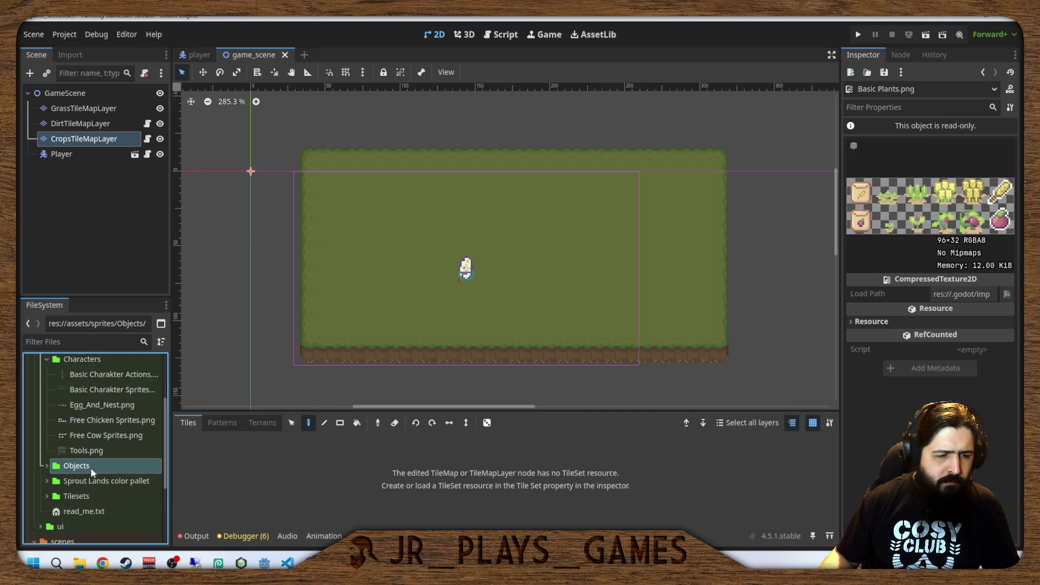
{"action": "double_click", "coordinate": [90, 467]}
{"action": "scroll", "coordinate": [88, 466], "scroll_direction": "down", "scroll_amount": 3}
{"action": "right_click", "coordinate": [81, 396]}
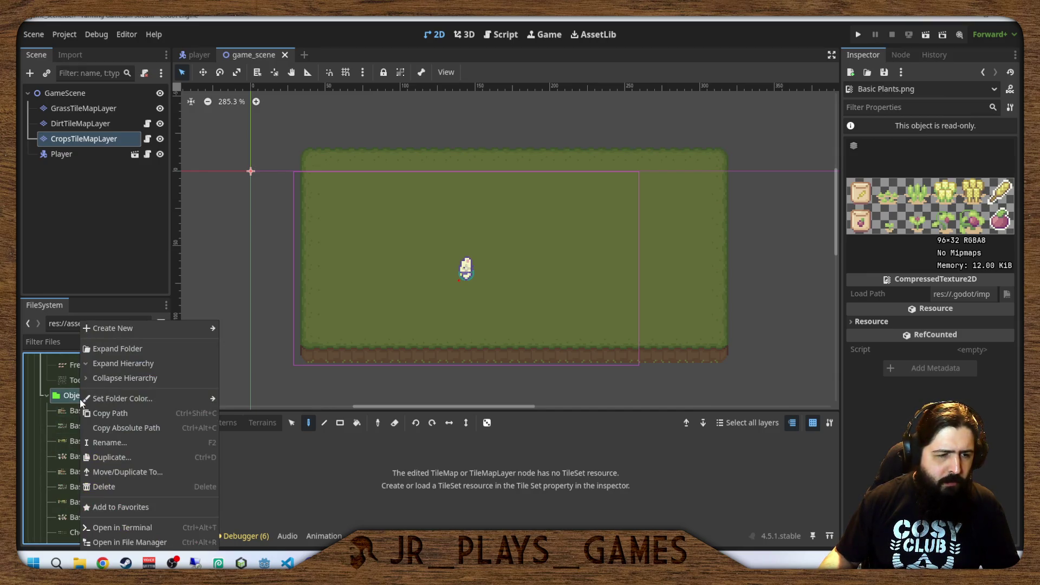
{"action": "left_click", "coordinate": [42, 444]}
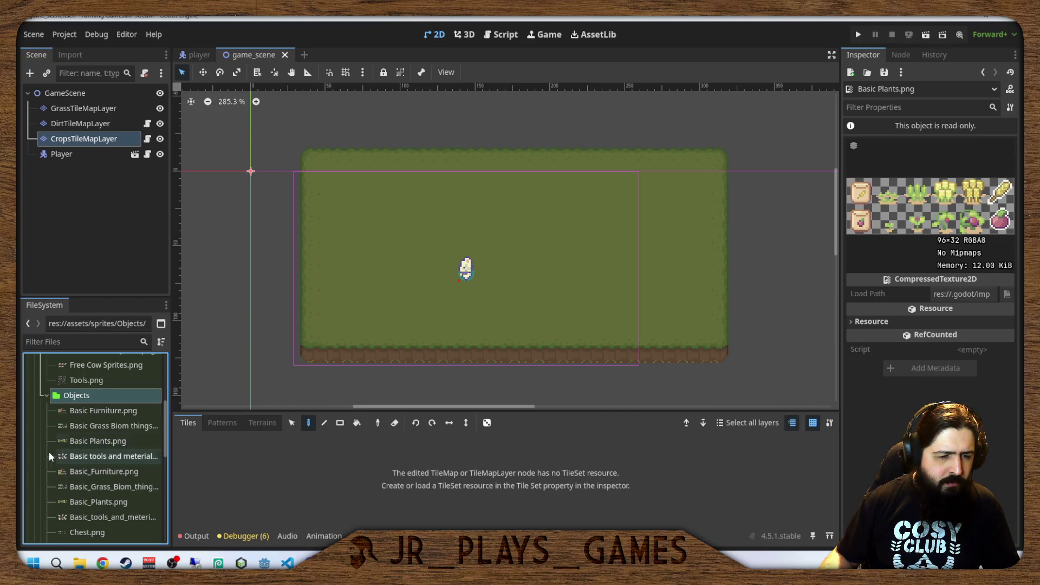
Preview Basic_Plants.png again and reselect the CropsTileMapLayer node.
{"action": "left_click", "coordinate": [98, 503]}
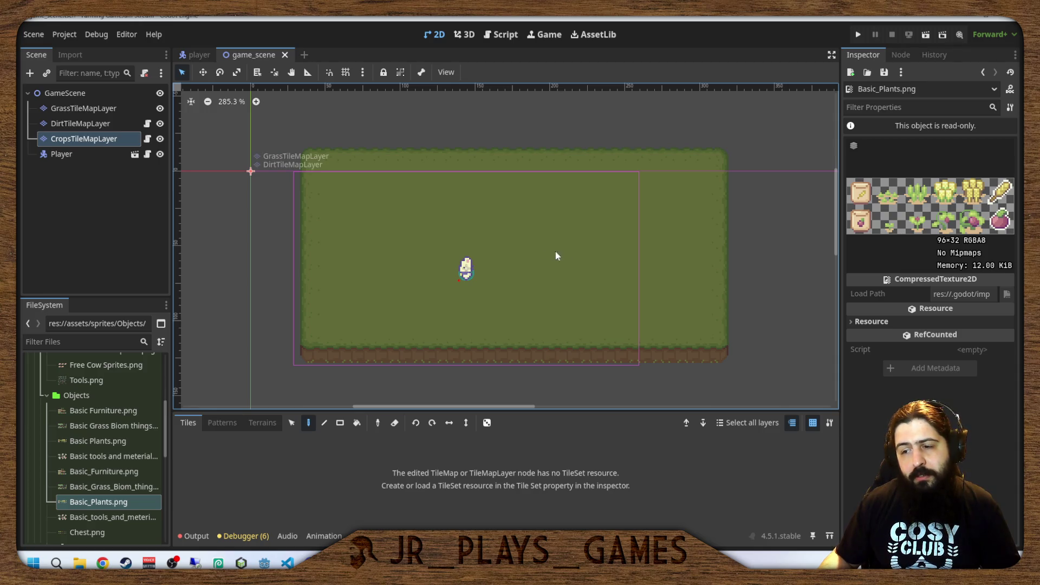
{"action": "scroll", "coordinate": [536, 276], "scroll_direction": "up", "scroll_amount": 5}
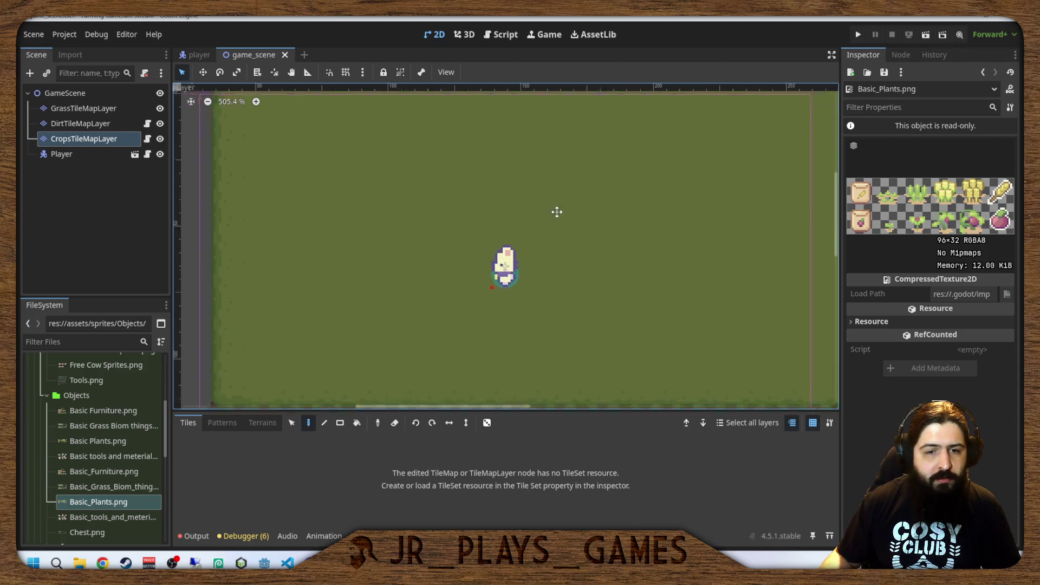
{"action": "scroll", "coordinate": [560, 192], "scroll_direction": "down", "scroll_amount": 3}
{"action": "left_click", "coordinate": [76, 140]}
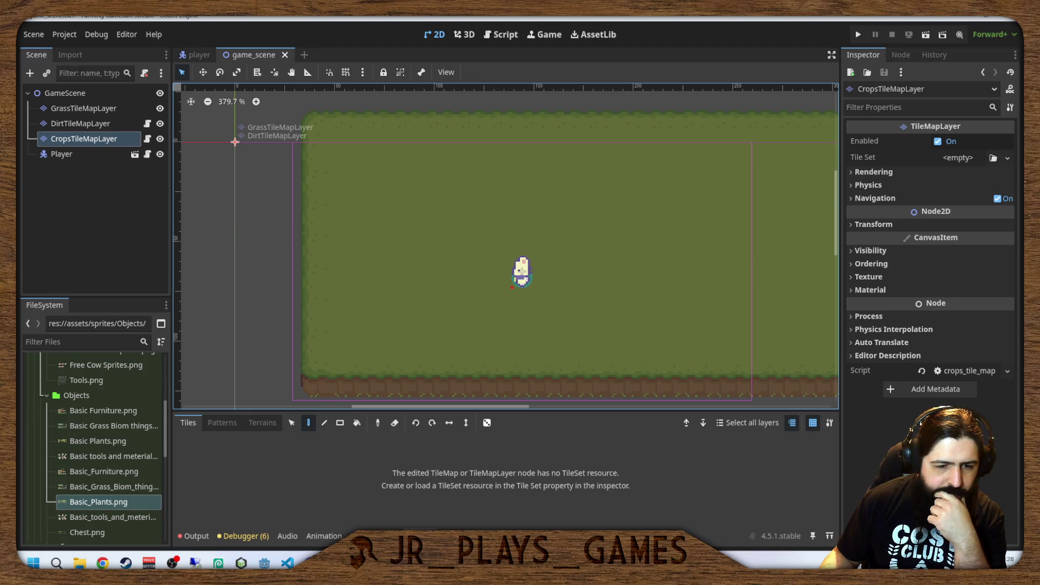
Give CropsTileMapLayer a new empty TileSet.
{"action": "left_click", "coordinate": [420, 536]}
{"action": "left_click", "coordinate": [420, 536]}
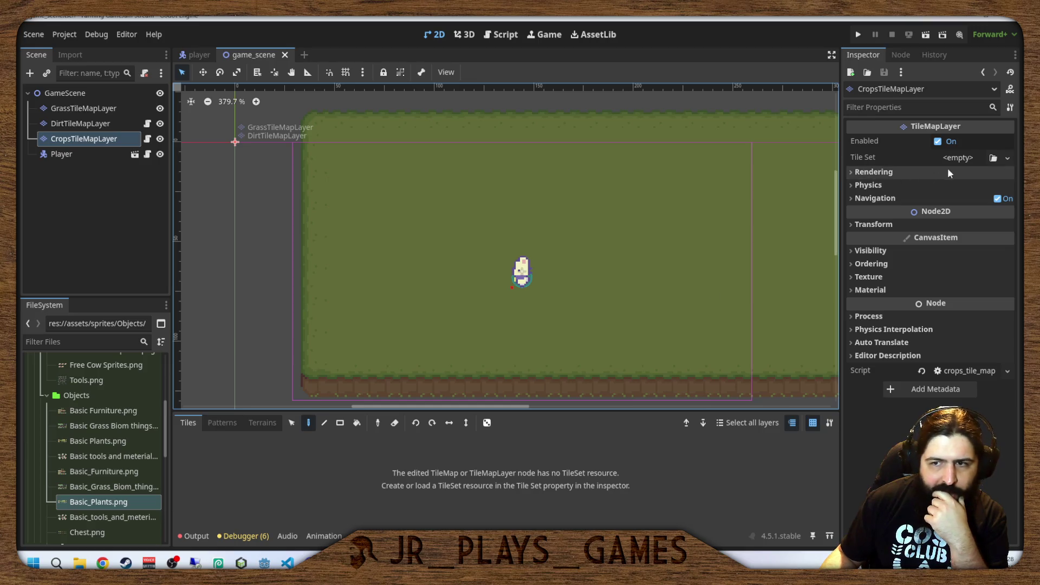
{"action": "left_click", "coordinate": [971, 157]}
{"action": "left_click", "coordinate": [974, 190]}
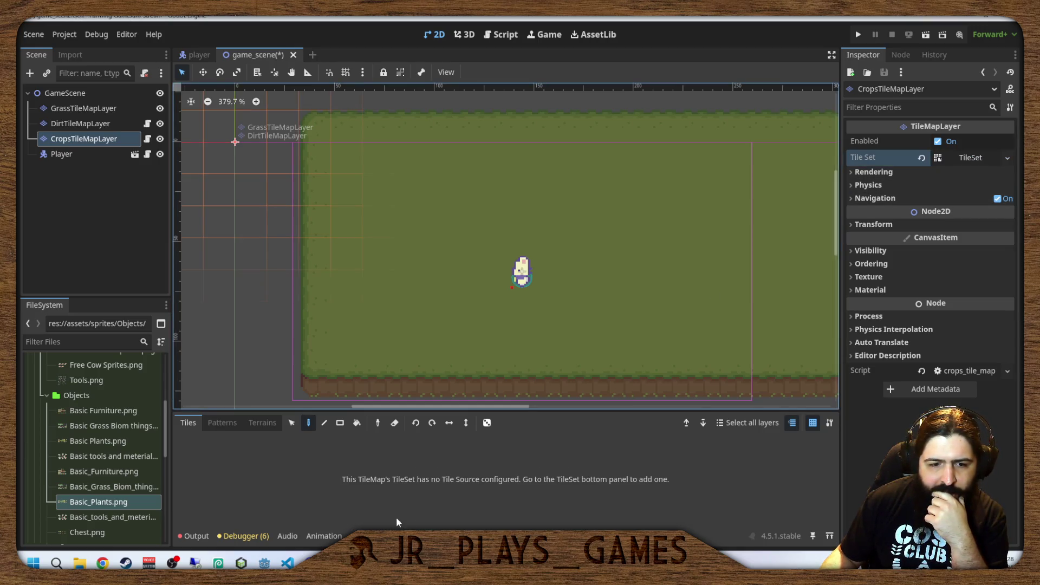
In the TileSet editor's Sources list, add a new Atlas source.
{"action": "left_click", "coordinate": [406, 533]}
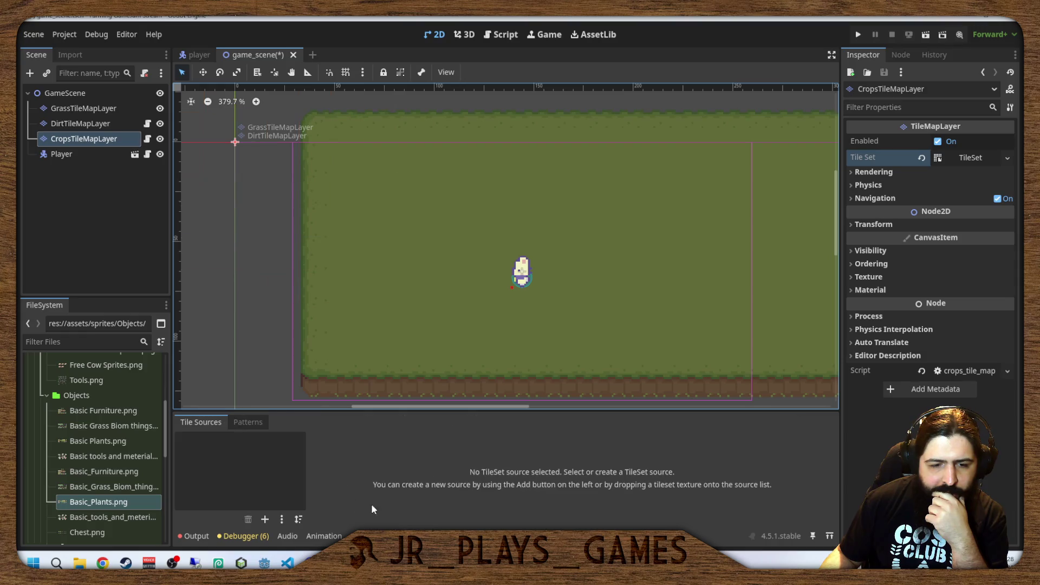
{"action": "left_click", "coordinate": [258, 425]}
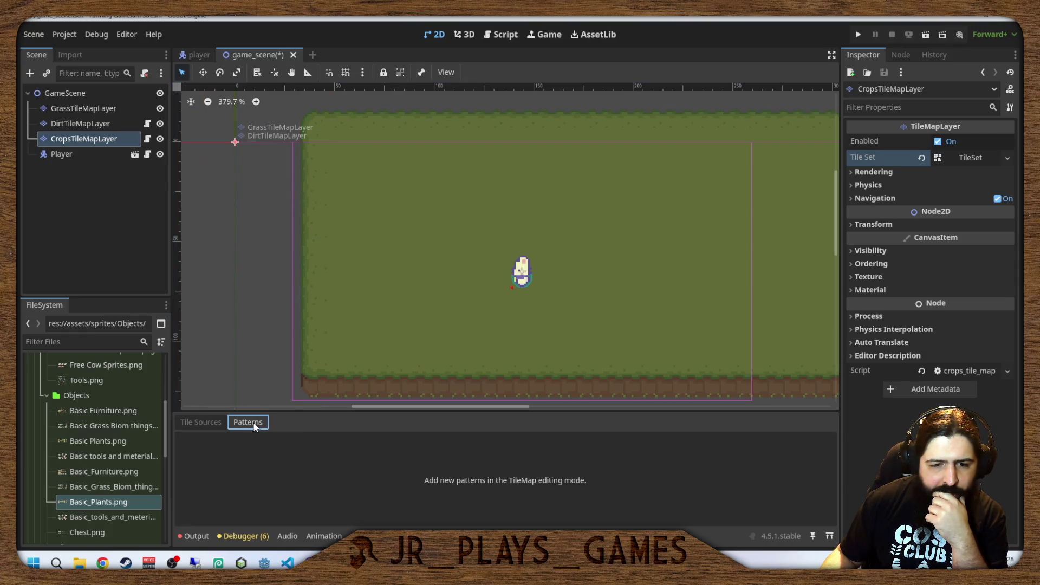
{"action": "left_click", "coordinate": [218, 425]}
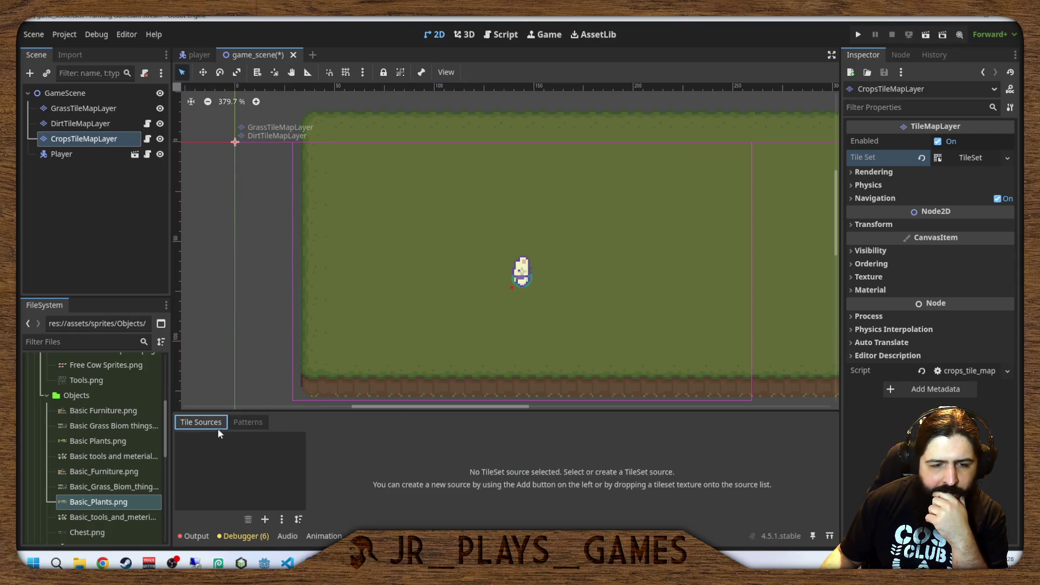
{"action": "left_click", "coordinate": [266, 518]}
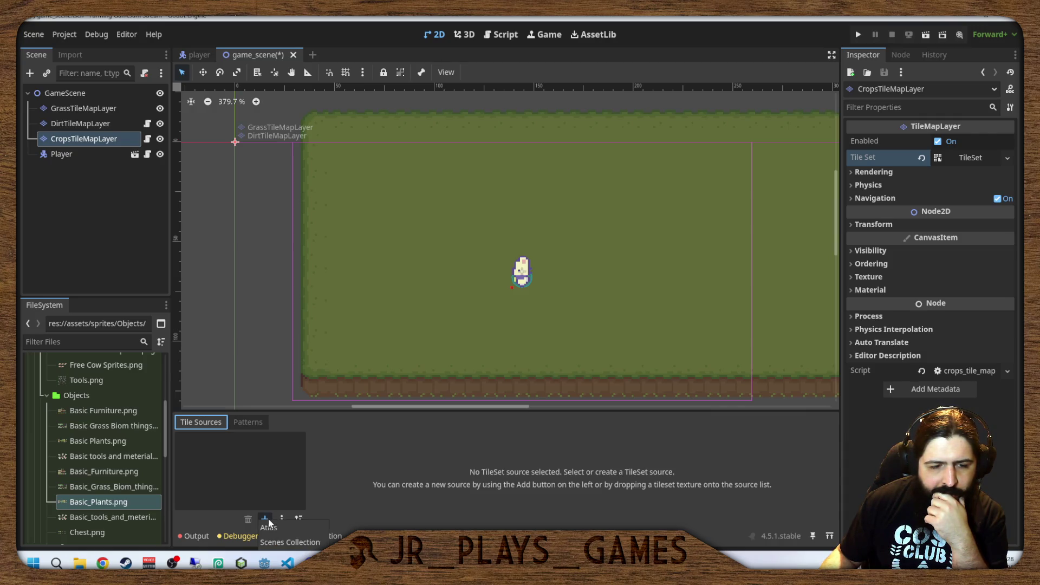
{"action": "left_click", "coordinate": [269, 527]}
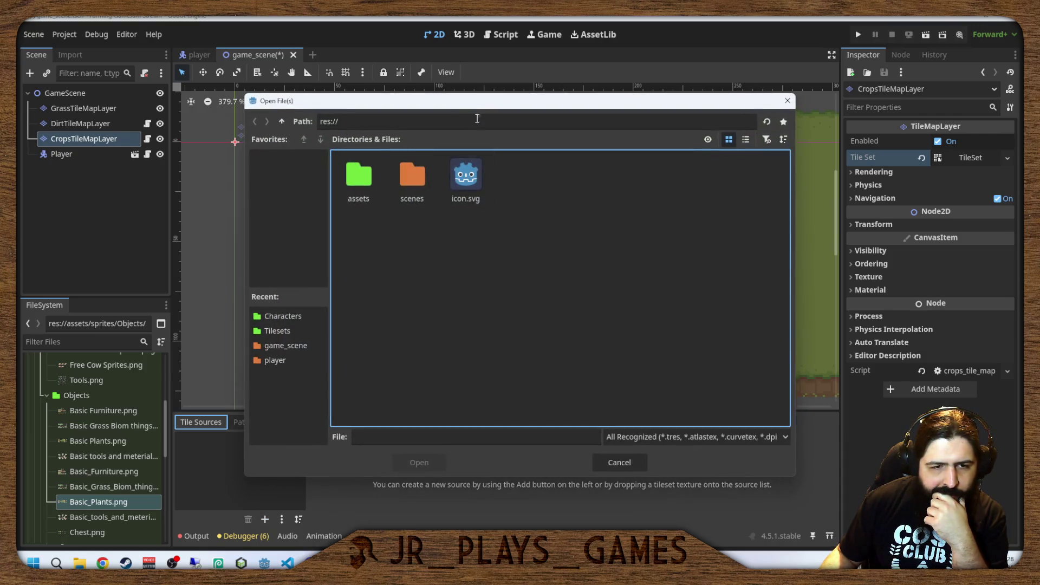
Browse to assets/sprites/Objects and choose Basic_Plants.png as the atlas texture.
{"action": "double_click", "coordinate": [382, 182]}
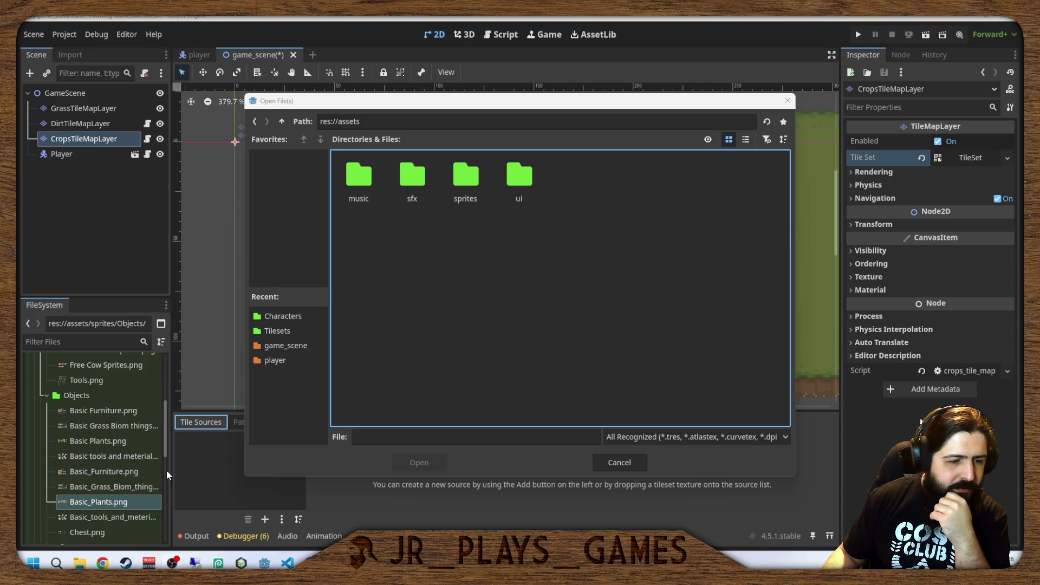
{"action": "left_click", "coordinate": [97, 501]}
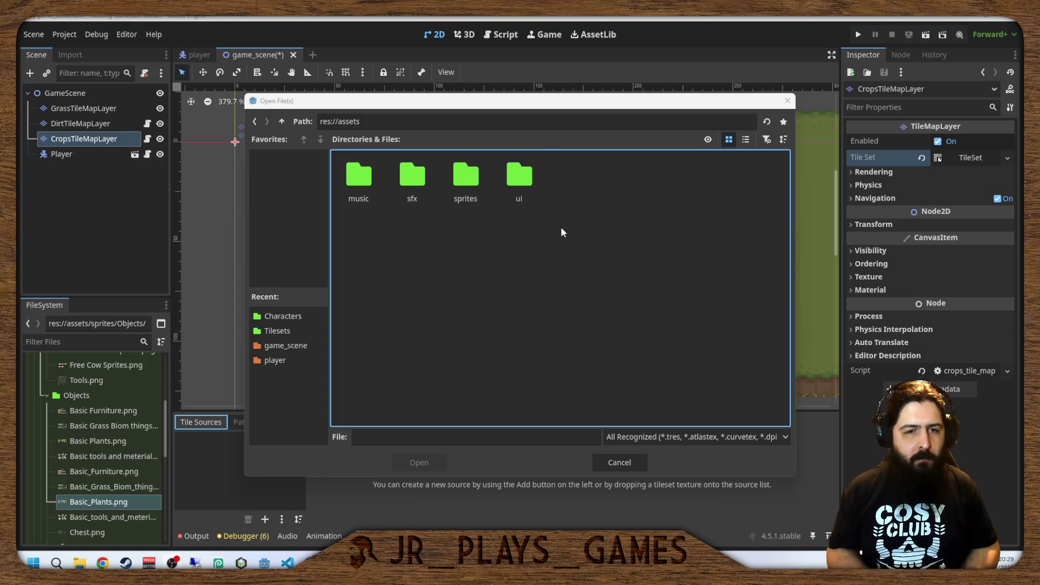
{"action": "double_click", "coordinate": [473, 178]}
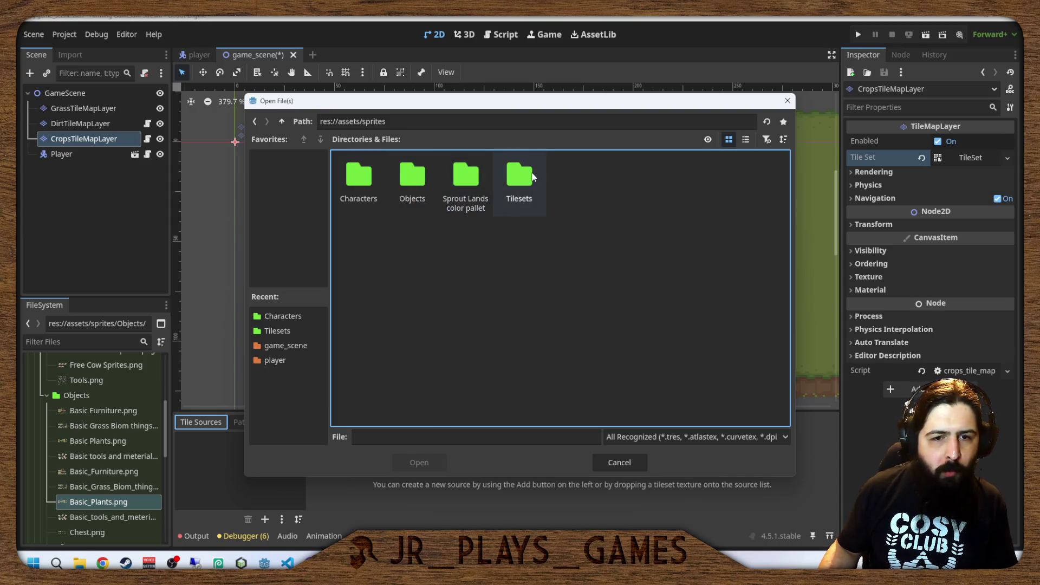
{"action": "double_click", "coordinate": [412, 176]}
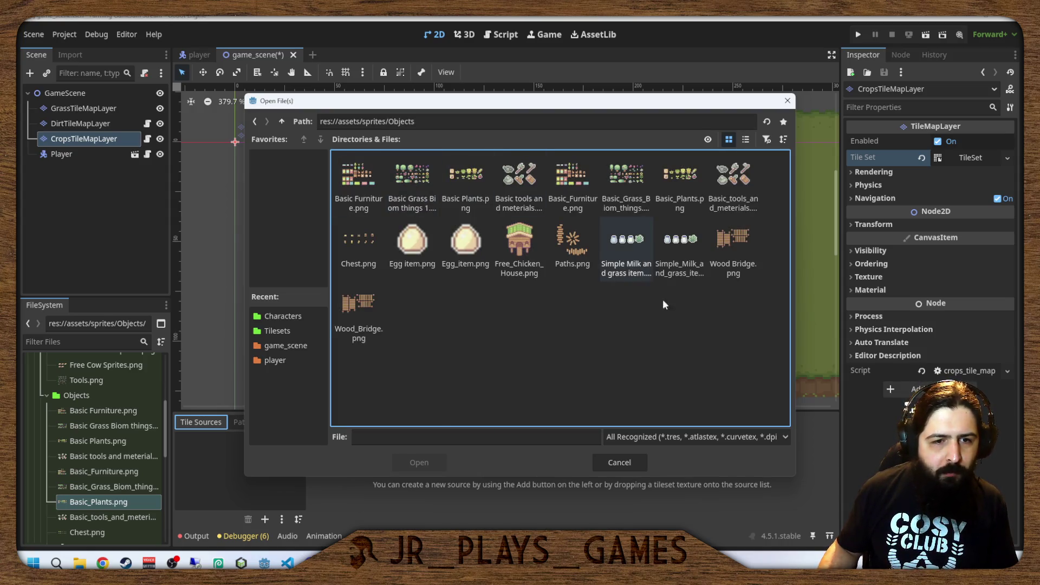
{"action": "double_click", "coordinate": [678, 174]}
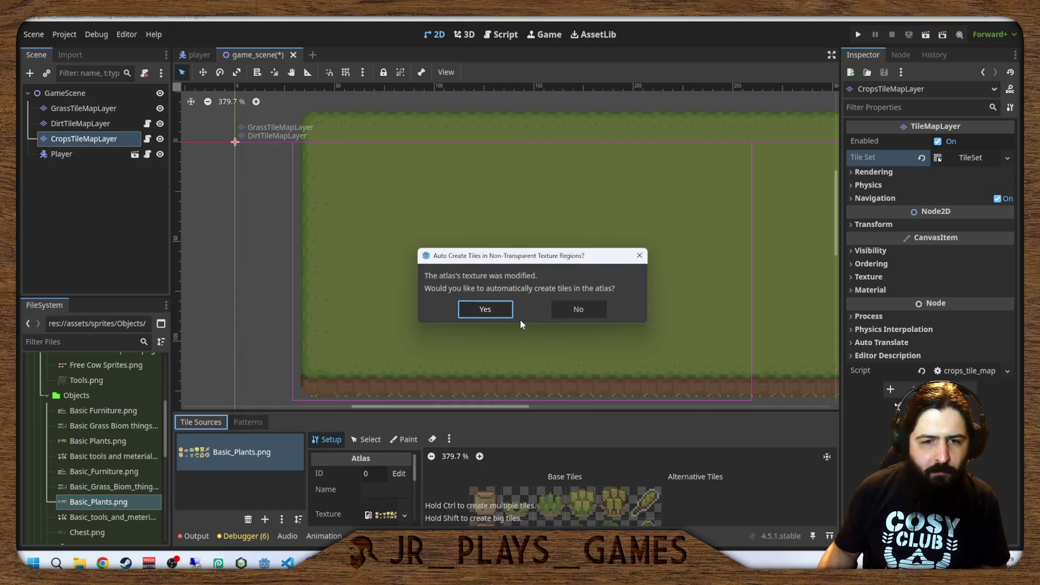
Accept auto-creating atlas tiles, then erase the two left-column tiles with the eraser.
{"action": "left_click", "coordinate": [483, 313]}
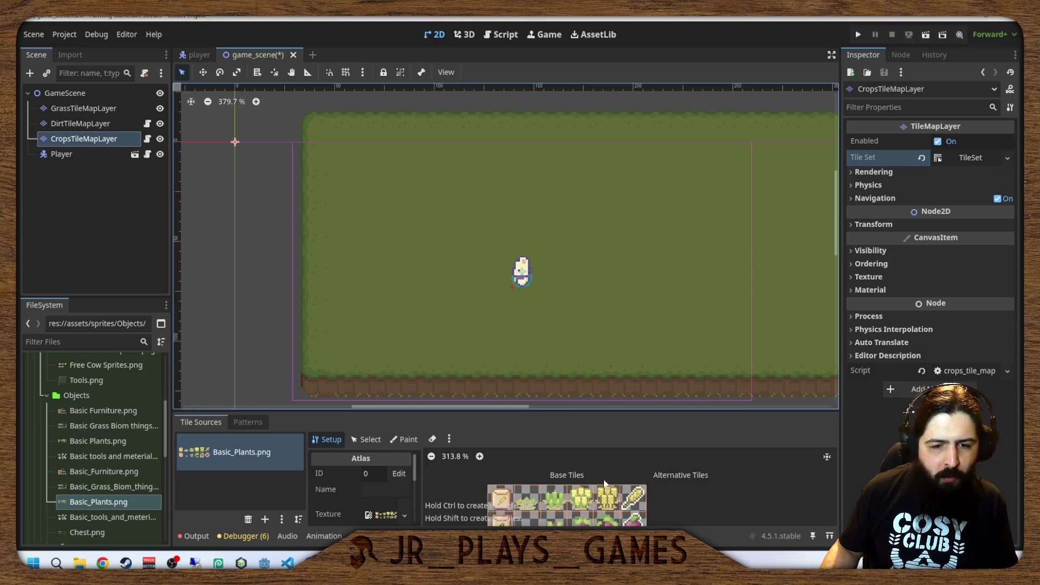
{"action": "scroll", "coordinate": [514, 482], "scroll_direction": "down", "scroll_amount": 2}
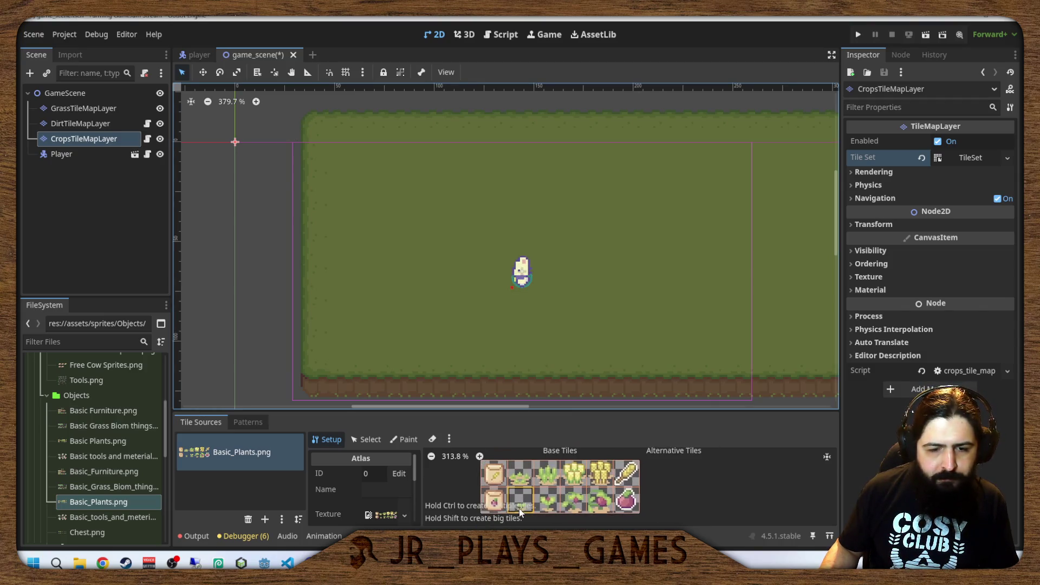
{"action": "left_click", "coordinate": [432, 439]}
{"action": "left_click", "coordinate": [493, 473]}
{"action": "left_click", "coordinate": [493, 498]}
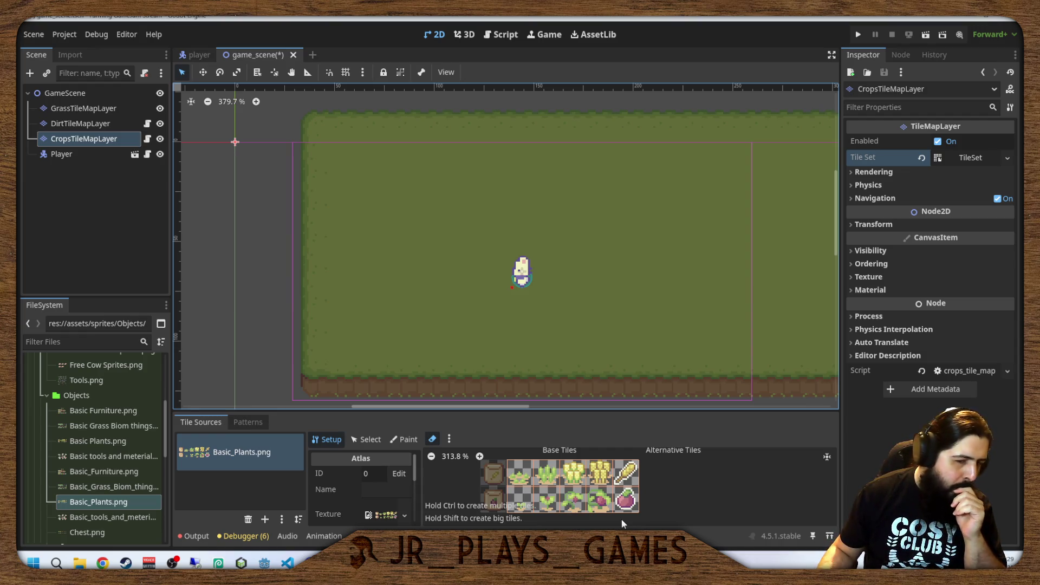
Delete the CropsTileMapLayer node from GameScene.
{"action": "left_click", "coordinate": [99, 137]}
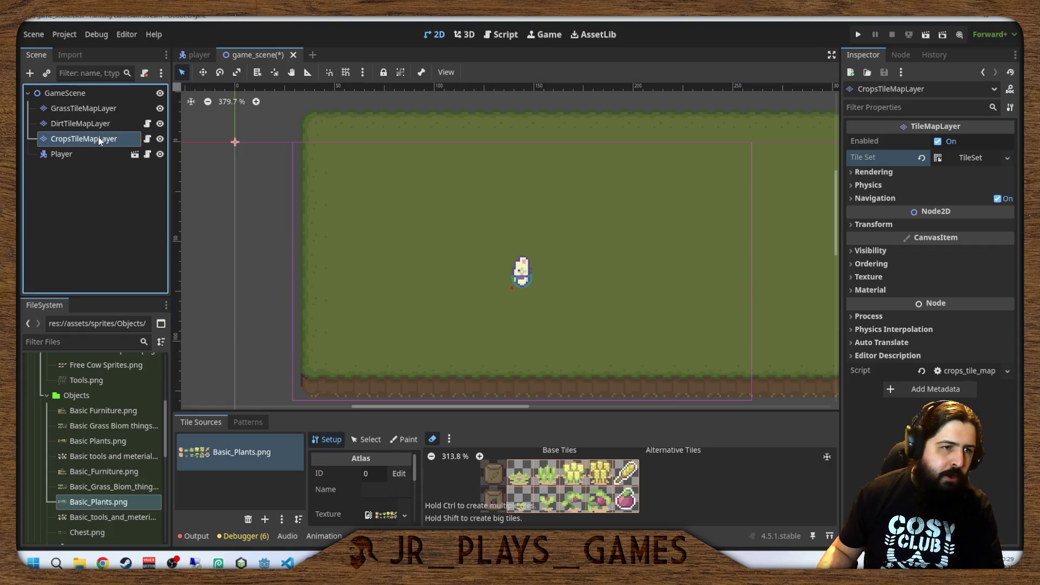
{"action": "key", "text": "Delete"}
{"action": "left_click", "coordinate": [489, 301]}
Delete the crops_tile_map_layer.gd script from the FileSystem and confirm removal.
{"action": "left_click", "coordinate": [47, 398]}
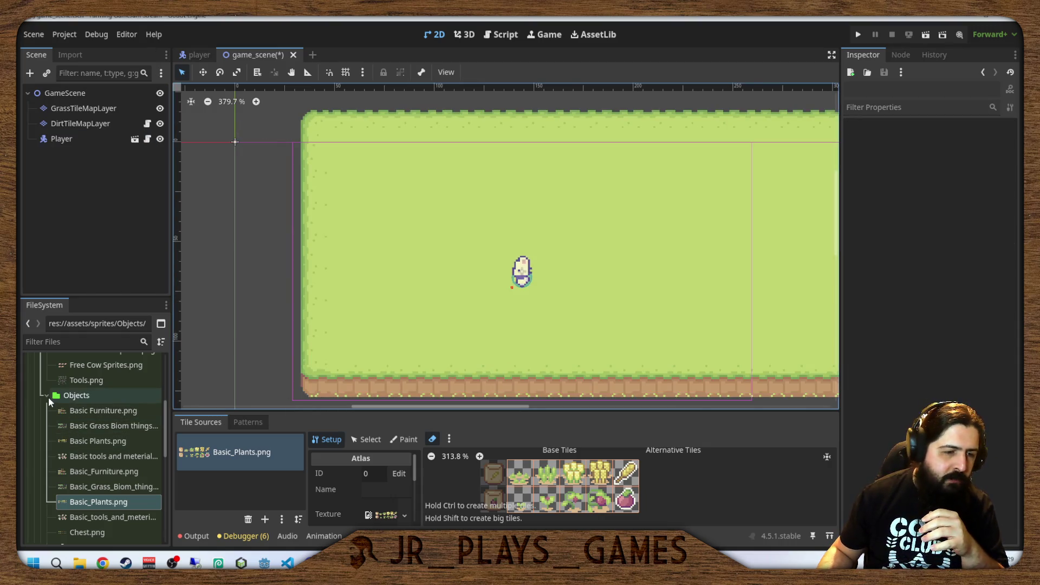
{"action": "left_click", "coordinate": [47, 397]}
{"action": "scroll", "coordinate": [58, 420], "scroll_direction": "down", "scroll_amount": 2}
{"action": "left_click", "coordinate": [103, 501]}
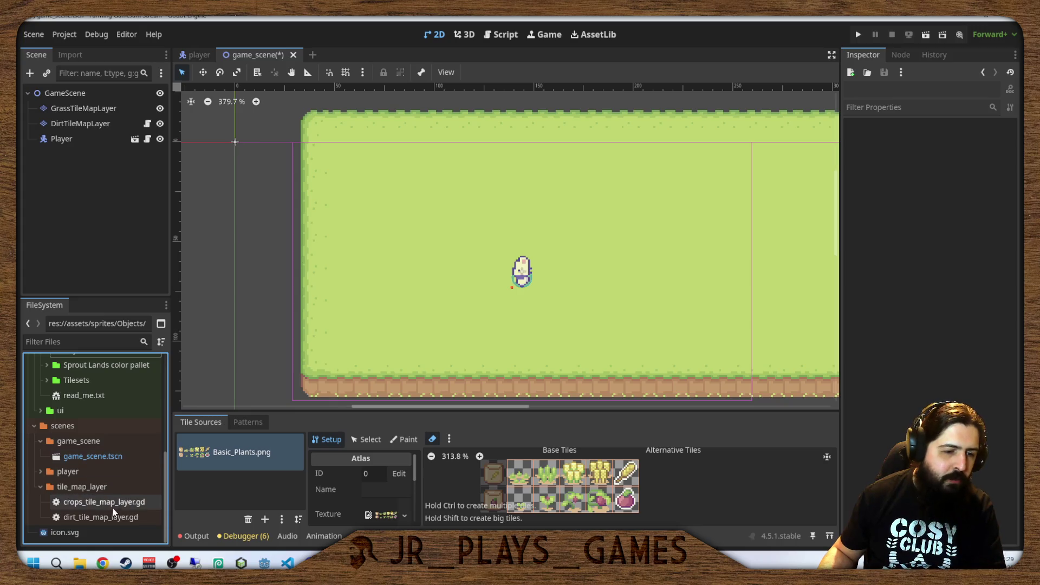
{"action": "key", "text": "Delete"}
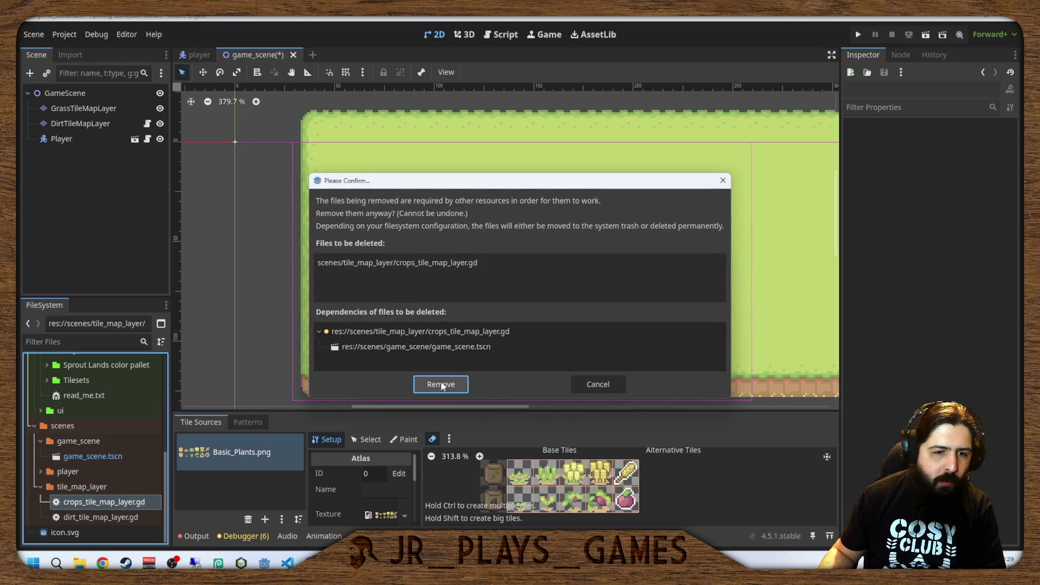
{"action": "left_click", "coordinate": [442, 385]}
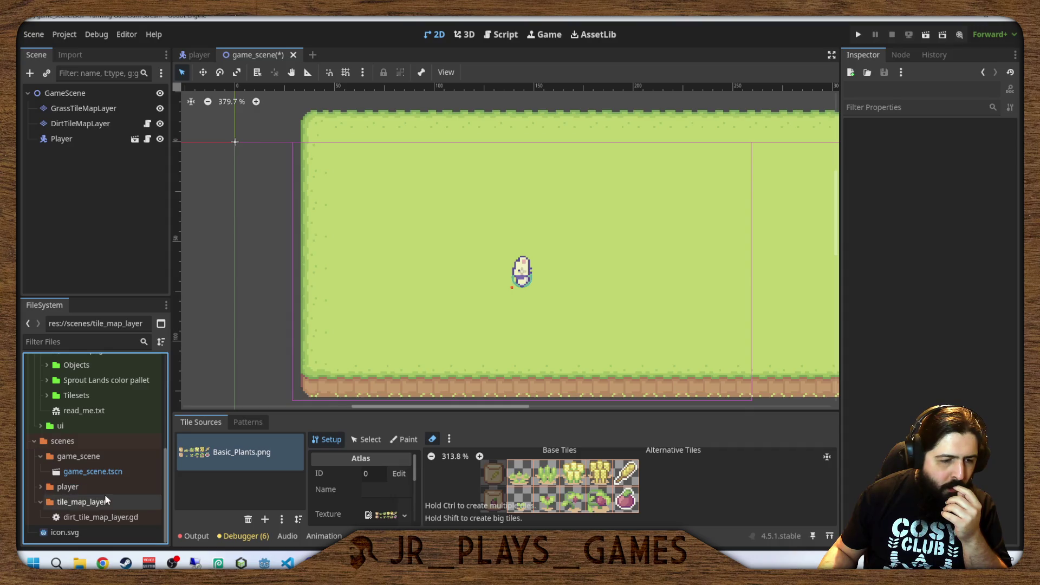
{"action": "left_click", "coordinate": [91, 517]}
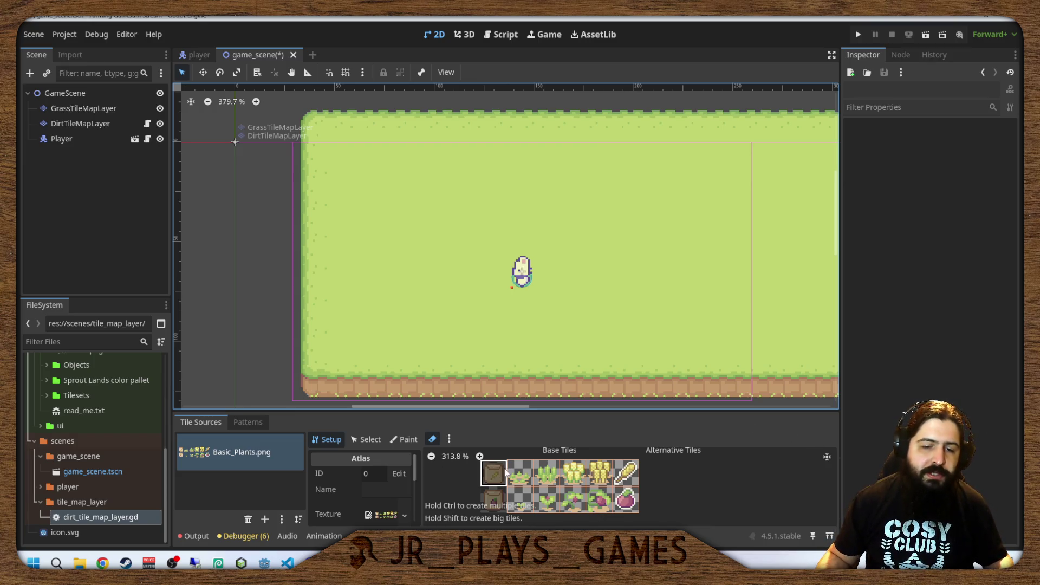
Erase the top row of atlas tiles, remove the Basic_Plants.png source, and show Output.
{"action": "mouse_move", "coordinate": [508, 472]}
{"action": "left_mouse_down"}
{"action": "mouse_move", "coordinate": [601, 474]}
{"action": "mouse_move", "coordinate": [641, 502]}
{"action": "mouse_move", "coordinate": [547, 501]}
{"action": "mouse_move", "coordinate": [535, 479]}
{"action": "left_mouse_up"}
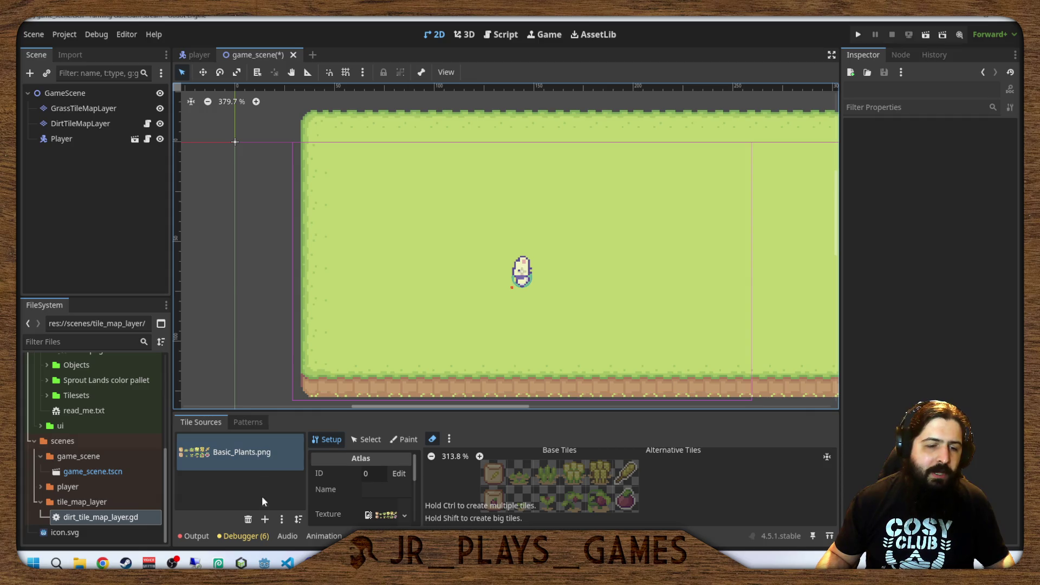
{"action": "left_click", "coordinate": [249, 519]}
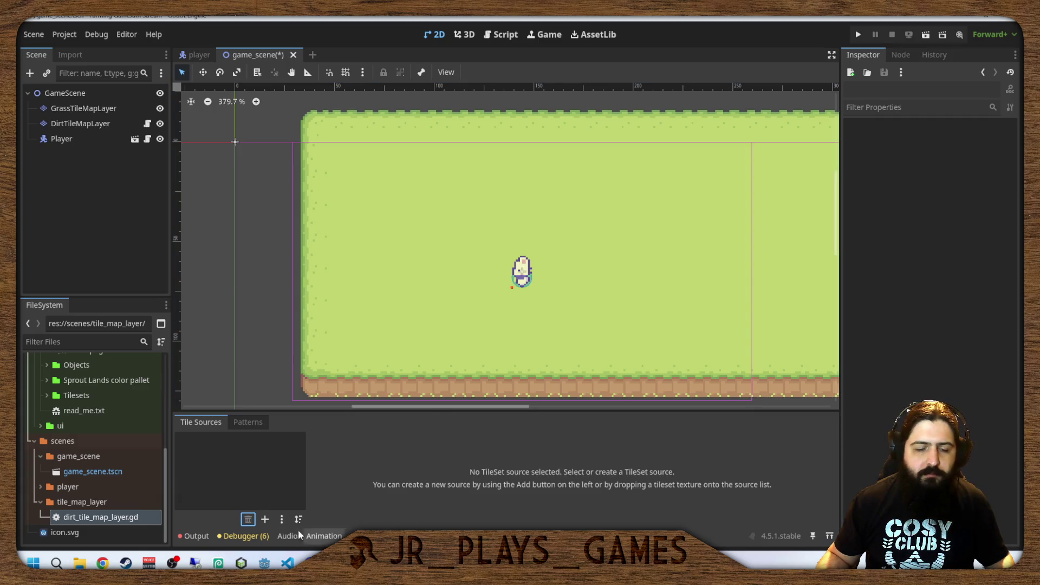
{"action": "left_click", "coordinate": [195, 536]}
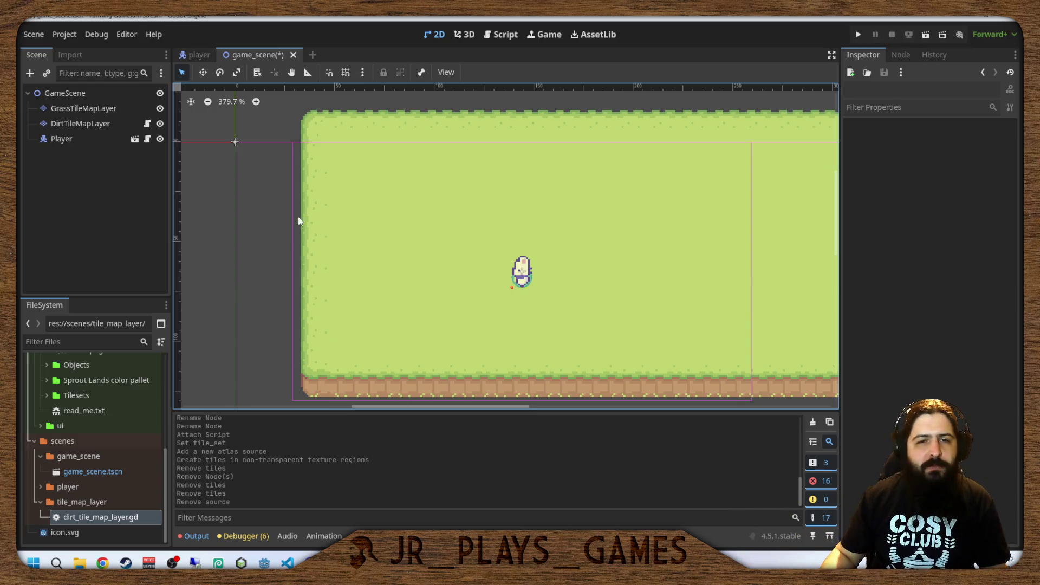
Pan around the game scene's grass field, dirt strip and player.
{"action": "scroll", "coordinate": [363, 229], "scroll_direction": "up", "scroll_amount": 1}
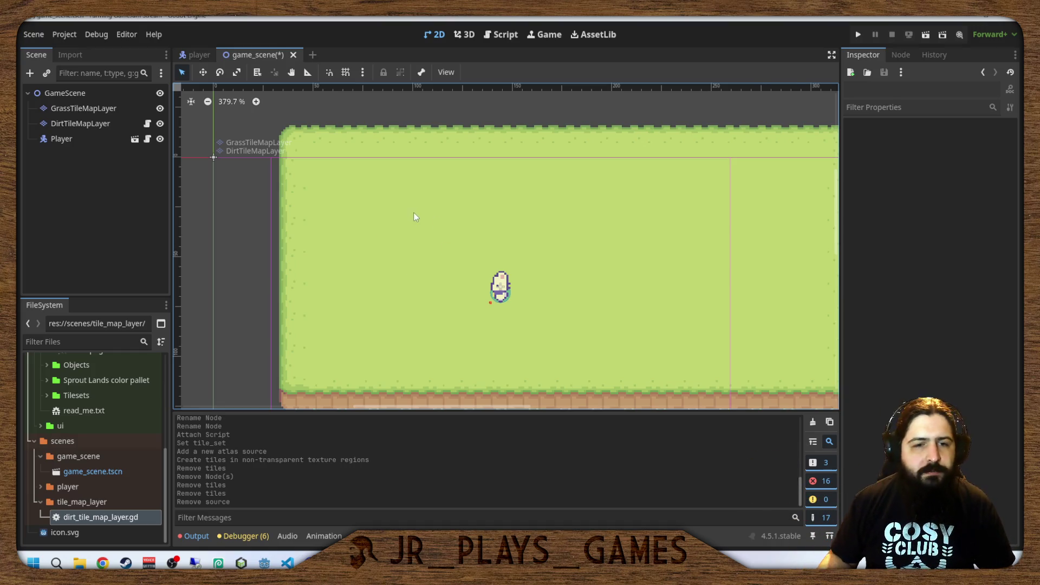
{"action": "left_click_drag", "start_coordinate": [413, 216], "coordinate": [405, 233]}
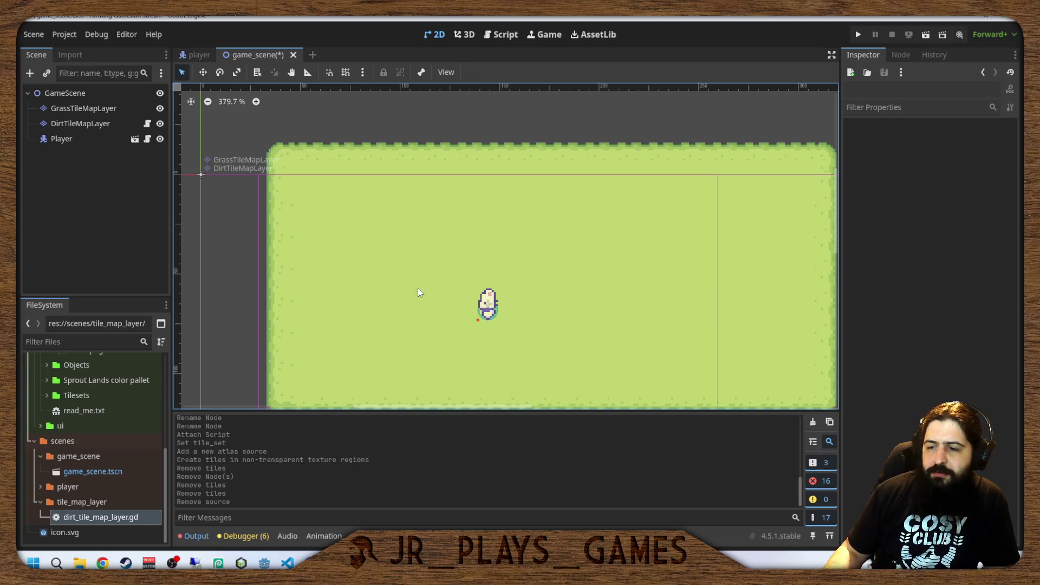
{"action": "left_click_drag", "start_coordinate": [418, 287], "coordinate": [483, 258]}
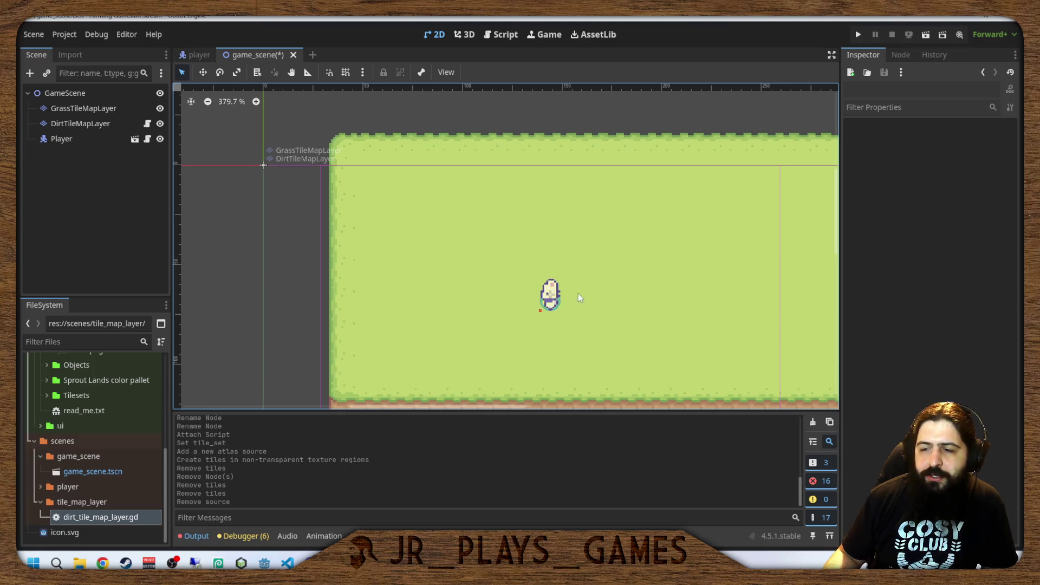
{"action": "mouse_move", "coordinate": [577, 294]}
{"action": "left_mouse_down"}
{"action": "mouse_move", "coordinate": [615, 283]}
{"action": "mouse_move", "coordinate": [495, 268]}
{"action": "mouse_move", "coordinate": [550, 320]}
{"action": "mouse_move", "coordinate": [600, 268]}
{"action": "mouse_move", "coordinate": [518, 275]}
{"action": "left_mouse_up"}
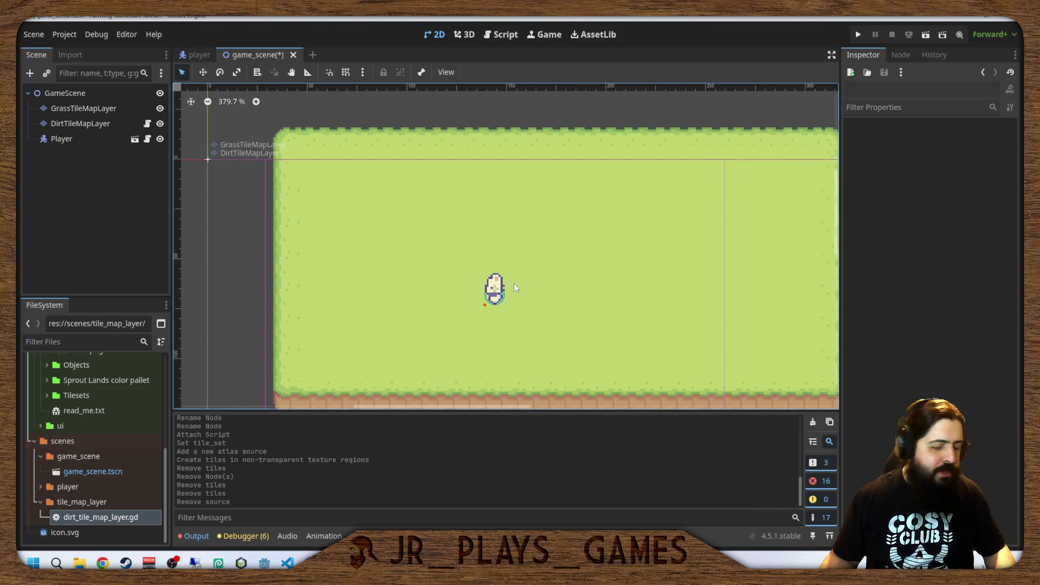
Scroll the FileSystem to the top and collapse the Characters and sprites folders.
{"action": "scroll", "coordinate": [454, 221], "scroll_direction": "down", "scroll_amount": 3}
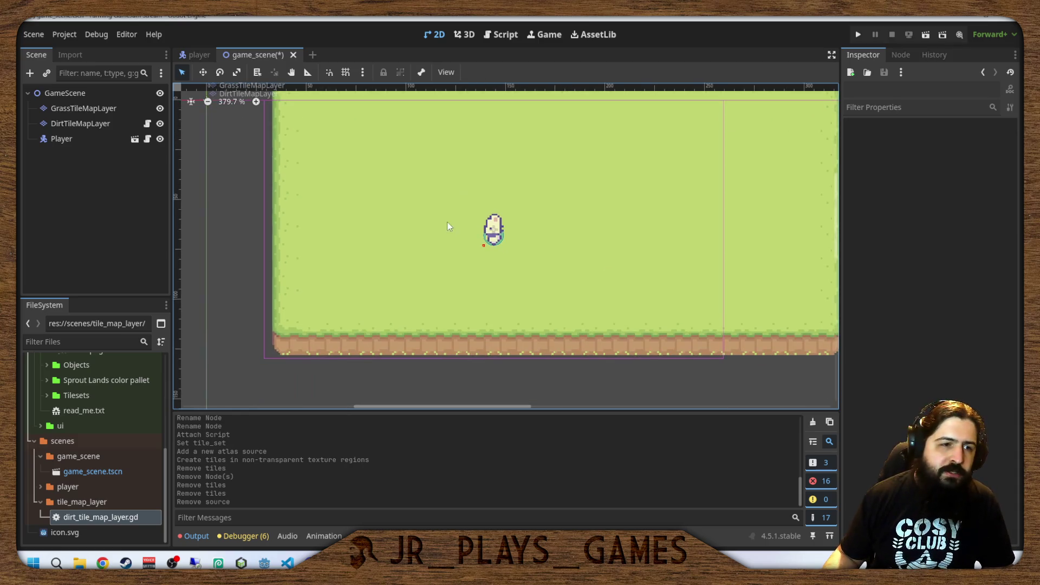
{"action": "scroll", "coordinate": [481, 210], "scroll_direction": "up", "scroll_amount": 3}
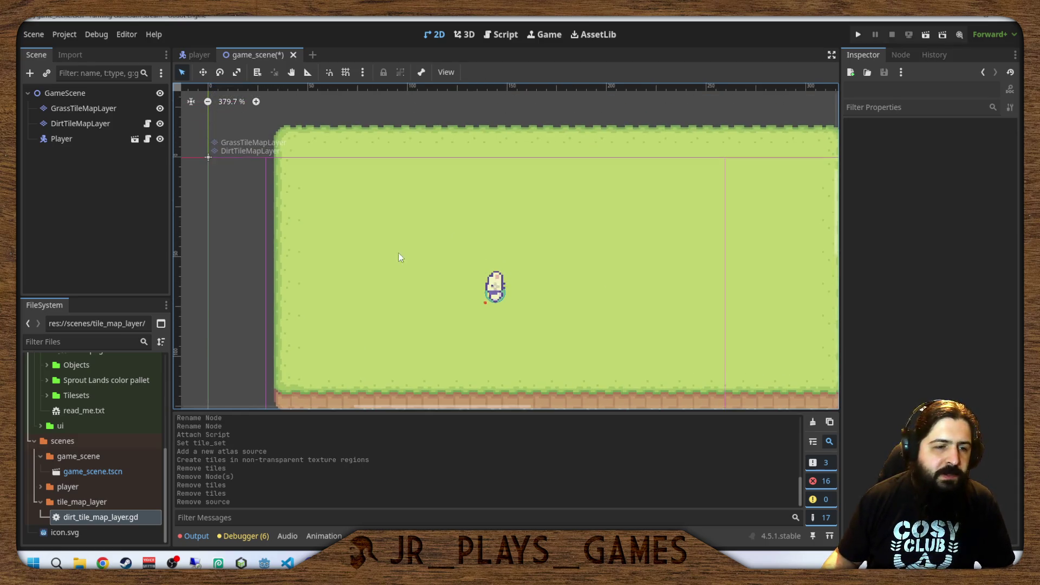
{"action": "scroll", "coordinate": [130, 430], "scroll_direction": "up", "scroll_amount": 3}
{"action": "scroll", "coordinate": [128, 430], "scroll_direction": "up", "scroll_amount": 5}
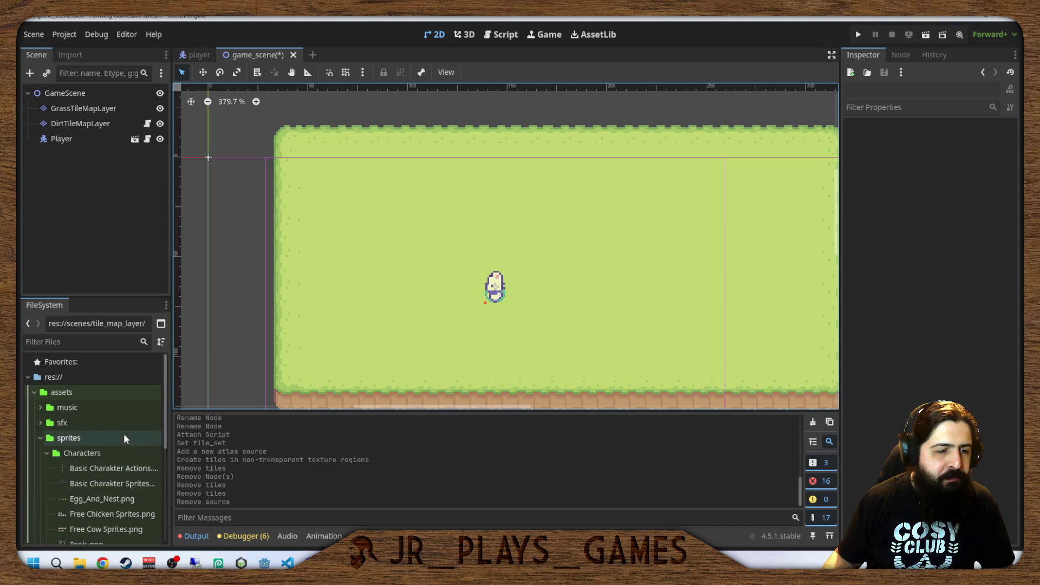
{"action": "left_click", "coordinate": [42, 450]}
{"action": "left_click", "coordinate": [37, 440]}
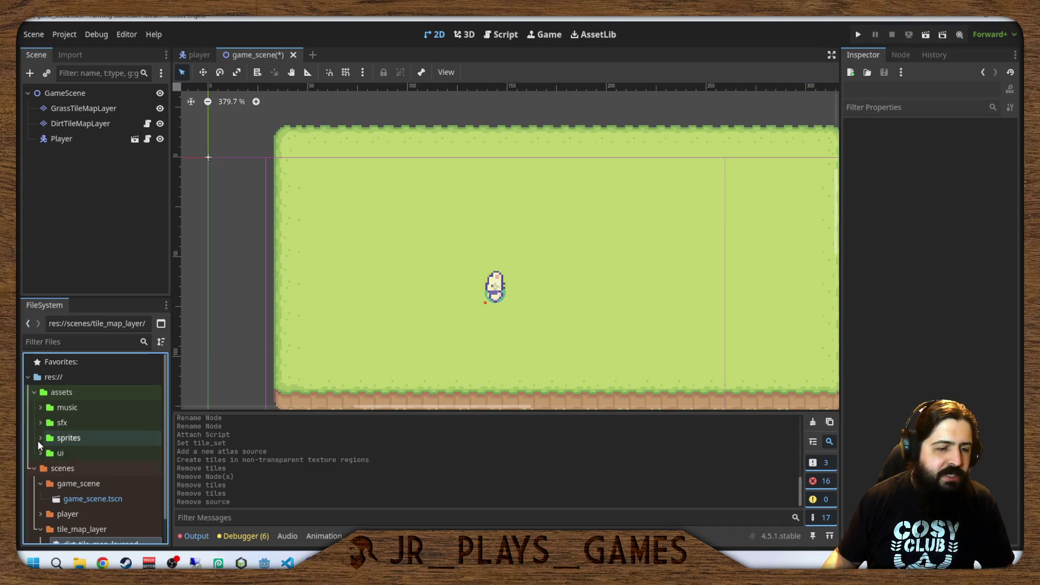
{"action": "left_click", "coordinate": [36, 440]}
{"action": "left_click", "coordinate": [37, 438]}
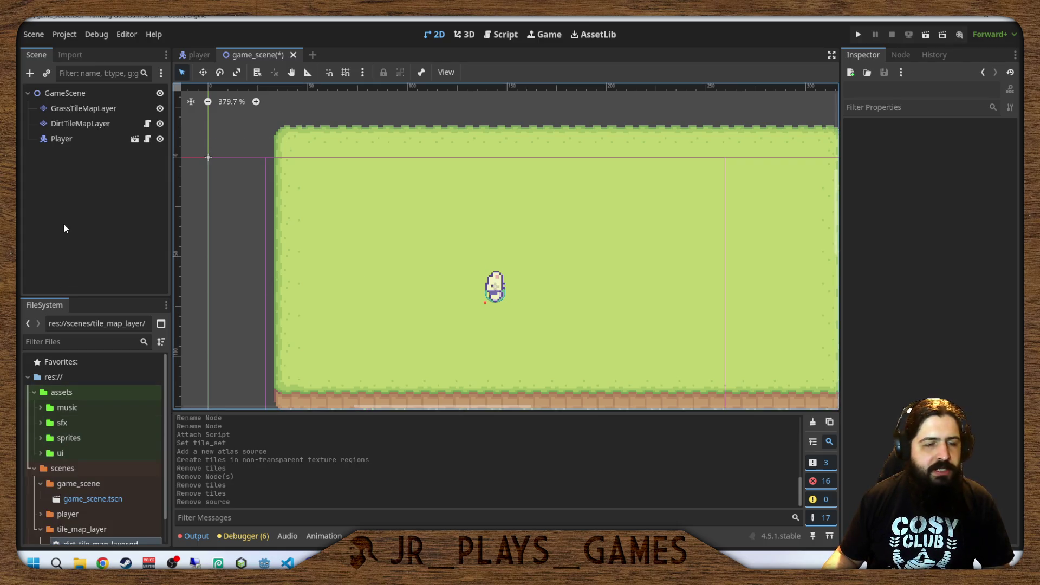
Create a new scene with a StaticBody2D root node named Crop.
{"action": "key", "text": "ctrl+n"}
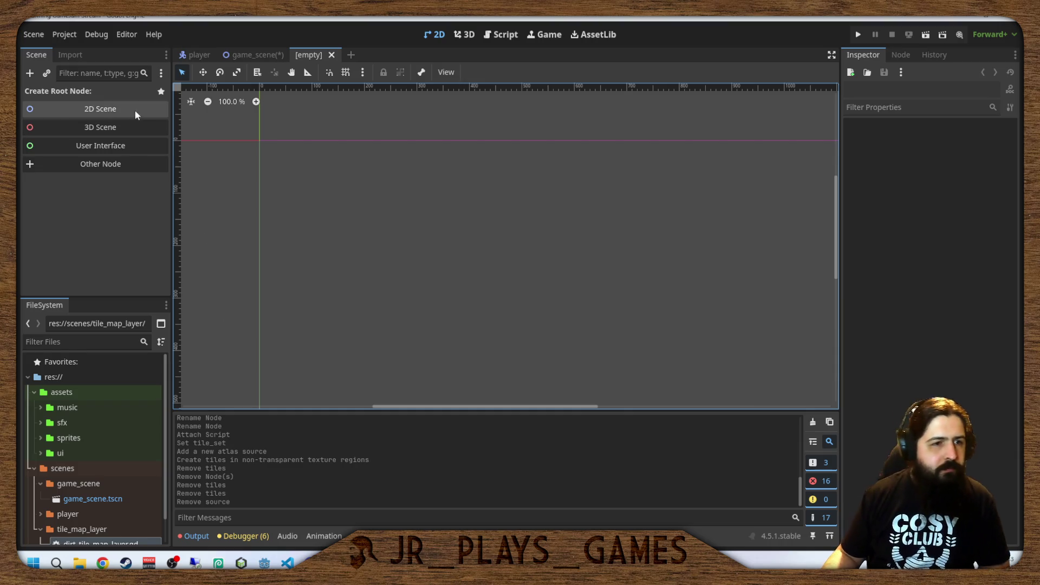
{"action": "left_click", "coordinate": [99, 171]}
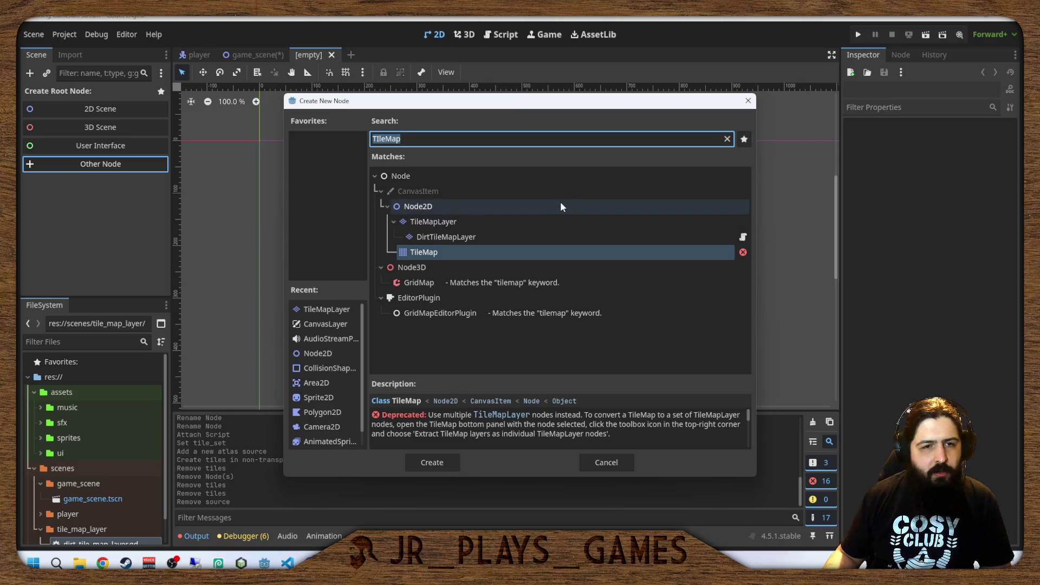
{"action": "type", "text": "Stat"}
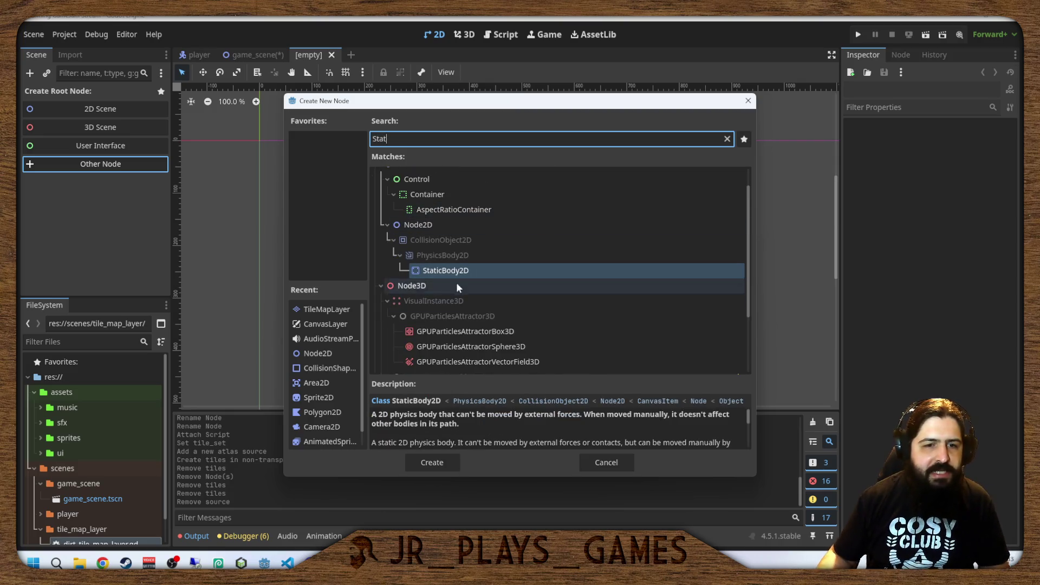
{"action": "double_click", "coordinate": [451, 271]}
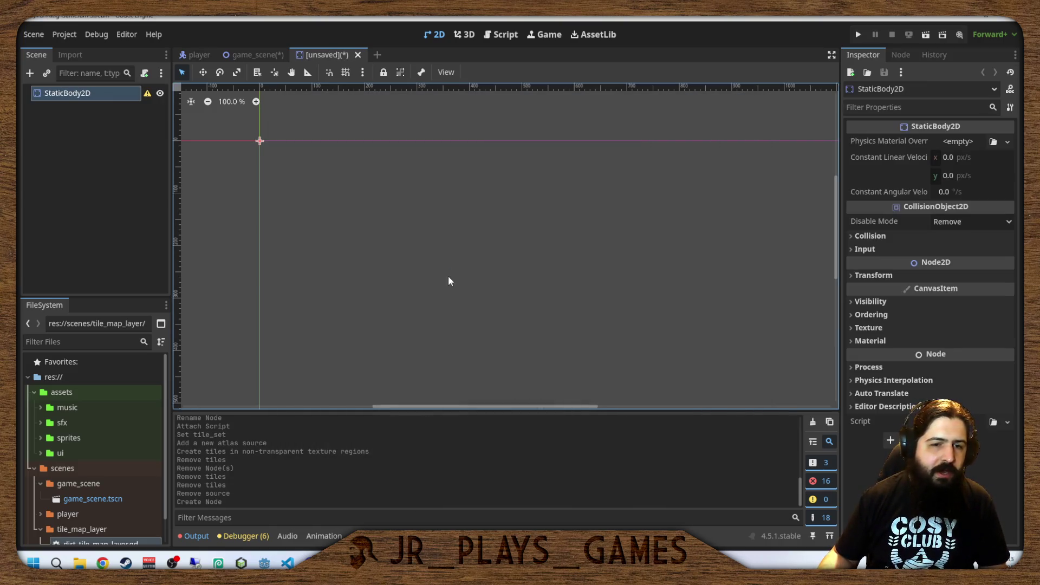
{"action": "double_click", "coordinate": [64, 92]}
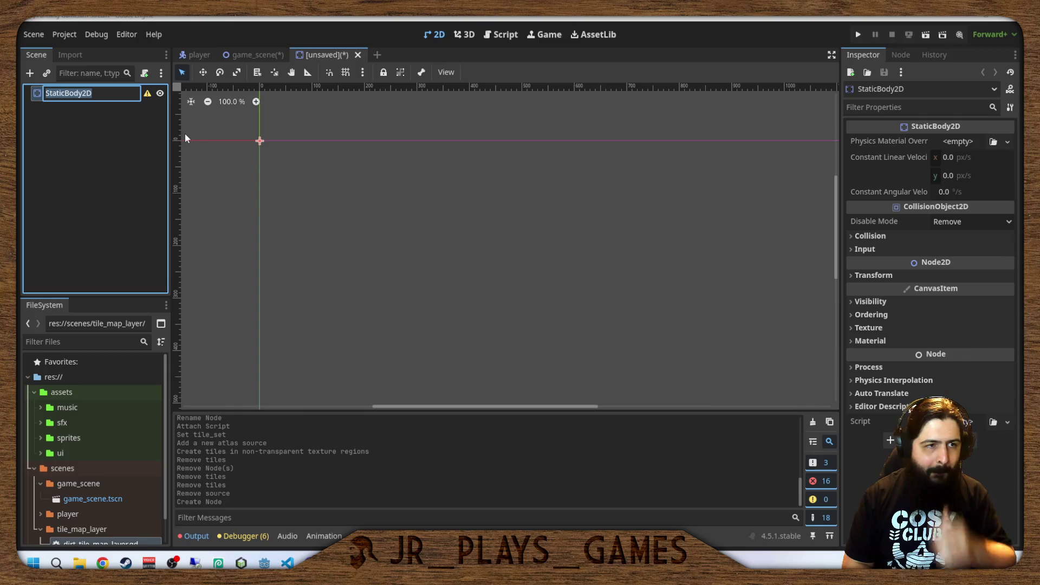
{"action": "type", "text": "Crop"}
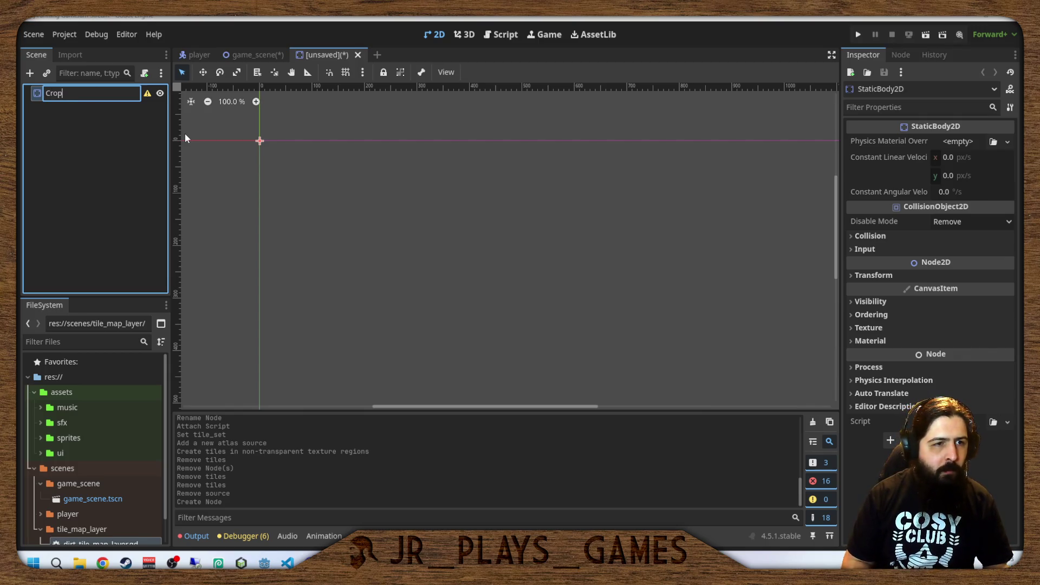
{"action": "key", "text": "BackSpace"}
{"action": "key", "text": "BackSpace"}
{"action": "key", "text": "BackSpace"}
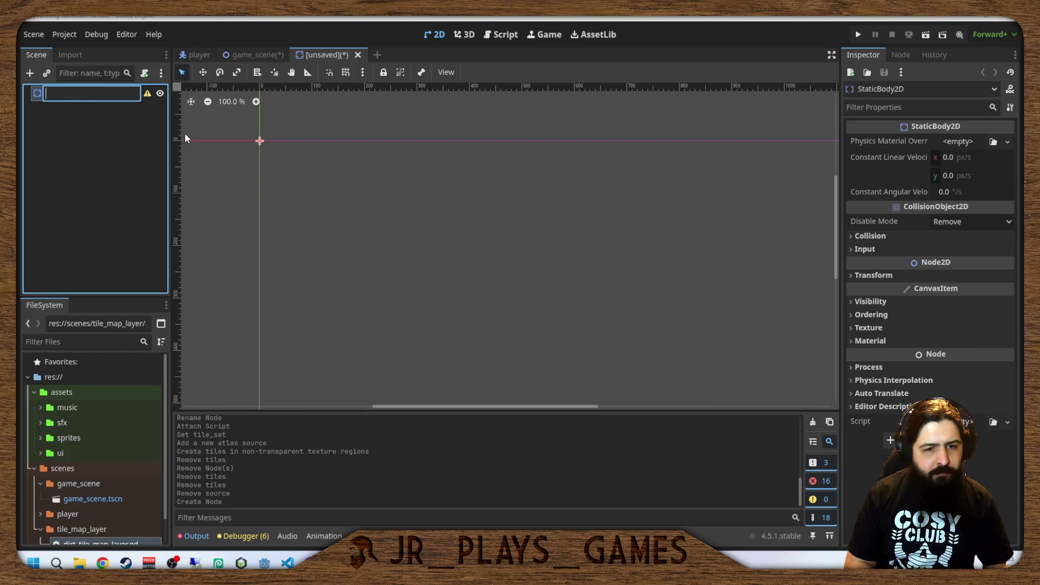
{"action": "type", "text": "Crop"}
{"action": "key", "text": "Return"}
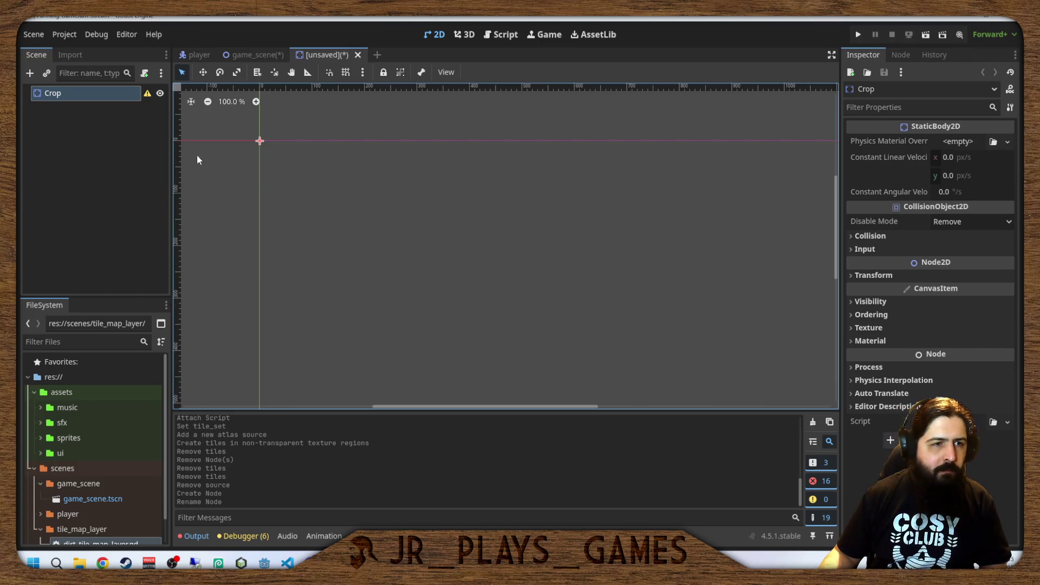
Add a CollisionShape2D child under Crop.
{"action": "key", "text": "ctrl+a"}
{"action": "type", "text": "coll"}
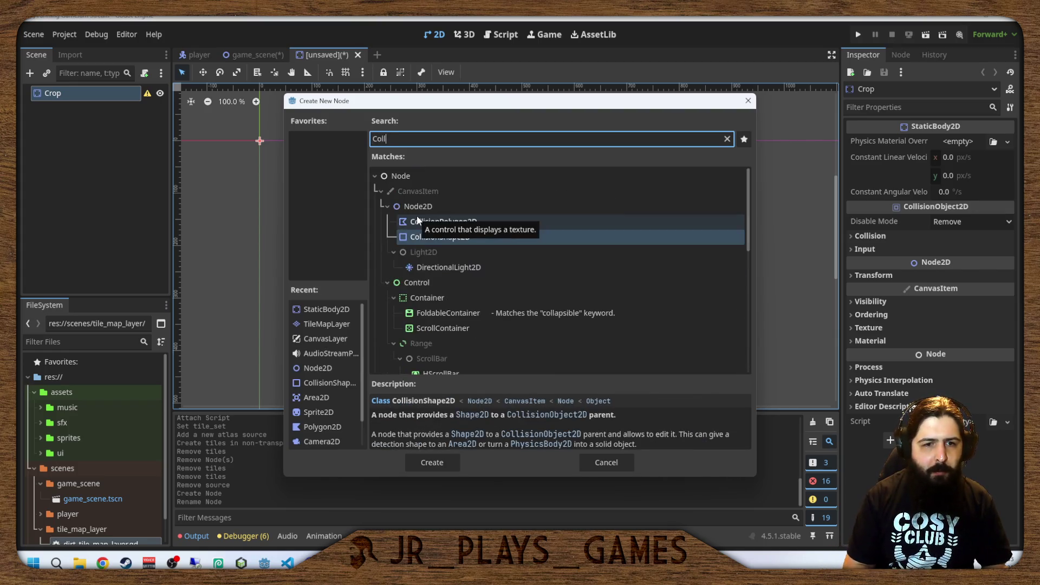
{"action": "left_click", "coordinate": [494, 238]}
{"action": "double_click", "coordinate": [494, 239]}
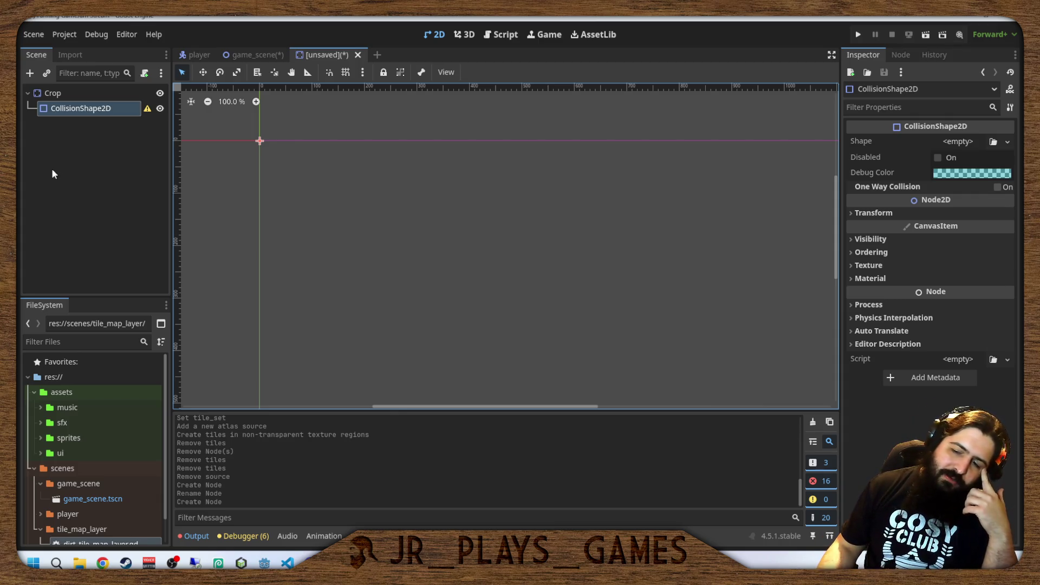
{"action": "left_click", "coordinate": [148, 109]}
{"action": "left_click", "coordinate": [512, 310]}
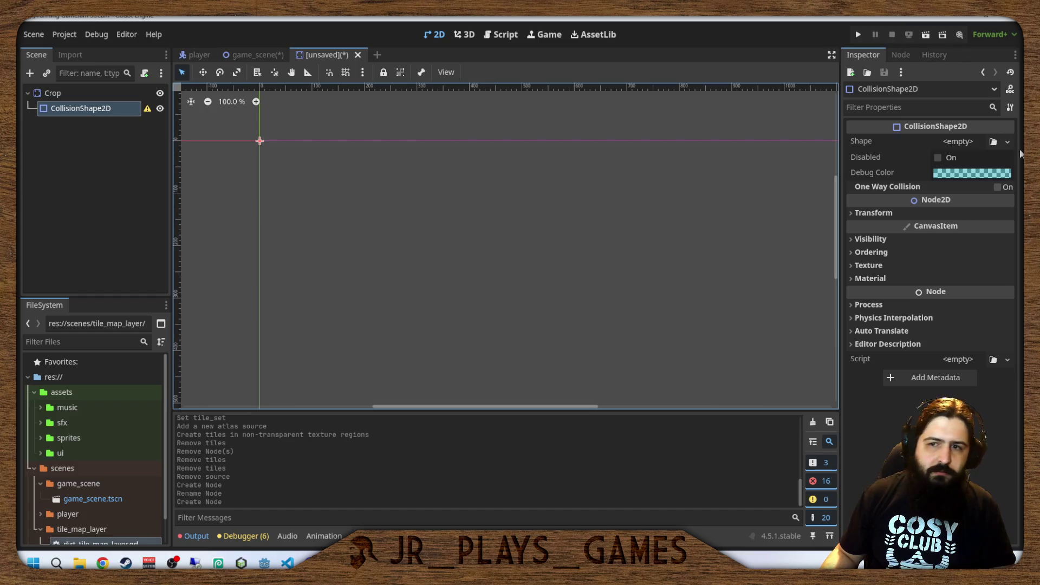
Give the collision shape a new RectangleShape2D sized 16 × 16 px.
{"action": "left_click", "coordinate": [959, 142]}
{"action": "left_click", "coordinate": [948, 231]}
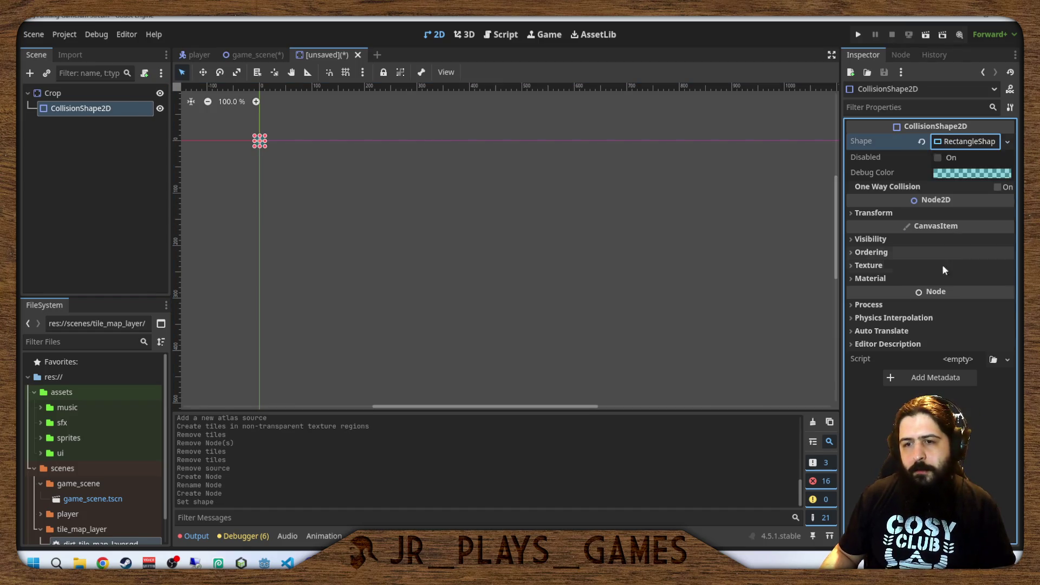
{"action": "scroll", "coordinate": [306, 179], "scroll_direction": "up", "scroll_amount": 9}
{"action": "left_click_drag", "start_coordinate": [479, 281], "coordinate": [571, 306]}
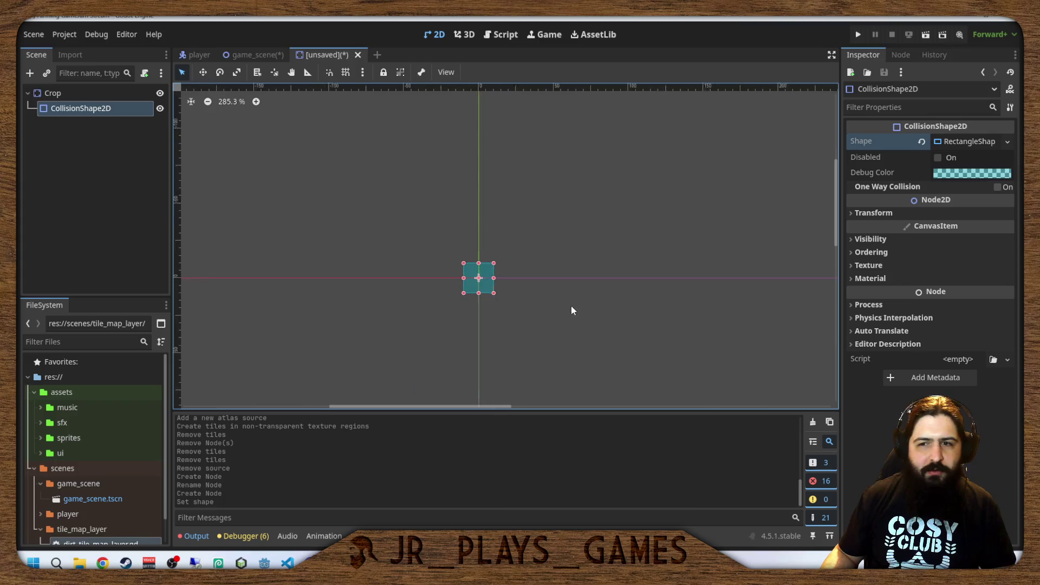
{"action": "scroll", "coordinate": [520, 293], "scroll_direction": "up", "scroll_amount": 5}
{"action": "left_click", "coordinate": [964, 141]}
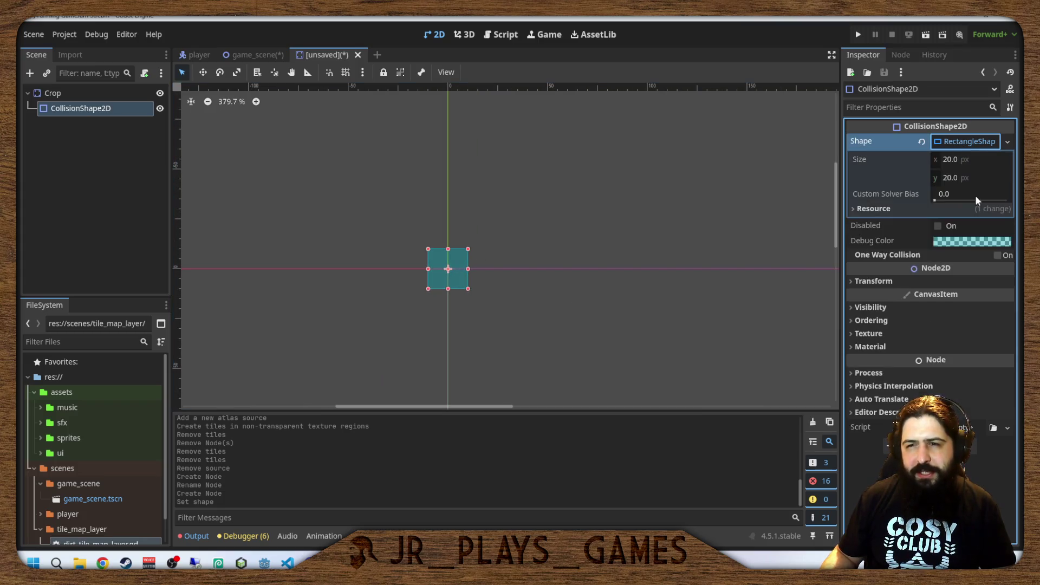
{"action": "left_click", "coordinate": [991, 159]}
{"action": "key", "text": "Tab"}
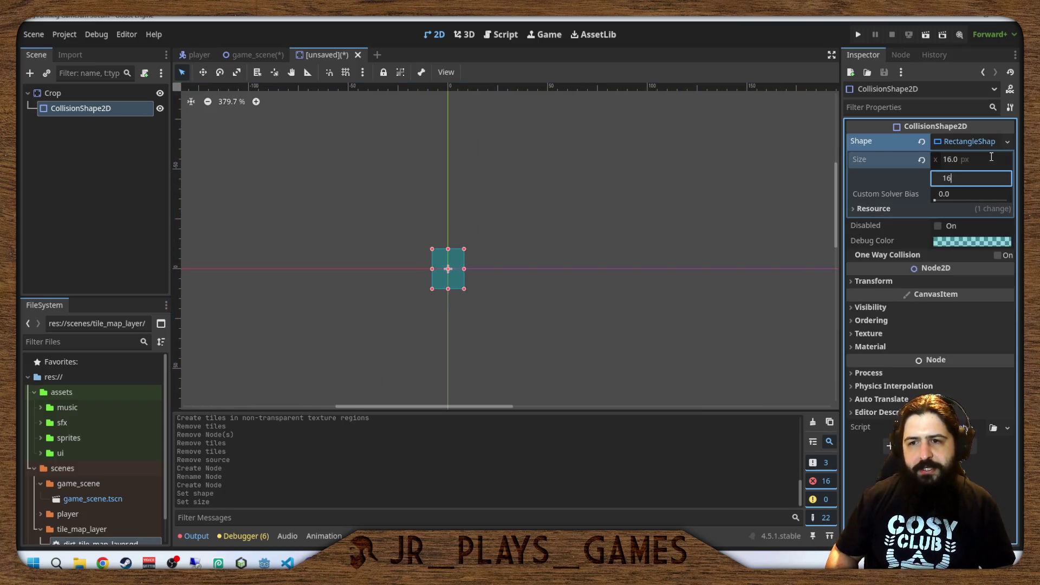
{"action": "type", "text": "16"}
{"action": "key", "text": "Return"}
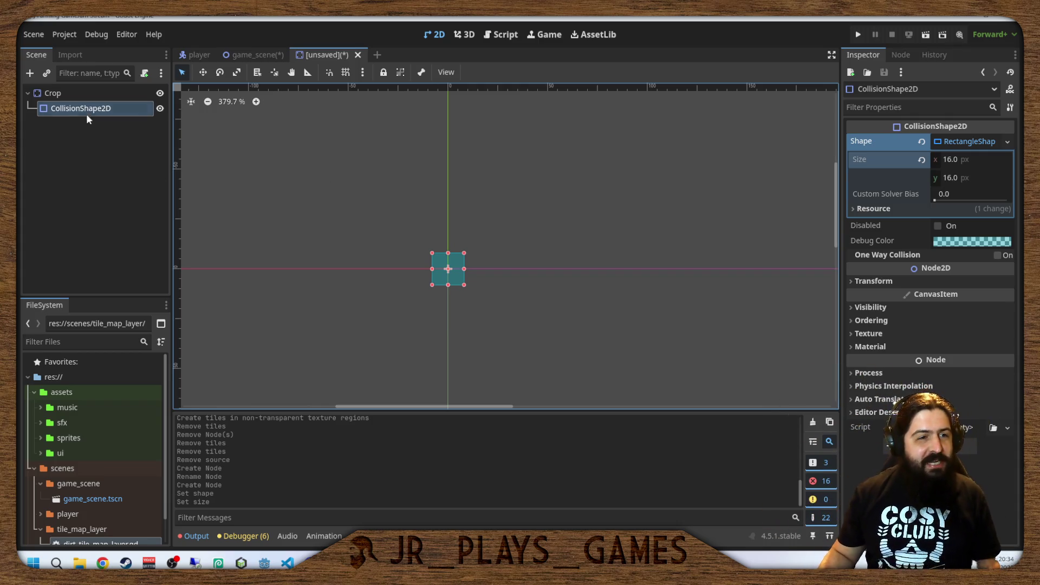
Add an AnimatedSprite2D child under Crop.
{"action": "left_click", "coordinate": [54, 93]}
{"action": "key", "text": "ctrl+a"}
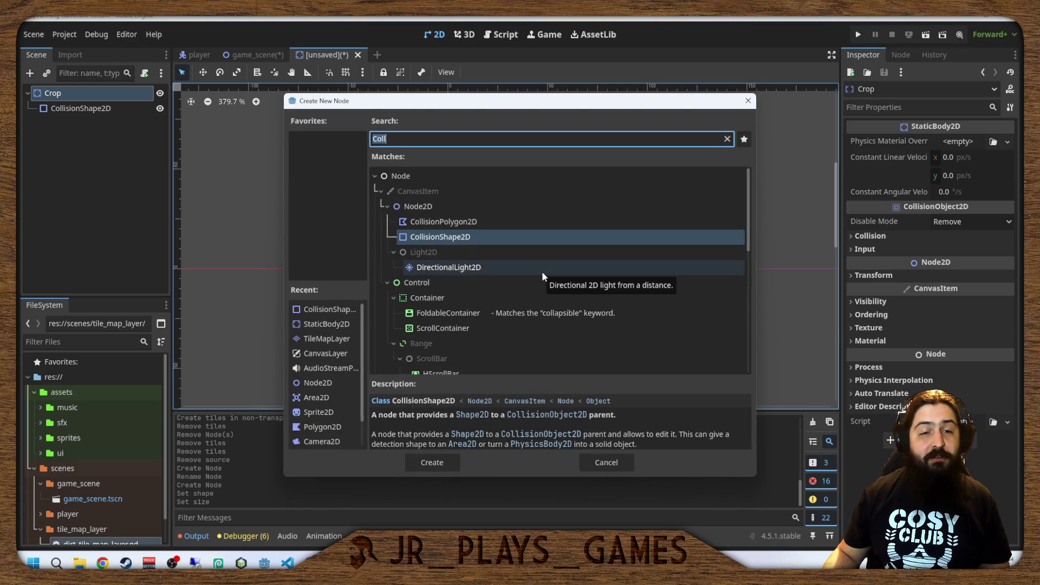
{"action": "type", "text": "Anima"}
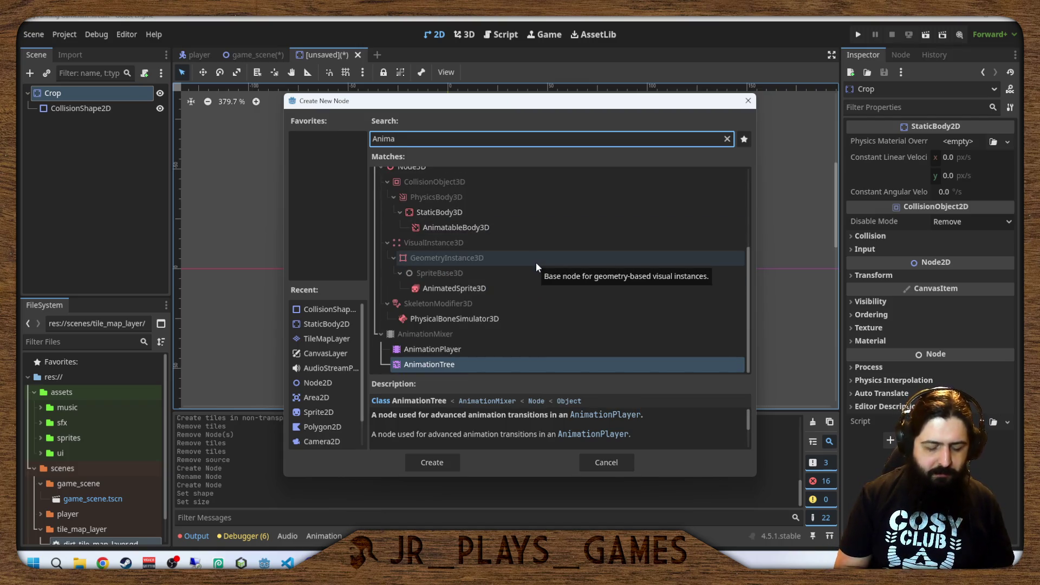
{"action": "type", "text": "ted"}
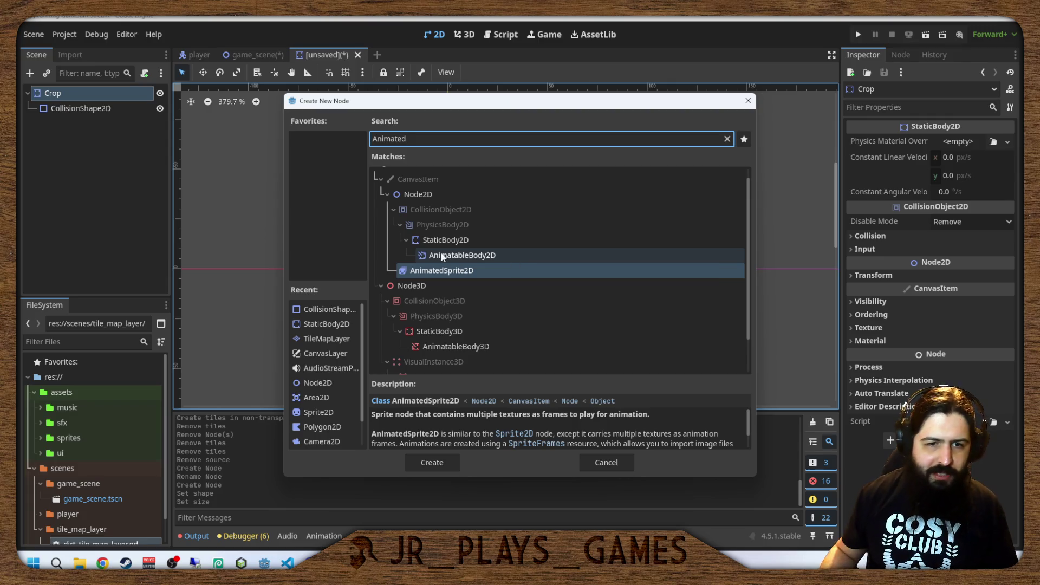
{"action": "double_click", "coordinate": [464, 270]}
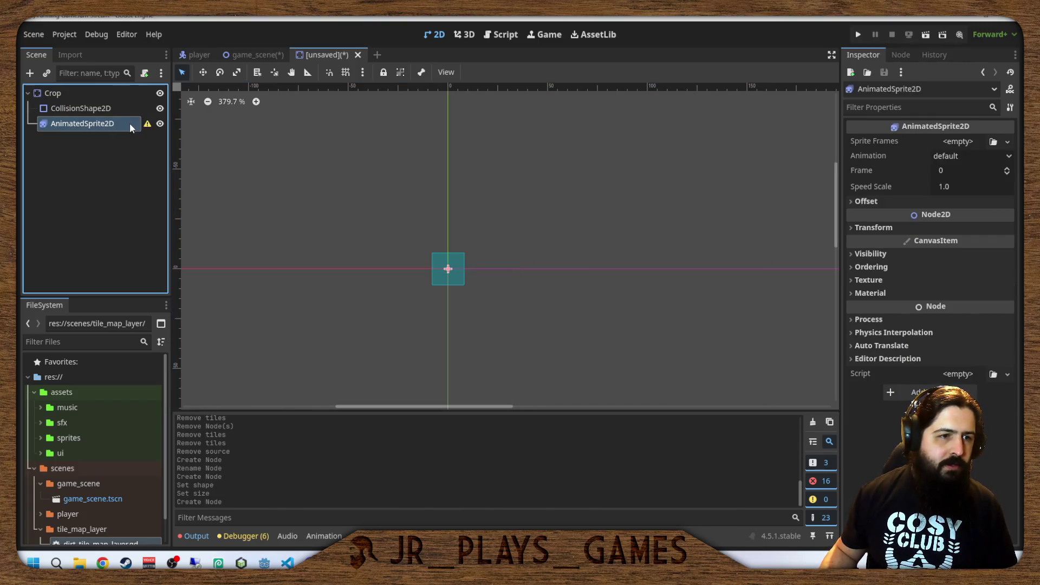
{"action": "left_click", "coordinate": [147, 124]}
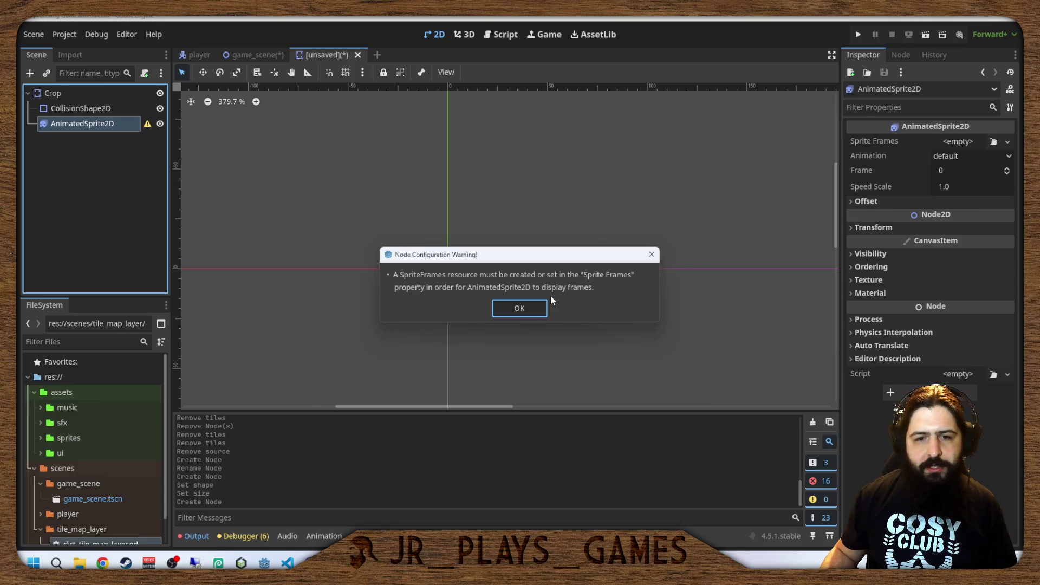
{"action": "left_click", "coordinate": [519, 308]}
Assign the sprite a new SpriteFrames resource and open it in the animation editor.
{"action": "left_click", "coordinate": [968, 141]}
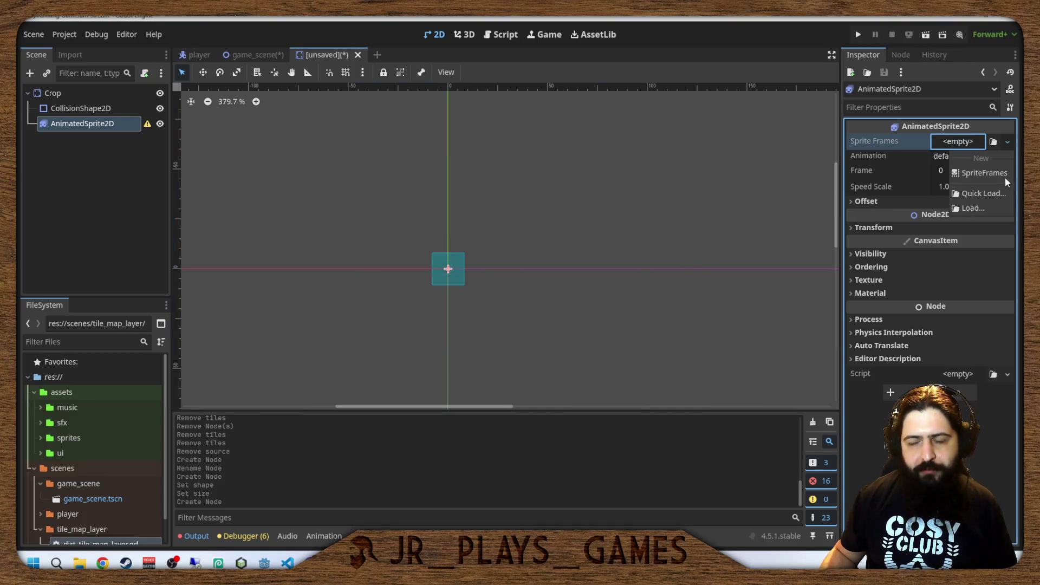
{"action": "left_click", "coordinate": [983, 173]}
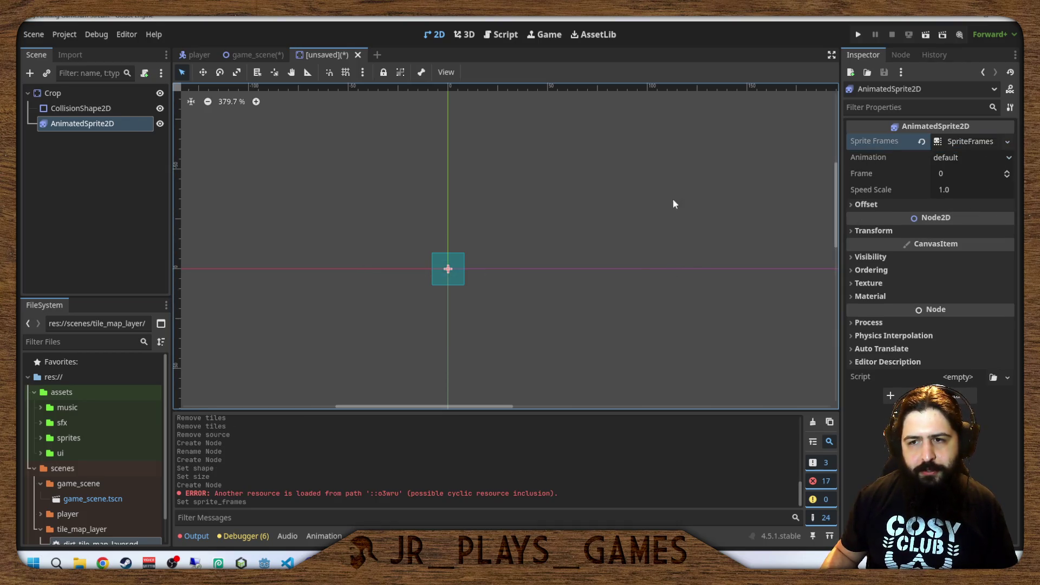
{"action": "left_click", "coordinate": [972, 141]}
{"action": "double_click", "coordinate": [228, 432]}
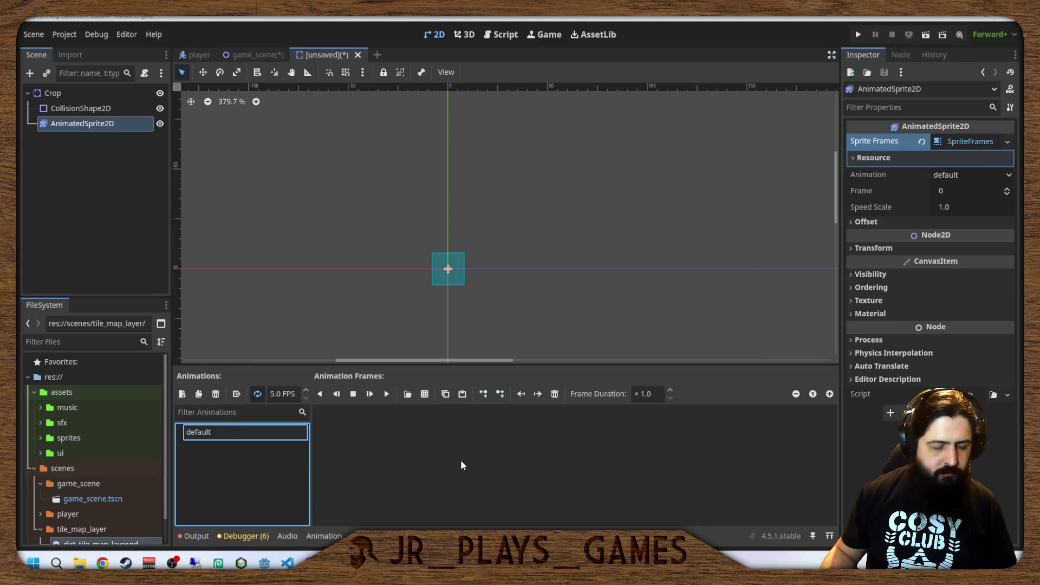
Rename the default animation to wheat.
{"action": "key", "text": "BackSpace"}
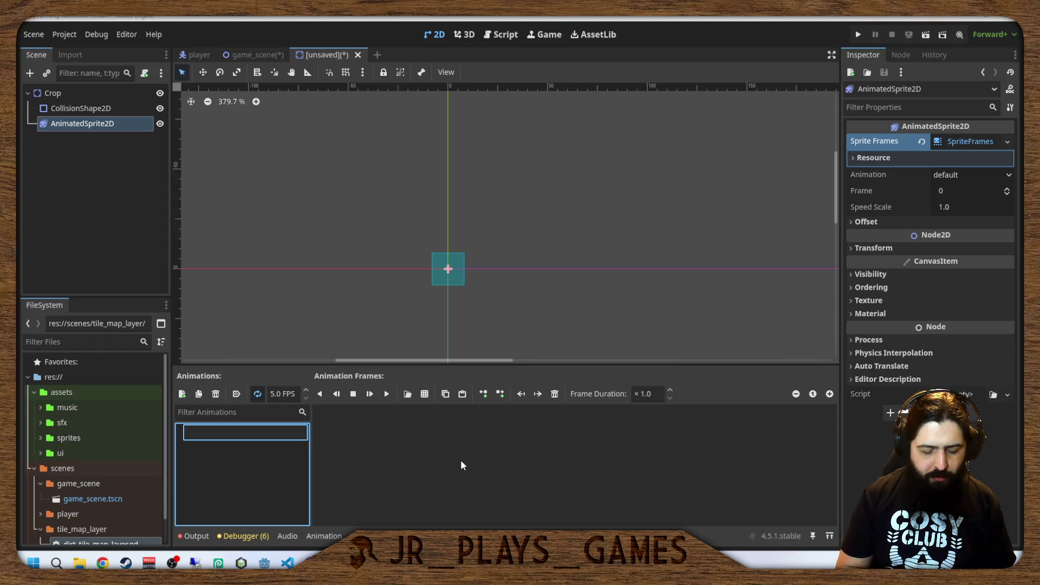
{"action": "type", "text": "wheat"}
{"action": "key", "text": "Return"}
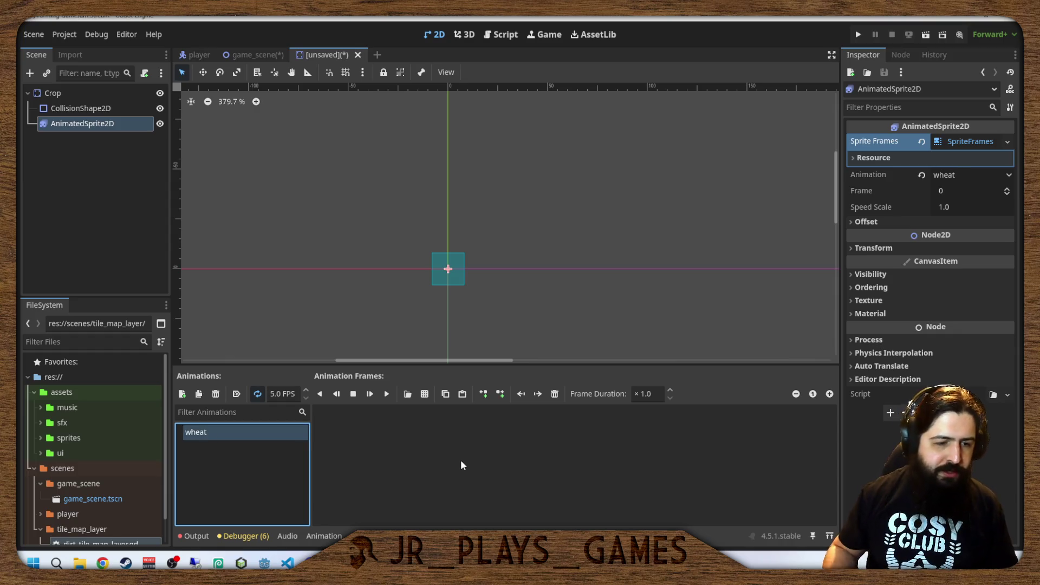
{"action": "key", "text": "ctrl+a"}
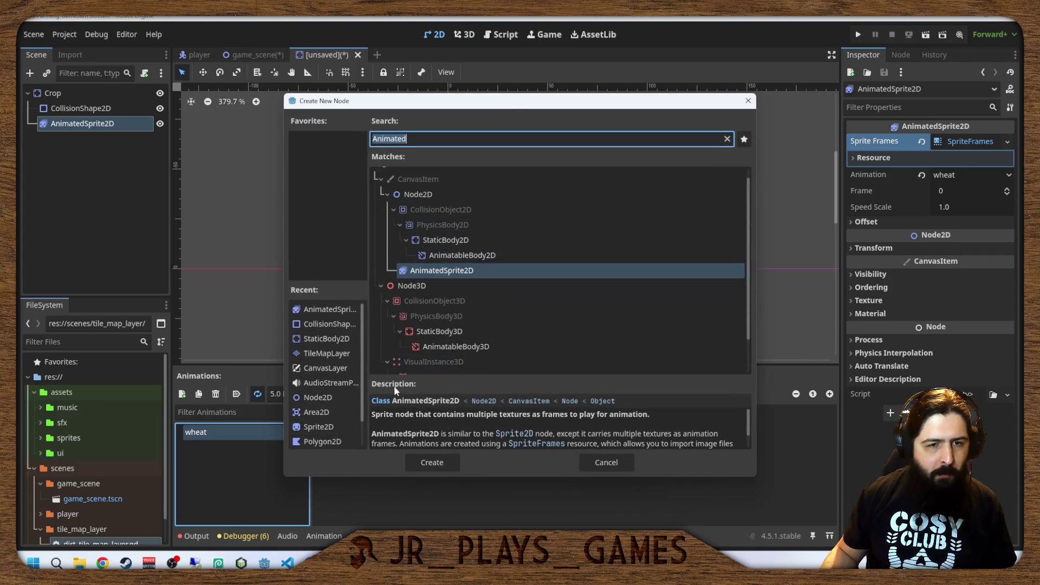
{"action": "left_click", "coordinate": [605, 461]}
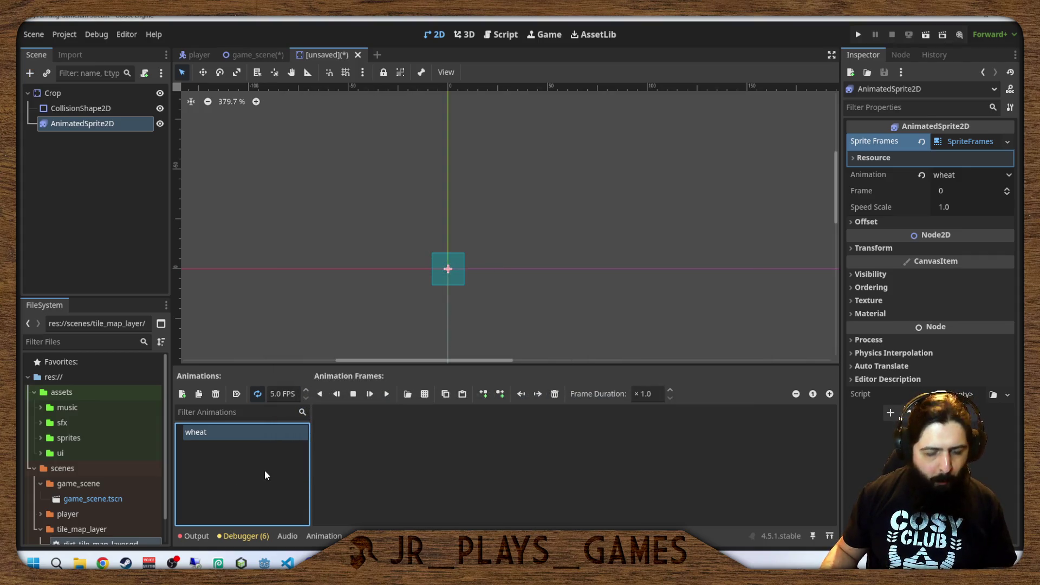
Add two more animations named tomato and default.
{"action": "key", "text": "ctrl+n"}
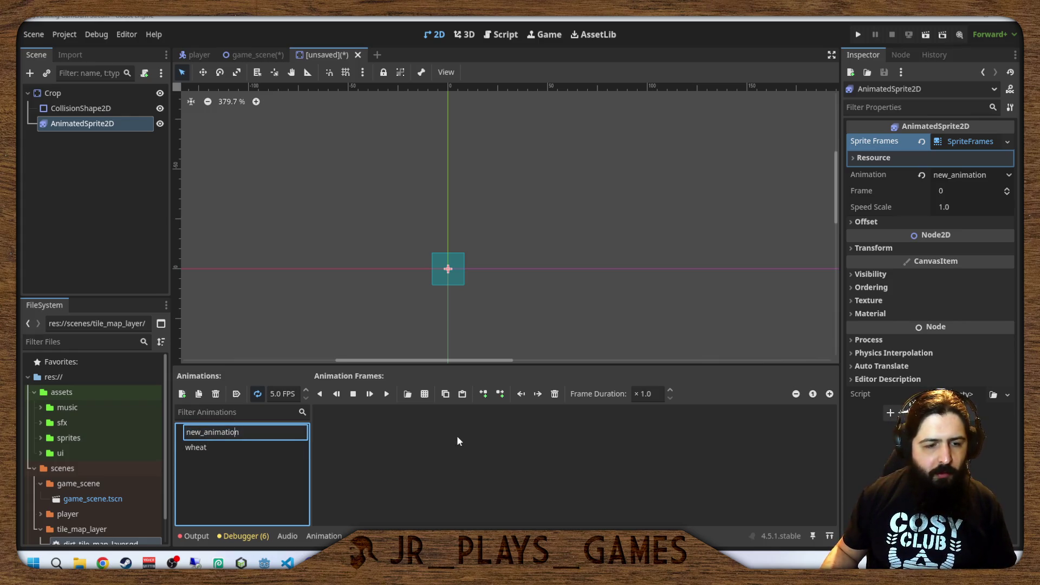
{"action": "key", "text": "ctrl+a"}
{"action": "key", "text": "BackSpace"}
{"action": "type", "text": "o"}
{"action": "key", "text": "Return"}
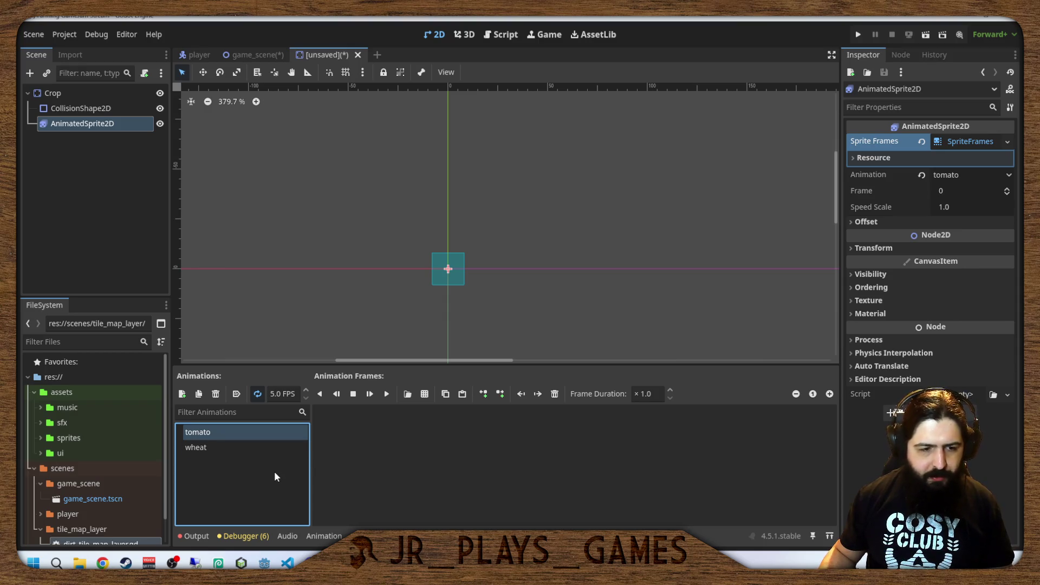
{"action": "key", "text": "ctrl+n"}
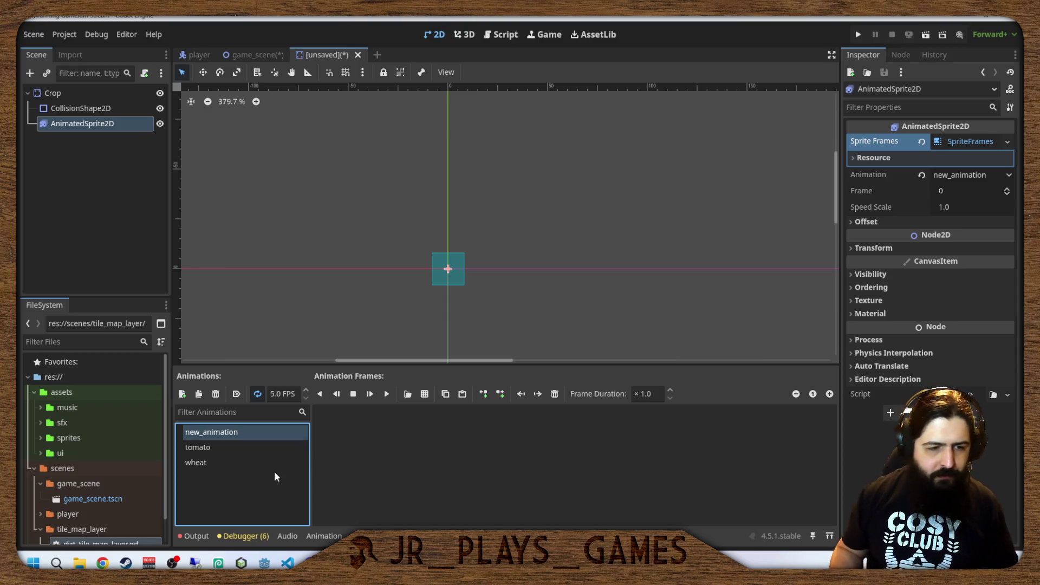
{"action": "left_click", "coordinate": [282, 432]}
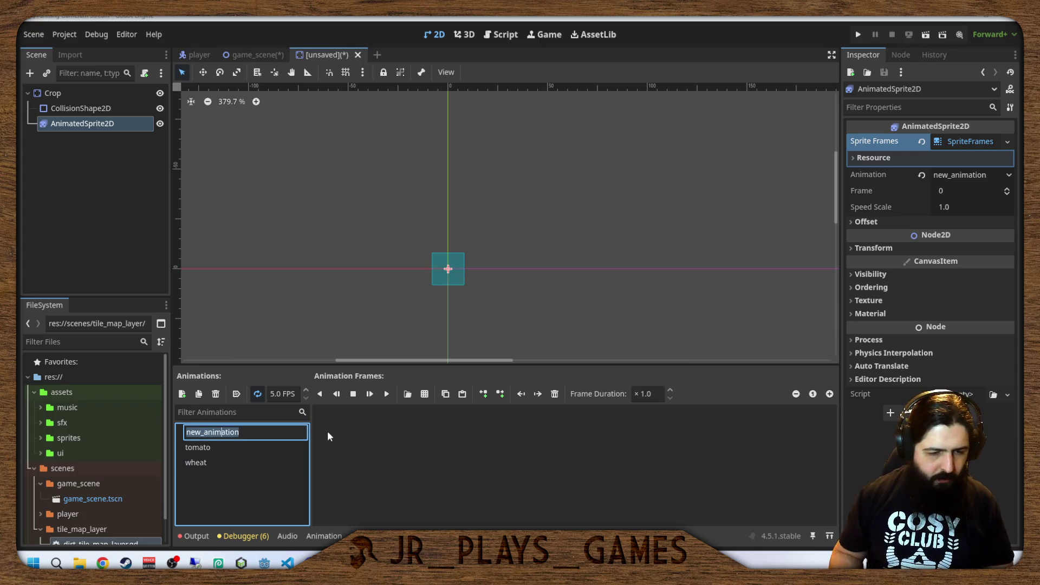
{"action": "type", "text": "defaul"}
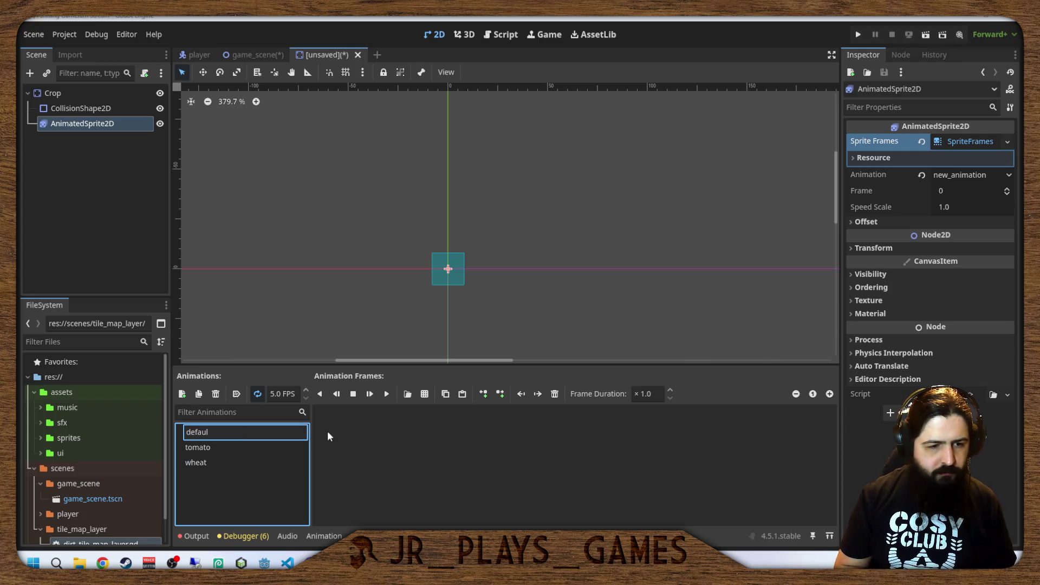
{"action": "type", "text": "t"}
{"action": "key", "text": "Return"}
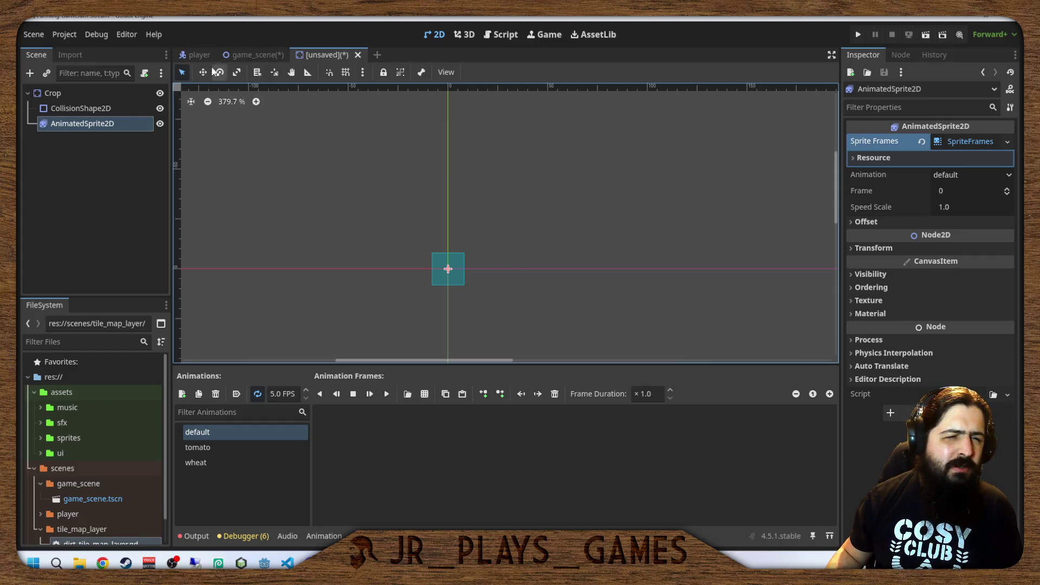
In game_scene, drop Egg_item.png from sprites/Objects into the viewport and shift it down-right.
{"action": "left_click", "coordinate": [195, 54]}
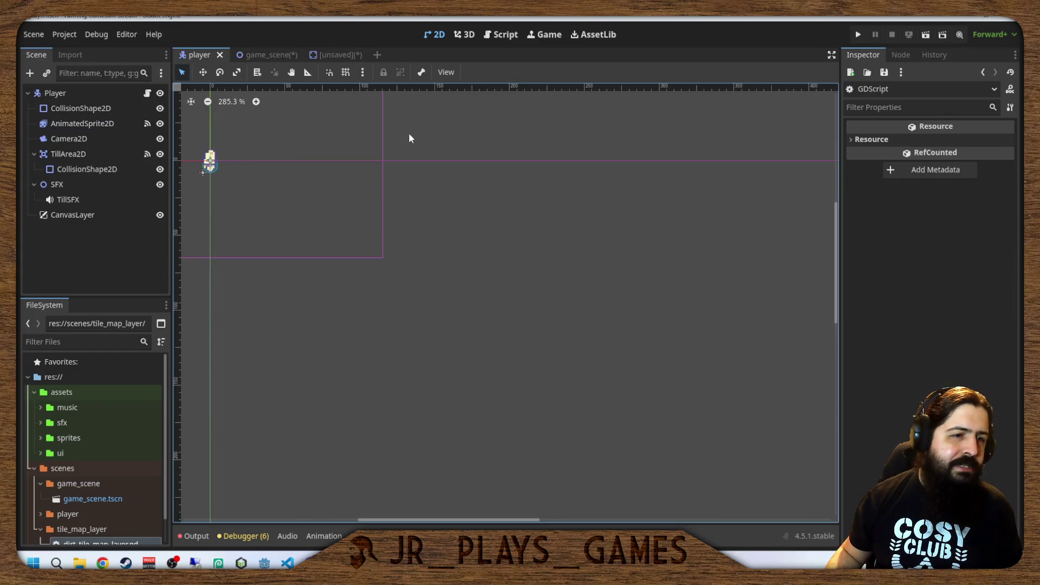
{"action": "left_click", "coordinate": [257, 55]}
{"action": "scroll", "coordinate": [158, 461], "scroll_direction": "down", "scroll_amount": 1}
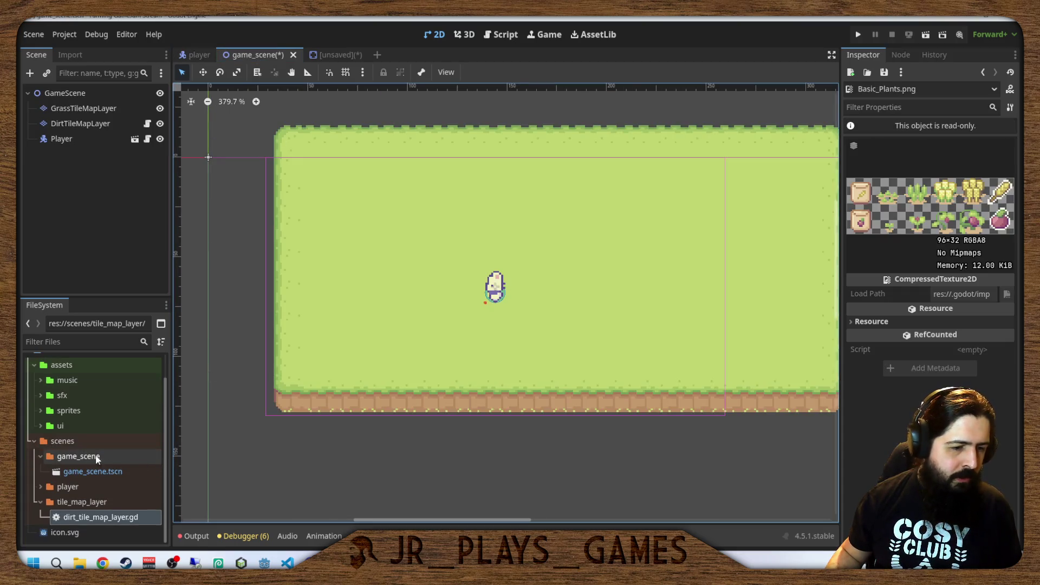
{"action": "scroll", "coordinate": [37, 448], "scroll_direction": "up", "scroll_amount": 1}
{"action": "left_click", "coordinate": [39, 434]}
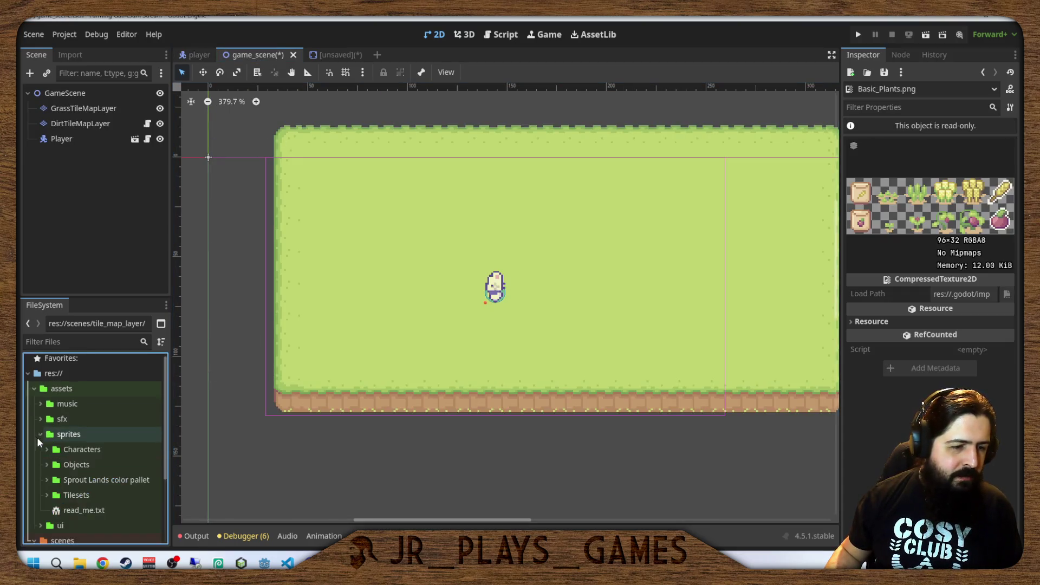
{"action": "left_click", "coordinate": [46, 465]}
{"action": "scroll", "coordinate": [43, 463], "scroll_direction": "down", "scroll_amount": 3}
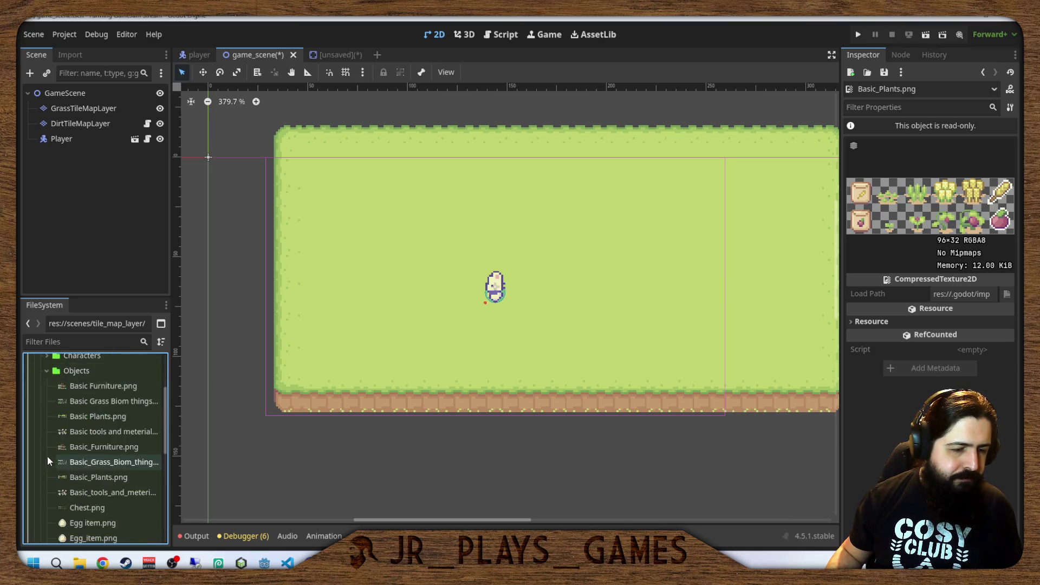
{"action": "scroll", "coordinate": [147, 433], "scroll_direction": "down", "scroll_amount": 2}
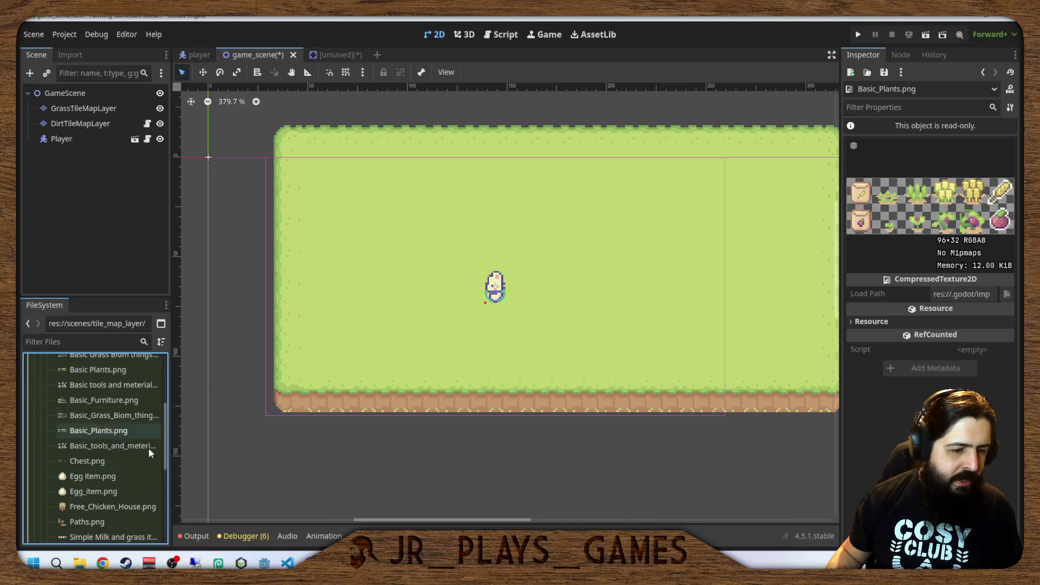
{"action": "left_click", "coordinate": [89, 476]}
{"action": "left_click", "coordinate": [93, 492], "text": "shift"}
{"action": "mouse_move", "coordinate": [93, 491]}
{"action": "left_mouse_down"}
{"action": "mouse_move", "coordinate": [108, 490]}
{"action": "mouse_move", "coordinate": [398, 248]}
{"action": "mouse_move", "coordinate": [381, 242]}
{"action": "left_mouse_up"}
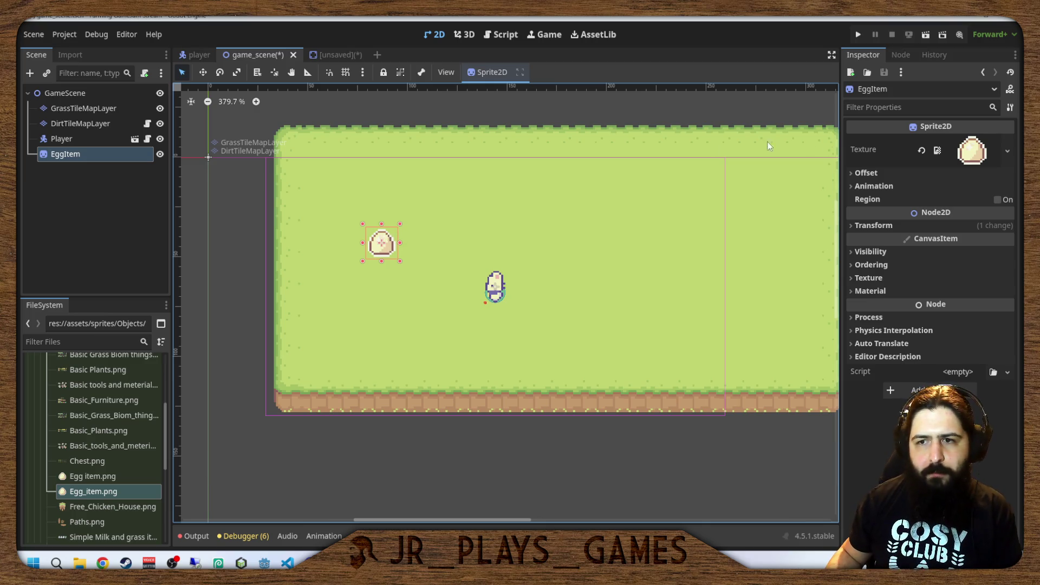
{"action": "left_click_drag", "start_coordinate": [385, 248], "coordinate": [421, 271]}
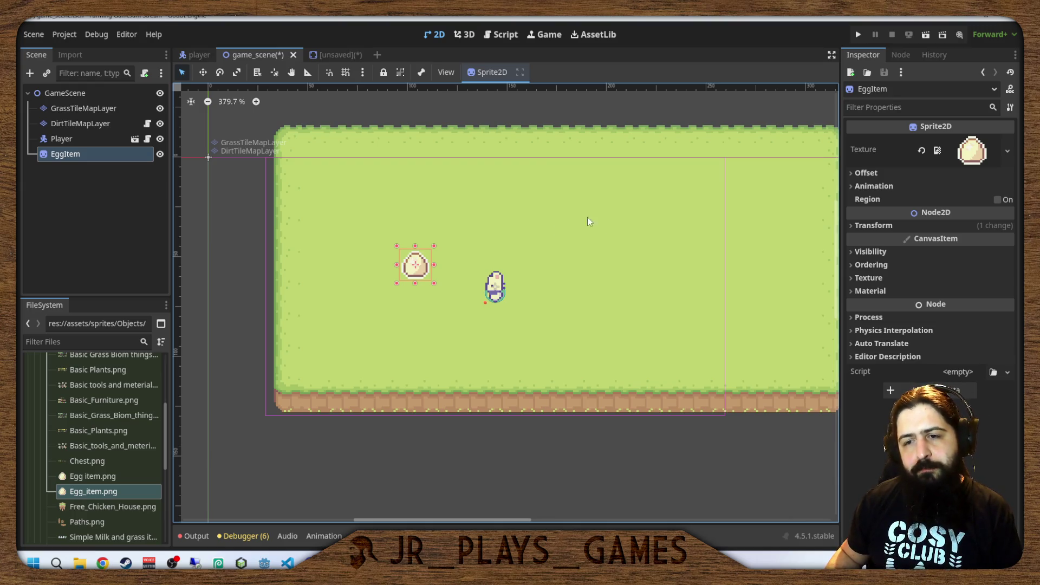
Inspect the egg sprite's texture preview, resource settings and animation settings.
{"action": "left_click", "coordinate": [969, 151]}
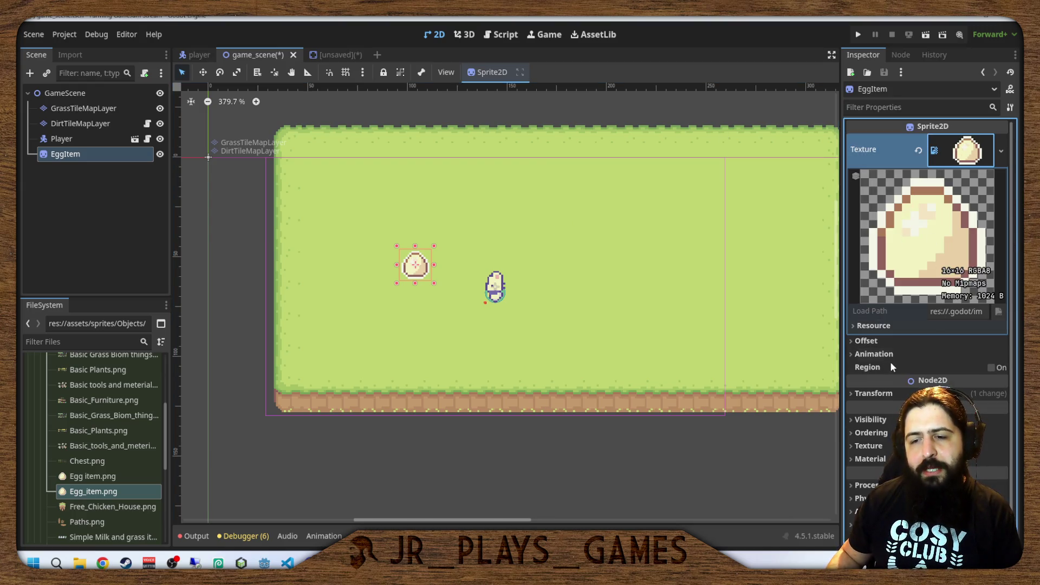
{"action": "left_click", "coordinate": [866, 326]}
{"action": "left_click", "coordinate": [863, 326]}
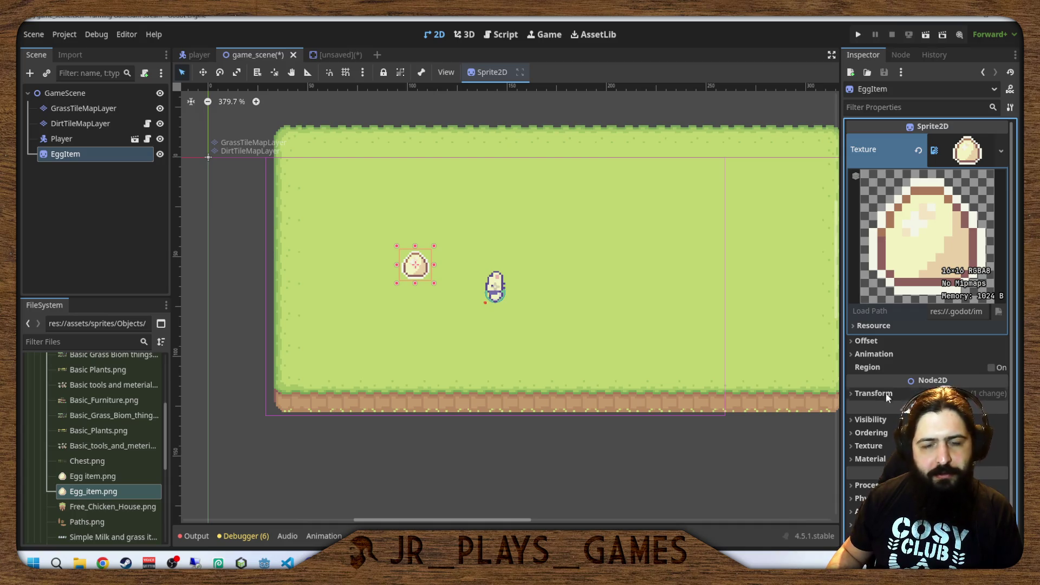
{"action": "scroll", "coordinate": [876, 444], "scroll_direction": "down", "scroll_amount": 1}
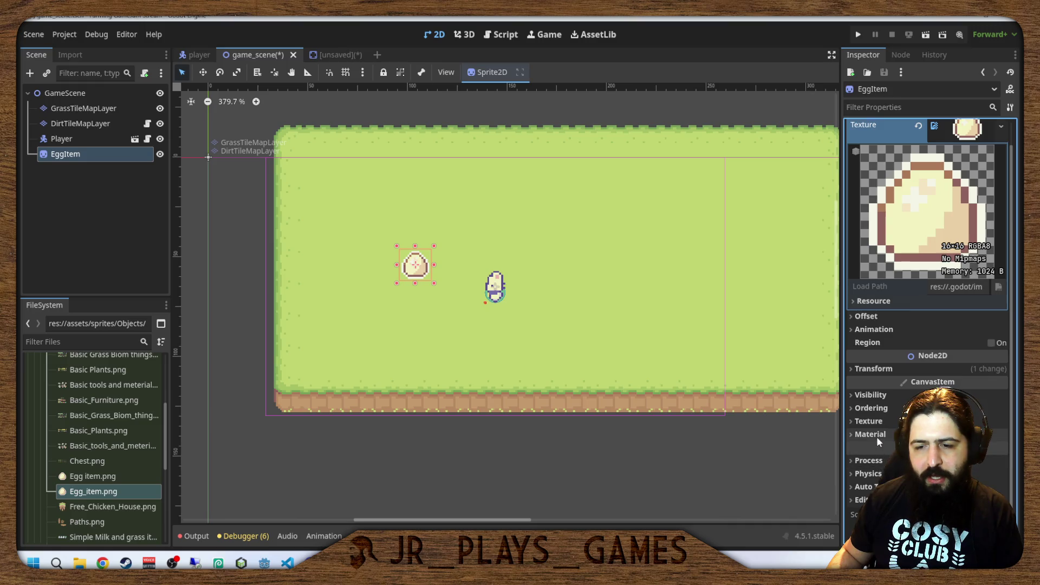
{"action": "left_click", "coordinate": [859, 330]}
{"action": "left_click", "coordinate": [859, 331]}
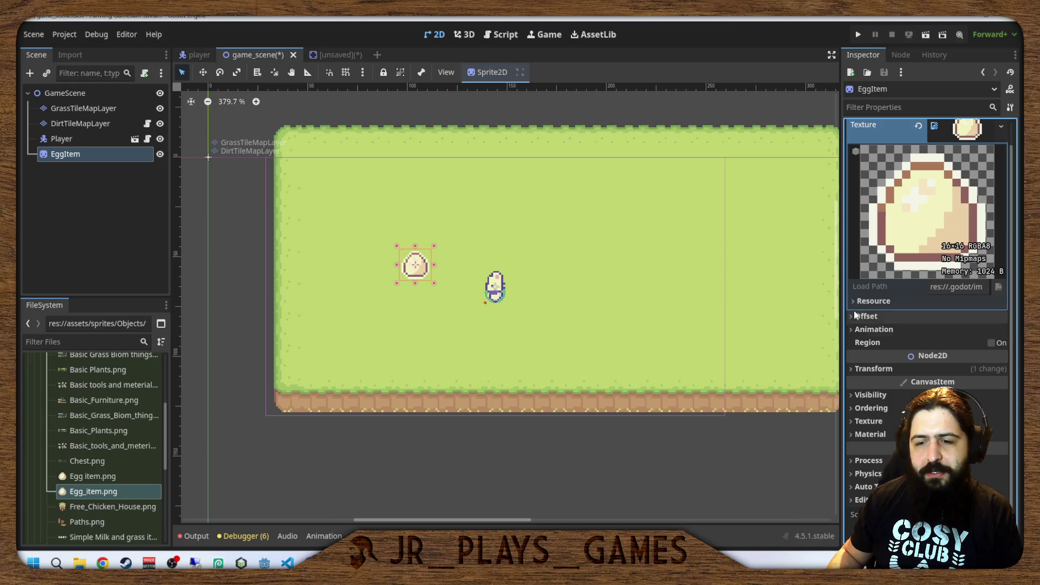
{"action": "scroll", "coordinate": [894, 128], "scroll_direction": "up", "scroll_amount": 1}
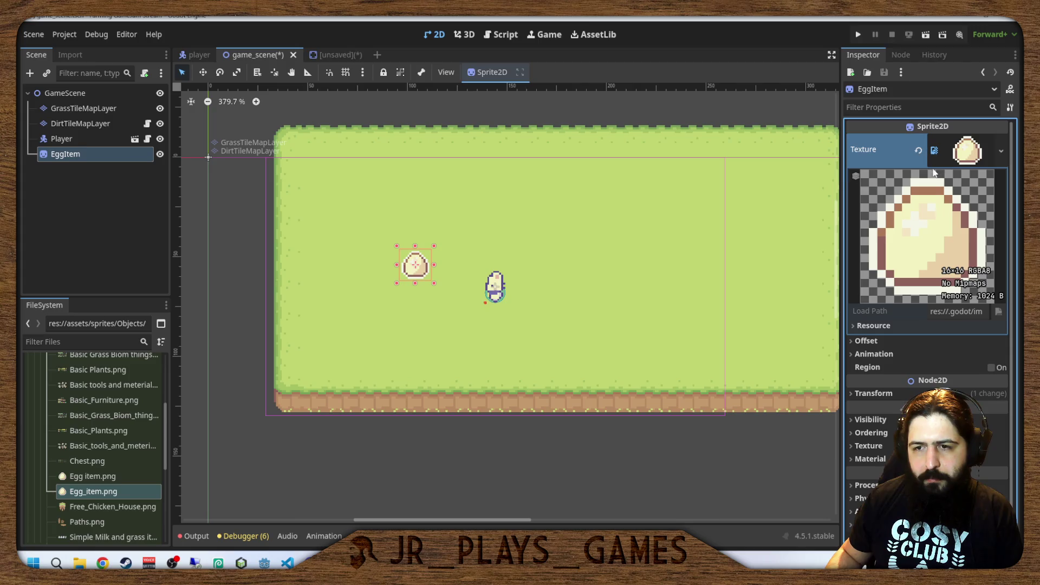
{"action": "left_click", "coordinate": [966, 152]}
Peek at the egg sprite's texture filter, material, texture and ordering sections.
{"action": "left_click", "coordinate": [891, 278]}
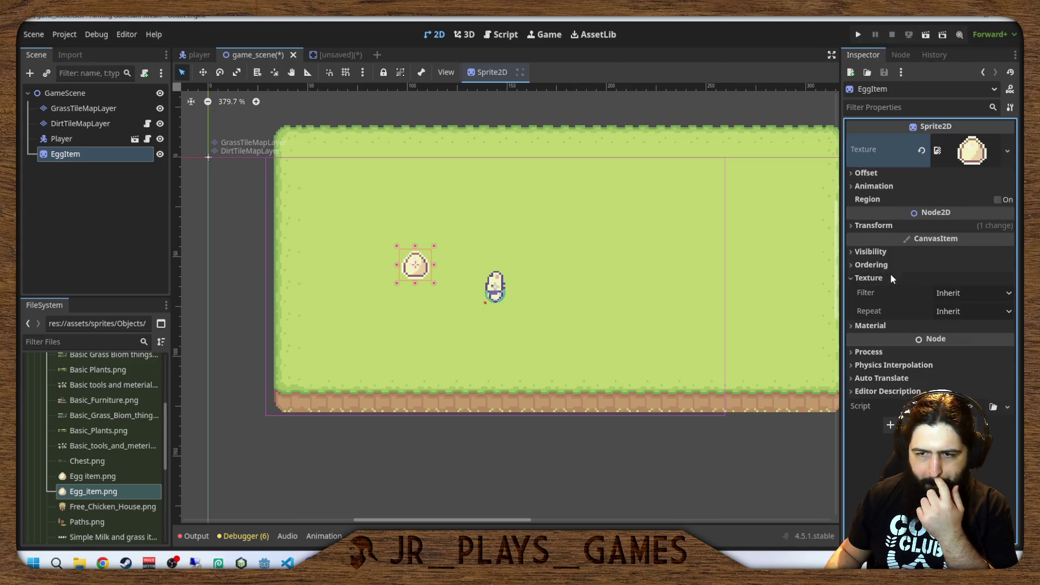
{"action": "left_click", "coordinate": [887, 277]}
{"action": "left_click", "coordinate": [882, 292]}
{"action": "left_click", "coordinate": [878, 291]}
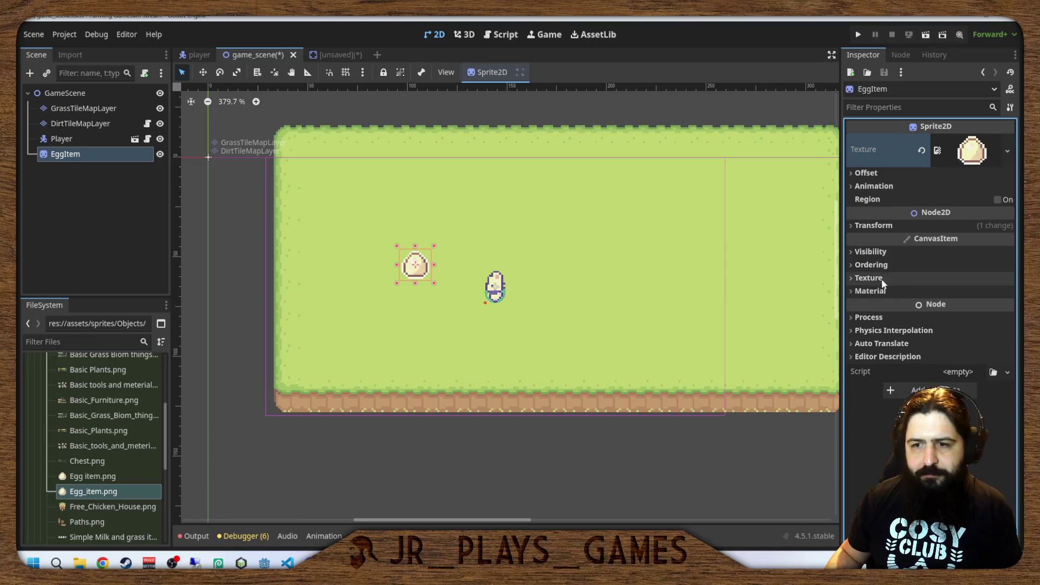
{"action": "left_click", "coordinate": [881, 278]}
{"action": "left_click", "coordinate": [881, 278]}
{"action": "left_click", "coordinate": [880, 265]}
{"action": "left_click", "coordinate": [882, 264]}
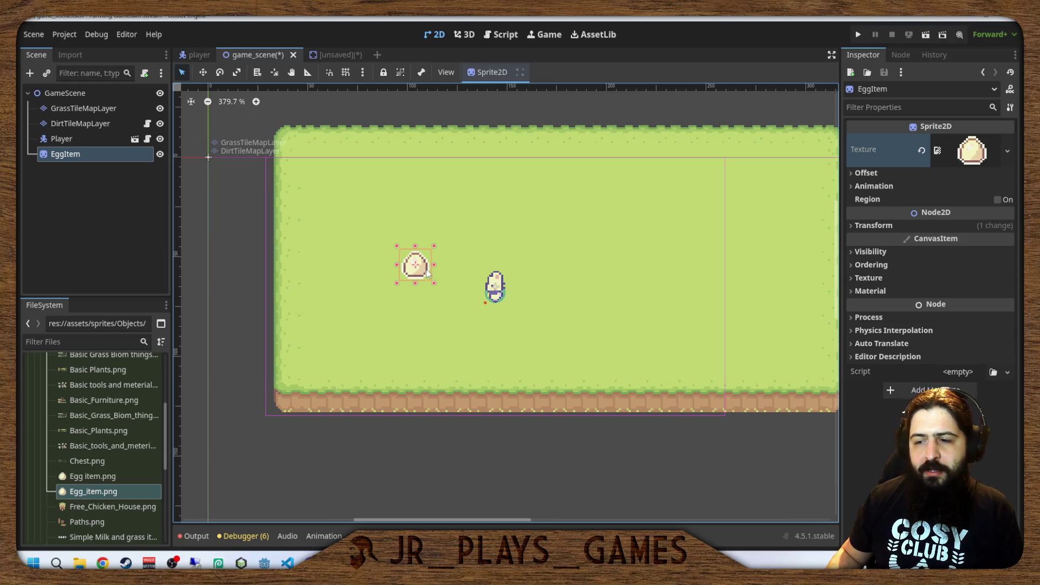
Nudge the egg sprite slightly left, then delete the EggItem node.
{"action": "mouse_move", "coordinate": [412, 269]}
{"action": "left_mouse_down"}
{"action": "mouse_move", "coordinate": [422, 267]}
{"action": "mouse_move", "coordinate": [405, 272]}
{"action": "left_mouse_up"}
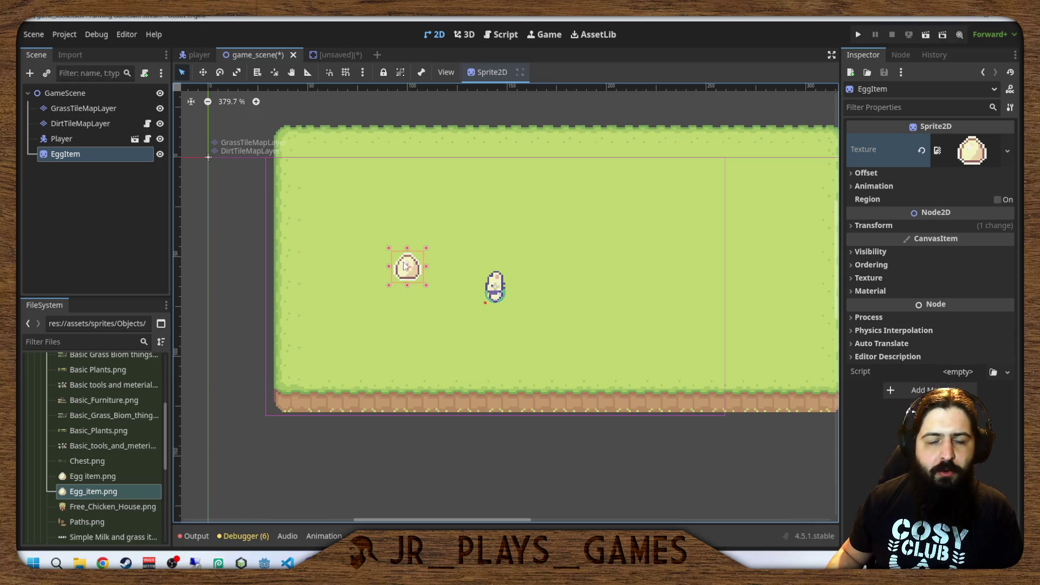
{"action": "key", "text": "Delete"}
{"action": "left_click", "coordinate": [471, 303]}
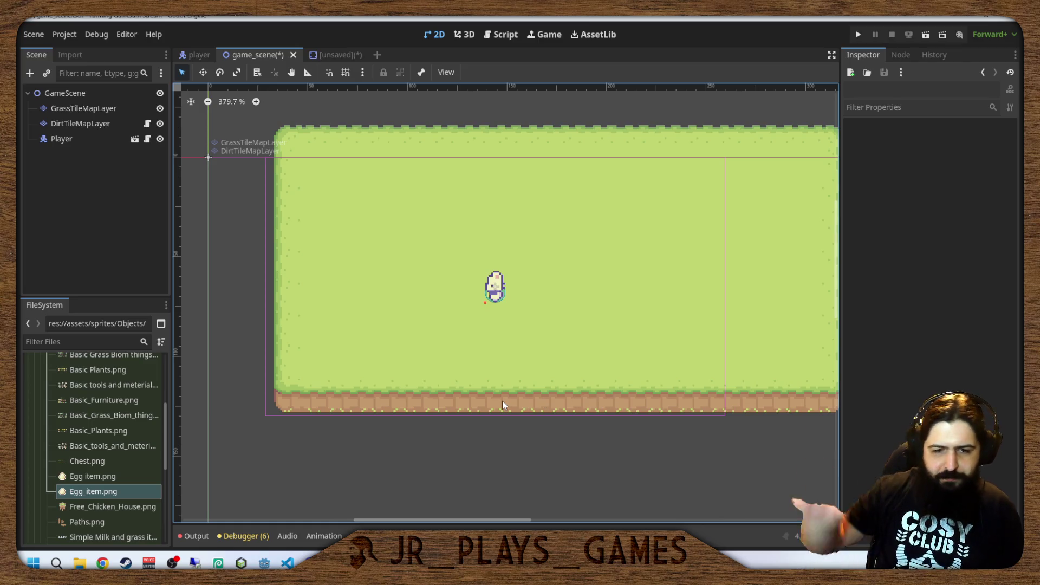
Duplicate GrassTileMapLayer, move the copy above it and rename it WaterTileMapLayer.
{"action": "scroll", "coordinate": [314, 256], "scroll_direction": "down", "scroll_amount": 4}
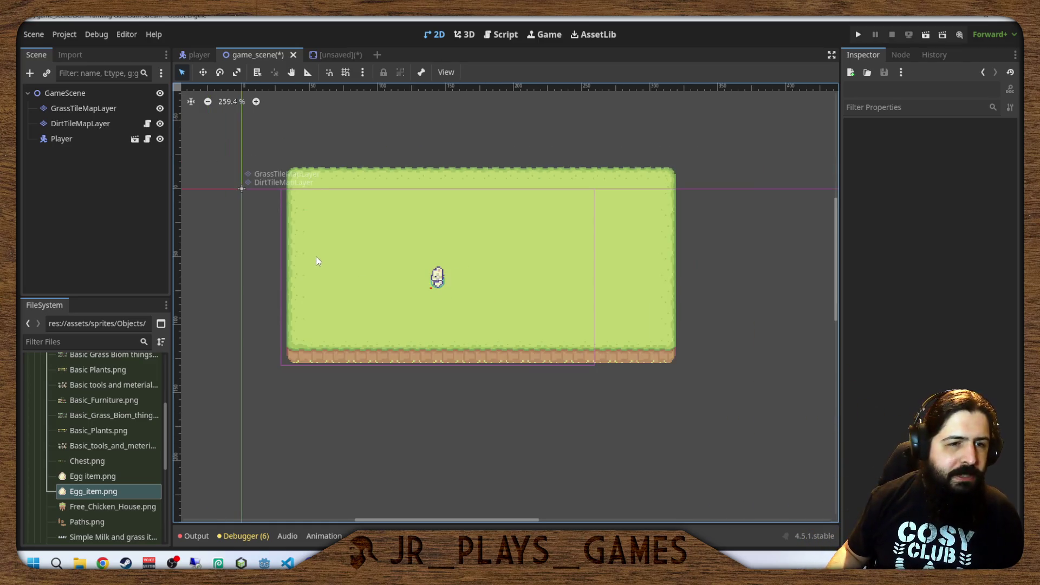
{"action": "left_click", "coordinate": [86, 110]}
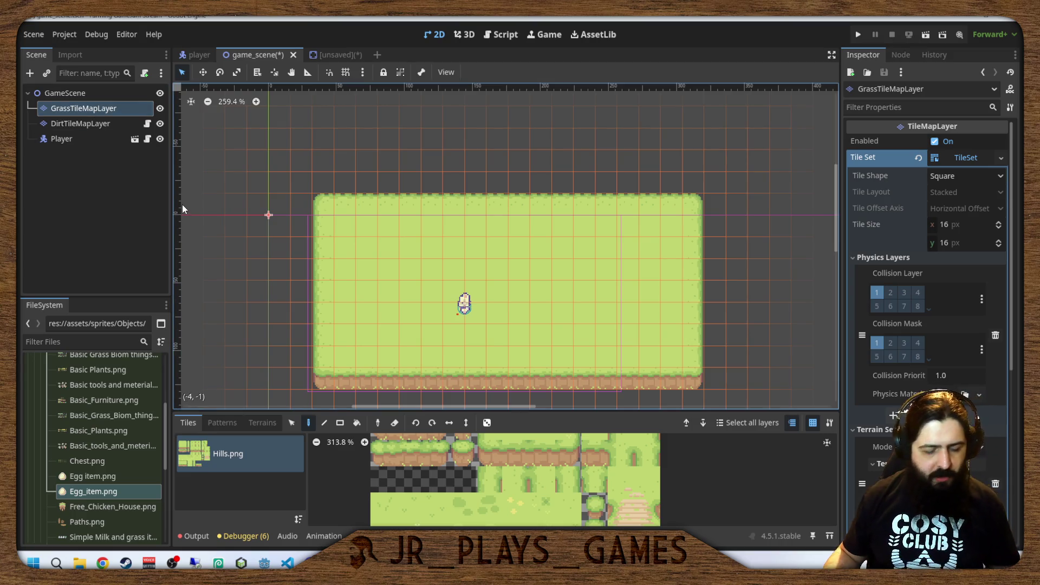
{"action": "key", "text": "ctrl+d"}
{"action": "mouse_move", "coordinate": [90, 127]}
{"action": "left_mouse_down"}
{"action": "mouse_move", "coordinate": [89, 103]}
{"action": "mouse_move", "coordinate": [25, 115]}
{"action": "left_mouse_up"}
{"action": "double_click", "coordinate": [69, 110]}
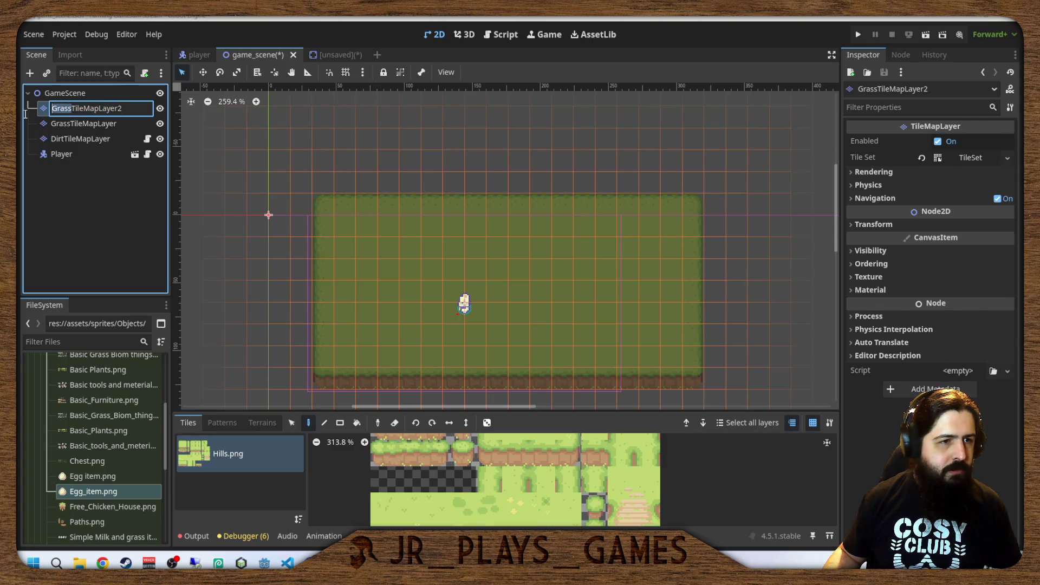
{"action": "type", "text": "Water"}
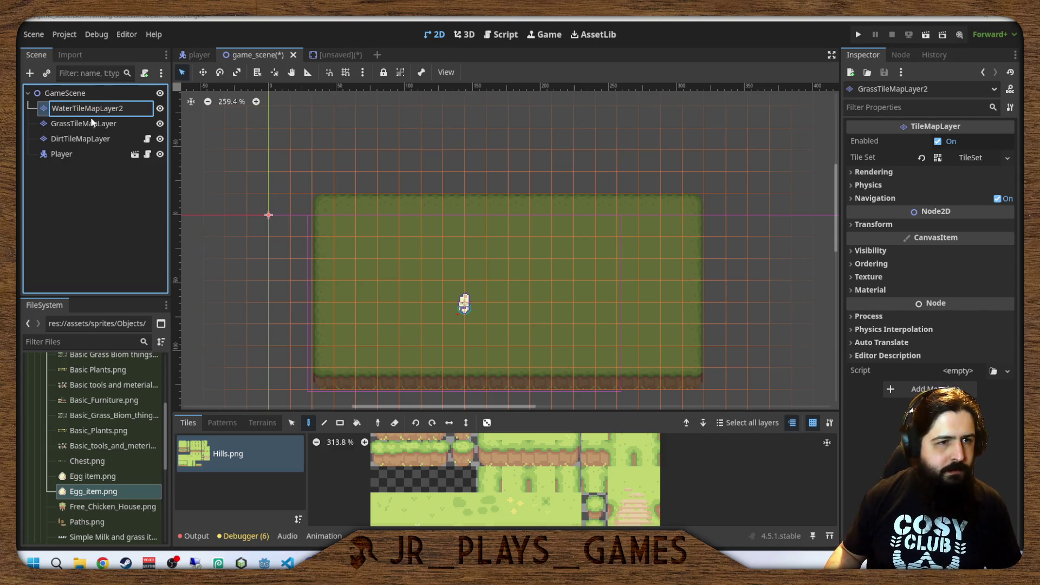
{"action": "key", "text": "Return"}
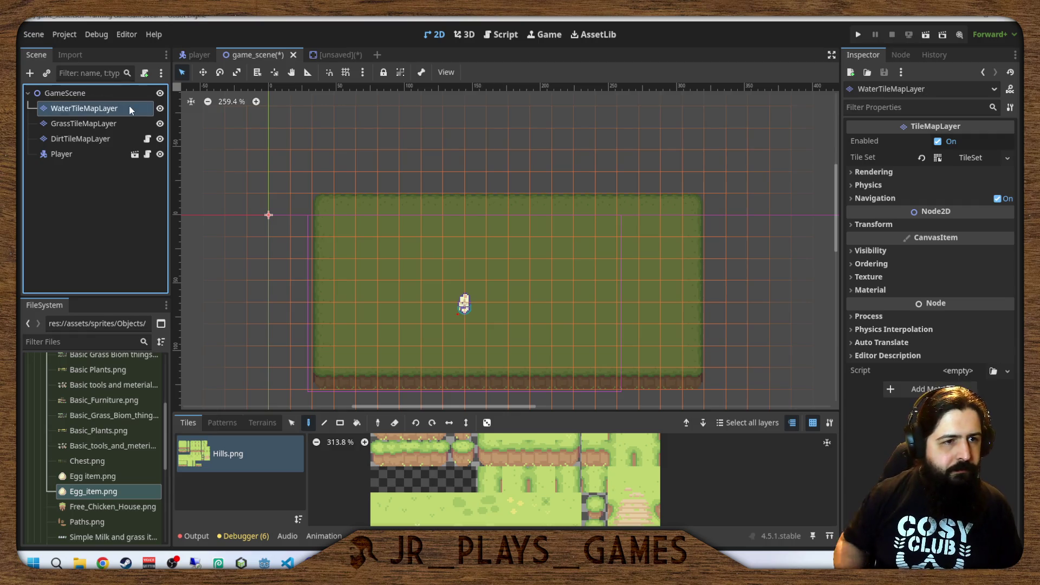
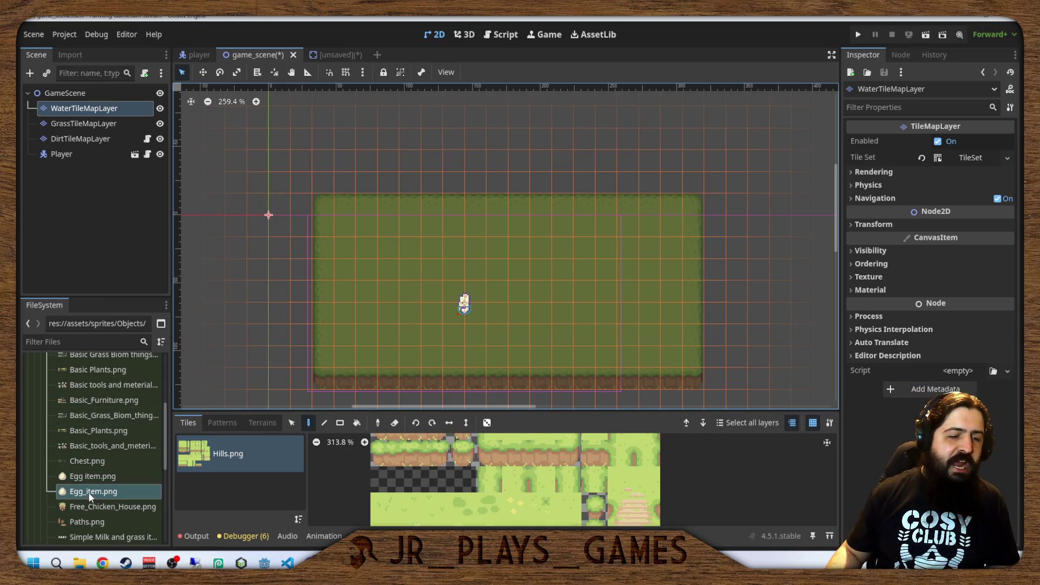
Place, enlarge and reposition an egg item sprite, then delete the egg item node.
{"action": "mouse_move", "coordinate": [89, 491]}
{"action": "left_mouse_down"}
{"action": "mouse_move", "coordinate": [421, 274]}
{"action": "mouse_move", "coordinate": [407, 275]}
{"action": "left_mouse_up"}
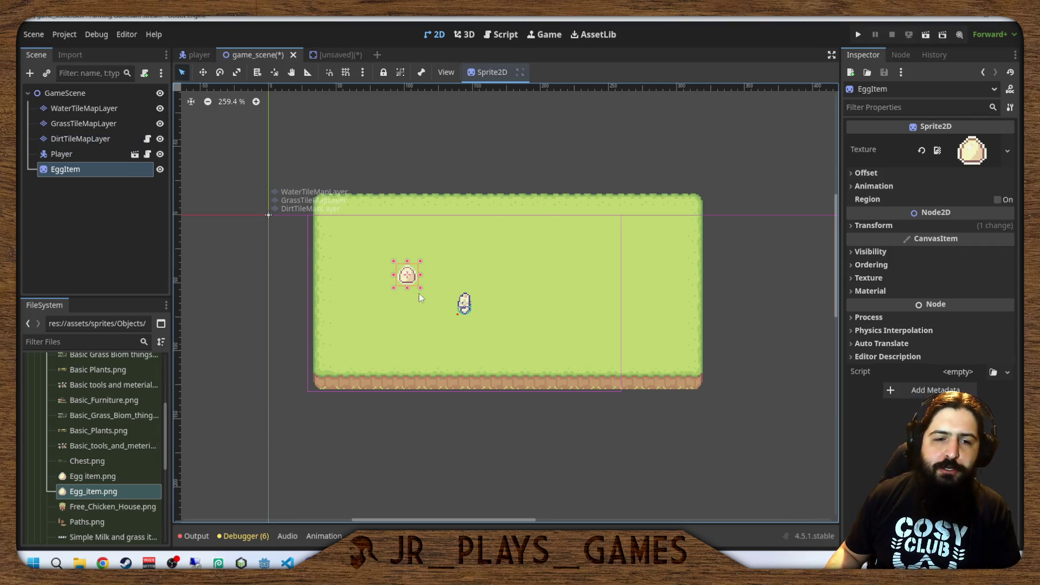
{"action": "mouse_move", "coordinate": [421, 288]}
{"action": "left_mouse_down"}
{"action": "mouse_move", "coordinate": [458, 319]}
{"action": "mouse_move", "coordinate": [450, 364]}
{"action": "mouse_move", "coordinate": [469, 336]}
{"action": "mouse_move", "coordinate": [420, 287]}
{"action": "mouse_move", "coordinate": [500, 363]}
{"action": "left_mouse_up"}
{"action": "left_click_drag", "start_coordinate": [443, 327], "coordinate": [403, 283]}
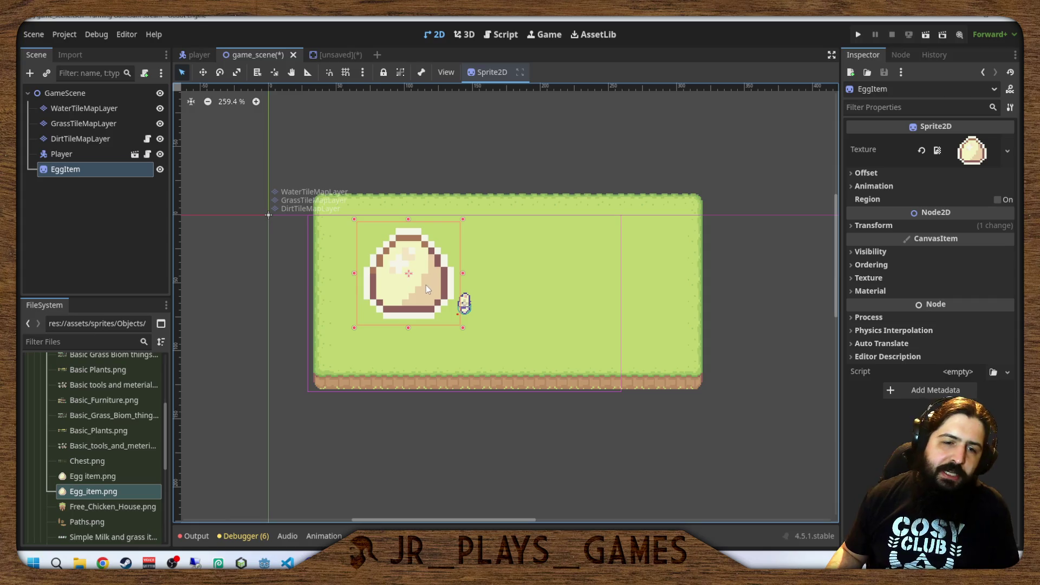
{"action": "left_click_drag", "start_coordinate": [425, 285], "coordinate": [375, 299]}
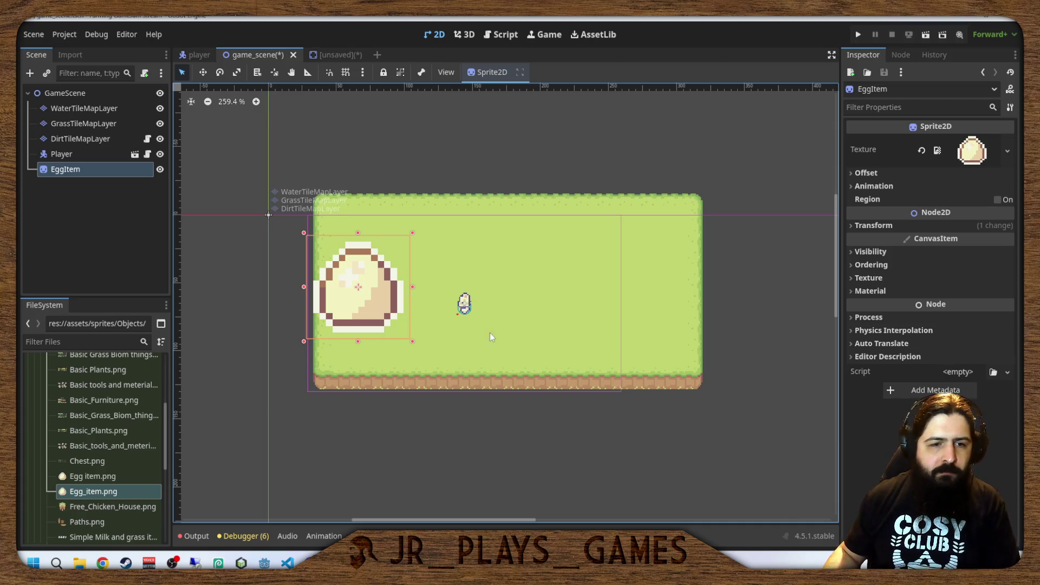
{"action": "key", "text": "Delete"}
{"action": "left_click", "coordinate": [486, 304]}
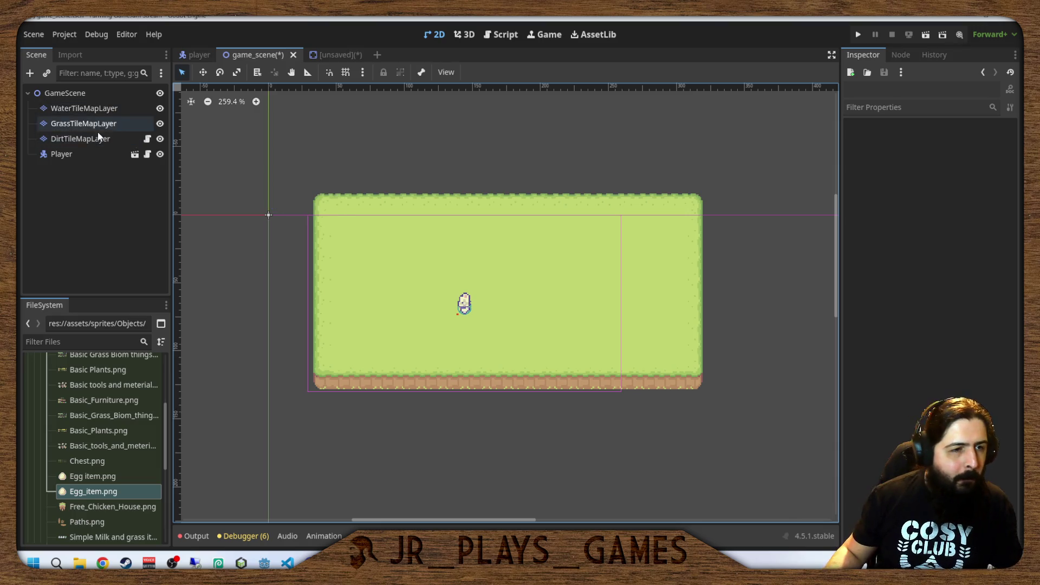
Select WaterTileMapLayer and bring up its enlarged TileSet sources editor, cancelling an accidental node deletion.
{"action": "left_click", "coordinate": [66, 108]}
{"action": "scroll", "coordinate": [388, 176], "scroll_direction": "down", "scroll_amount": 3}
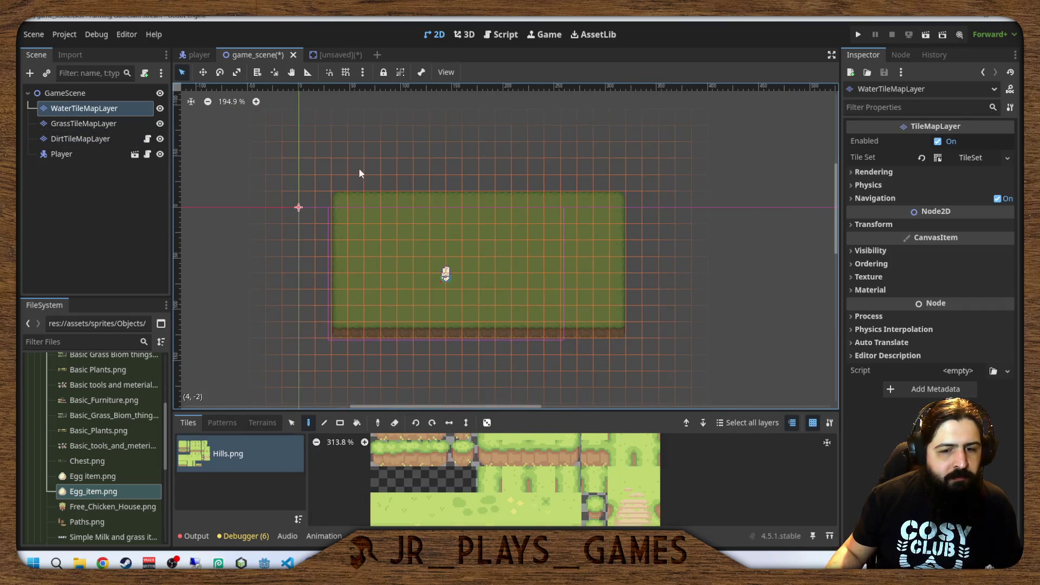
{"action": "left_click", "coordinate": [261, 465]}
{"action": "key", "text": "Delete"}
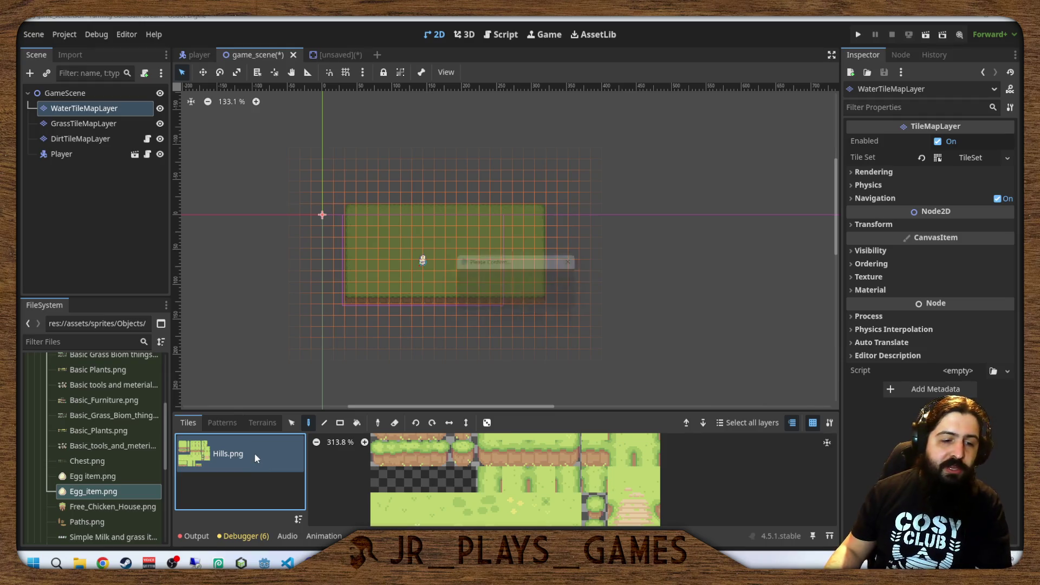
{"action": "left_click", "coordinate": [561, 306]}
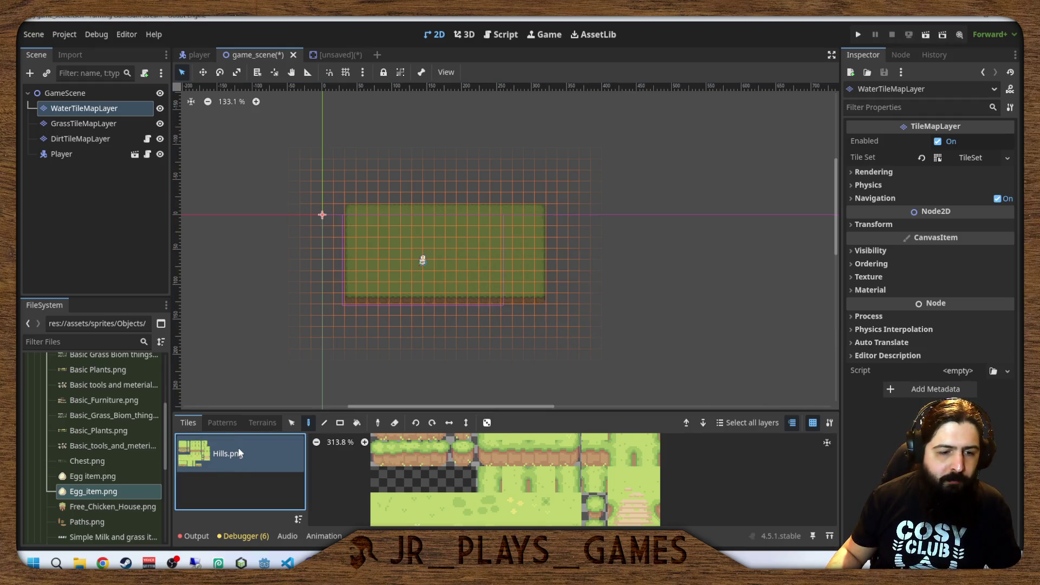
{"action": "left_click_drag", "start_coordinate": [278, 413], "coordinate": [278, 299]}
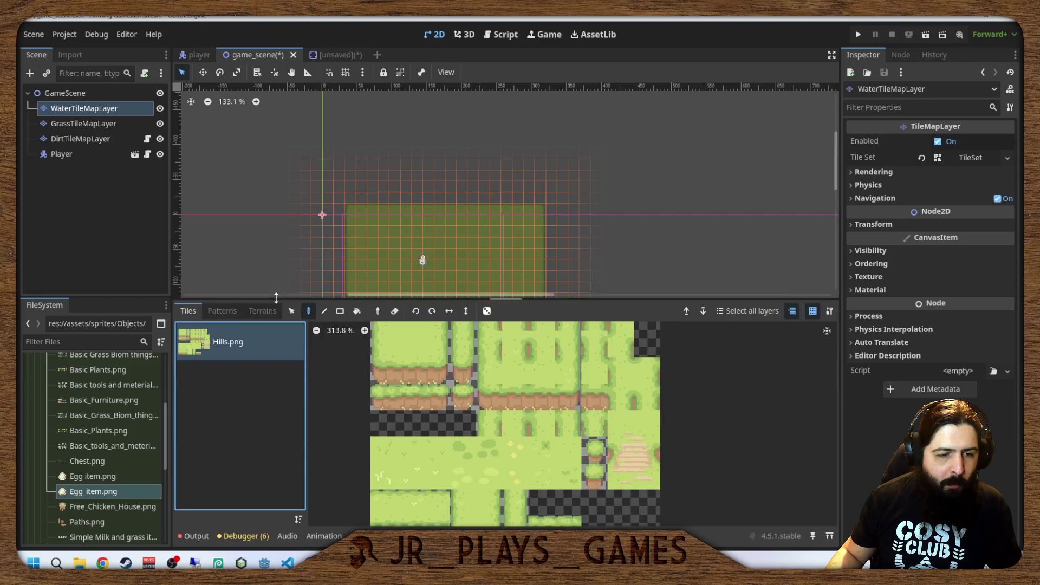
{"action": "double_click", "coordinate": [209, 344]}
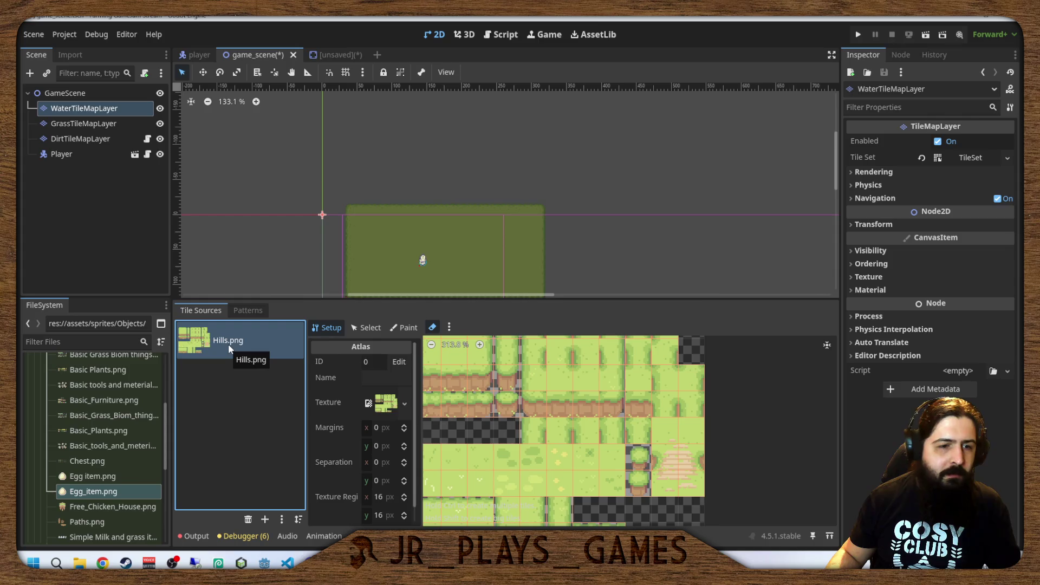
Remove Hills.png and add Tilesets/Water.png as an atlas source with auto-created tiles.
{"action": "left_click", "coordinate": [248, 519]}
{"action": "left_click", "coordinate": [265, 519]}
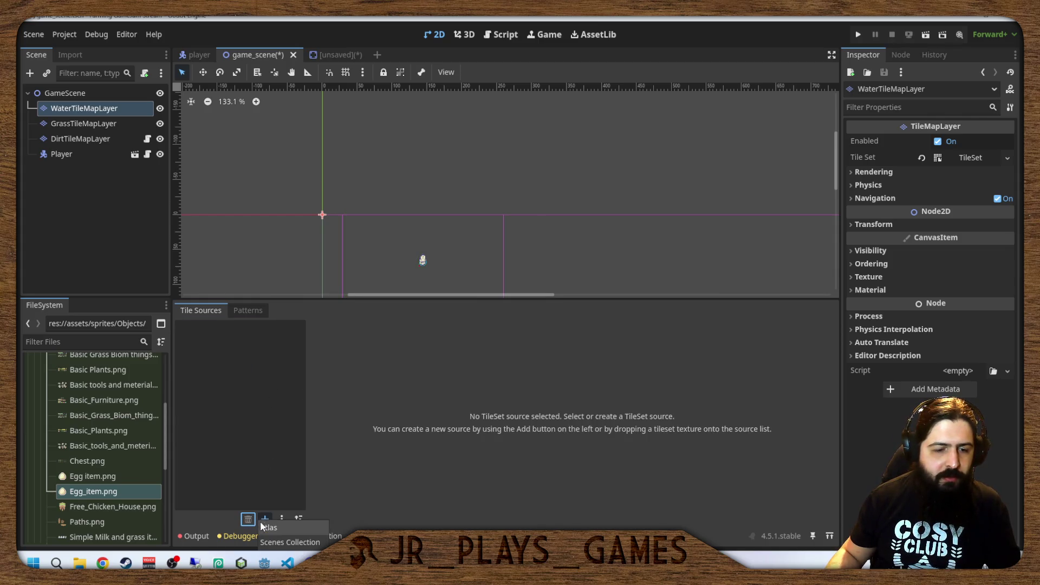
{"action": "left_click", "coordinate": [269, 528]}
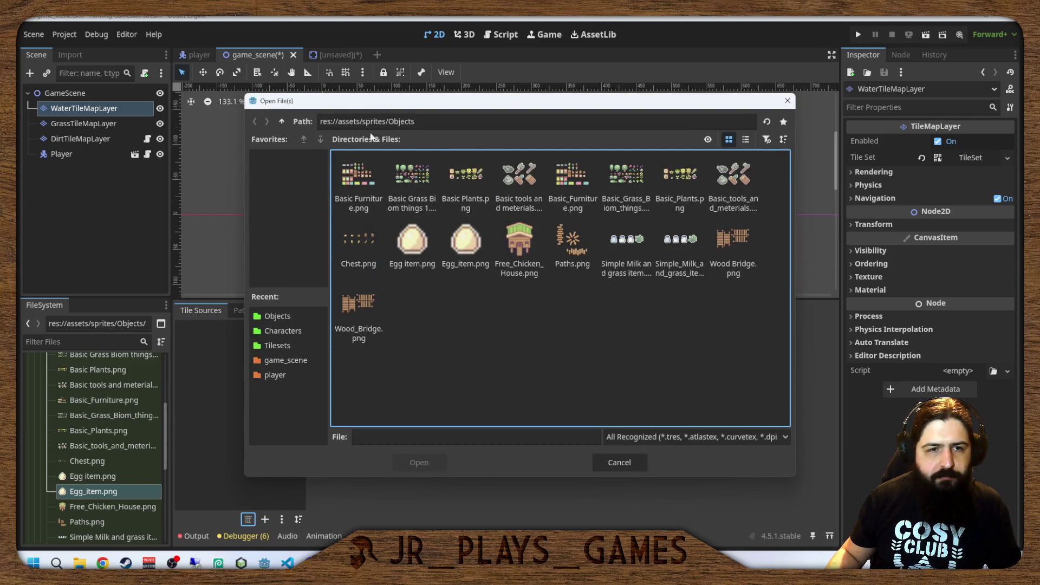
{"action": "left_click", "coordinate": [282, 346]}
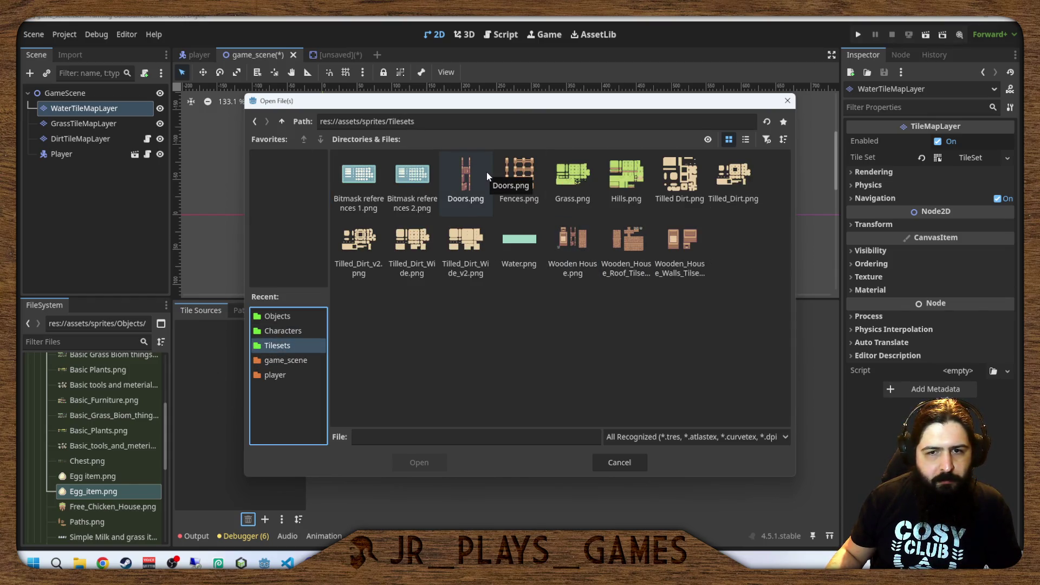
{"action": "double_click", "coordinate": [519, 241]}
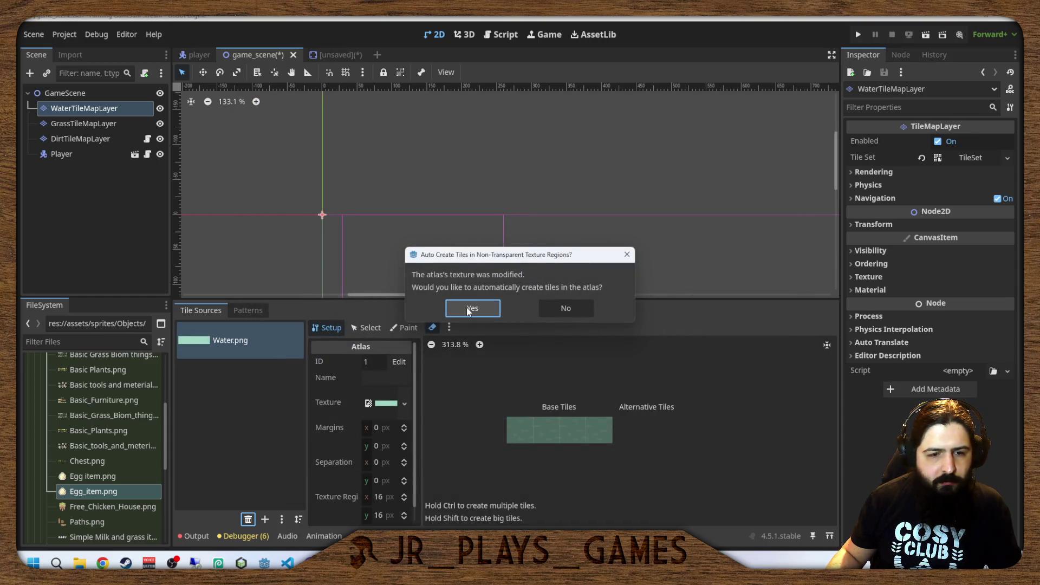
{"action": "left_click", "coordinate": [566, 307]}
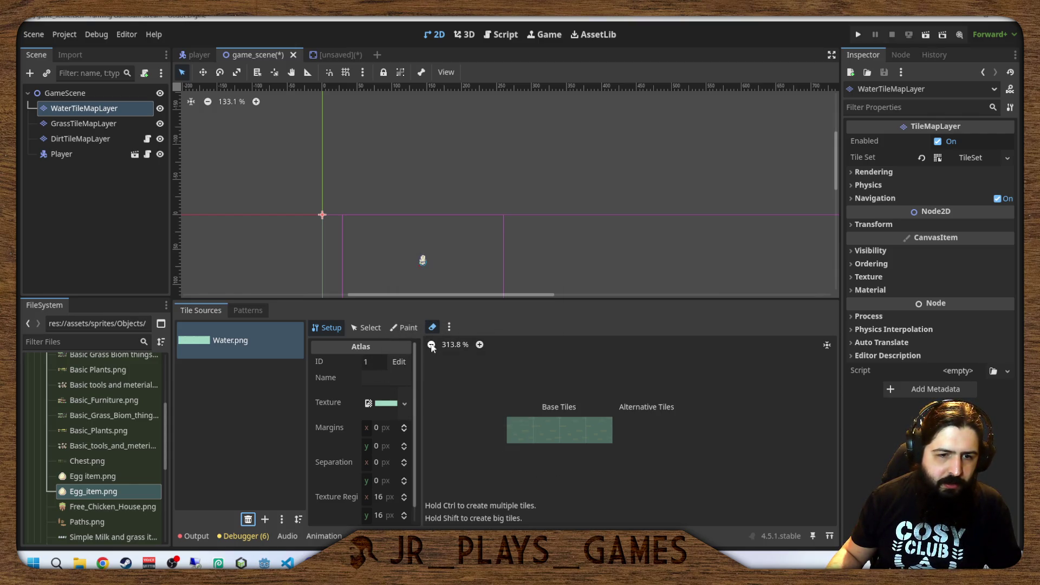
Select the first water tile in the atlas using Select mode.
{"action": "left_click", "coordinate": [433, 327]}
{"action": "left_click", "coordinate": [528, 442]}
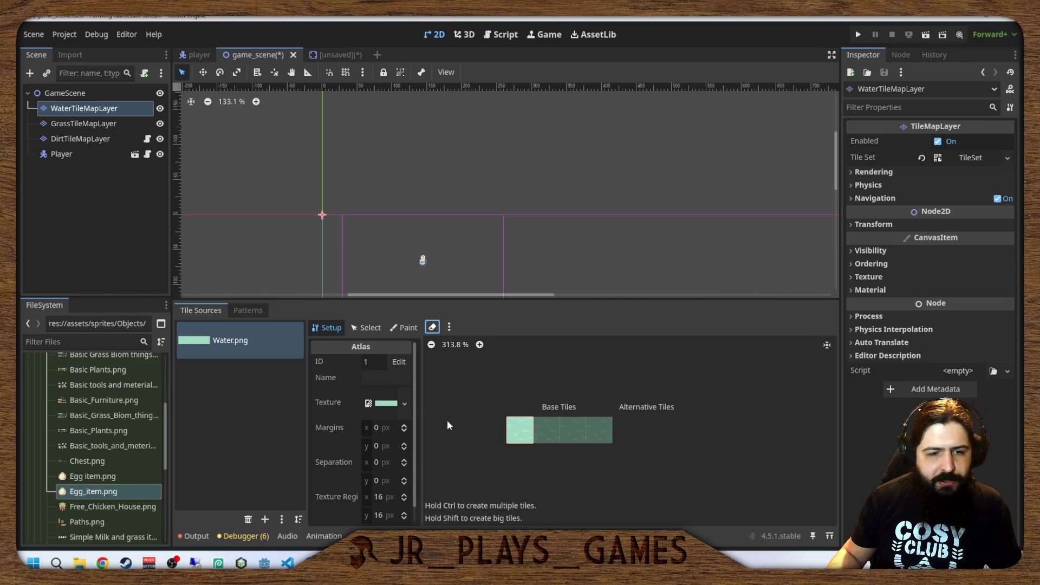
{"action": "scroll", "coordinate": [330, 412], "scroll_direction": "down", "scroll_amount": 1}
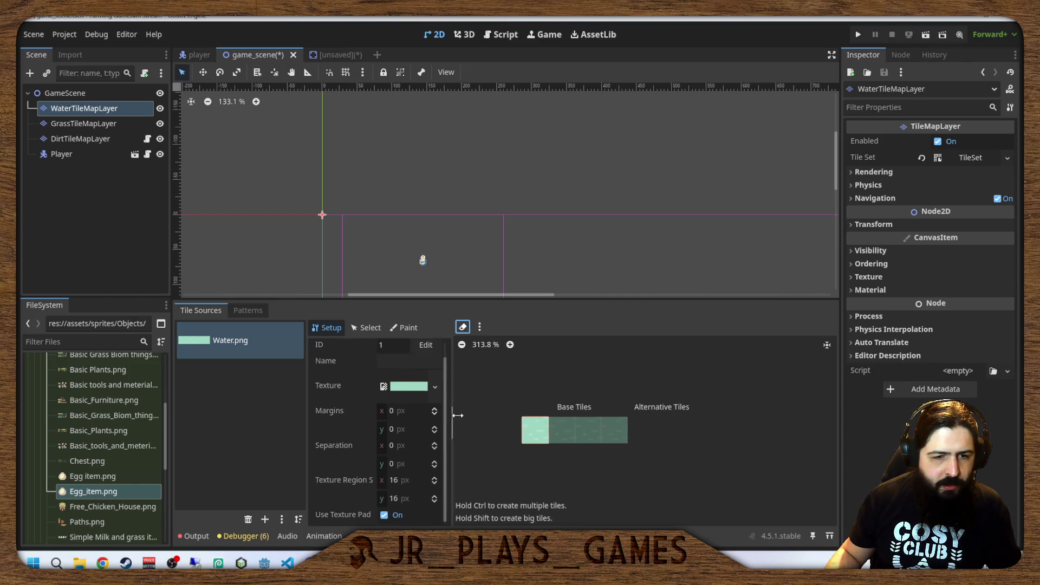
{"action": "left_click", "coordinate": [367, 327]}
{"action": "left_click", "coordinate": [539, 430]}
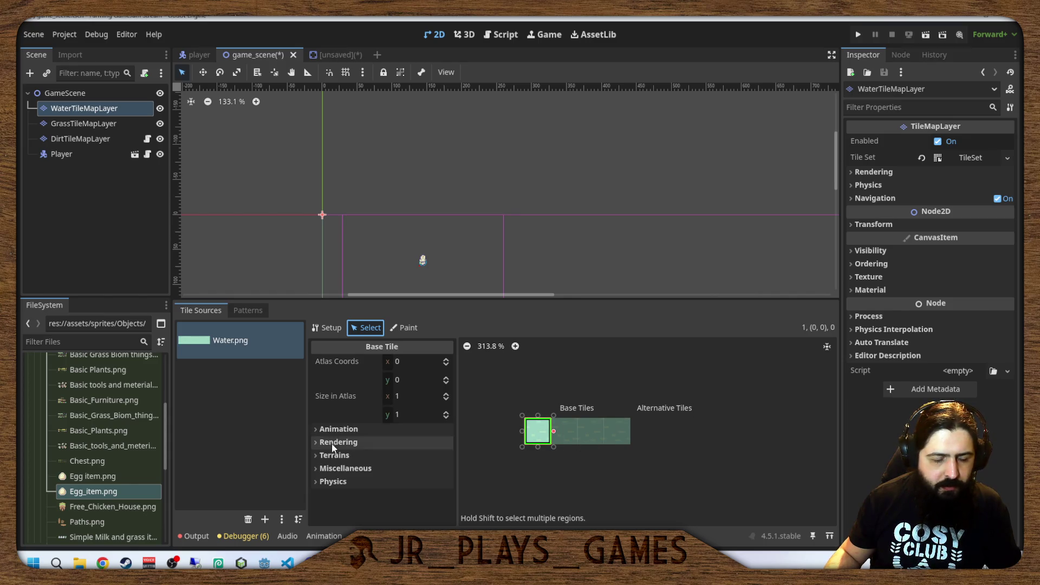
Give the tile's animation 3 columns with separation x 16 and y 0.
{"action": "left_click", "coordinate": [340, 429]}
{"action": "scroll", "coordinate": [372, 460], "scroll_direction": "down", "scroll_amount": 4}
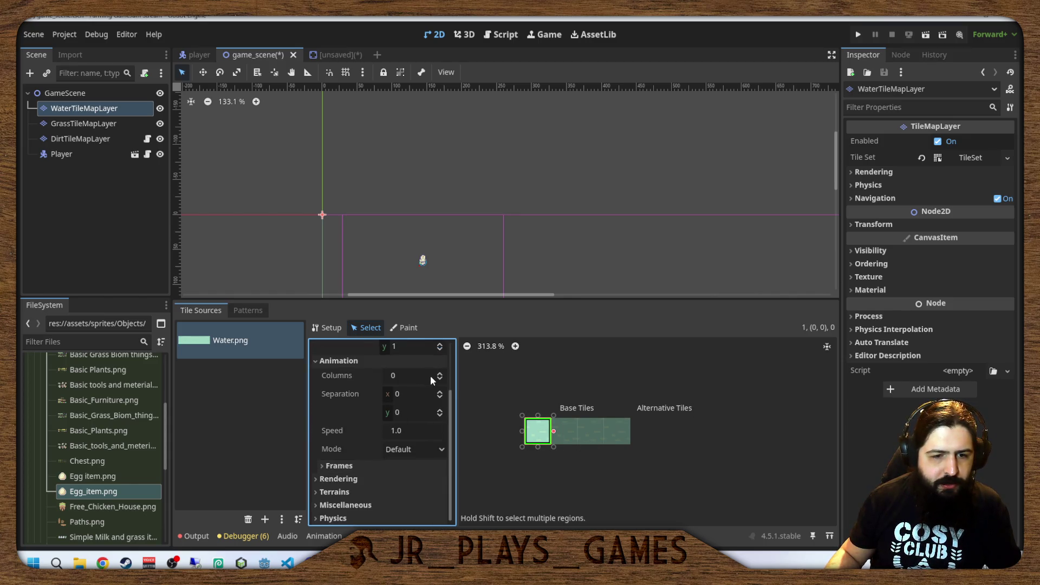
{"action": "left_click_drag", "start_coordinate": [439, 375], "coordinate": [443, 376]}
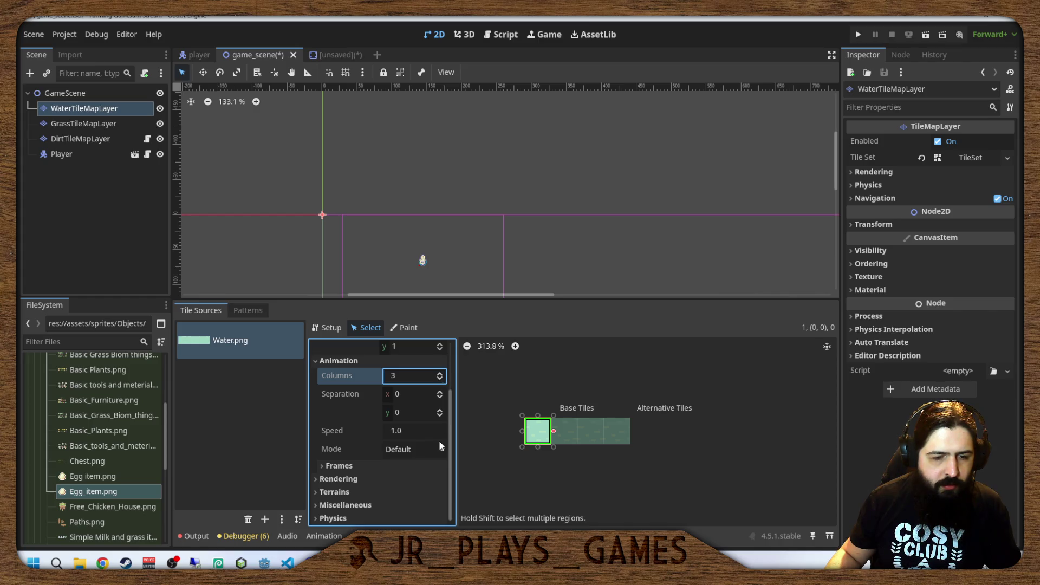
{"action": "left_click", "coordinate": [441, 410]}
{"action": "left_click", "coordinate": [441, 410]}
{"action": "left_click", "coordinate": [441, 410]}
{"action": "left_click", "coordinate": [441, 410]}
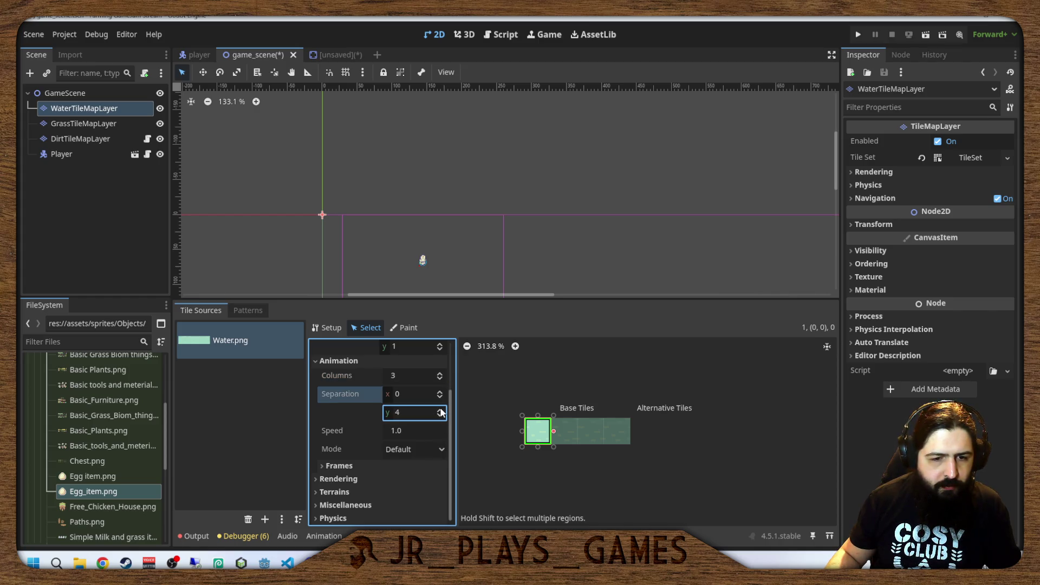
{"action": "left_click_drag", "start_coordinate": [441, 412], "coordinate": [439, 415]}
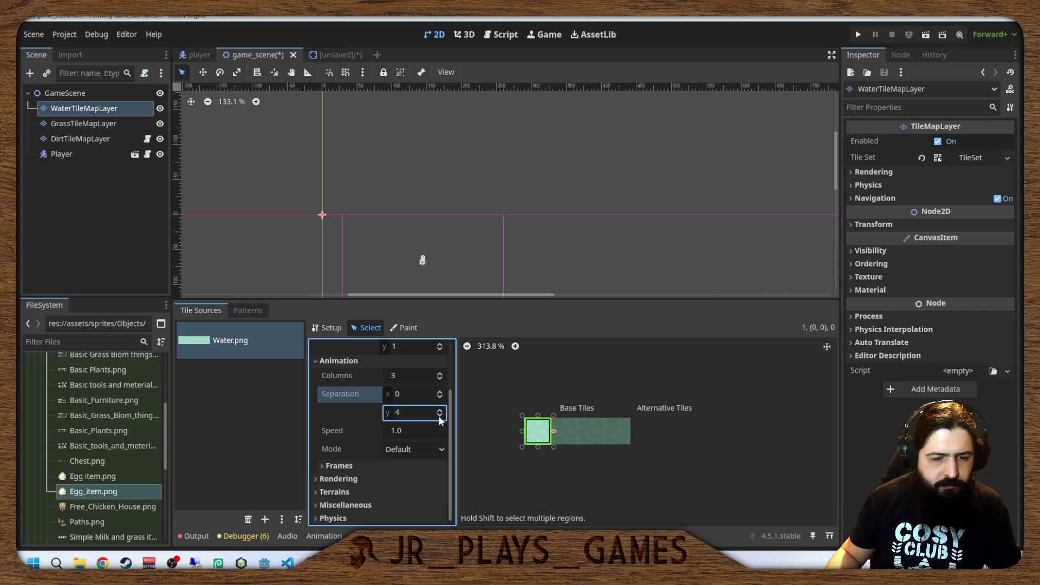
{"action": "left_click", "coordinate": [440, 416]}
{"action": "left_click", "coordinate": [439, 392]}
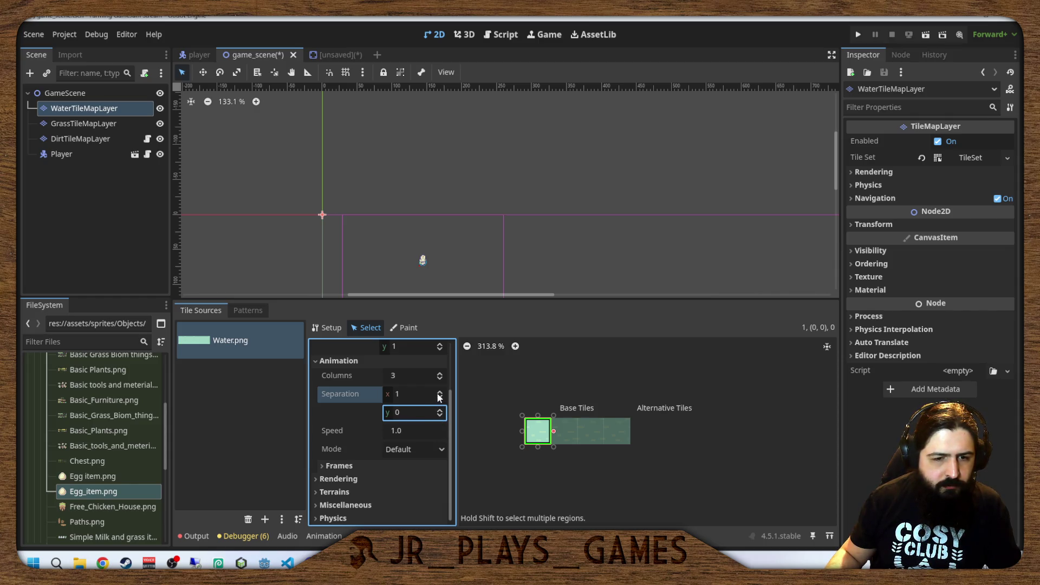
{"action": "left_click", "coordinate": [440, 393]}
{"action": "left_click_drag", "start_coordinate": [439, 396], "coordinate": [440, 388]}
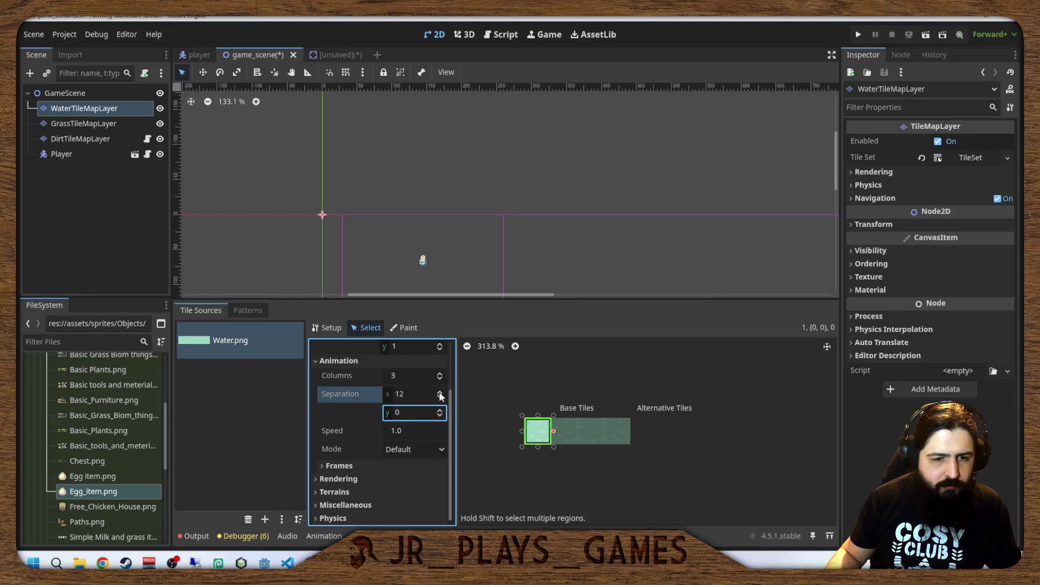
Switch the bottom panel over to the Animation editor.
{"action": "key", "text": "alt+Tab"}
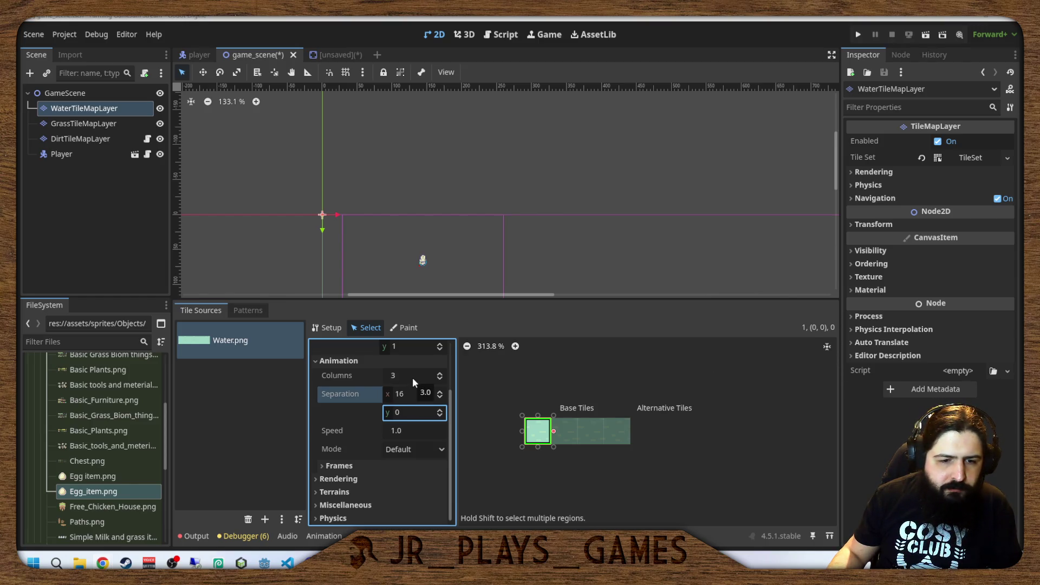
{"action": "scroll", "coordinate": [395, 397], "scroll_direction": "up", "scroll_amount": 3}
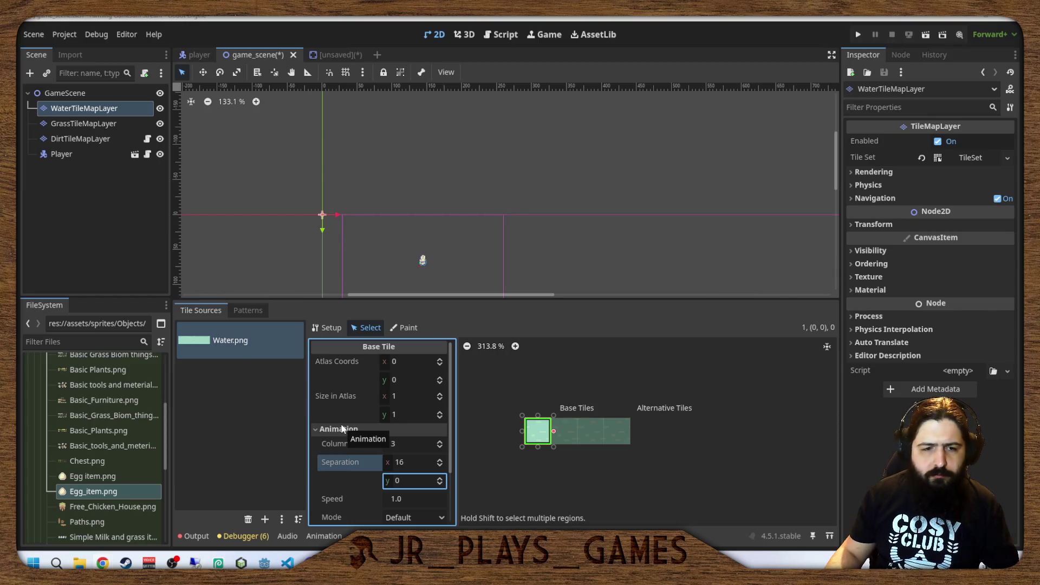
{"action": "left_click", "coordinate": [325, 536]}
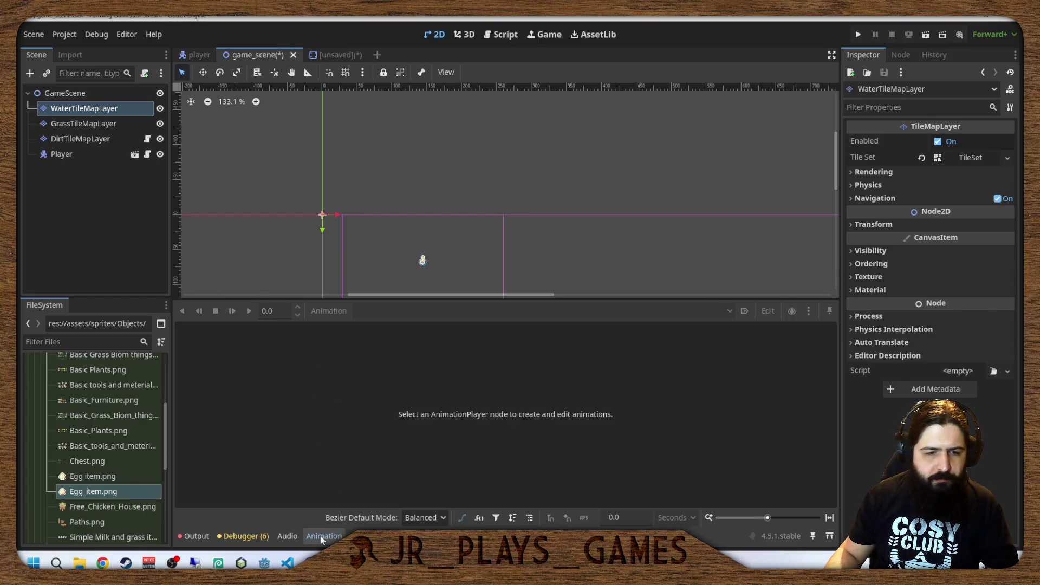
Go briefly to the Debugger panel, then return to the TileSet editor.
{"action": "left_click", "coordinate": [252, 535]}
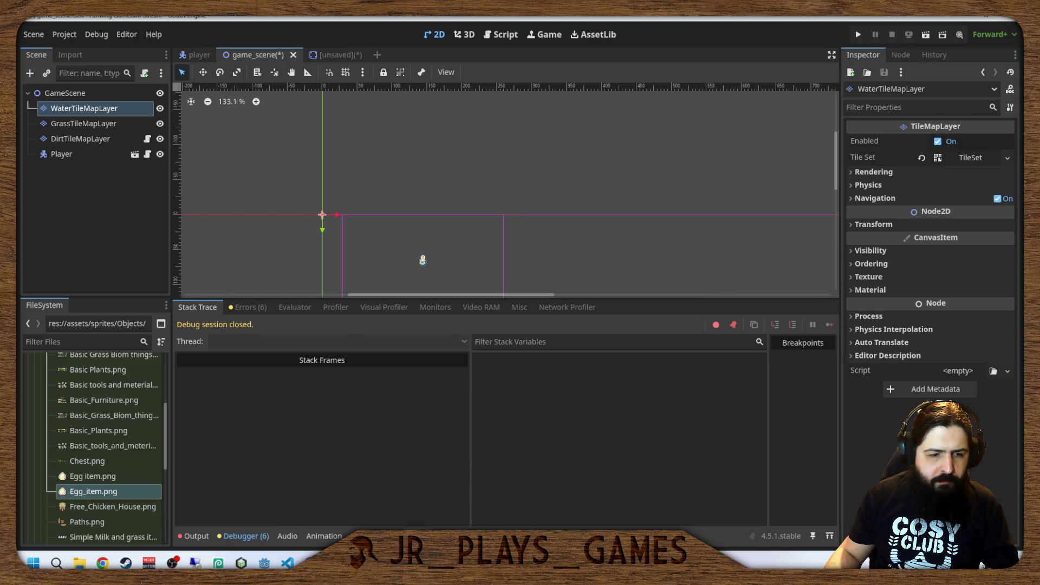
{"action": "left_click", "coordinate": [452, 535]}
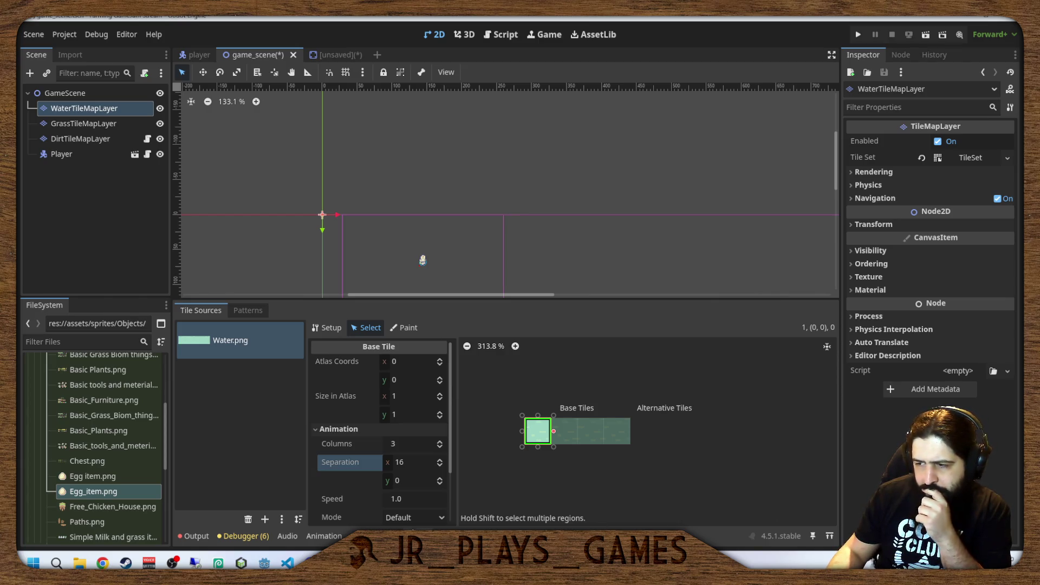
Change the water tile animation to 4 columns with horizontal separation 0.
{"action": "left_click", "coordinate": [441, 442]}
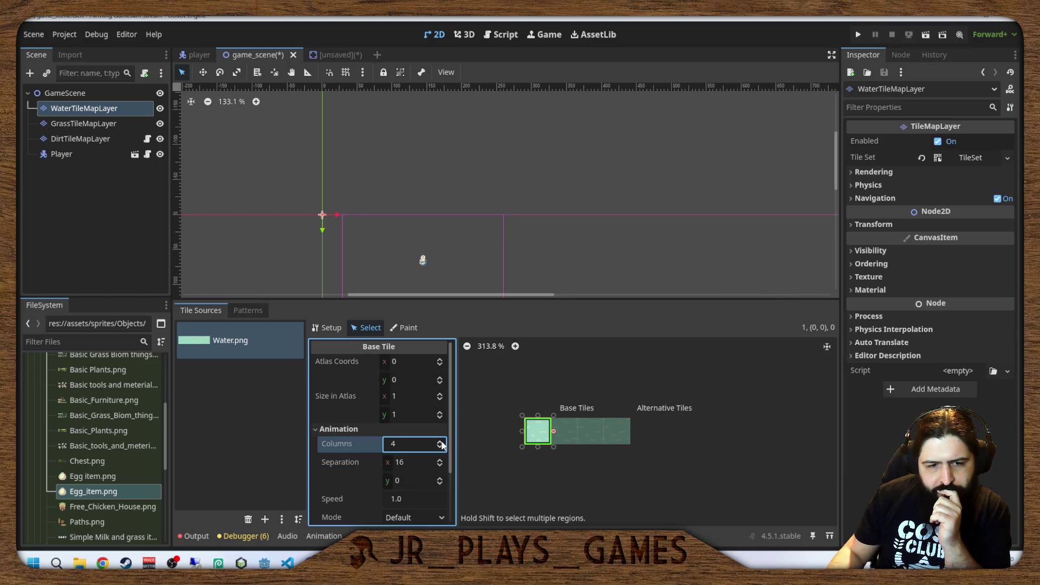
{"action": "left_click", "coordinate": [403, 461]}
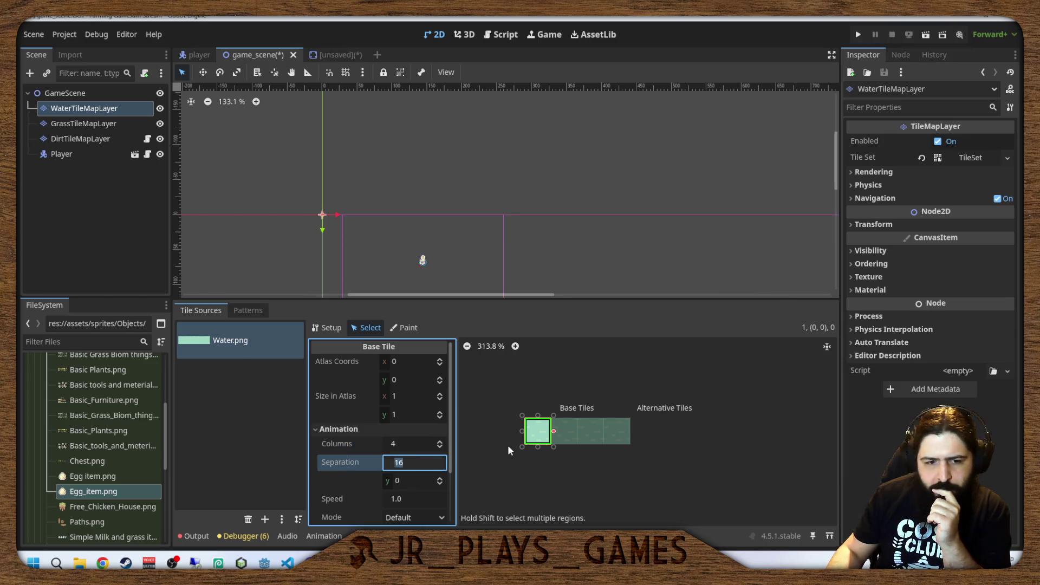
{"action": "type", "text": "0"}
{"action": "key", "text": "Return"}
{"action": "scroll", "coordinate": [407, 457], "scroll_direction": "down", "scroll_amount": 1}
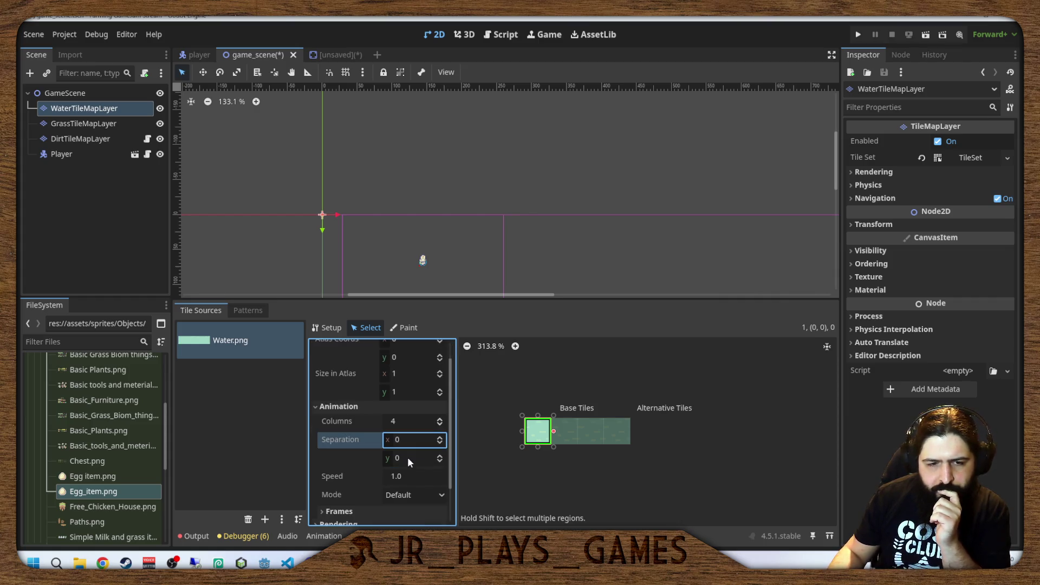
{"action": "scroll", "coordinate": [407, 457], "scroll_direction": "up", "scroll_amount": 1}
{"action": "scroll", "coordinate": [407, 456], "scroll_direction": "down", "scroll_amount": 1}
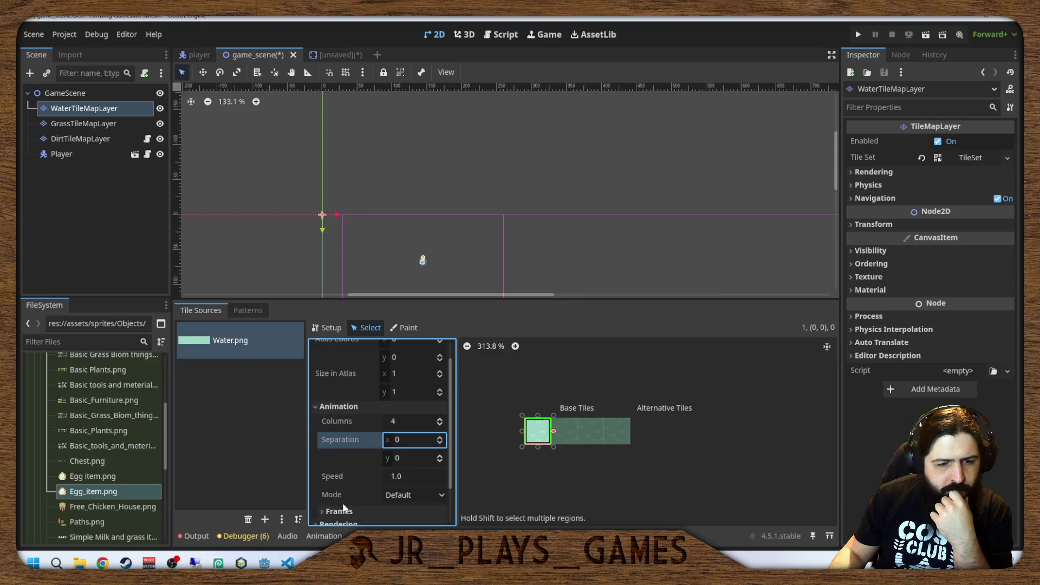
{"action": "scroll", "coordinate": [341, 470], "scroll_direction": "down", "scroll_amount": 2}
Expand the Frames list and add three frames, making four in total.
{"action": "left_click", "coordinate": [340, 467]}
{"action": "scroll", "coordinate": [342, 474], "scroll_direction": "down", "scroll_amount": 2}
{"action": "left_click", "coordinate": [387, 463]}
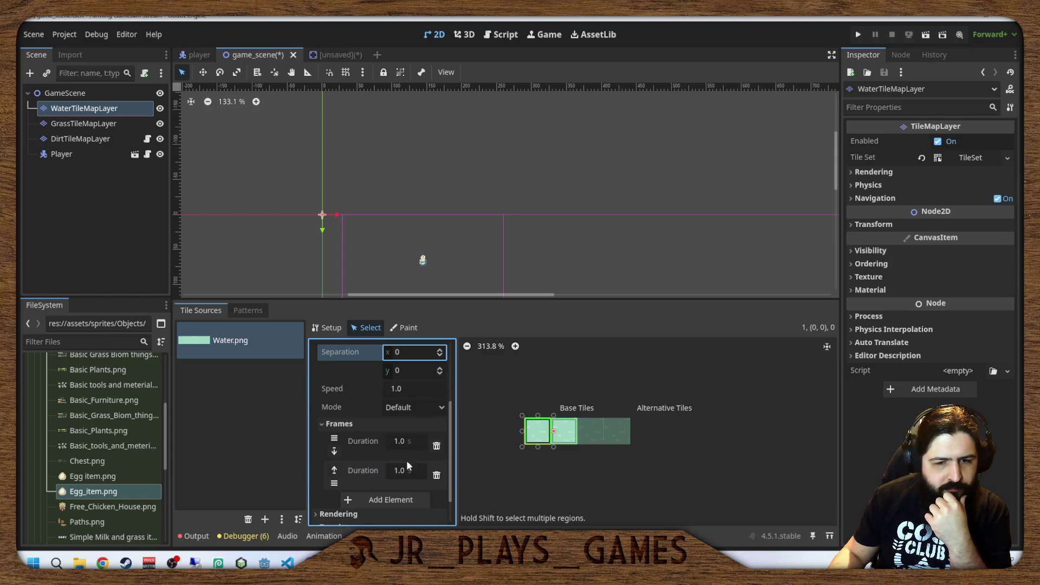
{"action": "left_click", "coordinate": [378, 499]}
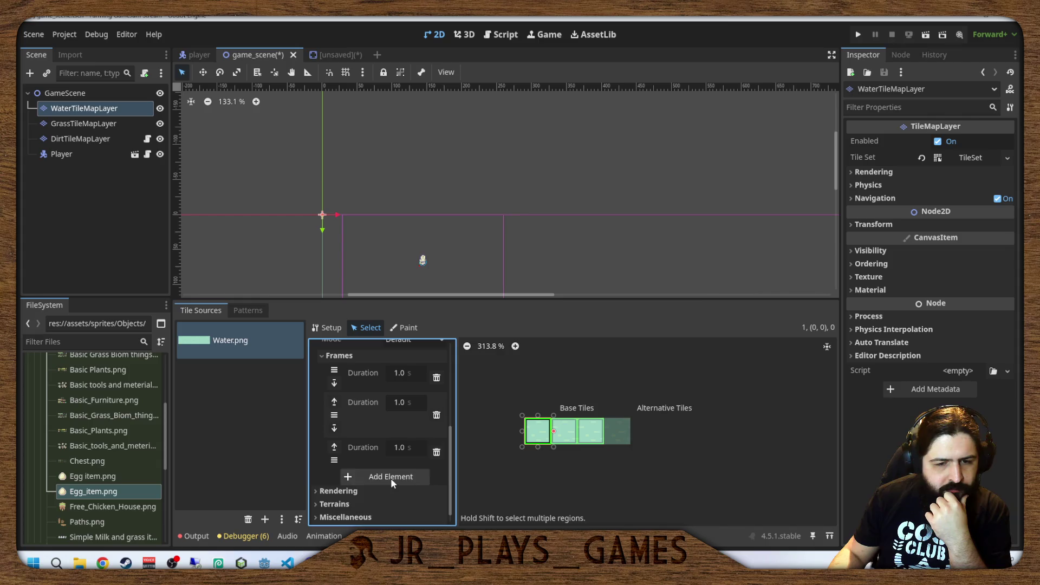
{"action": "left_click", "coordinate": [391, 477]}
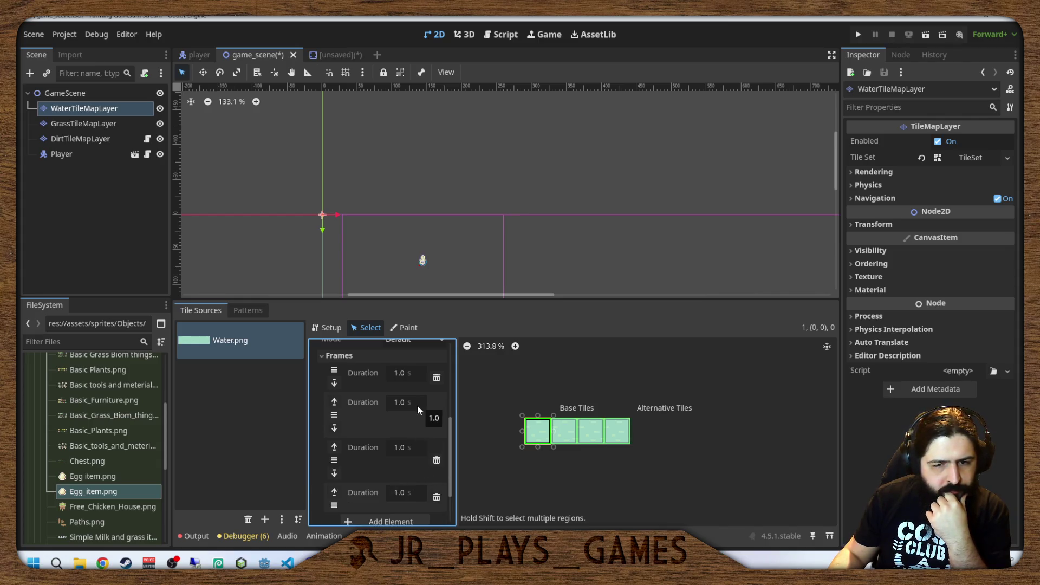
Set the duration of all four animation frames to 0.5 s.
{"action": "left_click", "coordinate": [403, 373]}
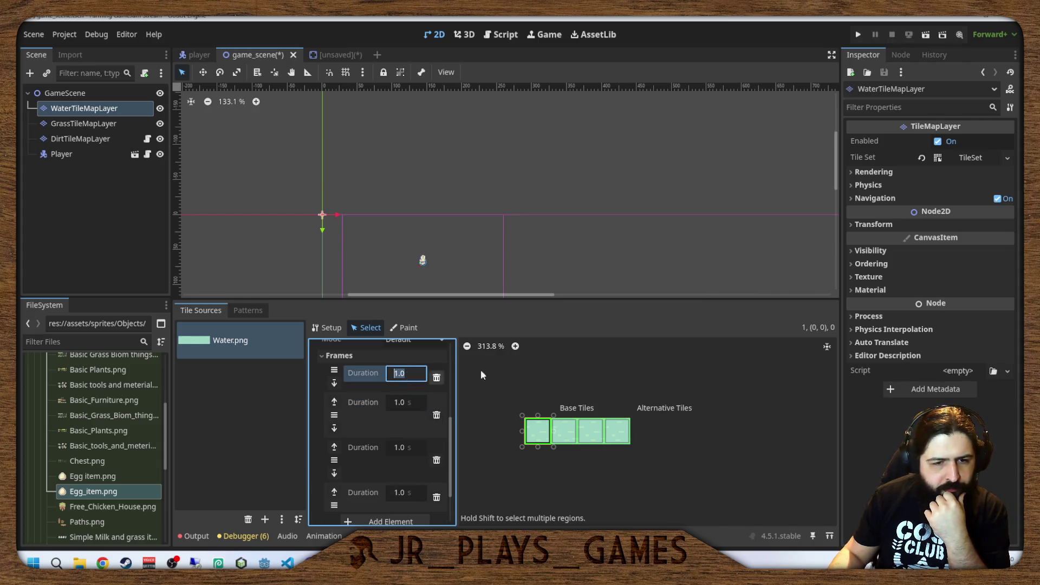
{"action": "type", "text": "0.5"}
{"action": "key", "text": "Return"}
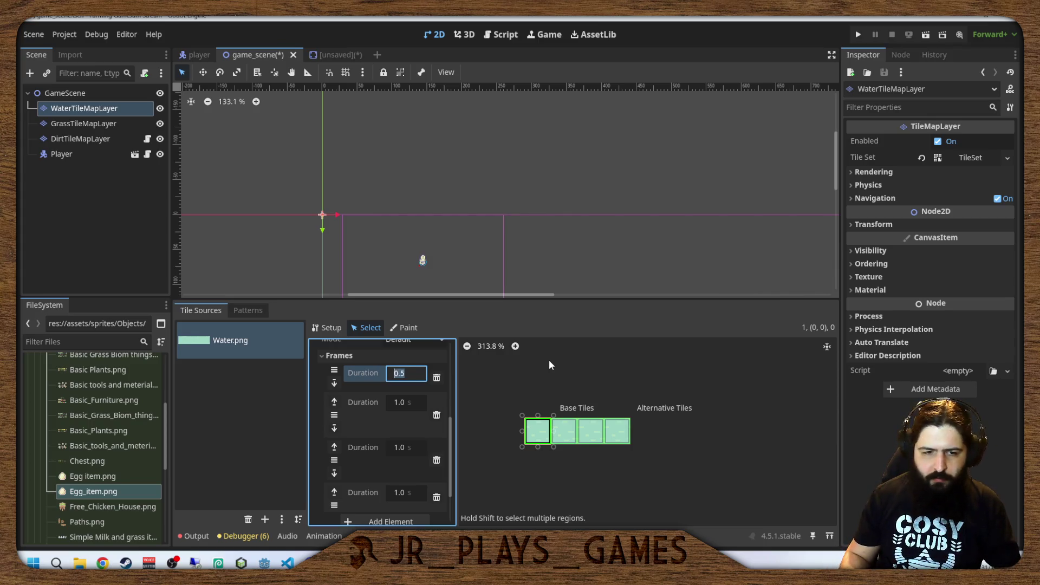
{"action": "key", "text": "Left"}
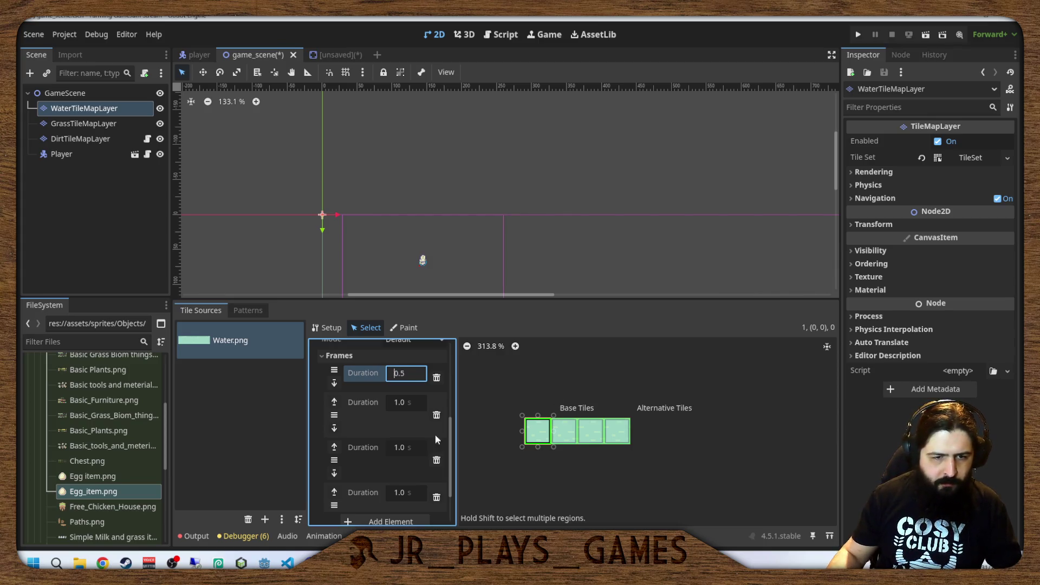
{"action": "left_click", "coordinate": [404, 402]}
{"action": "type", "text": "0.5"}
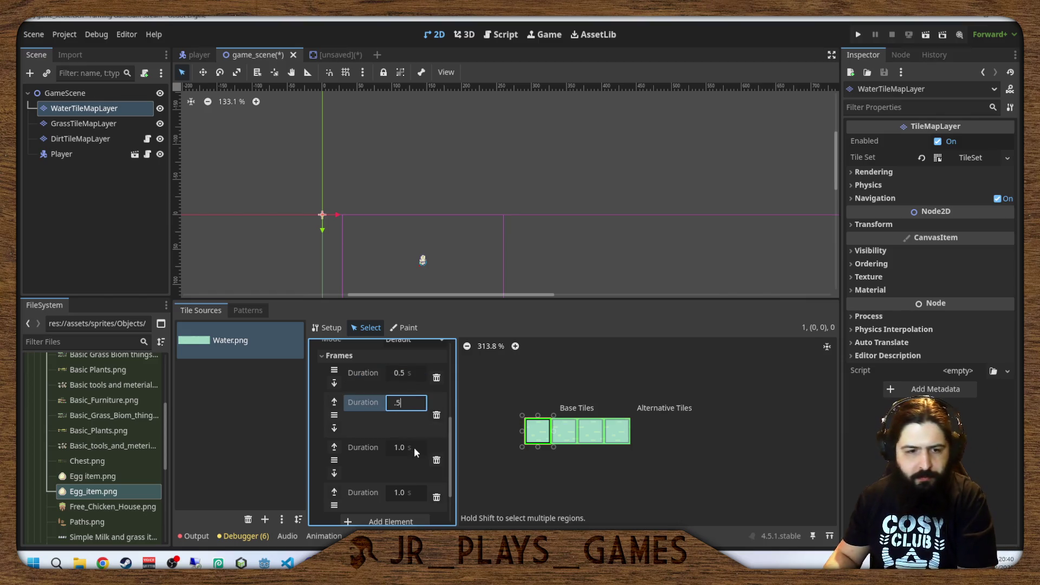
{"action": "left_click", "coordinate": [408, 449]}
{"action": "type", "text": ".5"}
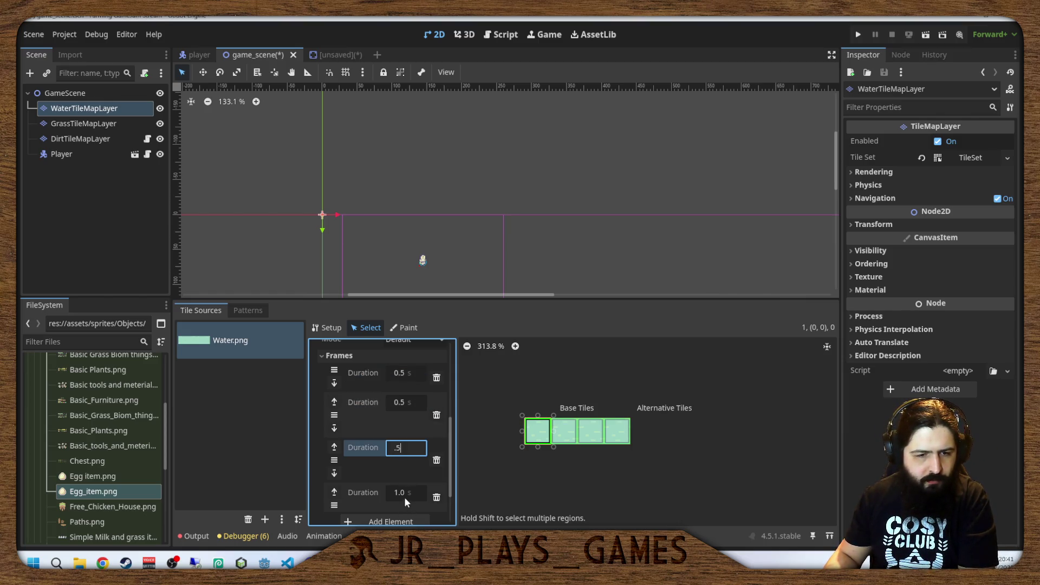
{"action": "left_click", "coordinate": [404, 494]}
{"action": "type", "text": ".5"}
{"action": "key", "text": "Return"}
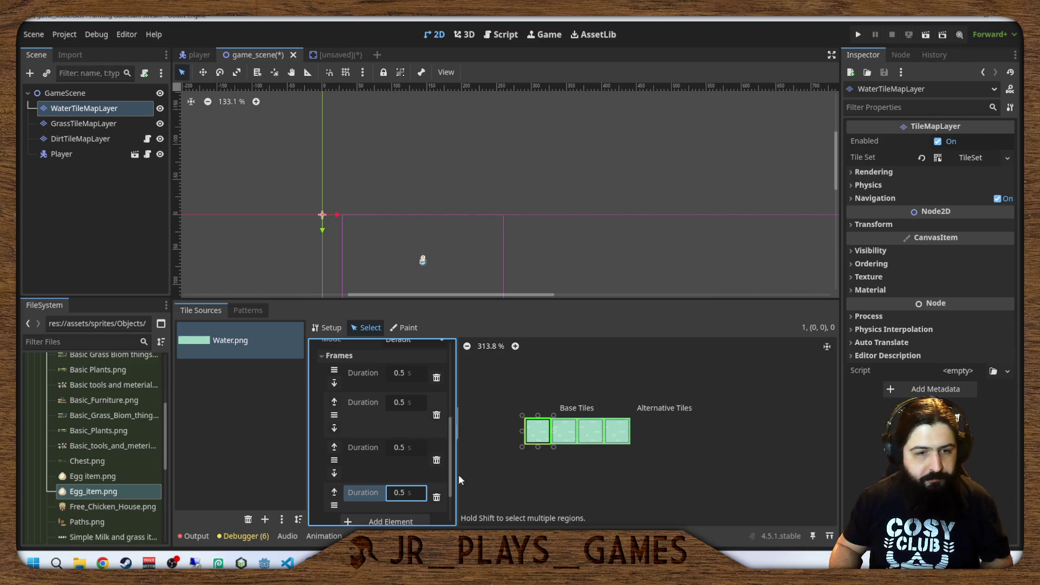
{"action": "left_click_drag", "start_coordinate": [531, 173], "coordinate": [546, 112]}
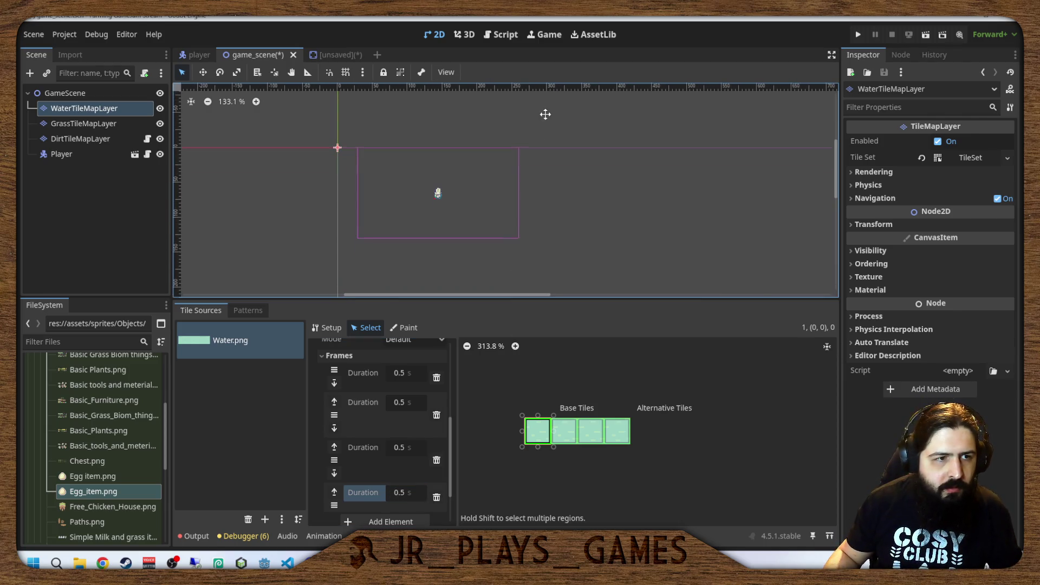
{"action": "left_click", "coordinate": [103, 128]}
Undo the recent tile set changes with Ctrl+Z.
{"action": "left_click", "coordinate": [101, 111]}
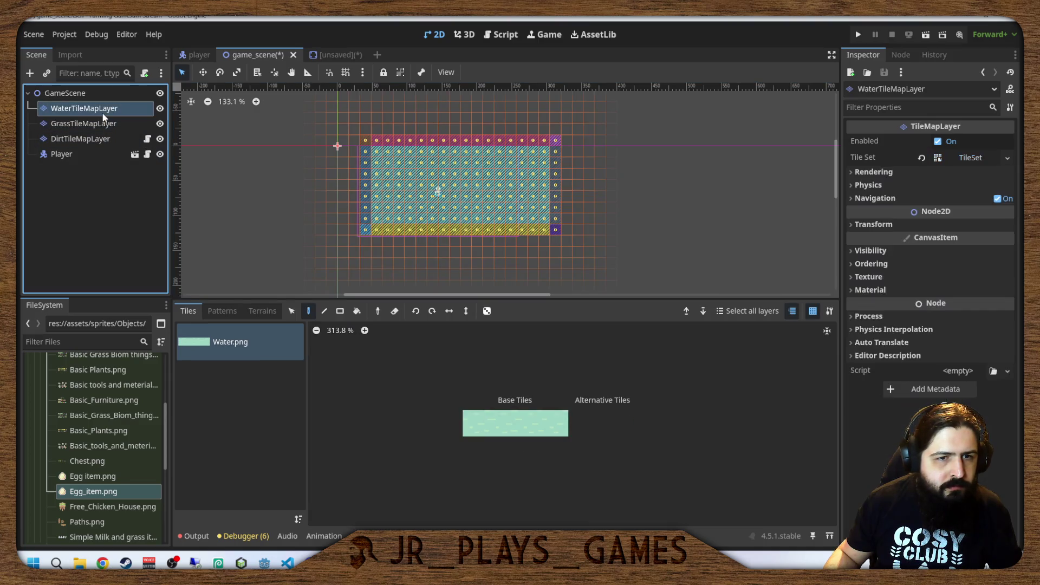
{"action": "left_click", "coordinate": [102, 126]}
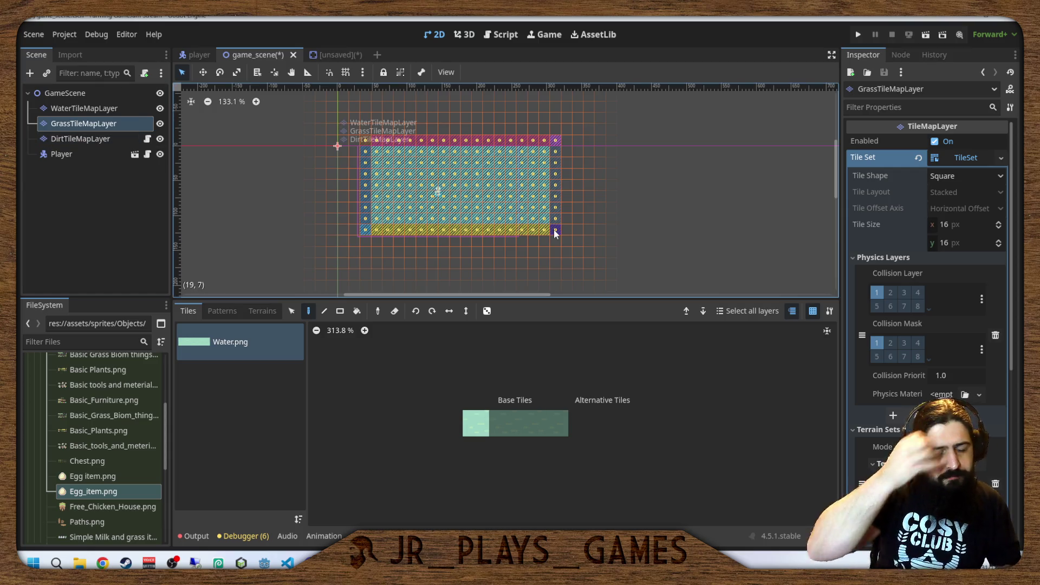
{"action": "key", "text": "ctrl+z"}
{"action": "key", "text": "ctrl+z"}
{"action": "key", "text": "ctrl+z"}
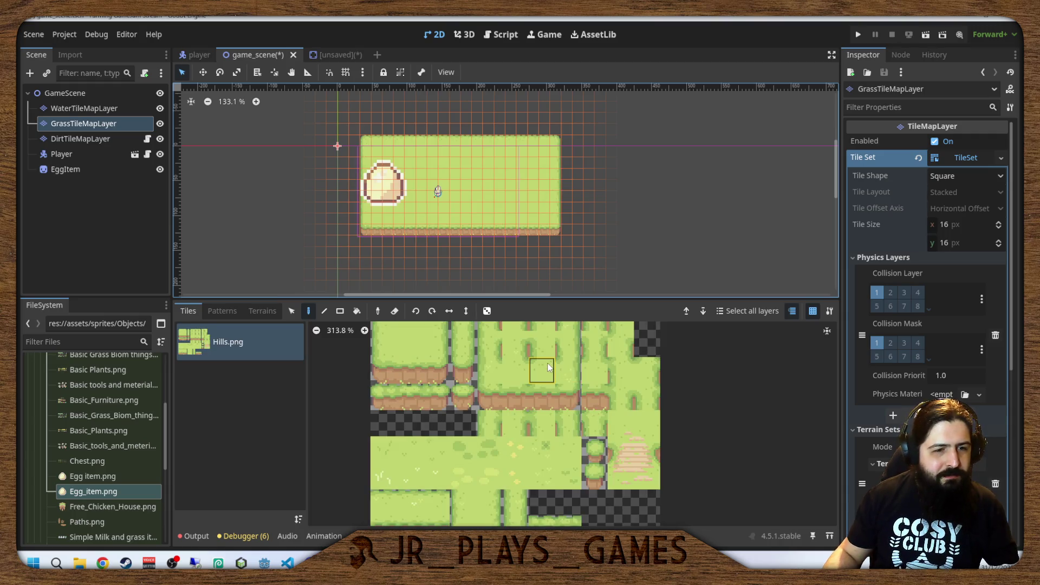
Open the WaterTileMapLayer tile set and delete its Hills.png source.
{"action": "left_click", "coordinate": [98, 111]}
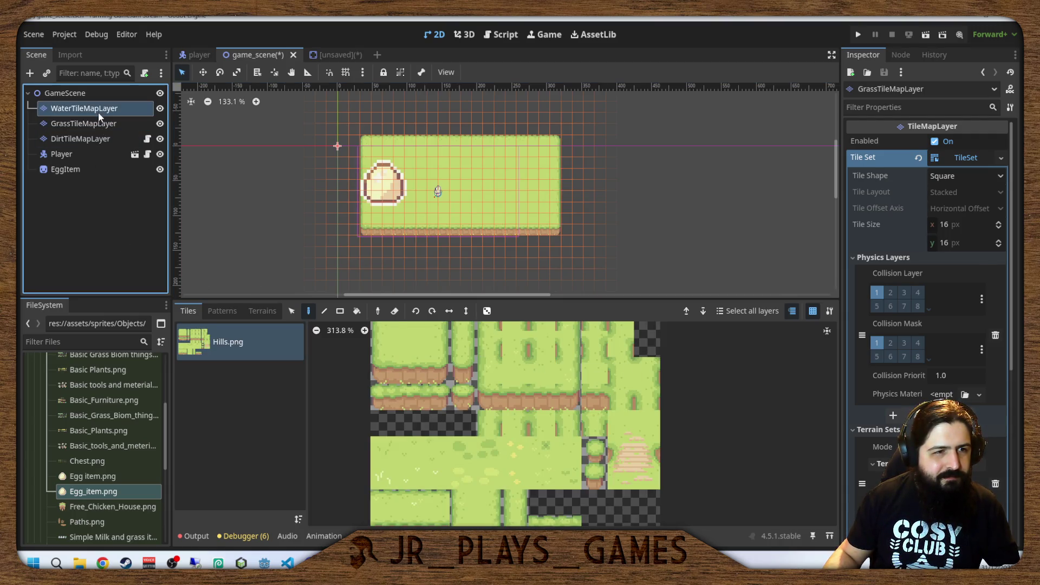
{"action": "left_click", "coordinate": [973, 157]}
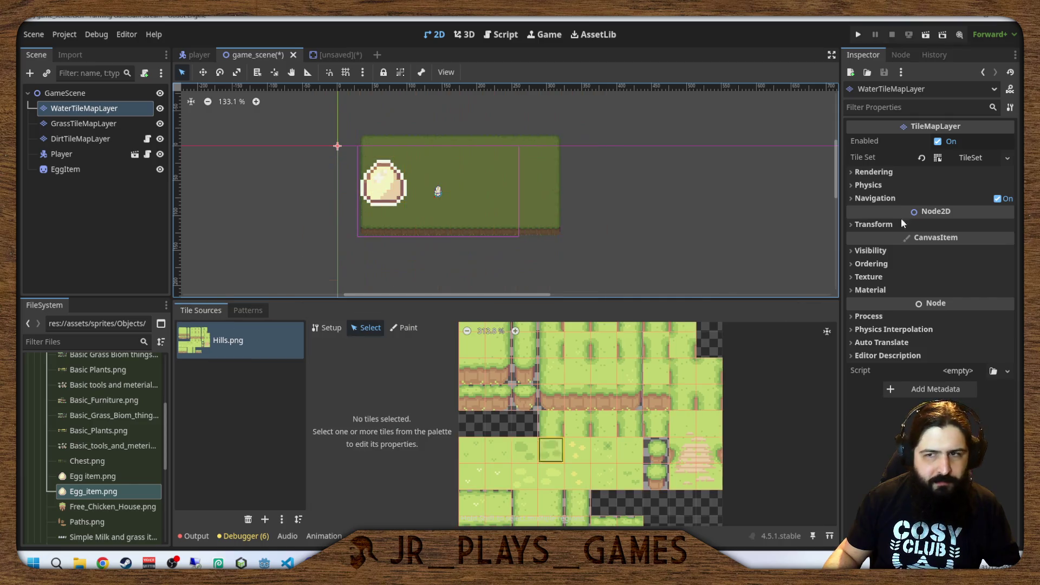
{"action": "right_click", "coordinate": [977, 158]}
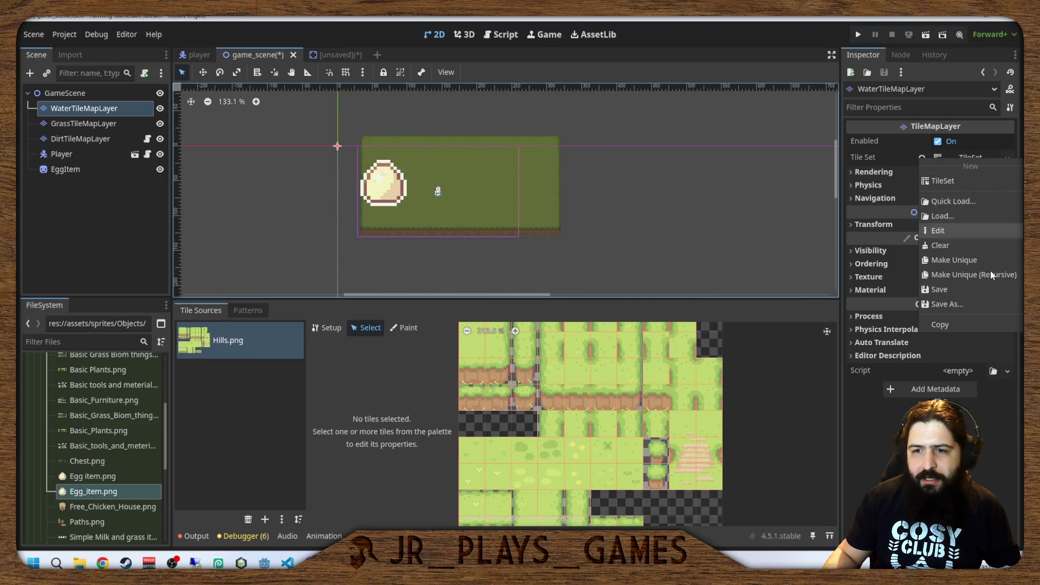
{"action": "left_click", "coordinate": [970, 264]}
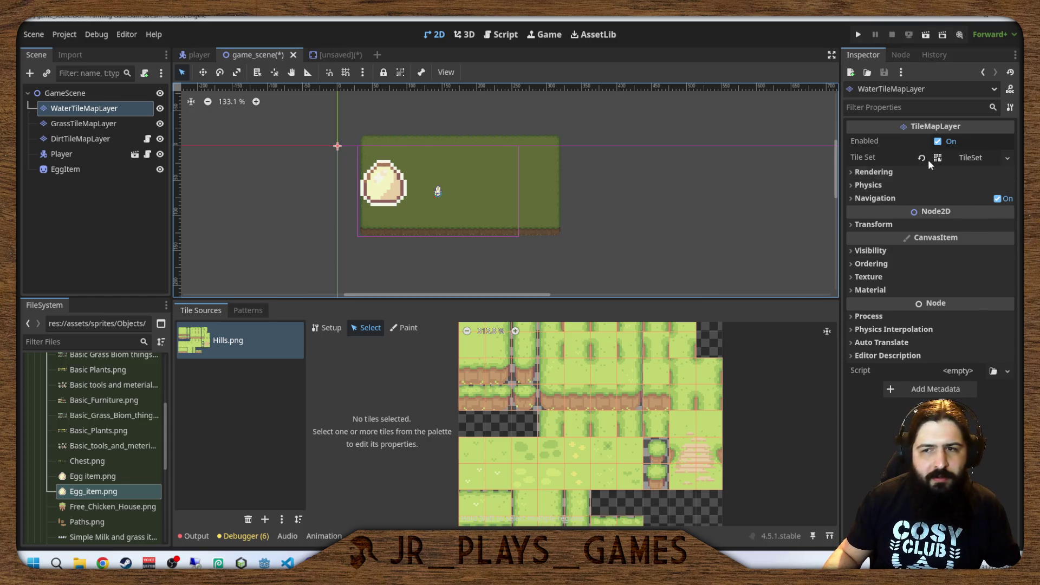
{"action": "left_click", "coordinate": [248, 519]}
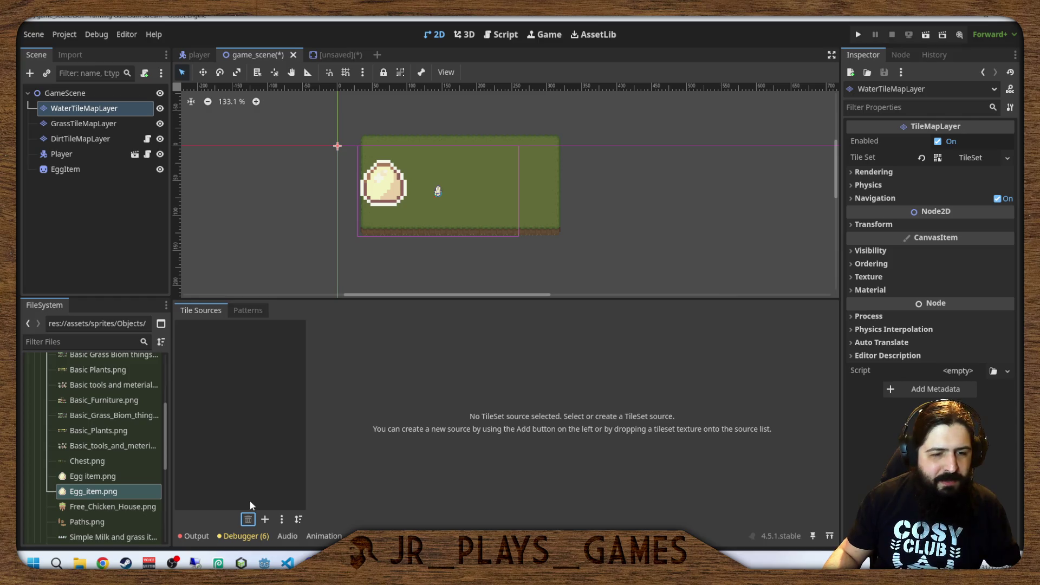
{"action": "left_click", "coordinate": [265, 519]}
Add an atlas source and pick Tilesets/Water.png as its texture.
{"action": "left_click", "coordinate": [270, 528]}
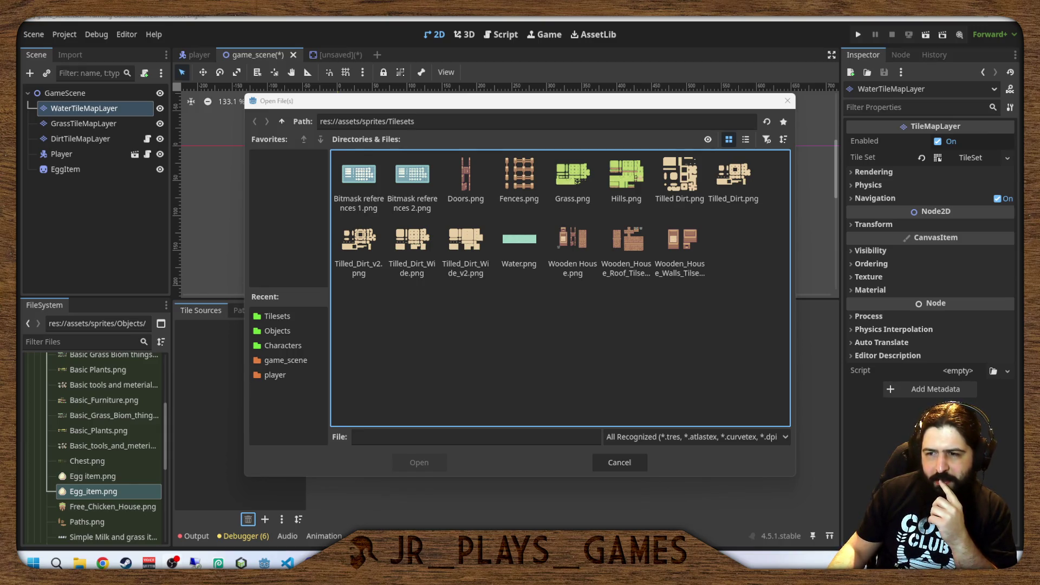
{"action": "double_click", "coordinate": [518, 239]}
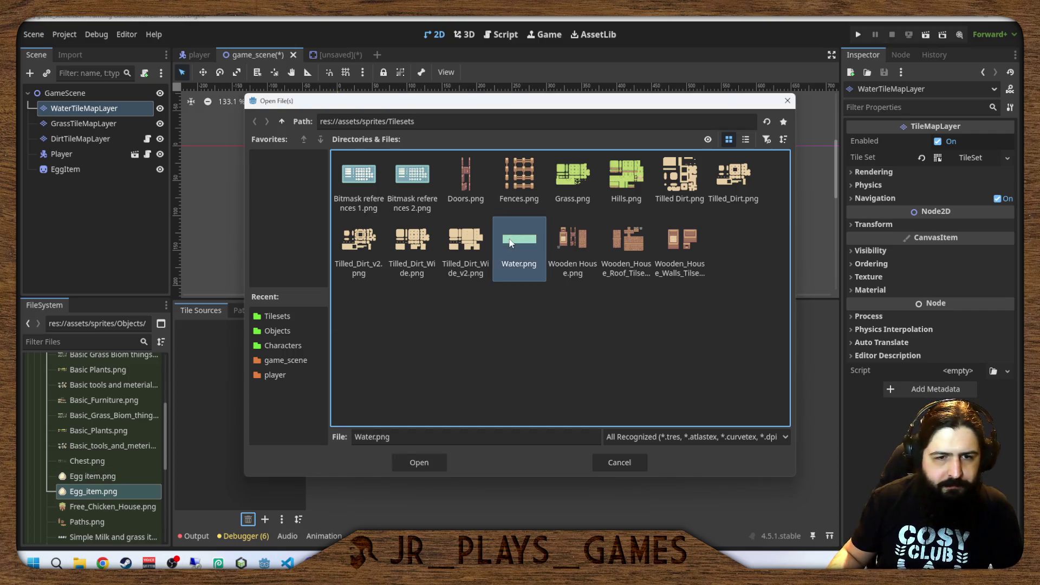
Decline auto-creating tiles, create the first water tile manually, and select it.
{"action": "left_click", "coordinate": [548, 309]}
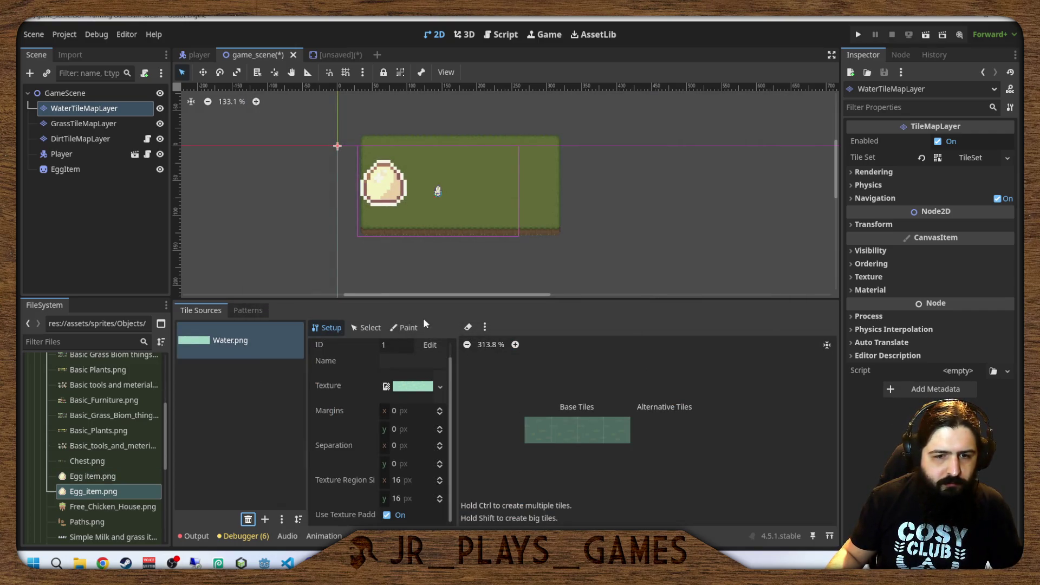
{"action": "left_click", "coordinate": [545, 433]}
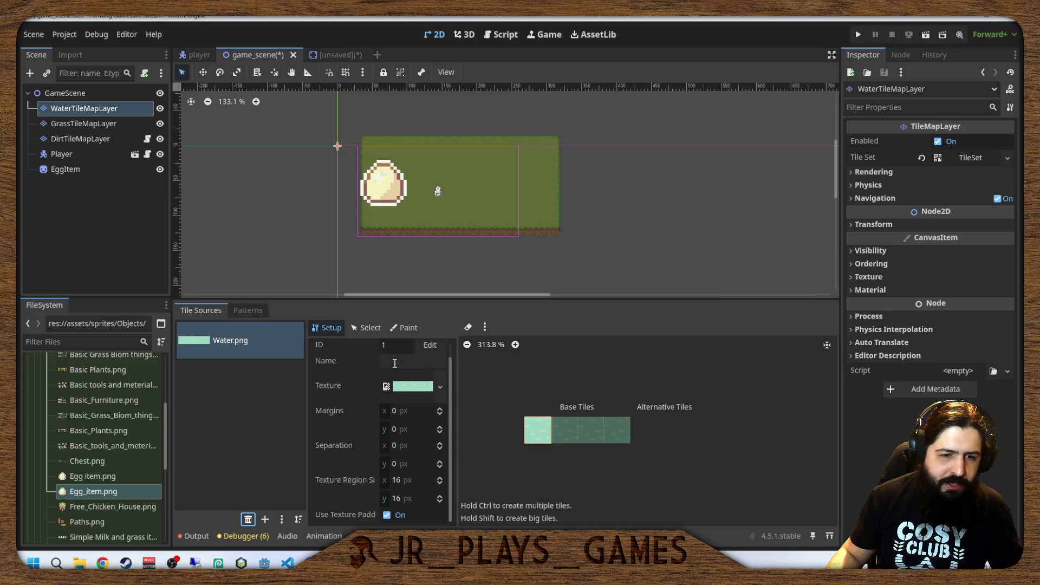
{"action": "scroll", "coordinate": [355, 423], "scroll_direction": "up", "scroll_amount": 1}
{"action": "left_click", "coordinate": [358, 327]}
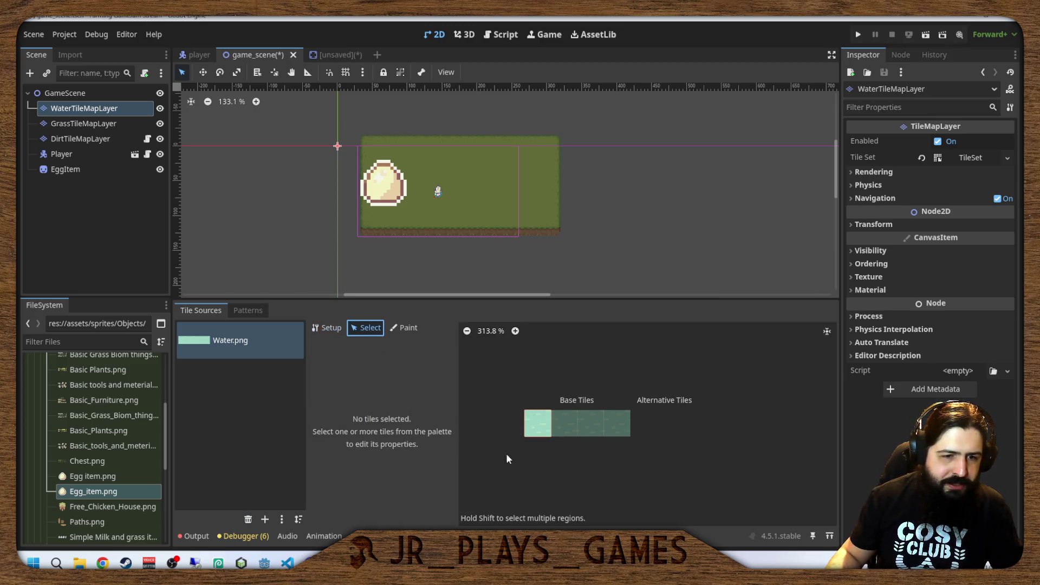
{"action": "left_click", "coordinate": [535, 423]}
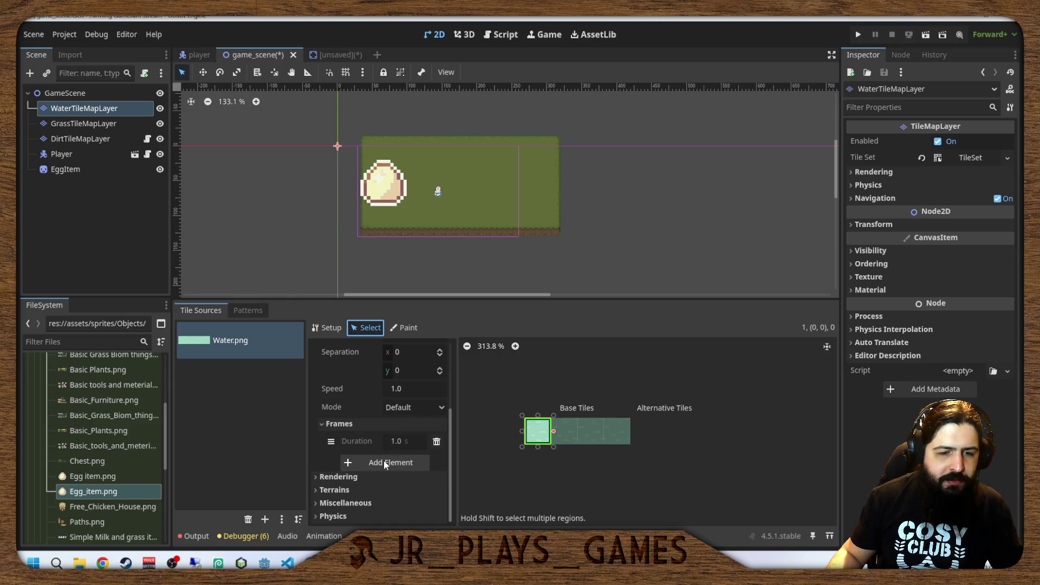
Add second and third animation frames to the water tile.
{"action": "left_click", "coordinate": [392, 443]}
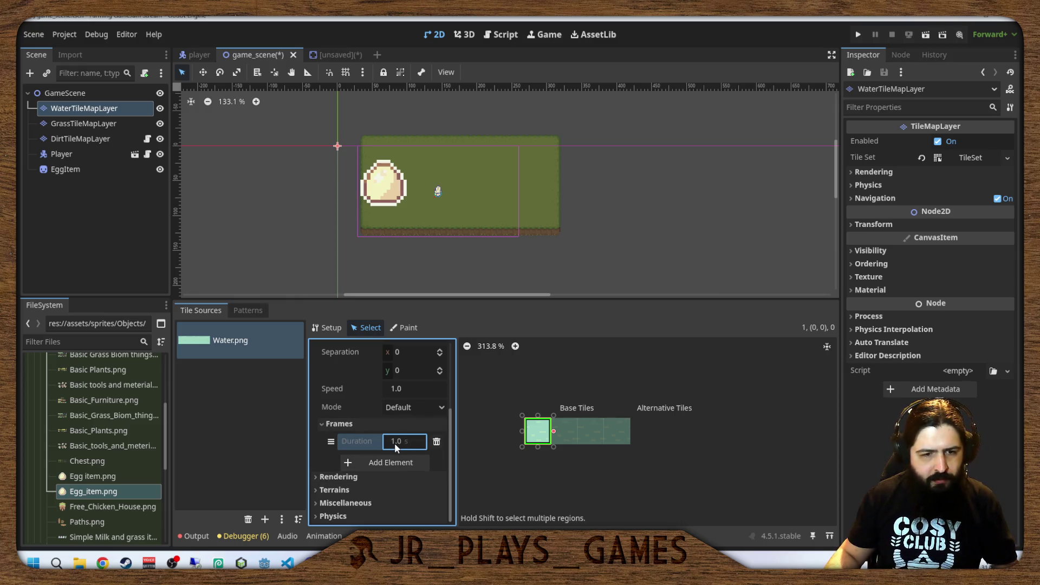
{"action": "scroll", "coordinate": [395, 441], "scroll_direction": "up", "scroll_amount": 2}
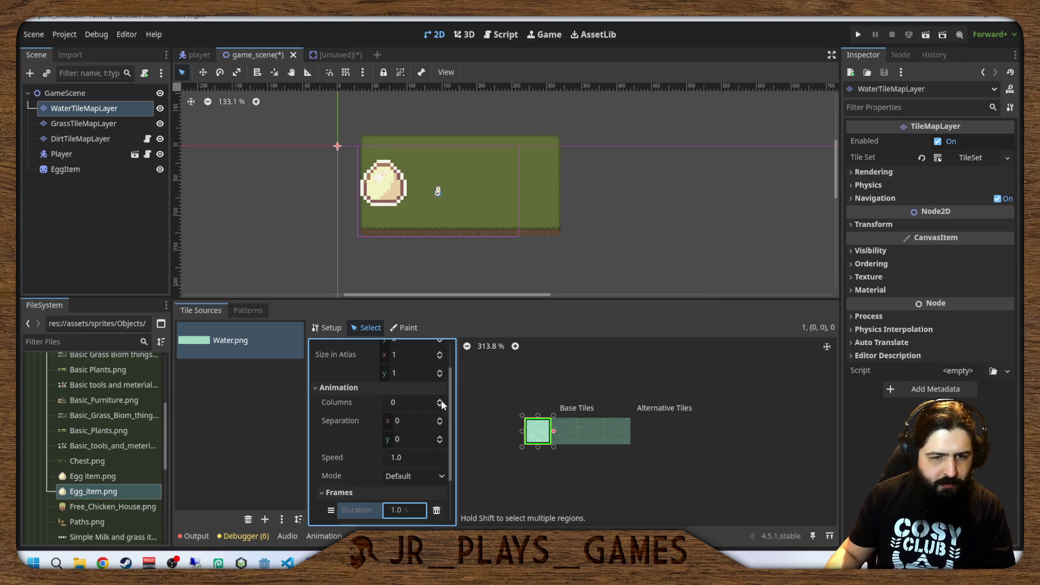
{"action": "scroll", "coordinate": [414, 434], "scroll_direction": "down", "scroll_amount": 2}
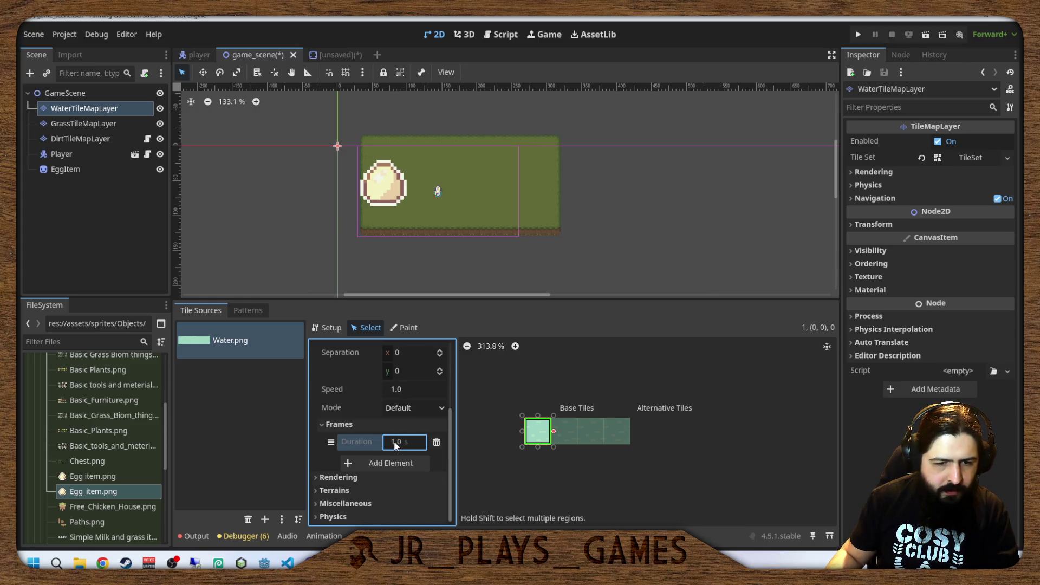
{"action": "left_click", "coordinate": [398, 460]}
{"action": "left_click", "coordinate": [396, 496]}
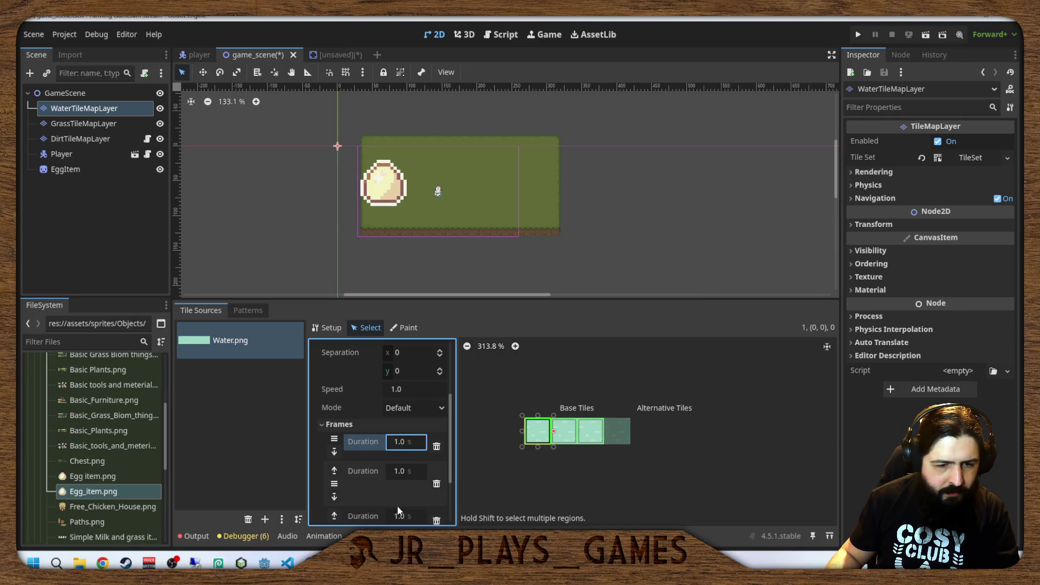
{"action": "scroll", "coordinate": [397, 487], "scroll_direction": "down", "scroll_amount": 3}
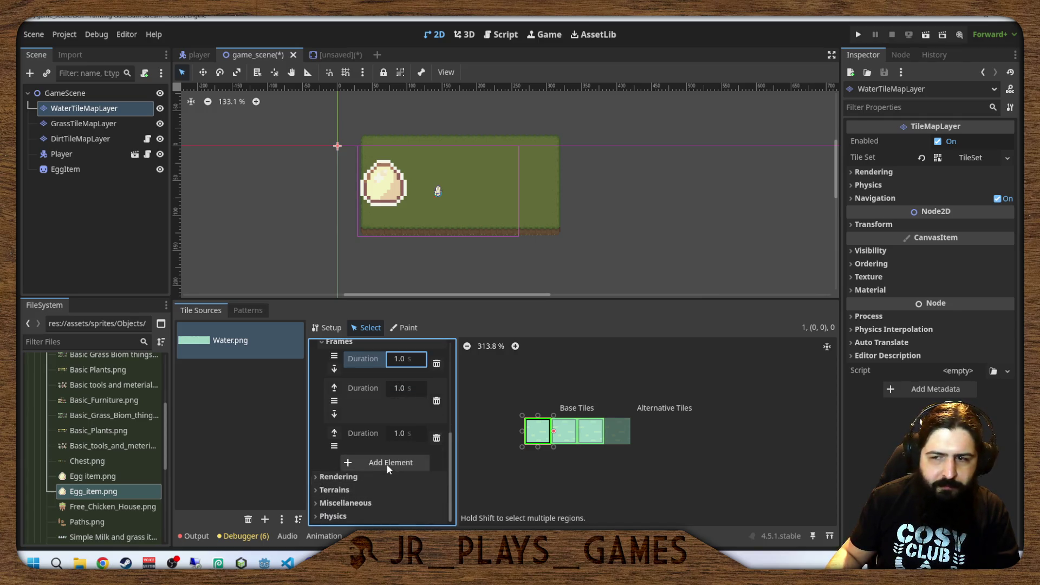
{"action": "scroll", "coordinate": [388, 444], "scroll_direction": "up", "scroll_amount": 3}
Set the first three frames' durations to 0.5 s each.
{"action": "left_click", "coordinate": [389, 431]}
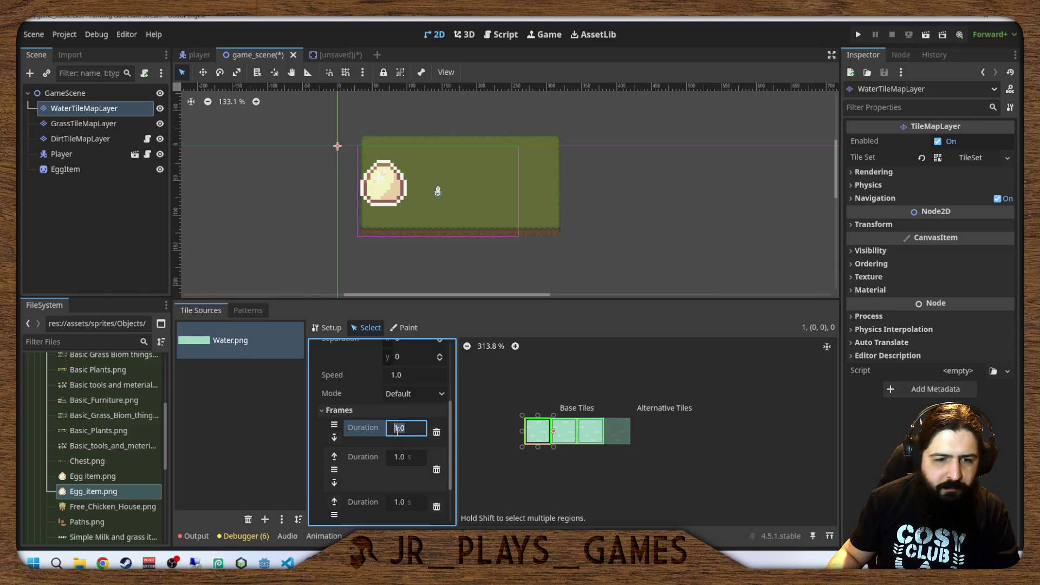
{"action": "type", "text": "0.5"}
{"action": "key", "text": "Return"}
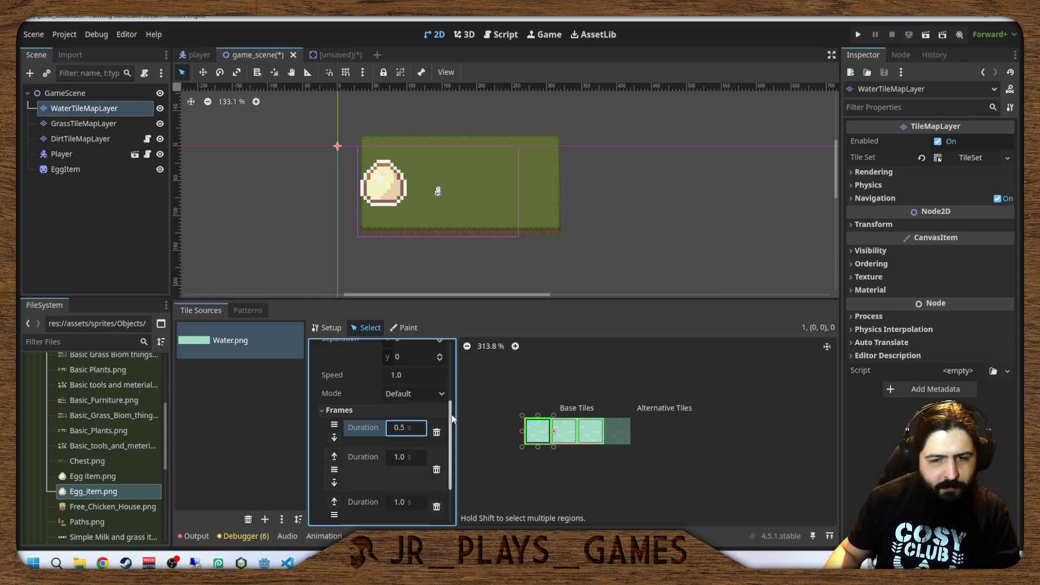
{"action": "left_click", "coordinate": [405, 459]}
{"action": "type", "text": ".5"}
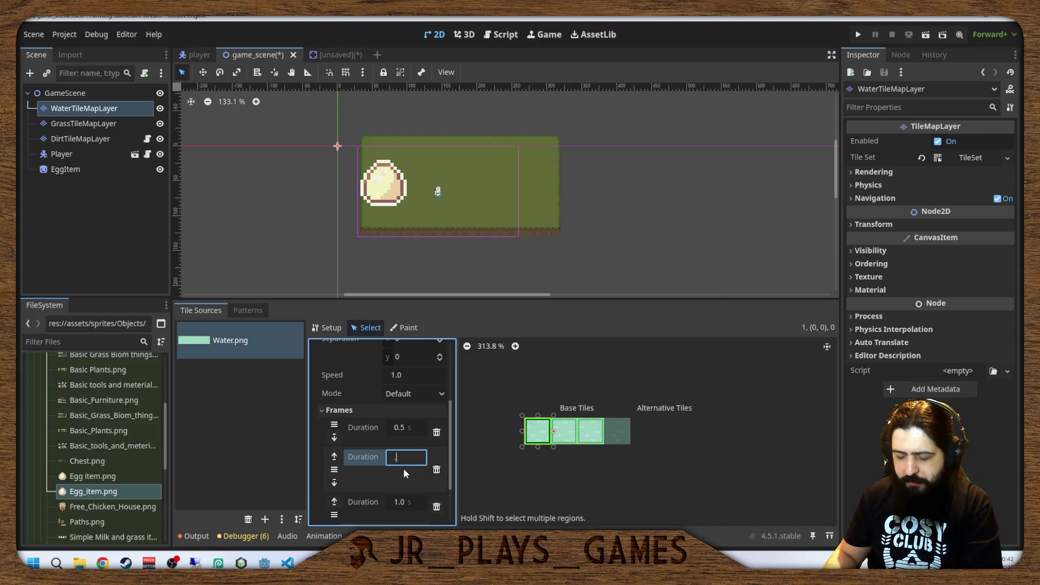
{"action": "scroll", "coordinate": [407, 464], "scroll_direction": "down", "scroll_amount": 2}
{"action": "left_click", "coordinate": [405, 458]}
{"action": "key", "text": "BackSpace"}
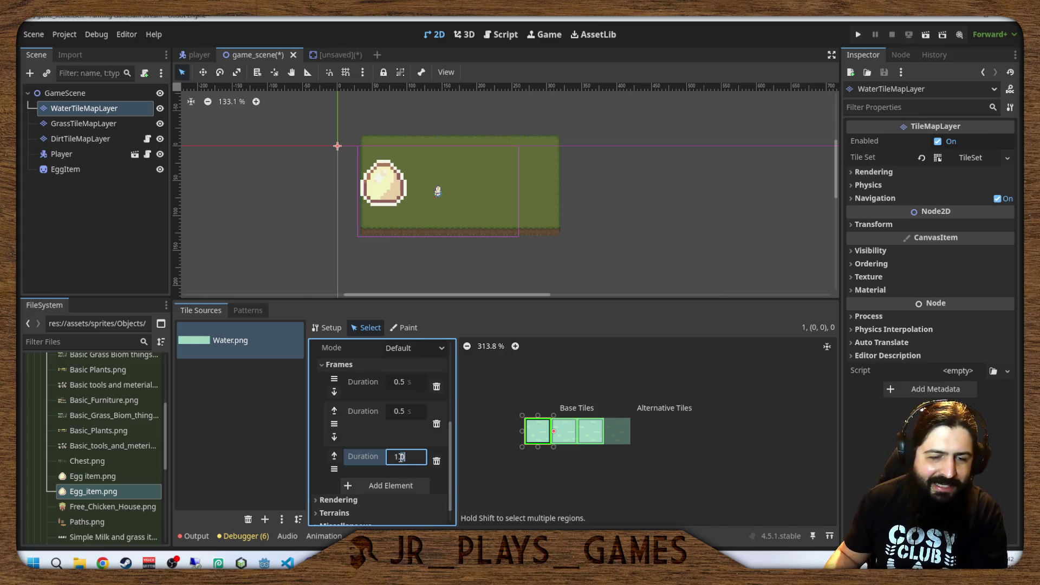
{"action": "type", "text": ".5"}
{"action": "key", "text": "Left"}
{"action": "key", "text": "Left"}
{"action": "key", "text": "BackSpace"}
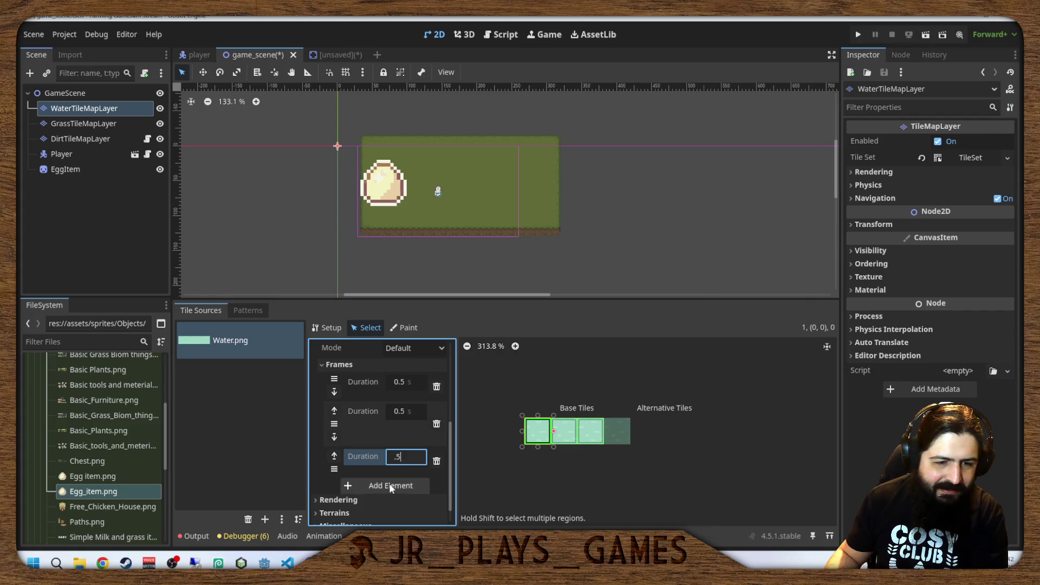
{"action": "key", "text": "Return"}
Add a fourth animation frame with a 0.5 s duration.
{"action": "scroll", "coordinate": [410, 479], "scroll_direction": "up", "scroll_amount": 3}
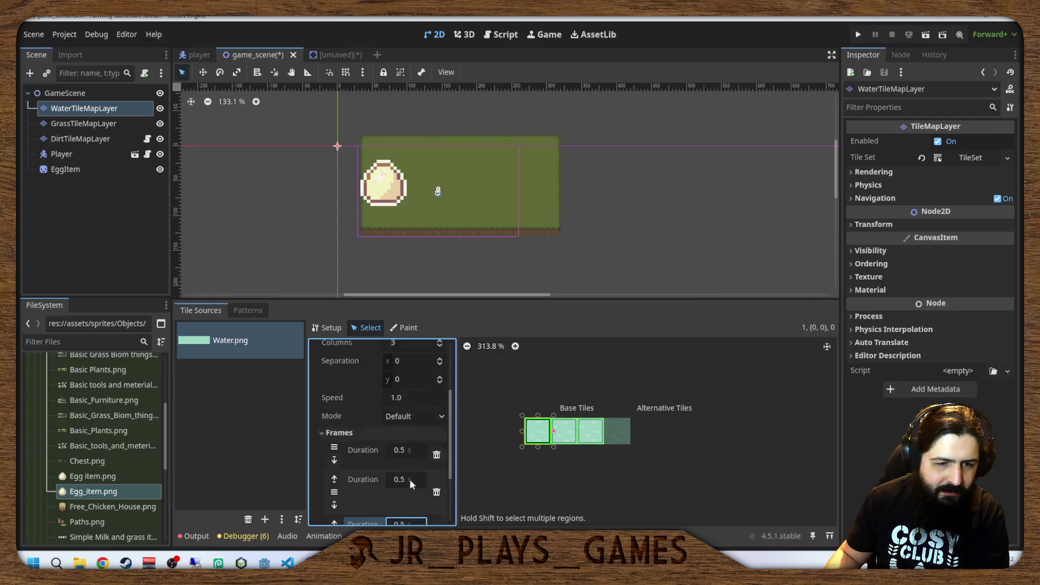
{"action": "scroll", "coordinate": [409, 478], "scroll_direction": "down", "scroll_amount": 3}
{"action": "scroll", "coordinate": [404, 460], "scroll_direction": "up", "scroll_amount": 3}
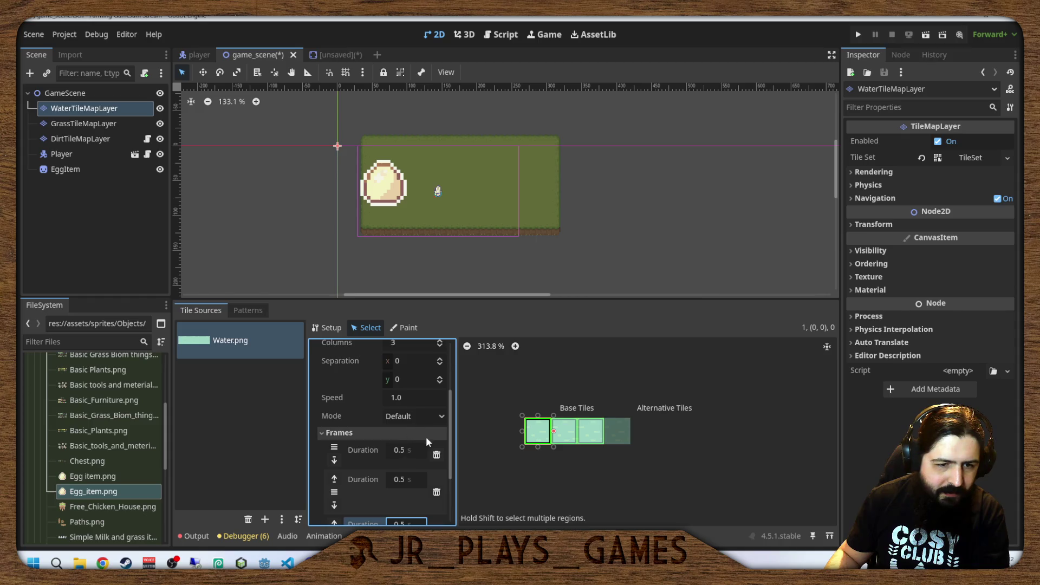
{"action": "scroll", "coordinate": [427, 444], "scroll_direction": "up", "scroll_amount": 2}
{"action": "scroll", "coordinate": [423, 466], "scroll_direction": "down", "scroll_amount": 5}
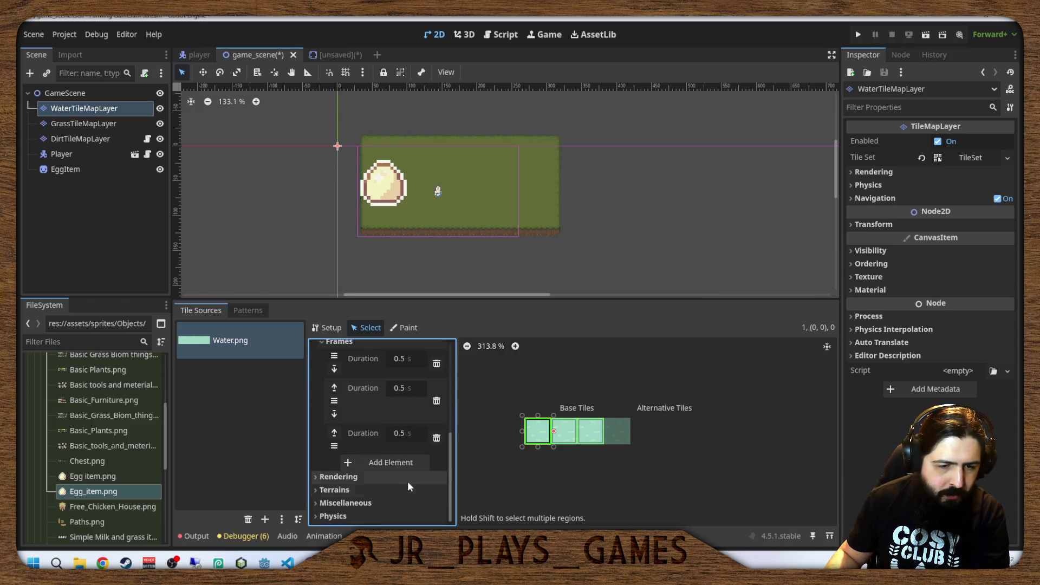
{"action": "left_click", "coordinate": [408, 462]}
{"action": "left_click", "coordinate": [402, 479]}
{"action": "type", "text": "0.5"}
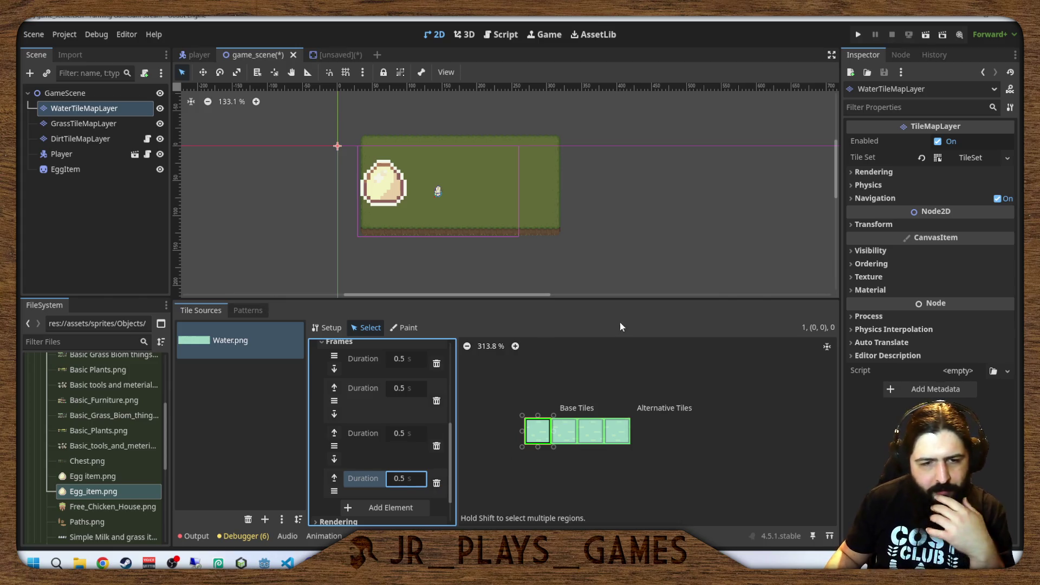
{"action": "left_click", "coordinate": [265, 190]}
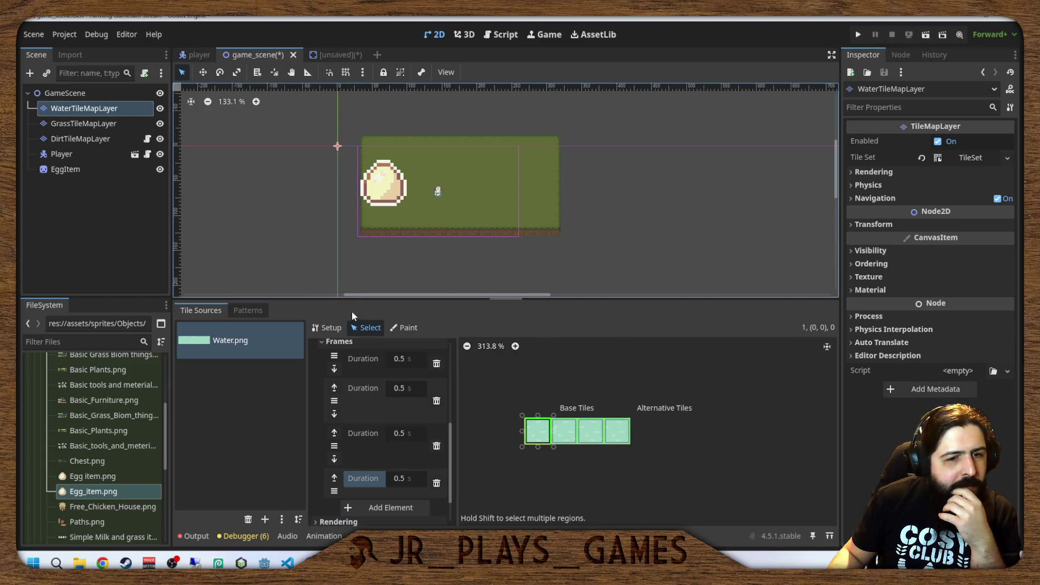
On WaterTileMapLayer, choose the first water tile with the Rectangle painting tool.
{"action": "left_click", "coordinate": [452, 536]}
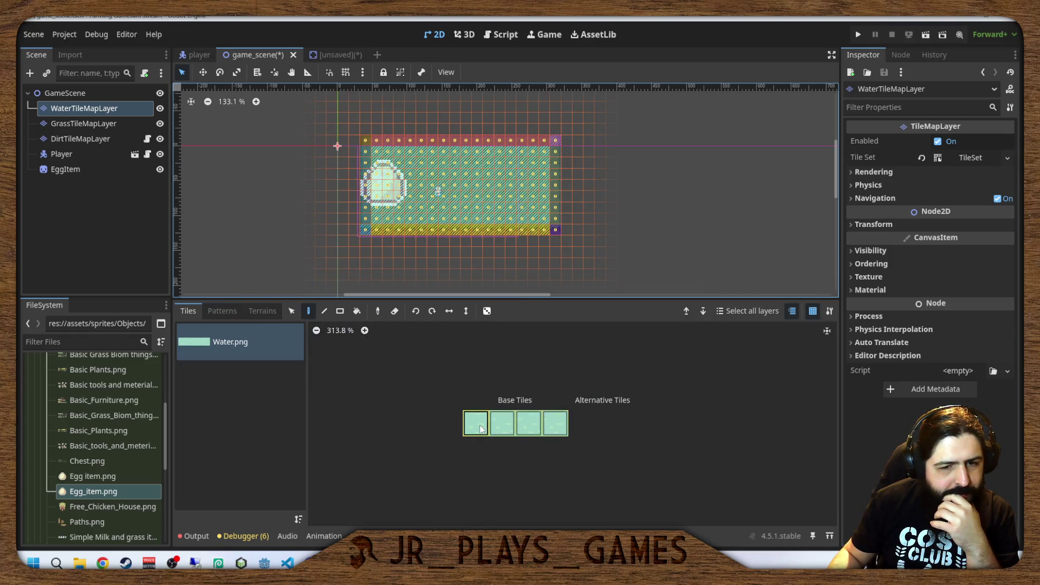
{"action": "left_click", "coordinate": [477, 424]}
{"action": "left_click", "coordinate": [340, 311]}
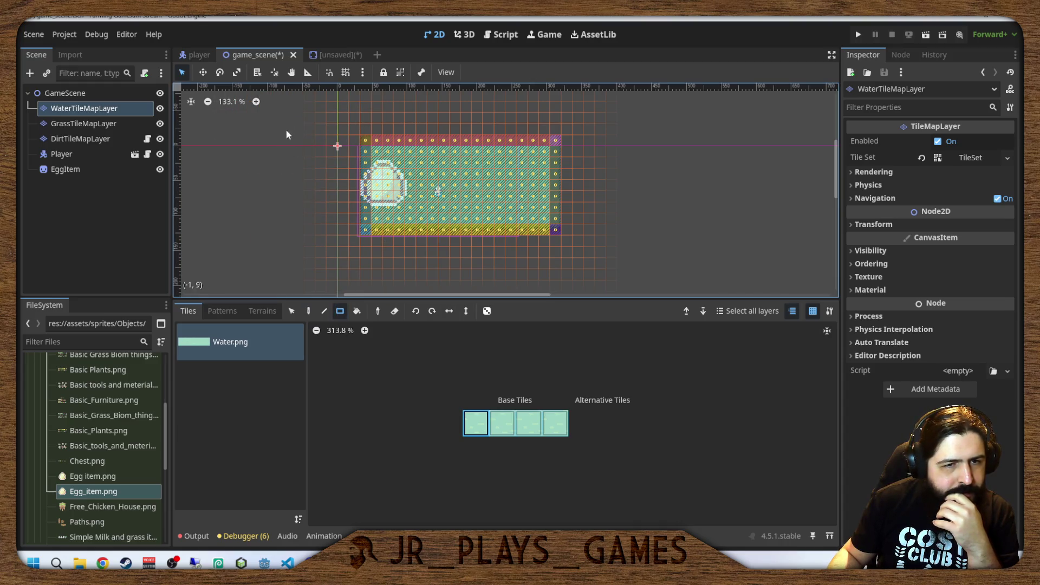
{"action": "scroll", "coordinate": [288, 143], "scroll_direction": "down", "scroll_amount": 7}
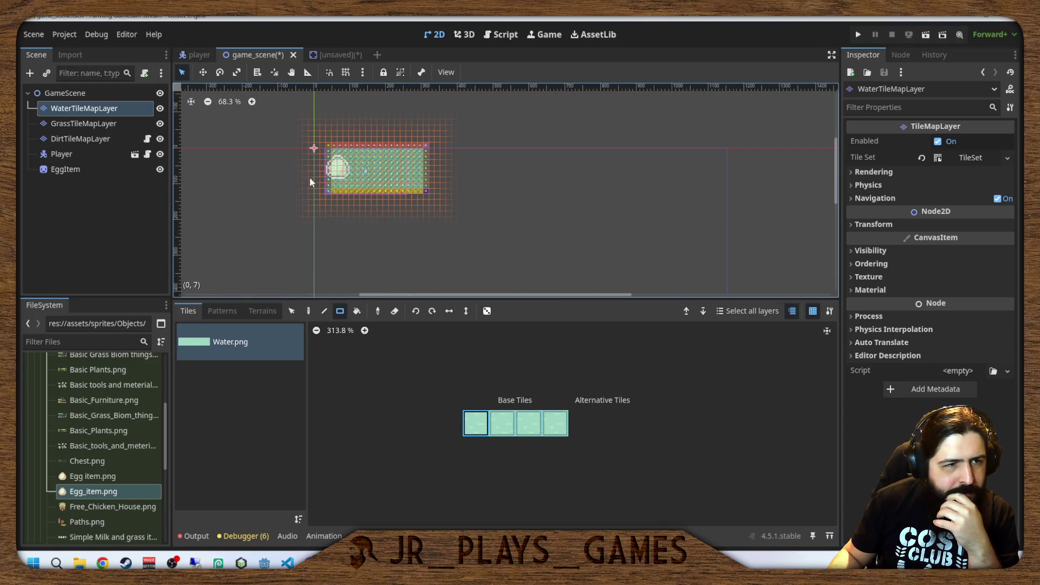
{"action": "left_click", "coordinate": [65, 125]}
{"action": "left_click", "coordinate": [70, 112]}
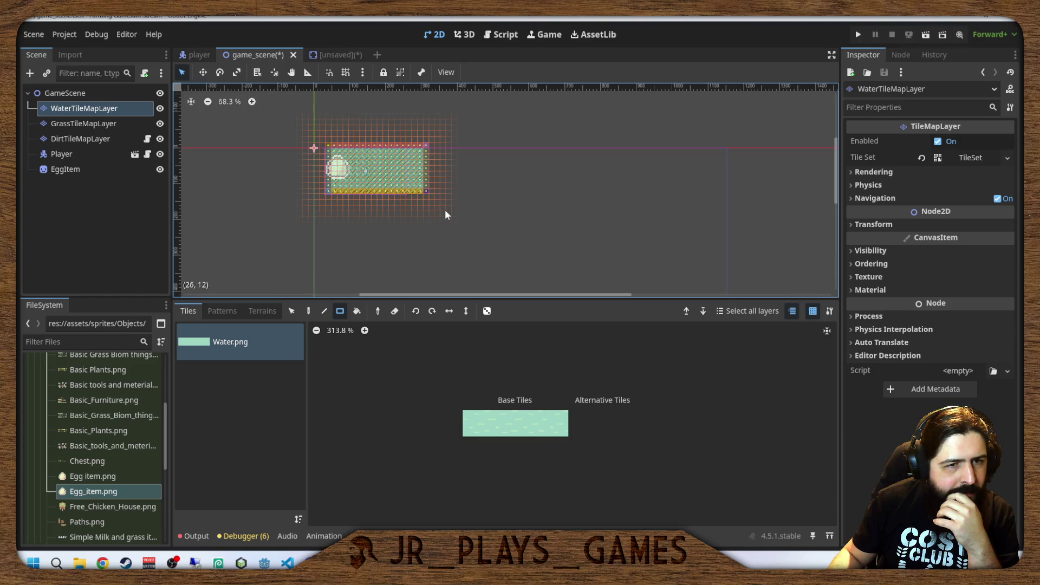
{"action": "left_click", "coordinate": [476, 423]}
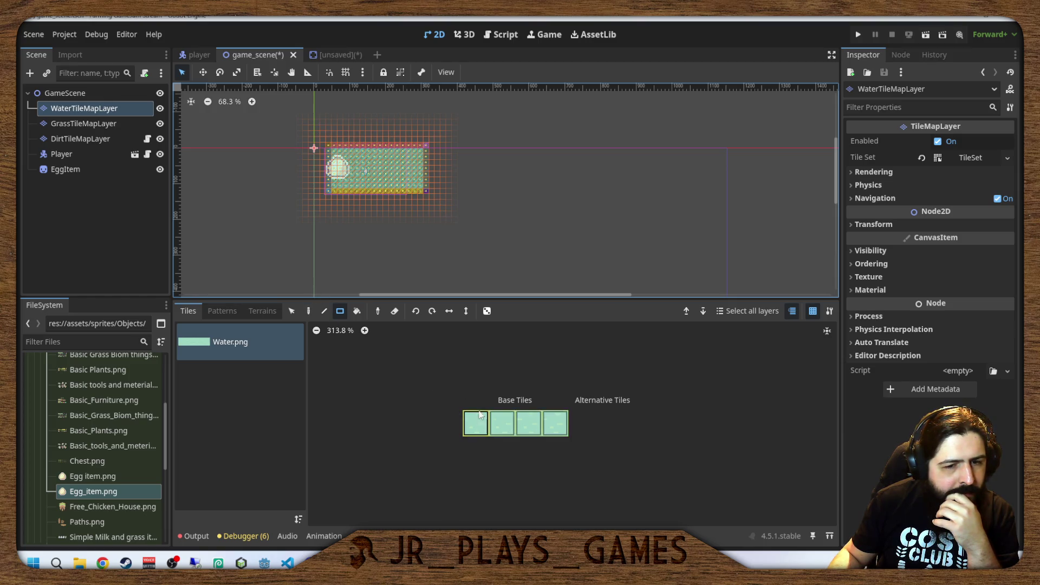
Paint a large rectangle of water tiles around the grass island.
{"action": "mouse_move", "coordinate": [284, 129]}
{"action": "left_mouse_down"}
{"action": "mouse_move", "coordinate": [483, 245]}
{"action": "mouse_move", "coordinate": [473, 229]}
{"action": "left_mouse_up"}
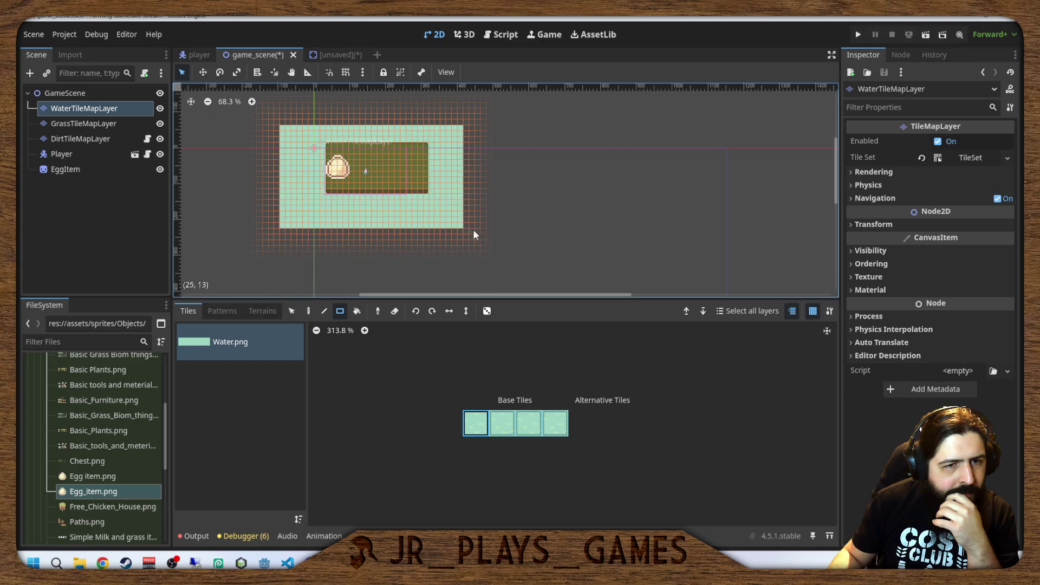
{"action": "scroll", "coordinate": [457, 246], "scroll_direction": "up", "scroll_amount": 3}
{"action": "scroll", "coordinate": [418, 209], "scroll_direction": "down", "scroll_amount": 4}
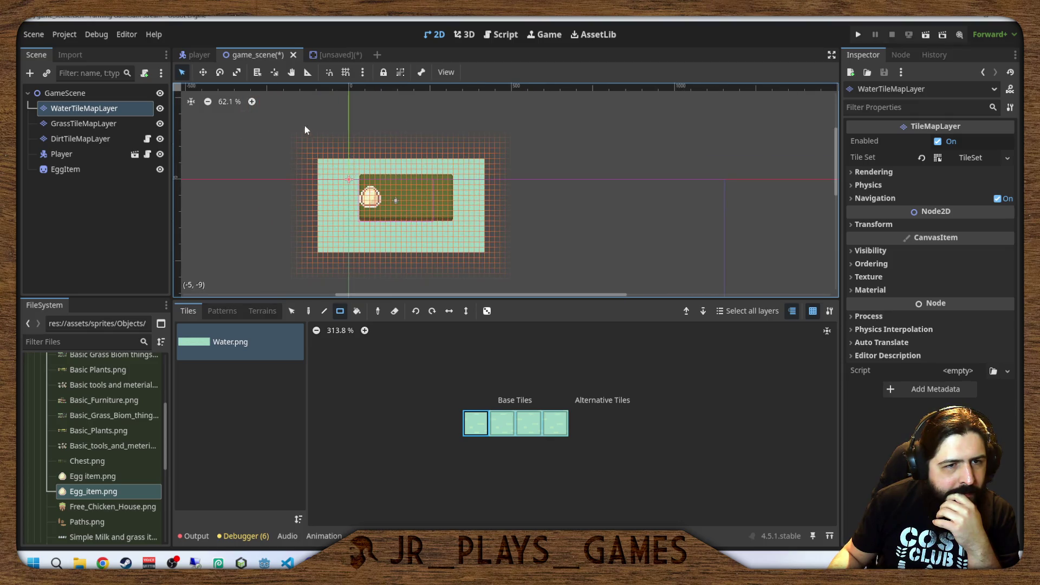
{"action": "left_click_drag", "start_coordinate": [283, 118], "coordinate": [546, 298]}
{"action": "left_click_drag", "start_coordinate": [542, 201], "coordinate": [577, 209]}
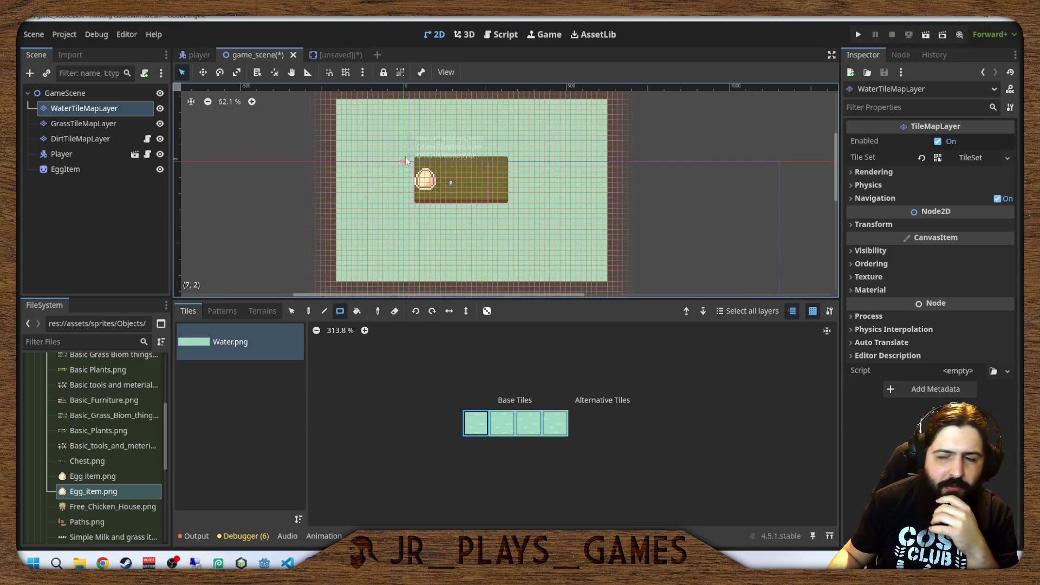
{"action": "scroll", "coordinate": [457, 176], "scroll_direction": "up", "scroll_amount": 2}
{"action": "scroll", "coordinate": [483, 208], "scroll_direction": "up", "scroll_amount": 13}
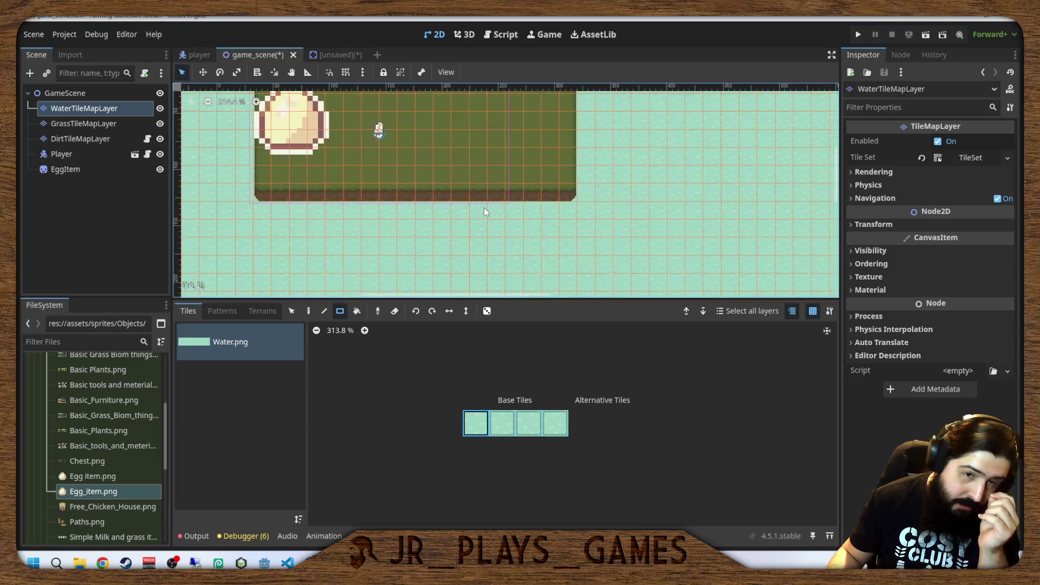
{"action": "scroll", "coordinate": [449, 186], "scroll_direction": "down", "scroll_amount": 2}
Delete the EggItem node from the scene.
{"action": "left_click", "coordinate": [138, 172]}
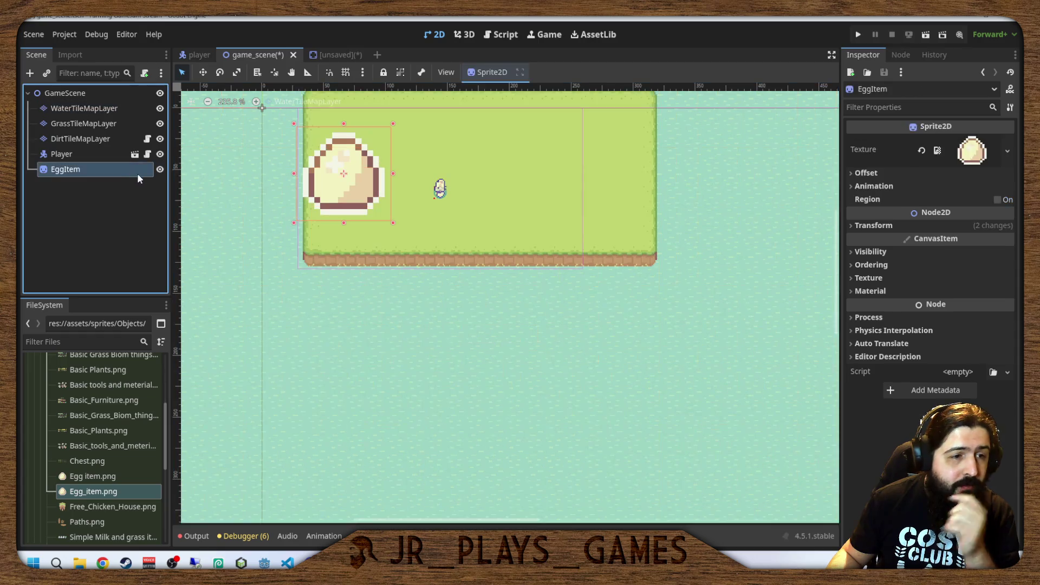
{"action": "key", "text": "Delete"}
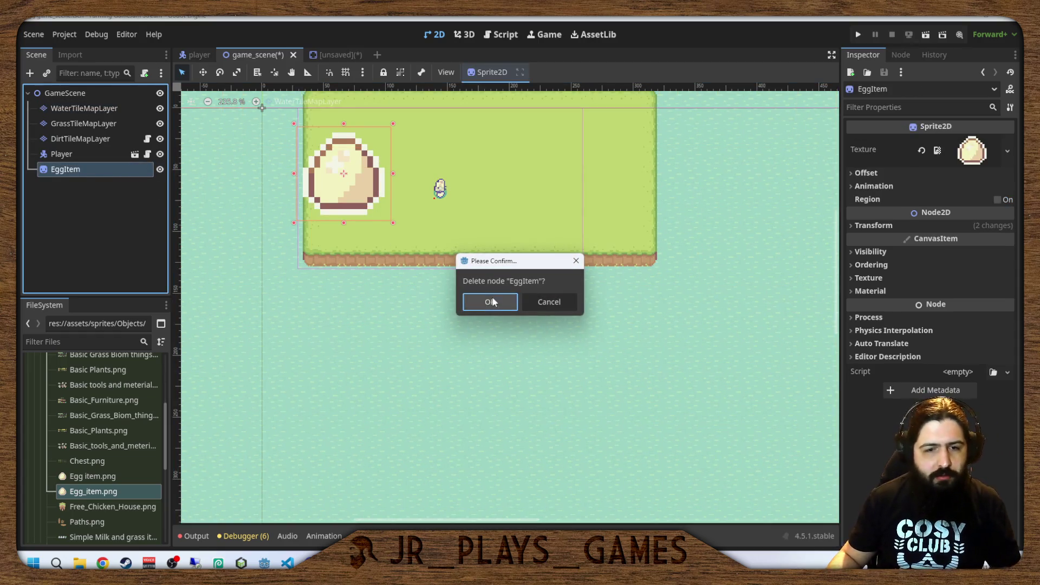
{"action": "left_click", "coordinate": [492, 301]}
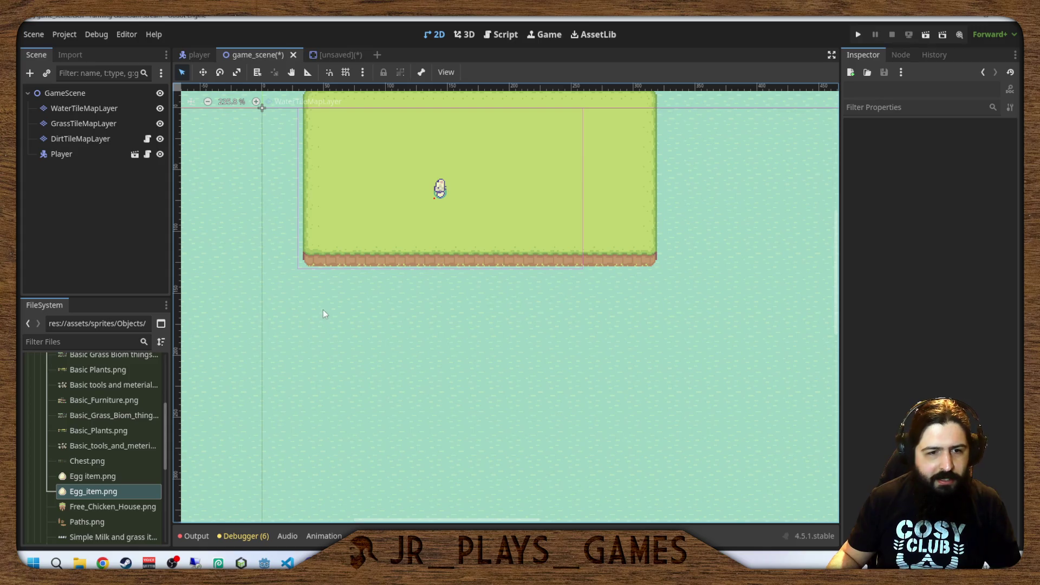
Save the scene and run the game.
{"action": "left_click_drag", "start_coordinate": [515, 315], "coordinate": [608, 405]}
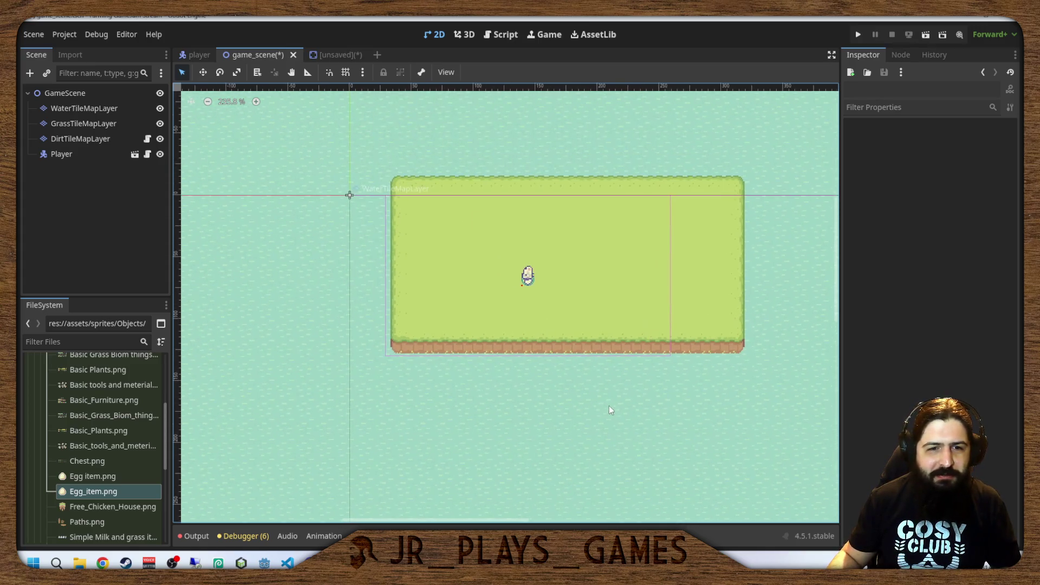
{"action": "key", "text": "ctrl+s"}
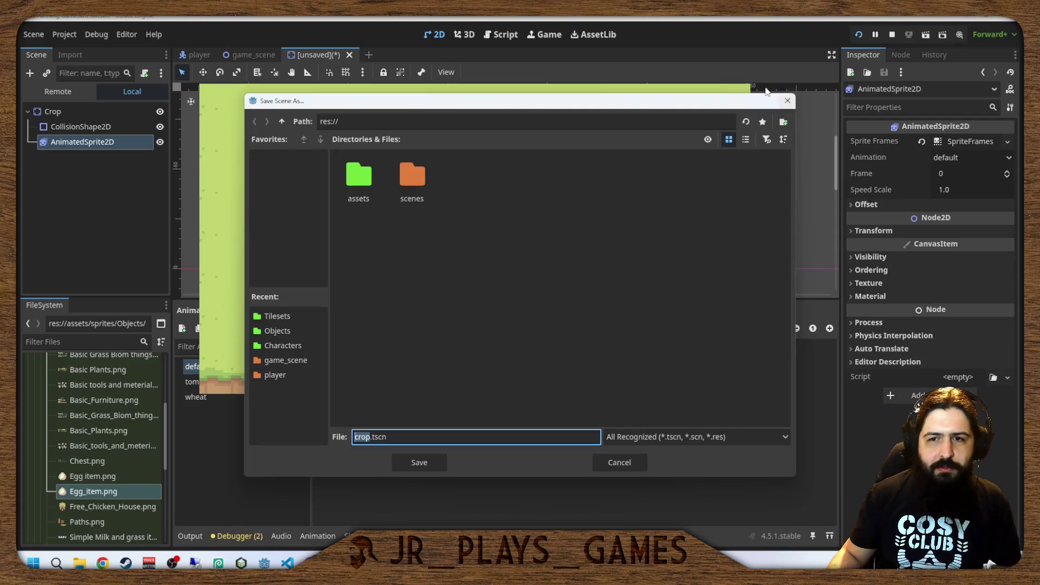
{"action": "left_click", "coordinate": [786, 100]}
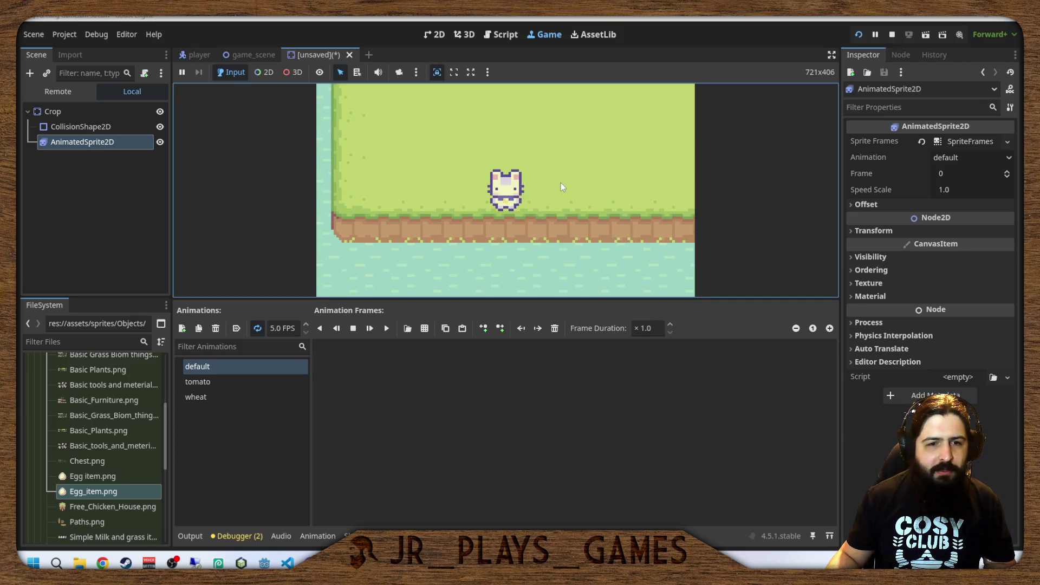
Walk the character around the island and till three soil patches with the hoe.
{"action": "key", "text": "Left"}
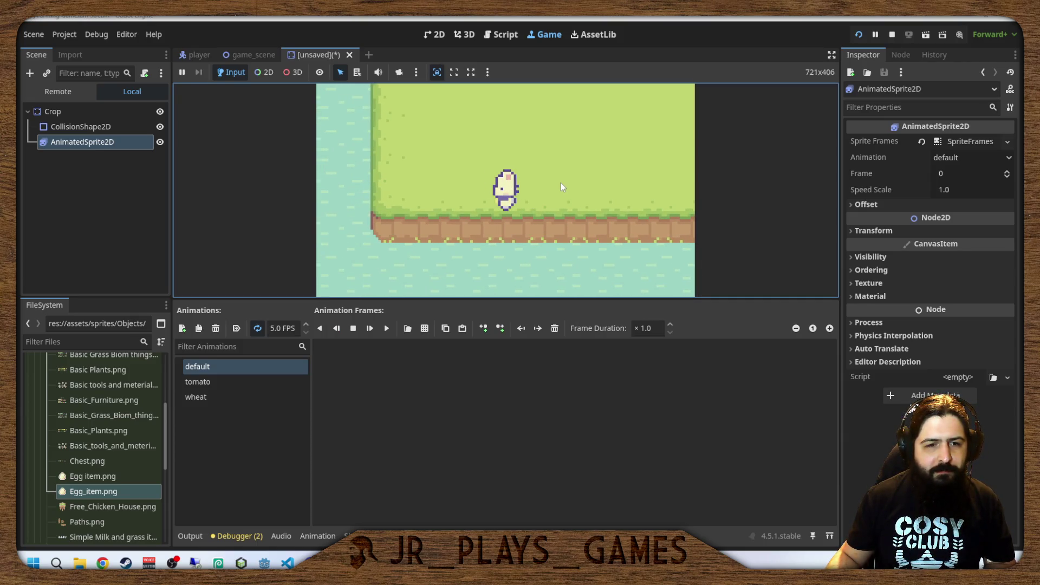
{"action": "key", "text": "Left"}
{"action": "key", "text": "Up"}
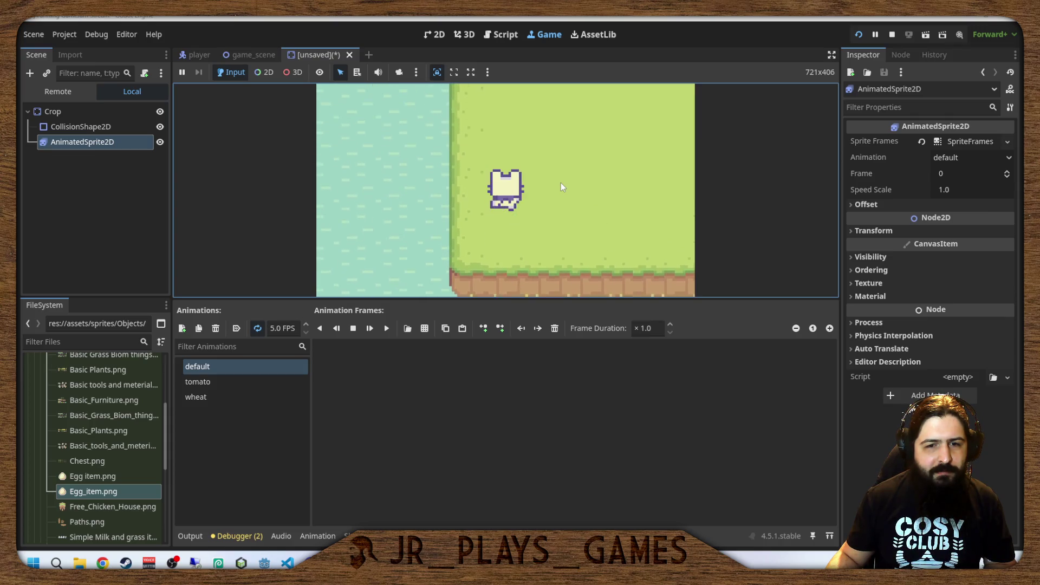
{"action": "key", "text": "Down"}
{"action": "key", "text": "Right"}
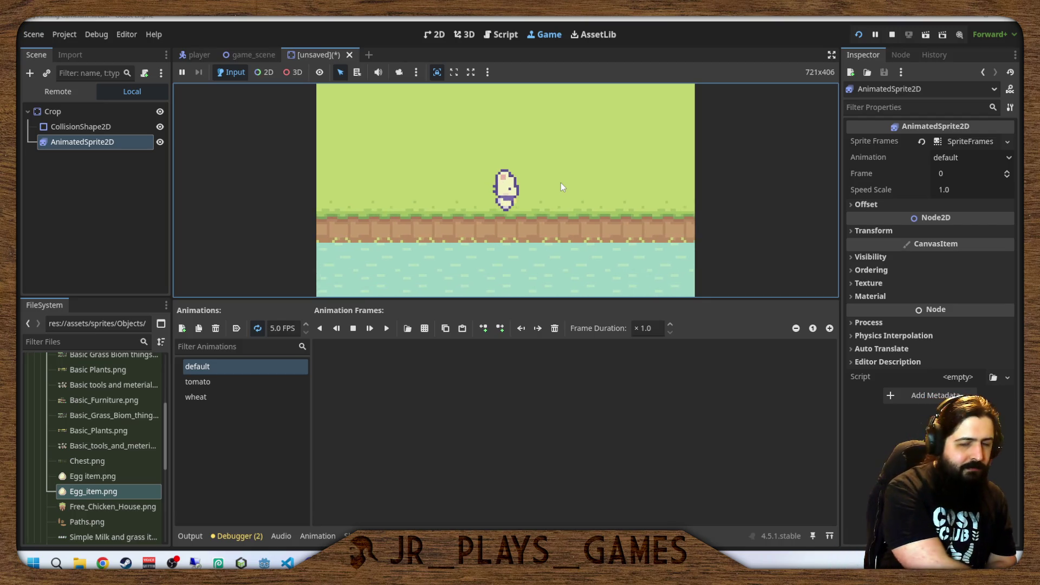
{"action": "key", "text": "Right"}
{"action": "key", "text": "Up"}
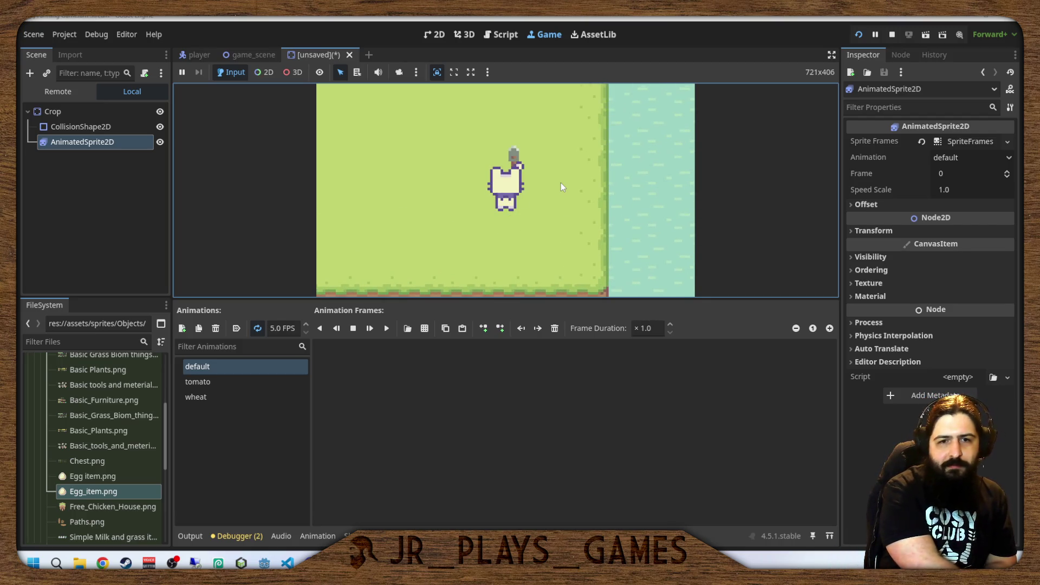
{"action": "key", "text": "Left"}
{"action": "key", "text": "Down"}
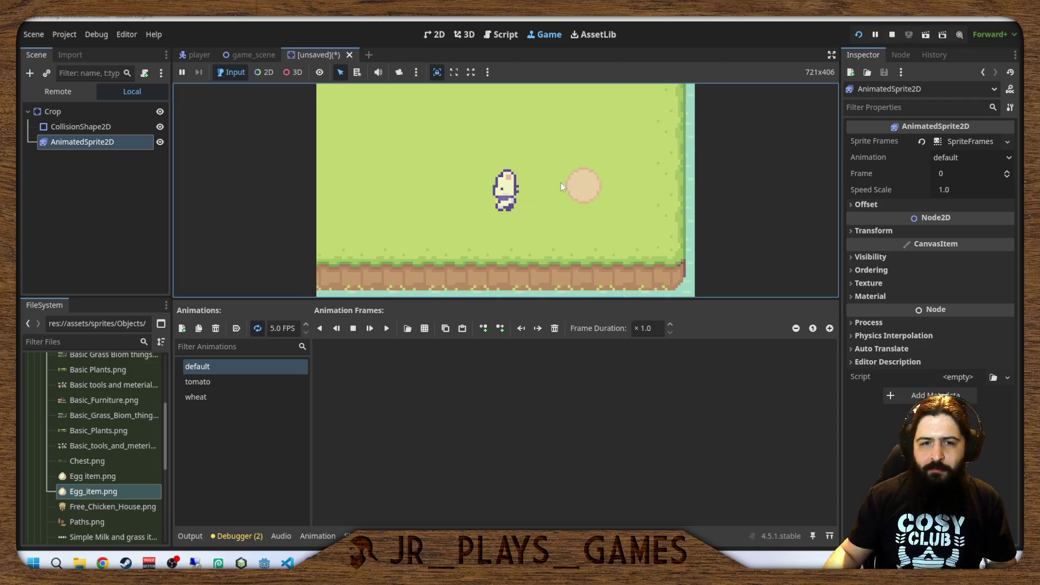
{"action": "key", "text": "Left"}
{"action": "key", "text": "Up"}
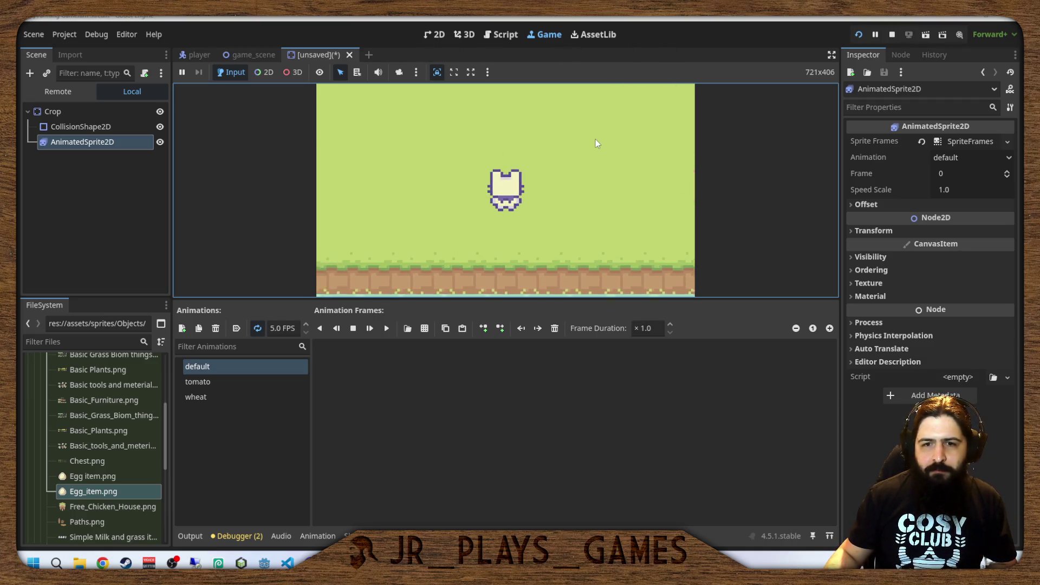
{"action": "left_click", "coordinate": [585, 144]}
{"action": "key", "text": "Down"}
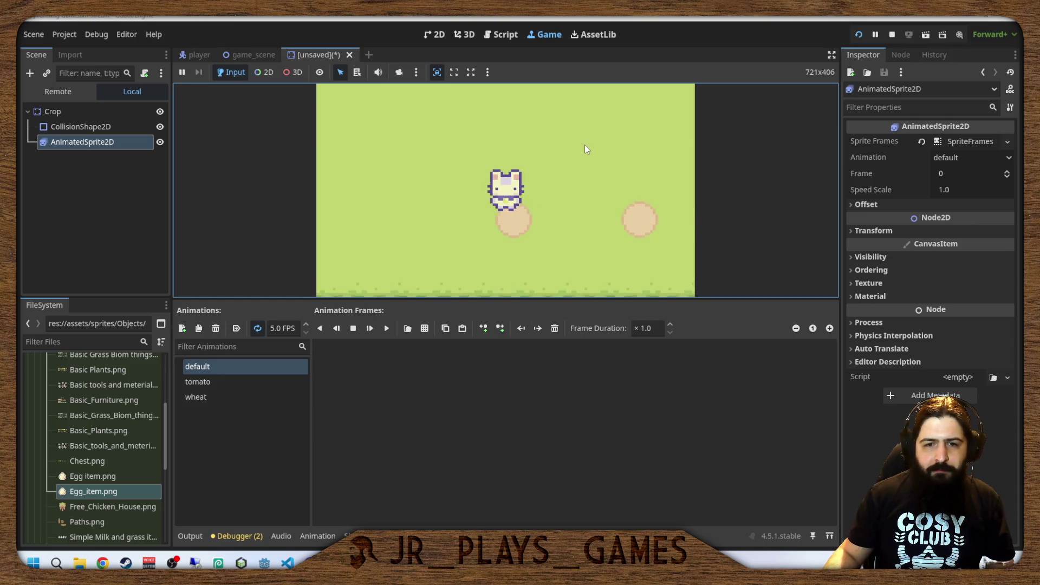
{"action": "key", "text": "Right"}
{"action": "left_click", "coordinate": [583, 144]}
{"action": "key", "text": "Right"}
{"action": "key", "text": "Down"}
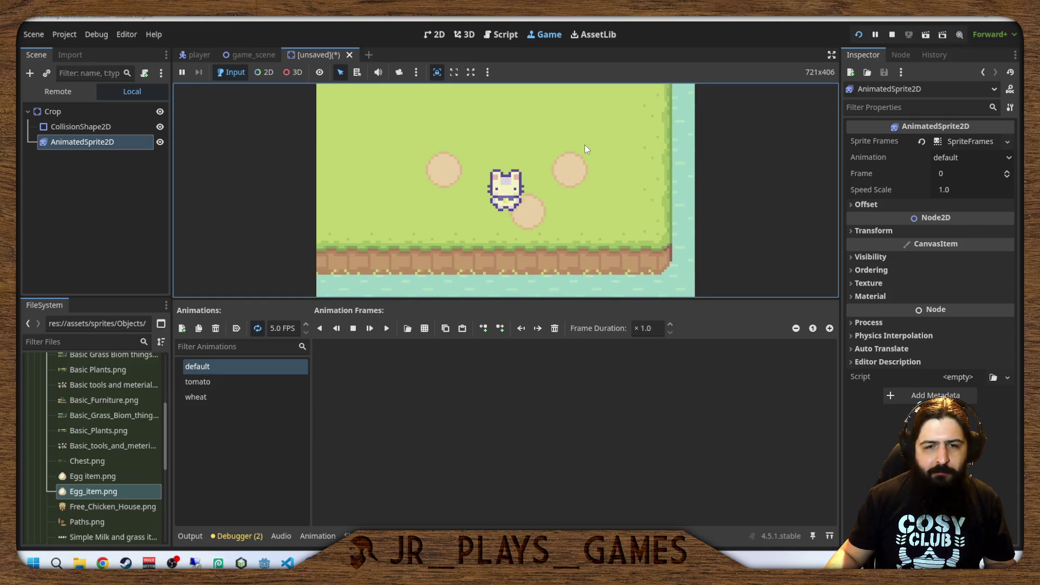
{"action": "left_click", "coordinate": [584, 144]}
{"action": "key", "text": "Up"}
{"action": "key", "text": "Right"}
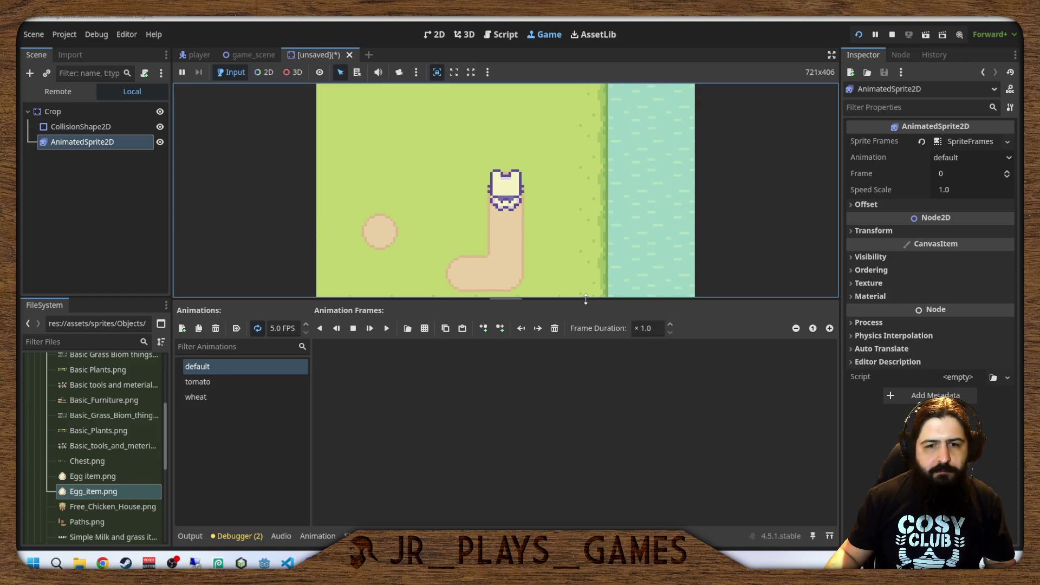
Enlarge the game view and till a dirt strip and column down toward the island's edge.
{"action": "mouse_move", "coordinate": [505, 299]}
{"action": "left_mouse_down"}
{"action": "mouse_move", "coordinate": [547, 325]}
{"action": "mouse_move", "coordinate": [592, 438]}
{"action": "left_mouse_up"}
{"action": "left_click", "coordinate": [634, 230]}
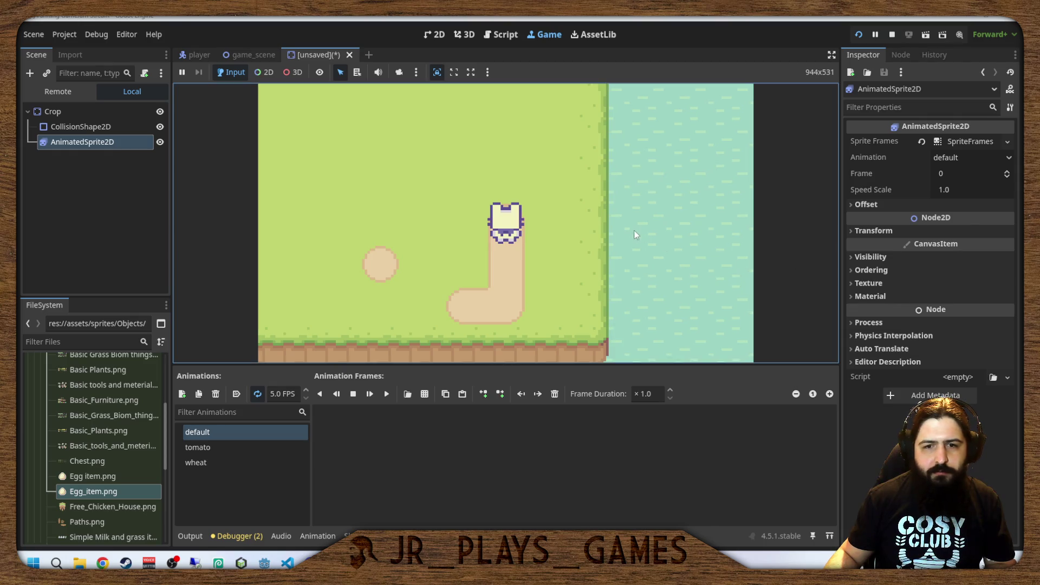
{"action": "key", "text": "Up"}
{"action": "key", "text": "Left"}
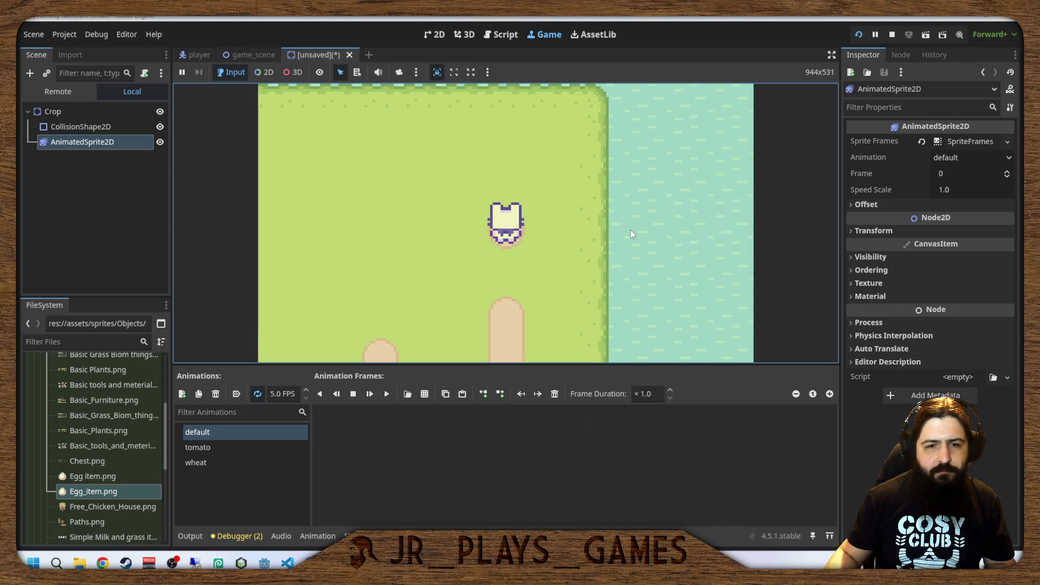
{"action": "key", "text": "Up"}
{"action": "key", "text": "Left"}
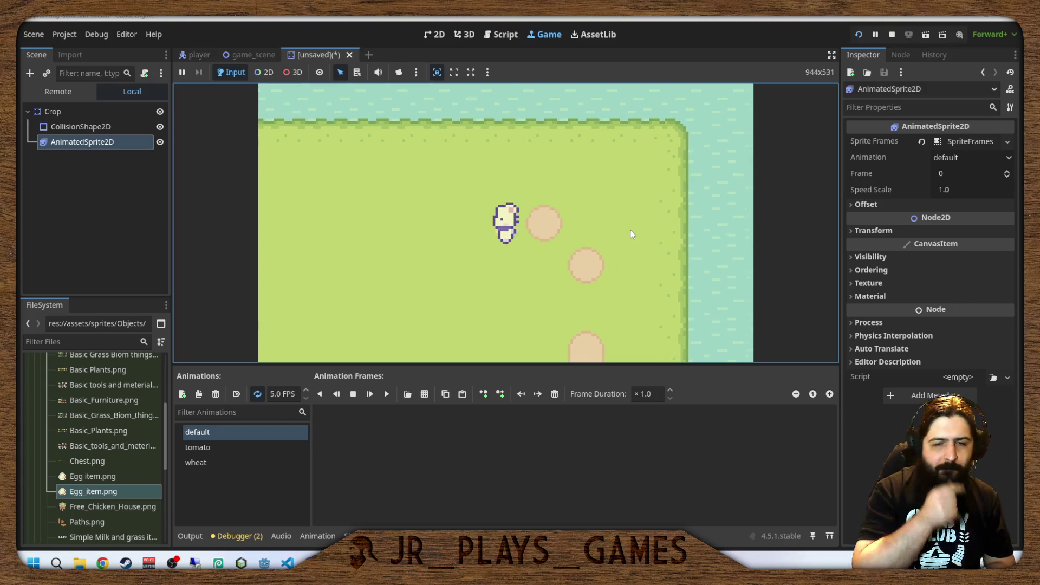
{"action": "key", "text": "Left"}
{"action": "left_click", "coordinate": [632, 234]}
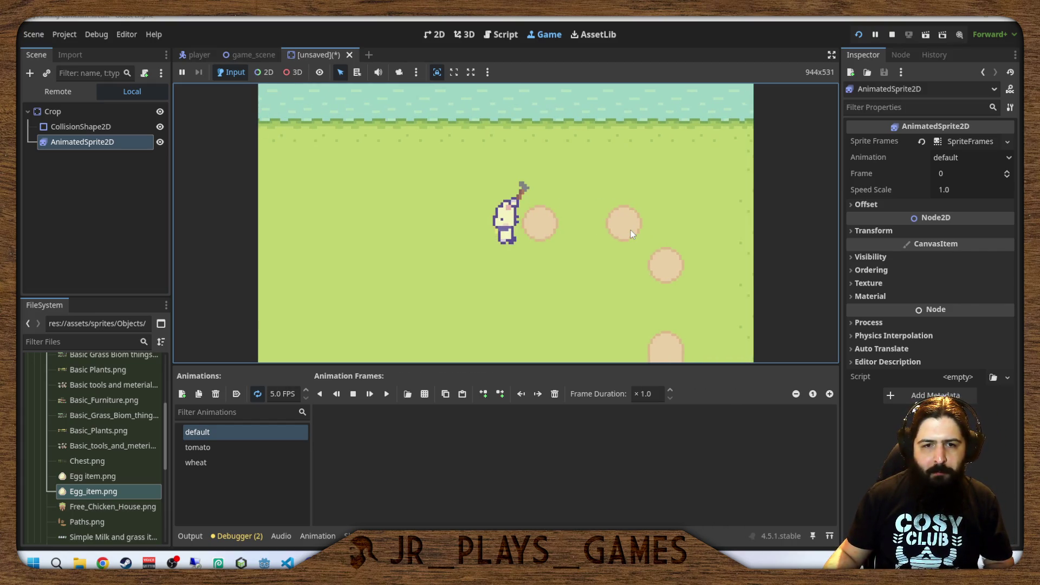
{"action": "key", "text": "Left"}
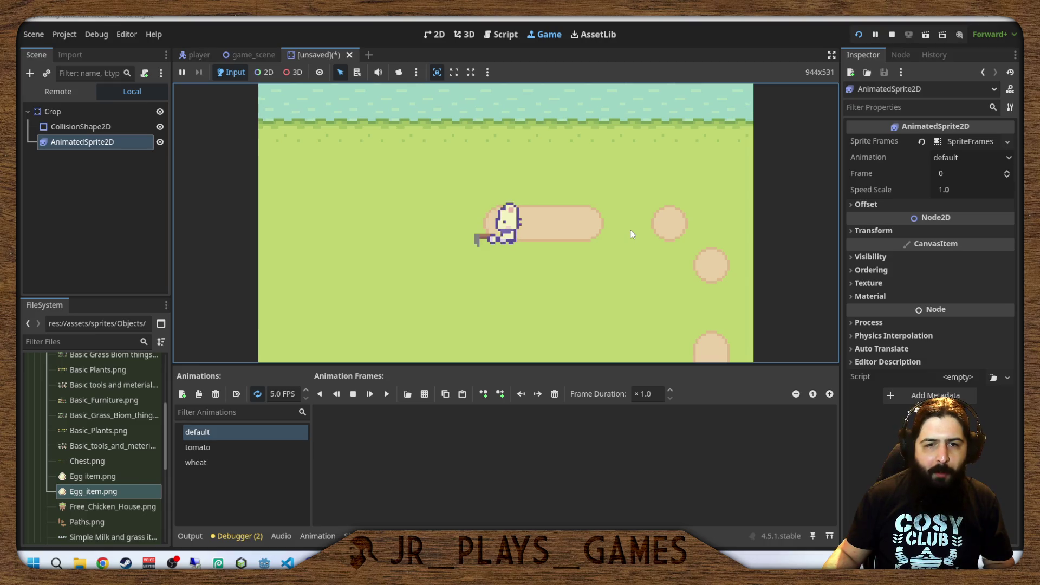
{"action": "key", "text": "Left"}
{"action": "left_click", "coordinate": [632, 234]}
{"action": "key", "text": "Left"}
{"action": "left_click", "coordinate": [632, 234]}
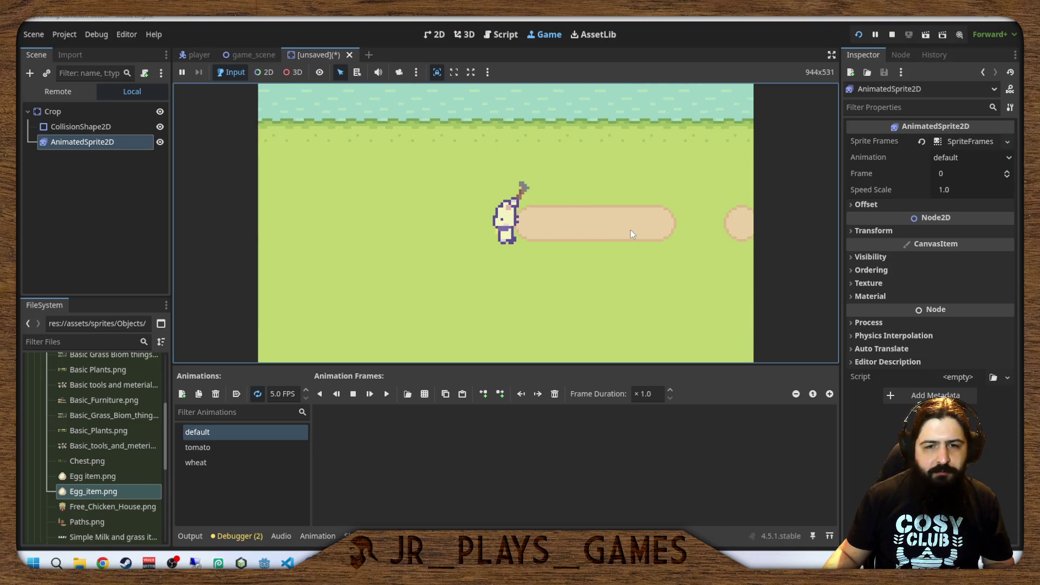
{"action": "key", "text": "Up"}
{"action": "key", "text": "Down"}
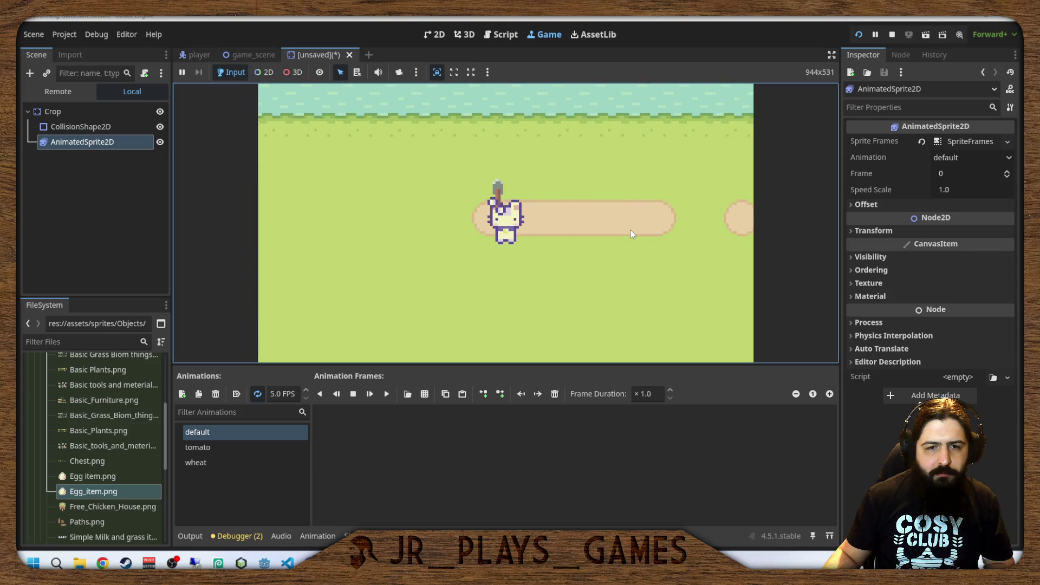
{"action": "left_click", "coordinate": [632, 234]}
{"action": "key", "text": "Down"}
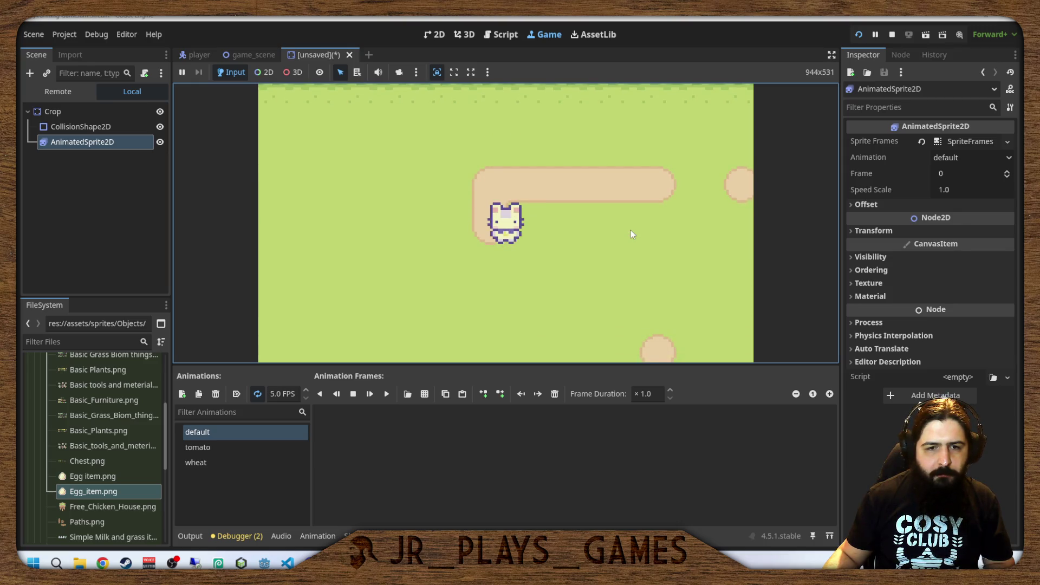
{"action": "key", "text": "Left"}
{"action": "left_click", "coordinate": [631, 234]}
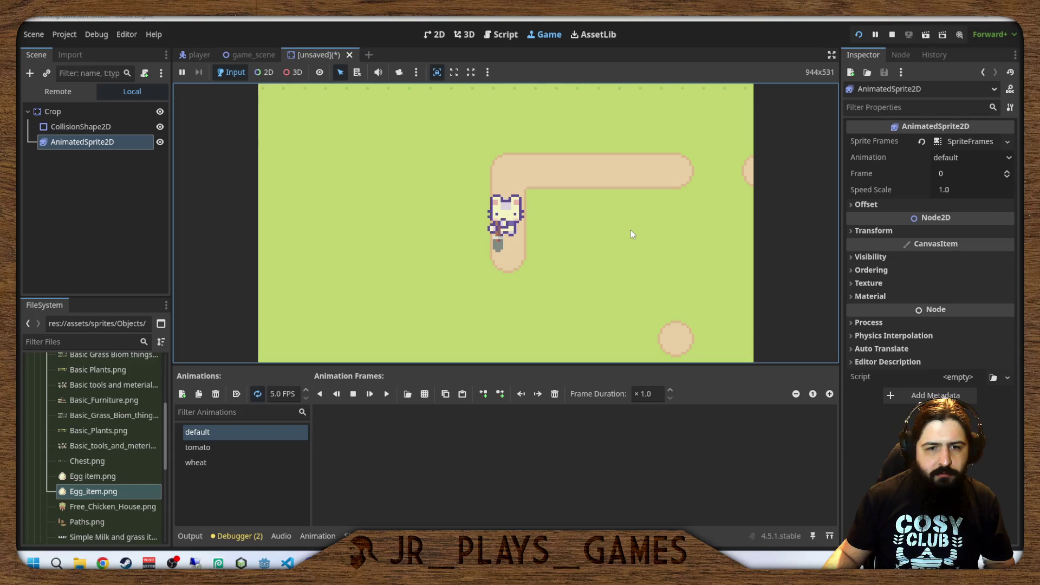
{"action": "key", "text": "Down"}
{"action": "key", "text": "Down"}
{"action": "left_click", "coordinate": [631, 234]}
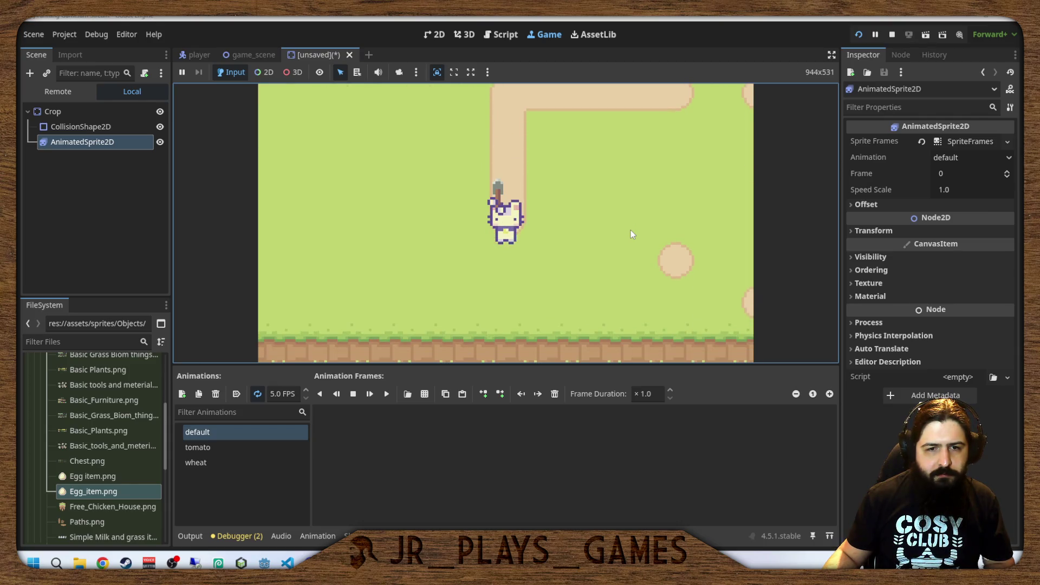
{"action": "key", "text": "Down"}
{"action": "left_click", "coordinate": [632, 234]}
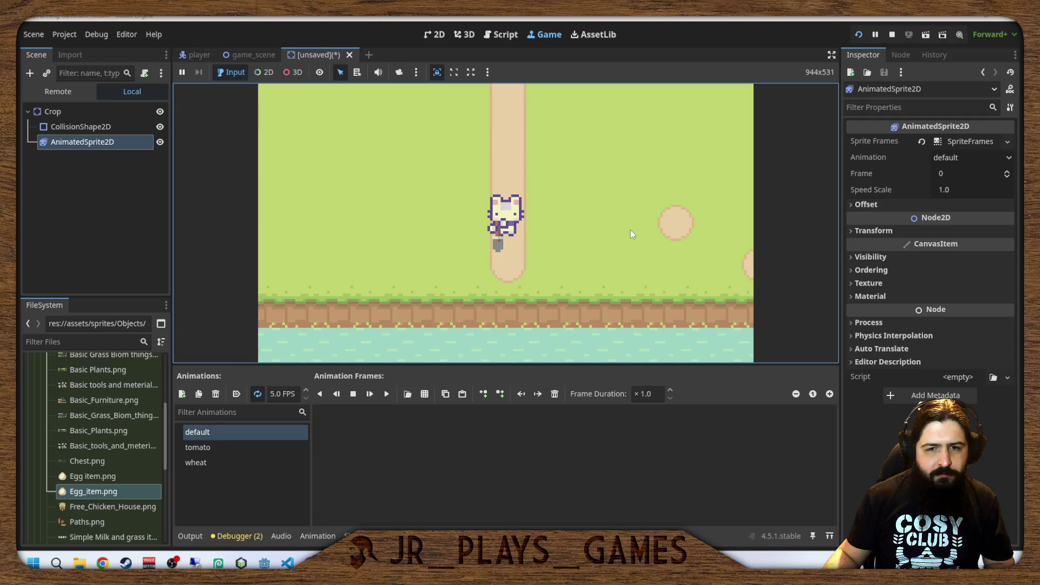
{"action": "key", "text": "Right"}
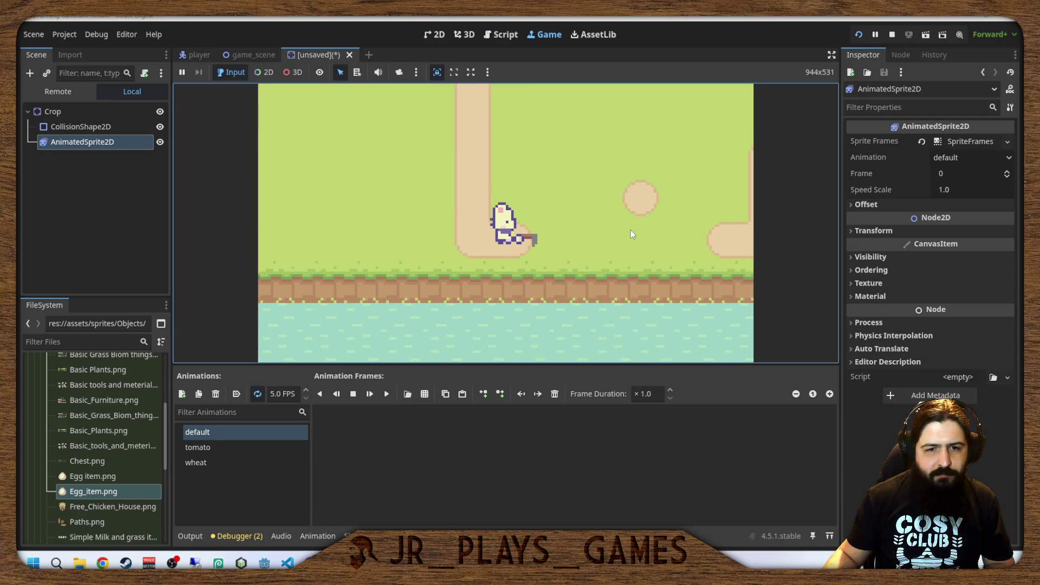
{"action": "key", "text": "d"}
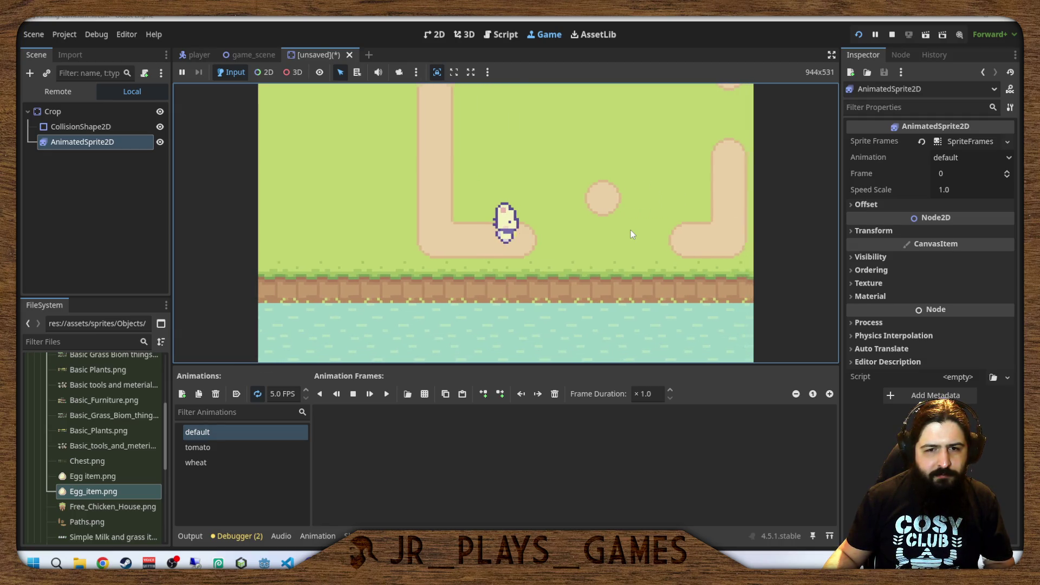
{"action": "key", "text": "d"}
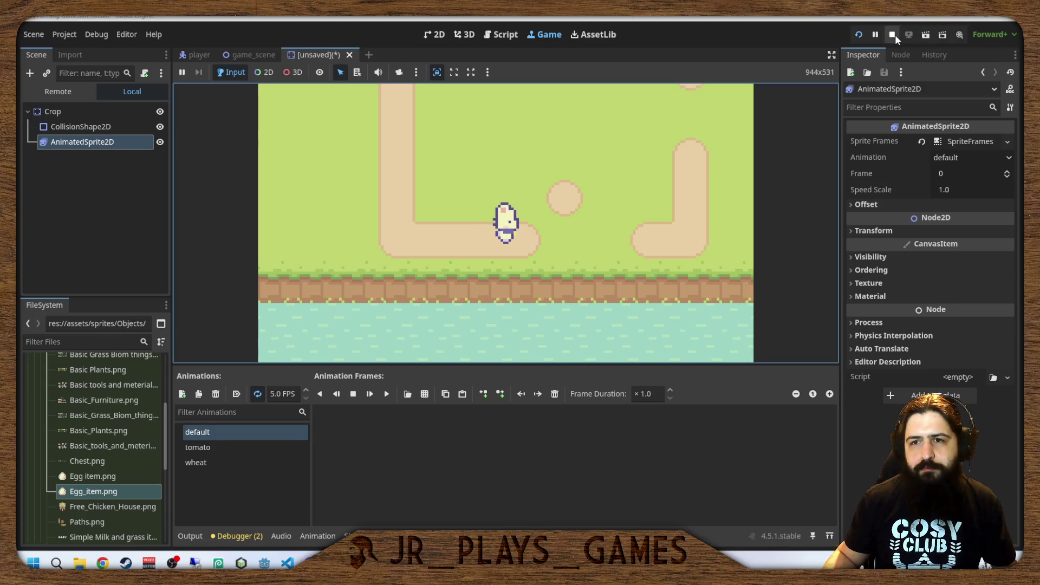
Stop the game, switch to game_scene and select the DirtTileMapLayer.
{"action": "left_click", "coordinate": [892, 35]}
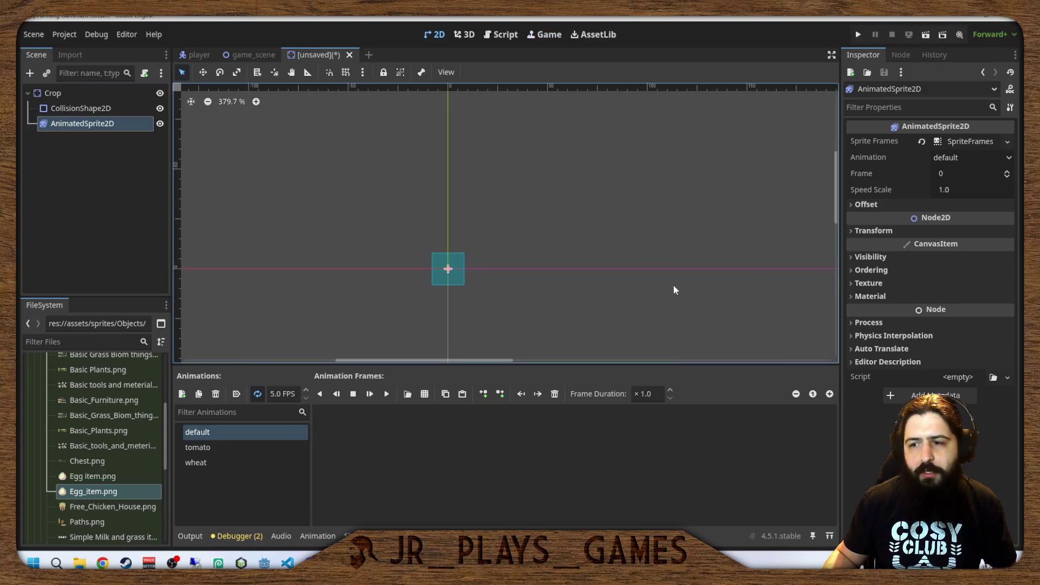
{"action": "left_click_drag", "start_coordinate": [438, 221], "coordinate": [446, 219]}
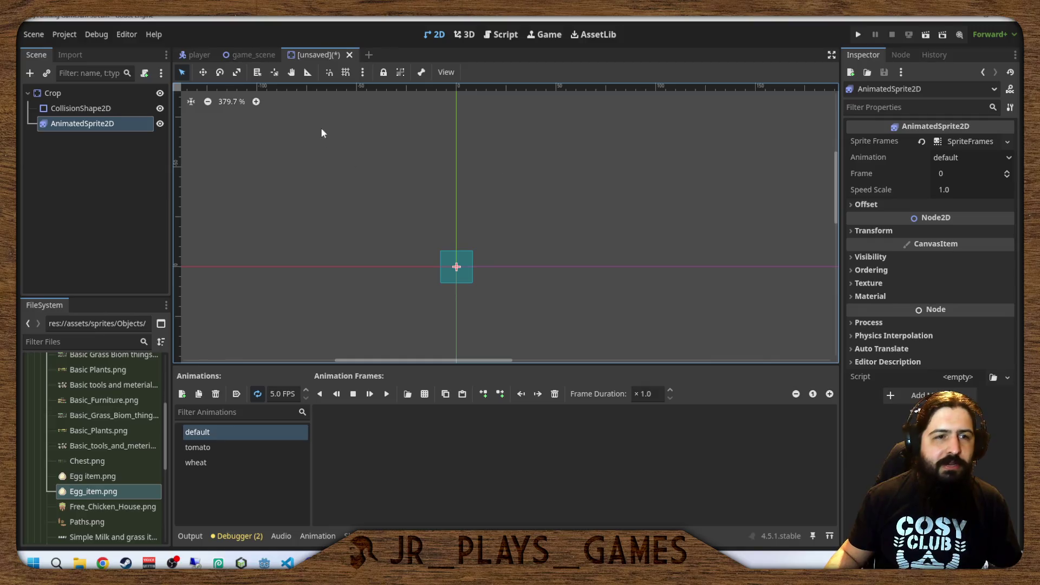
{"action": "left_click", "coordinate": [194, 54]}
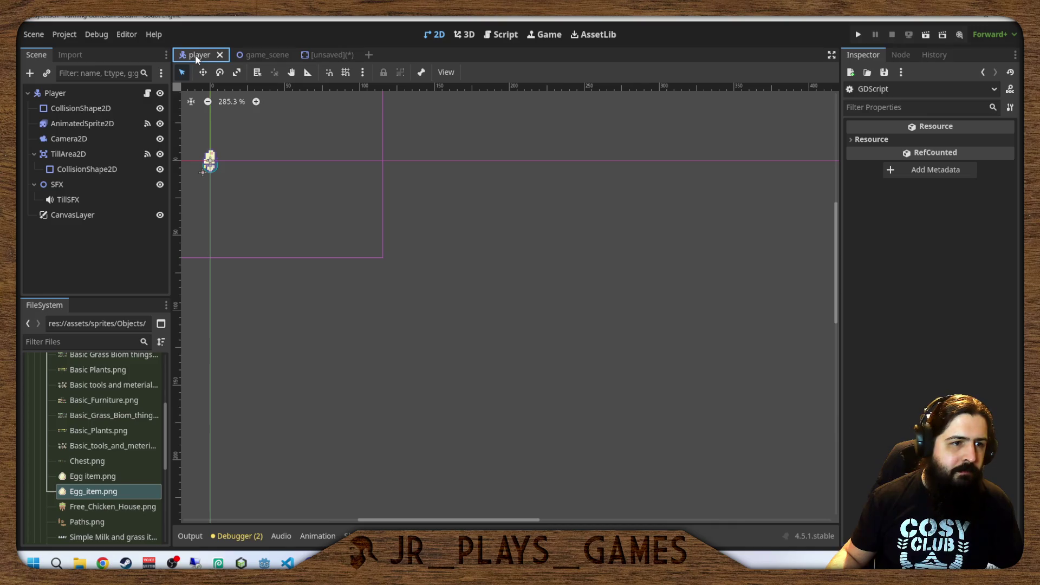
{"action": "left_click", "coordinate": [246, 54]}
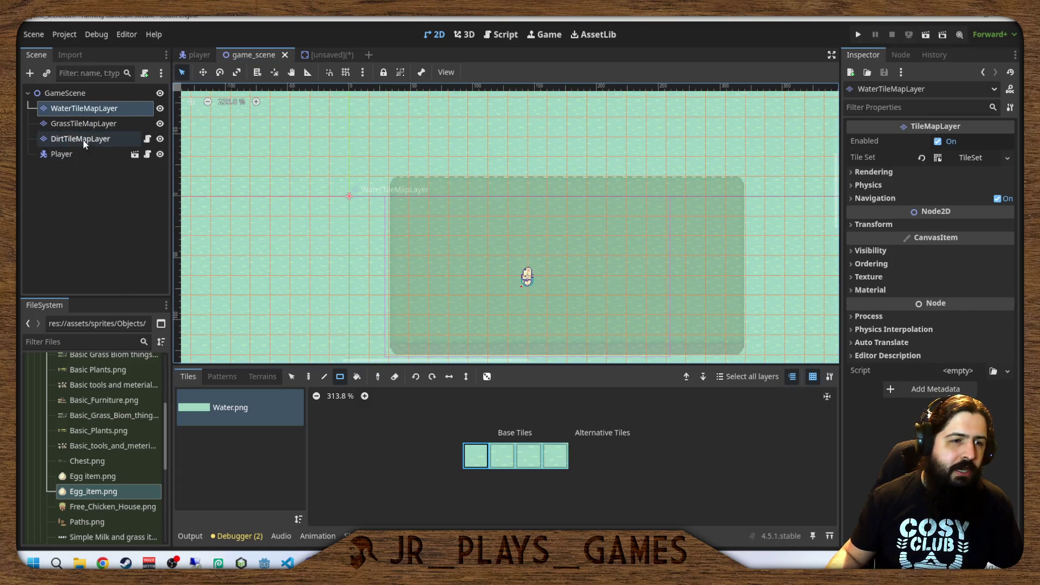
{"action": "left_click", "coordinate": [60, 138]}
Paint the checkered atlas tile (10,1) onto the map with the single-tile Paint tool.
{"action": "scroll", "coordinate": [682, 417], "scroll_direction": "up", "scroll_amount": 5}
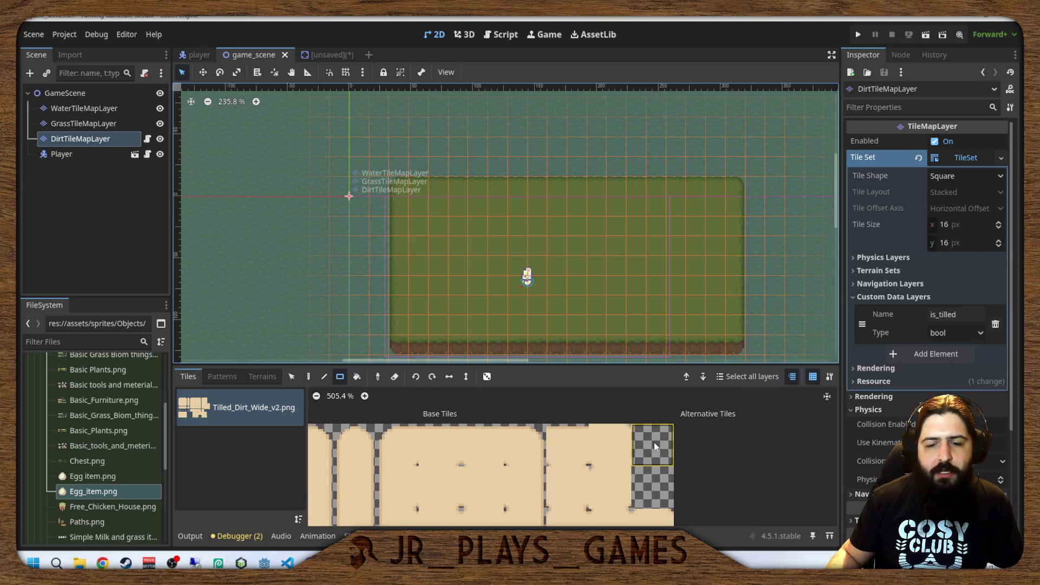
{"action": "scroll", "coordinate": [652, 466], "scroll_direction": "down", "scroll_amount": 2}
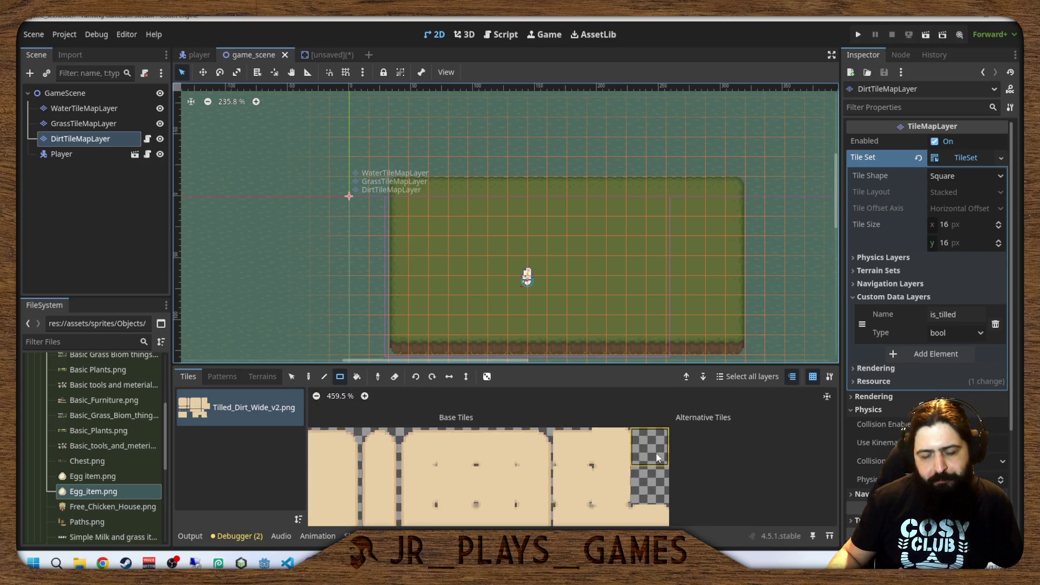
{"action": "scroll", "coordinate": [656, 458], "scroll_direction": "down", "scroll_amount": 2}
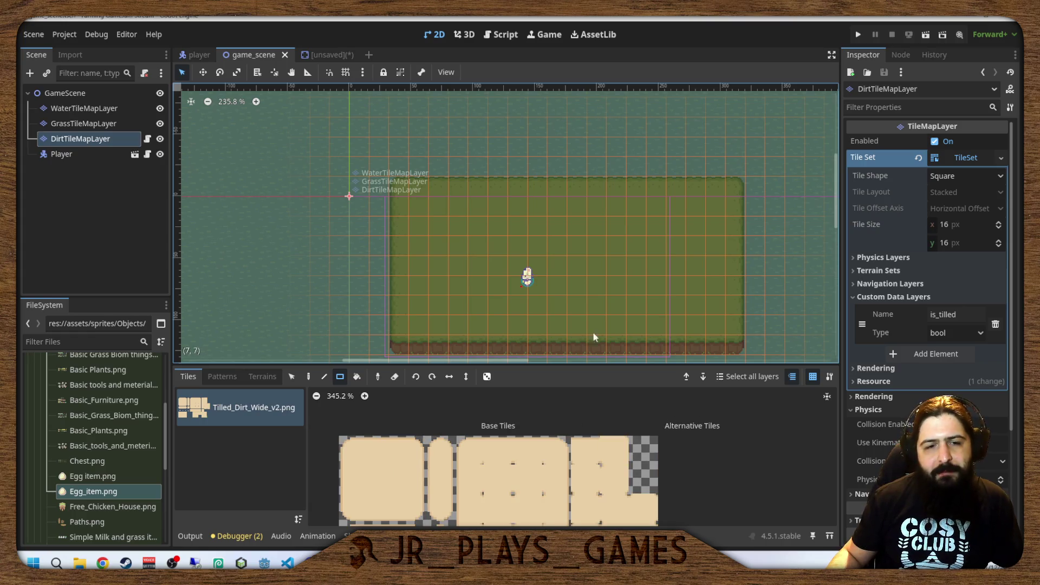
{"action": "left_click", "coordinate": [644, 480]}
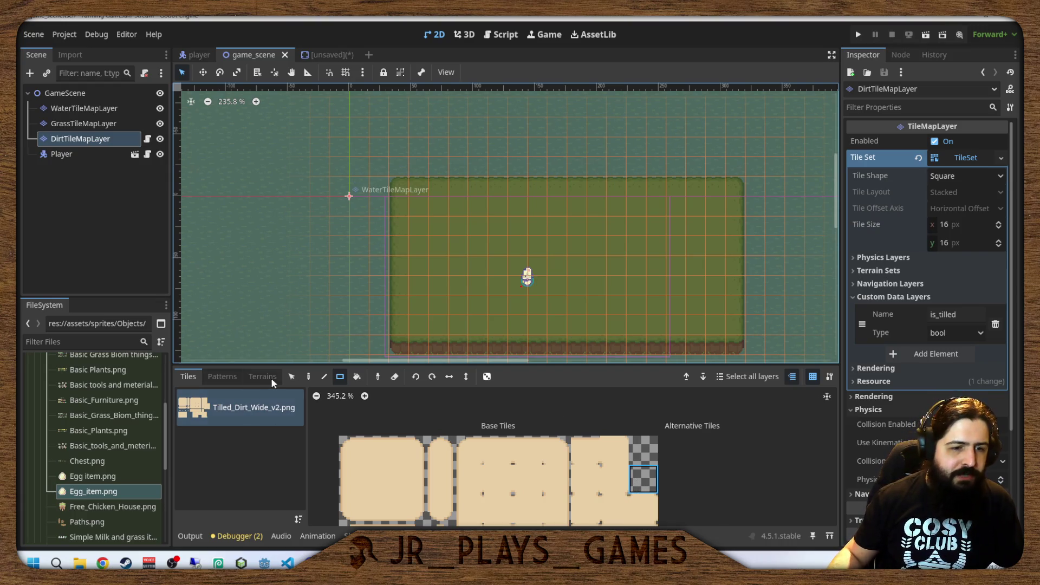
{"action": "left_click", "coordinate": [308, 377]}
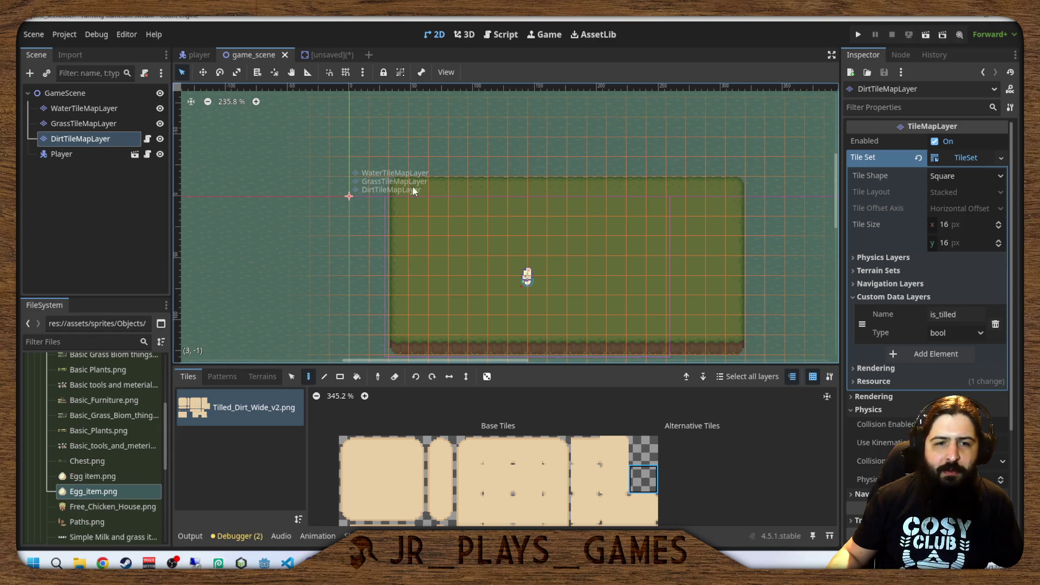
{"action": "left_click", "coordinate": [395, 334]}
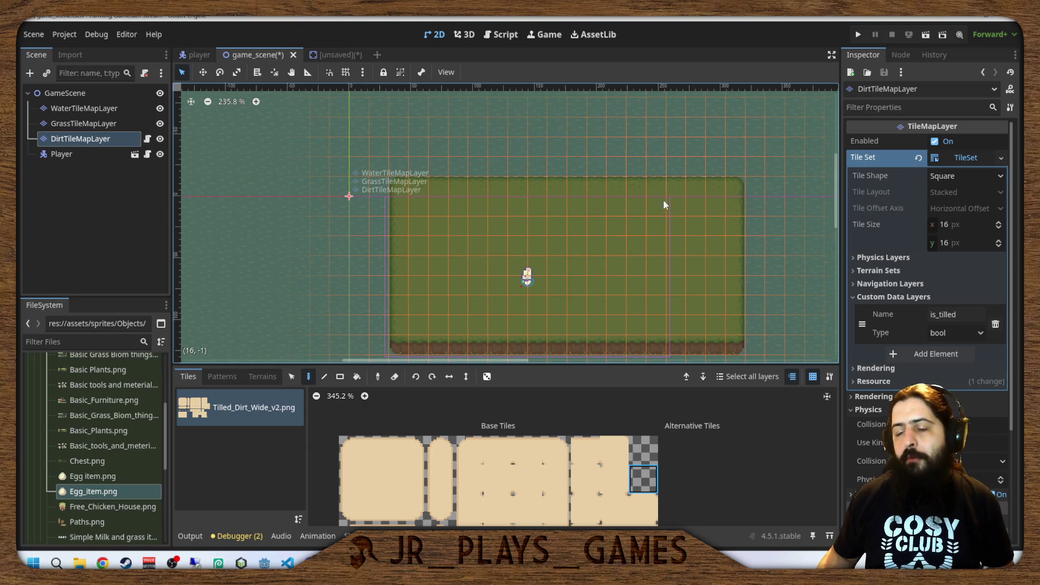
Pan and zoom the map to inspect the dirt area's bottom edge.
{"action": "scroll", "coordinate": [635, 243], "scroll_direction": "up", "scroll_amount": 4}
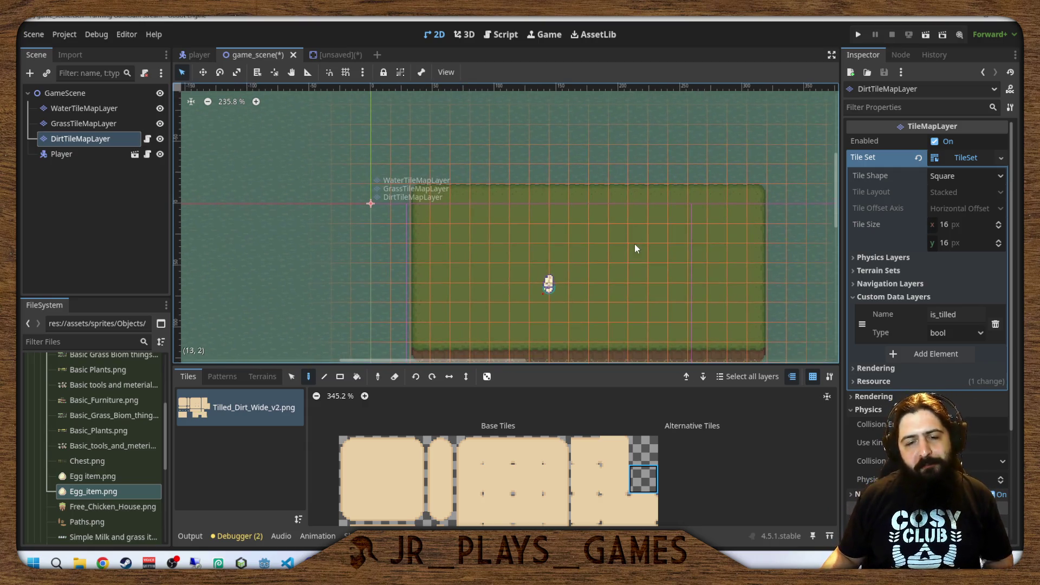
{"action": "left_click_drag", "start_coordinate": [616, 201], "coordinate": [587, 172]}
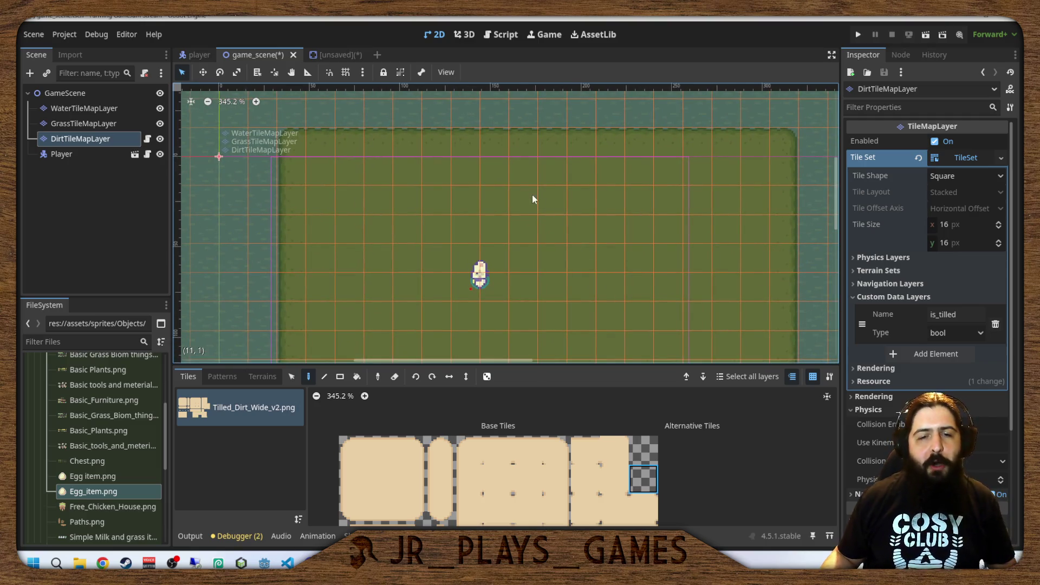
{"action": "scroll", "coordinate": [469, 197], "scroll_direction": "down", "scroll_amount": 2}
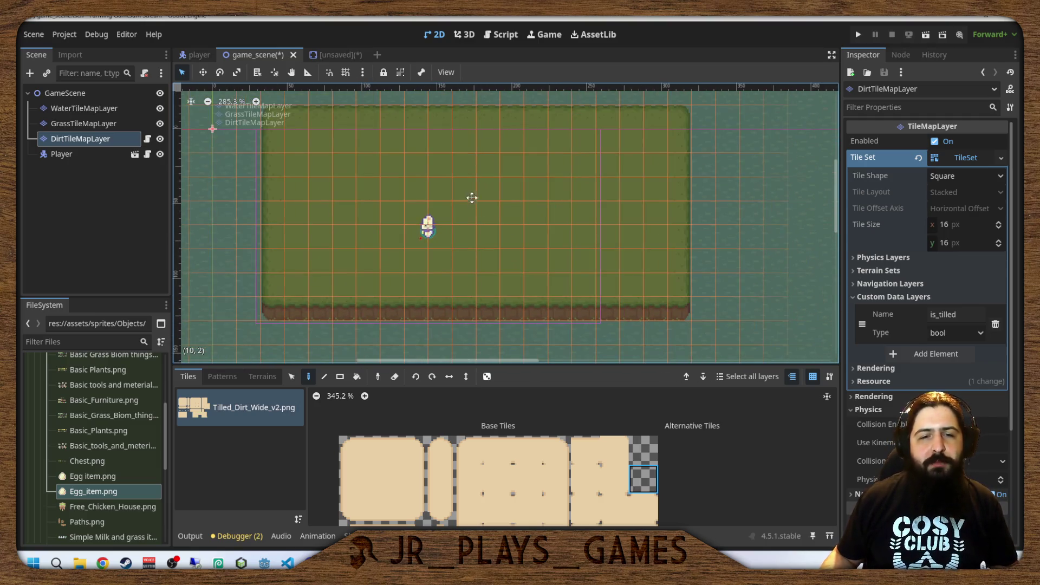
{"action": "left_click_drag", "start_coordinate": [472, 198], "coordinate": [515, 247]}
{"action": "left_click_drag", "start_coordinate": [581, 224], "coordinate": [584, 196]}
{"action": "scroll", "coordinate": [617, 208], "scroll_direction": "down", "scroll_amount": 8}
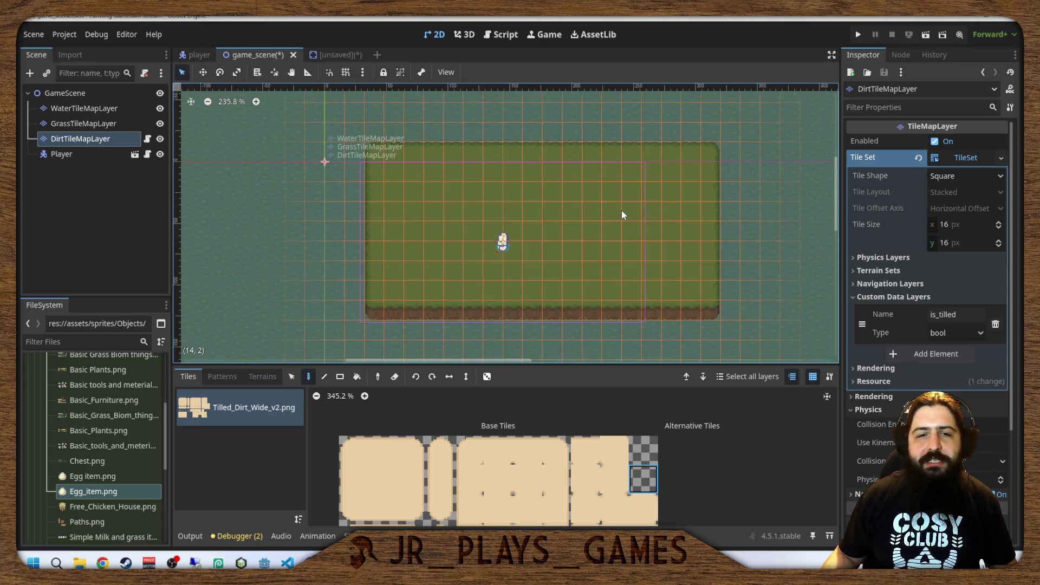
{"action": "scroll", "coordinate": [605, 206], "scroll_direction": "up", "scroll_amount": 8}
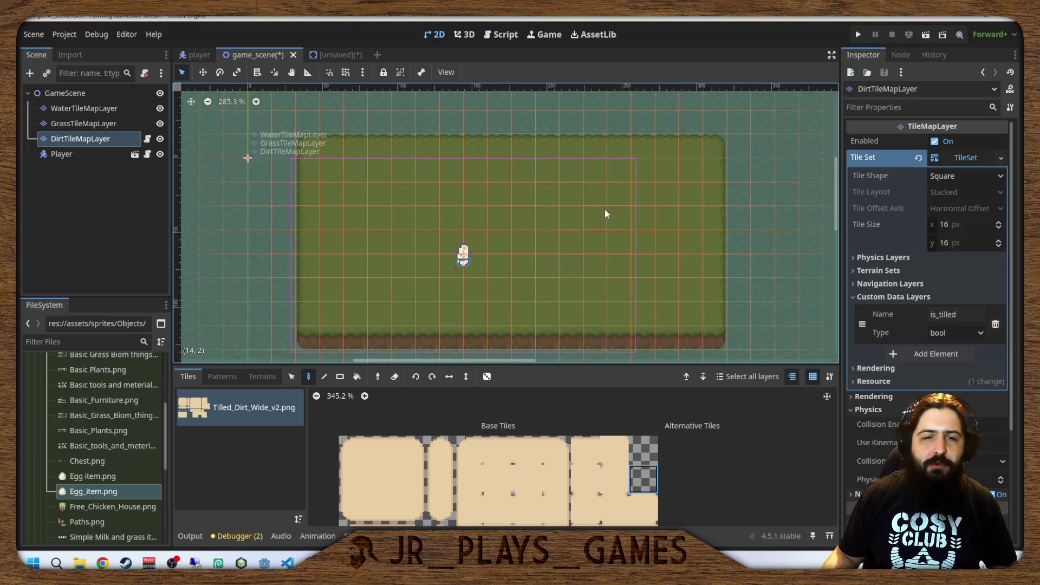
{"action": "left_click_drag", "start_coordinate": [558, 211], "coordinate": [566, 205]}
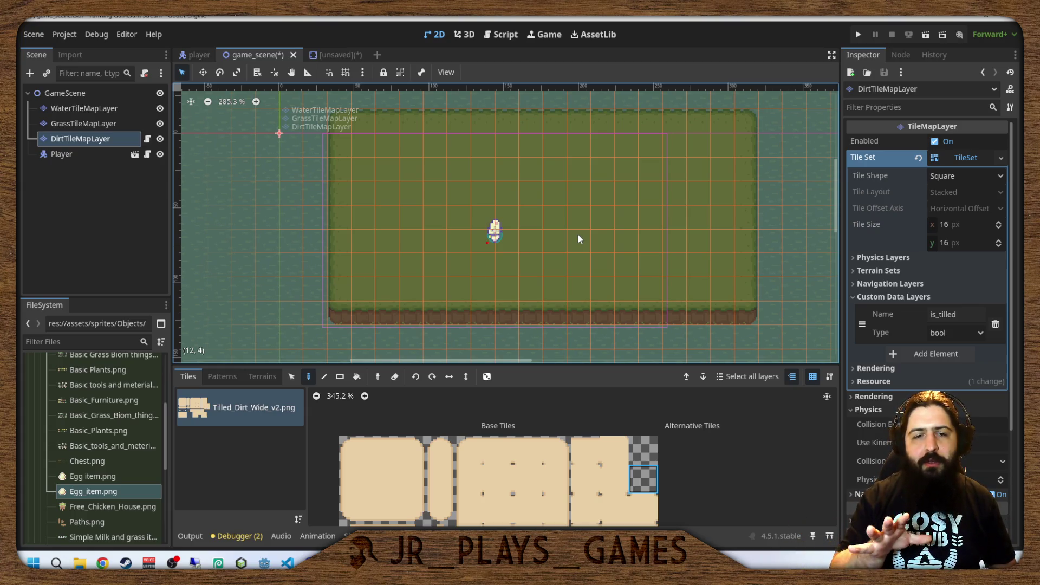
Run the game without saving the crop scene, walk up and down, then stop it.
{"action": "left_click", "coordinate": [859, 32]}
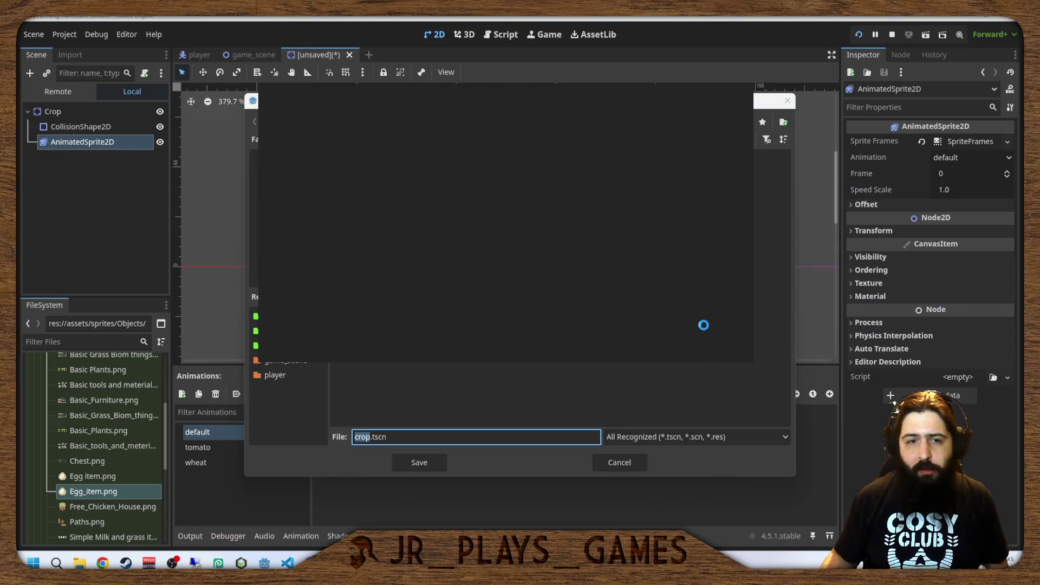
{"action": "left_click", "coordinate": [612, 462]}
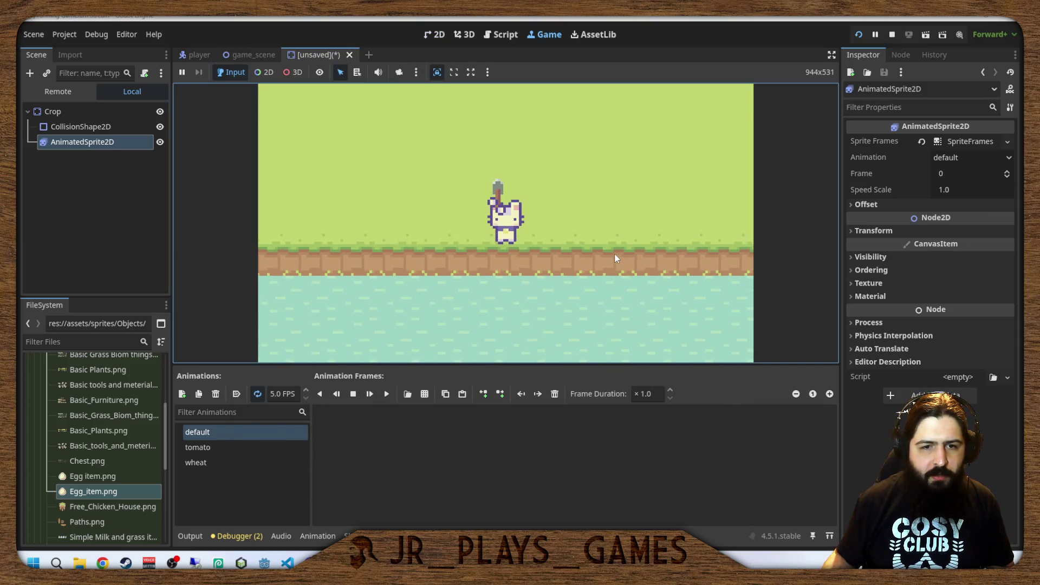
{"action": "key", "text": "w"}
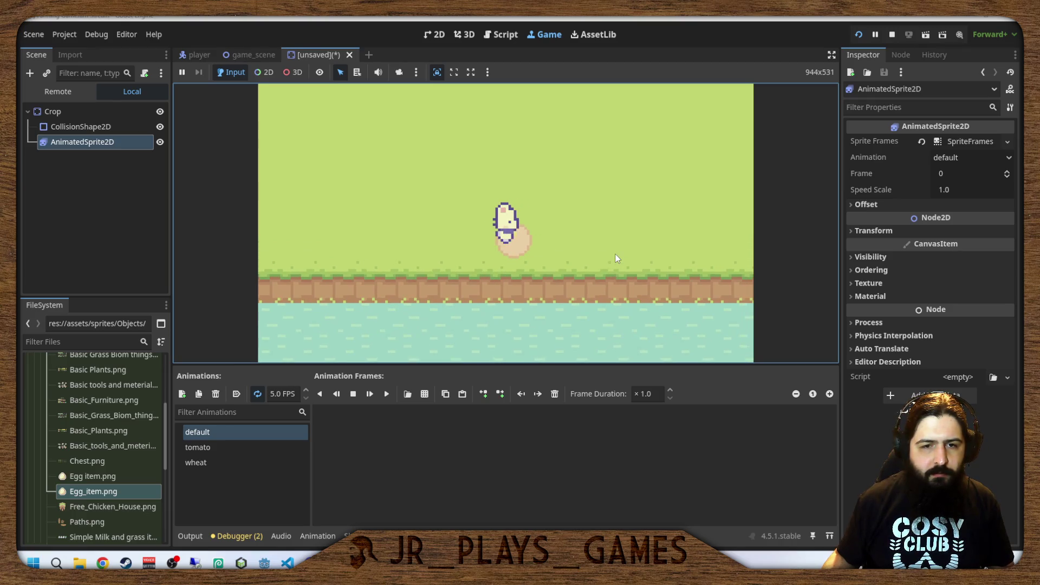
{"action": "key", "text": "s"}
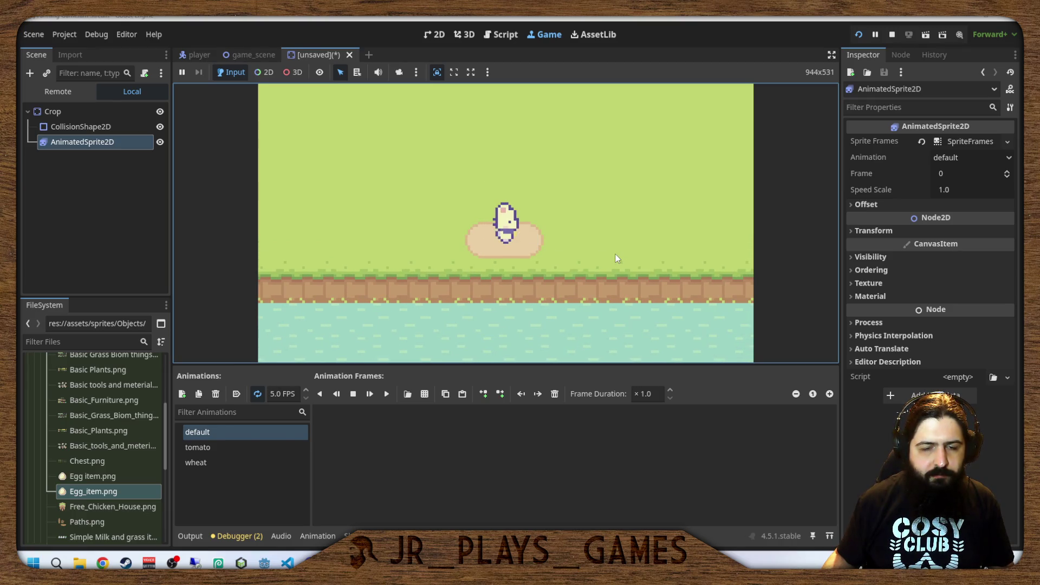
{"action": "key", "text": "w"}
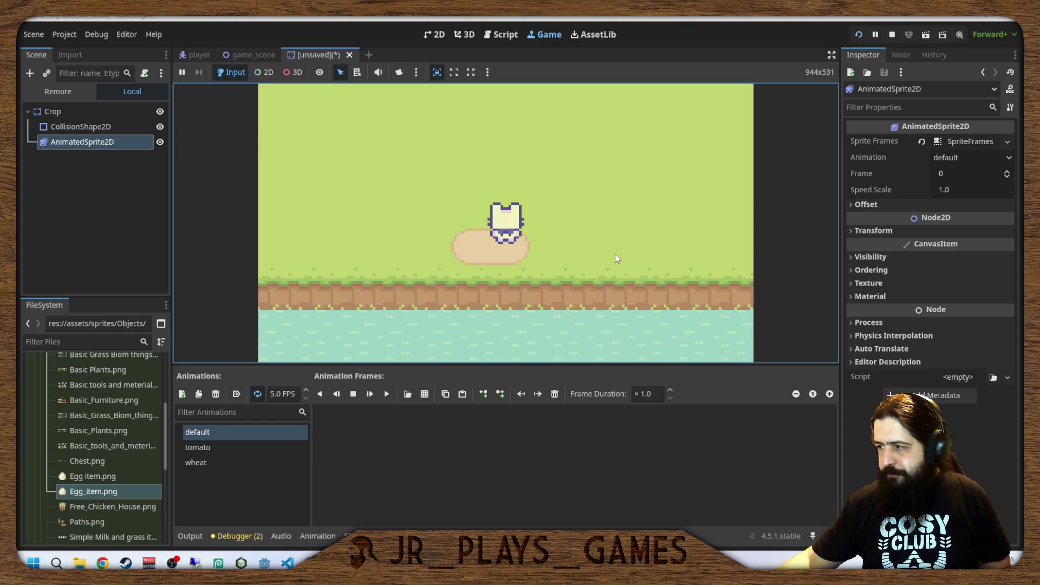
{"action": "left_click", "coordinate": [891, 34]}
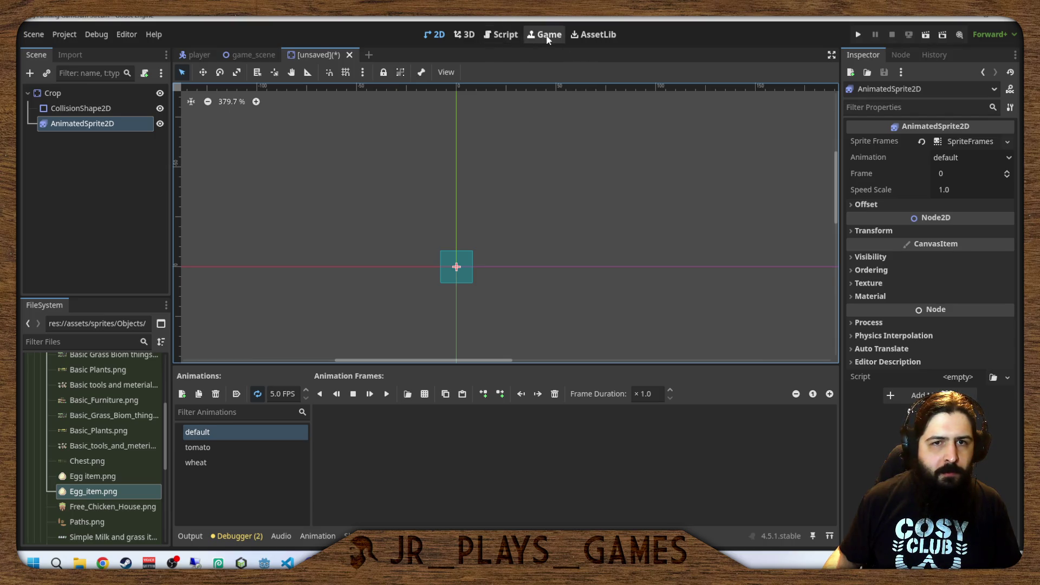
{"action": "mouse_move", "coordinate": [227, 58]}
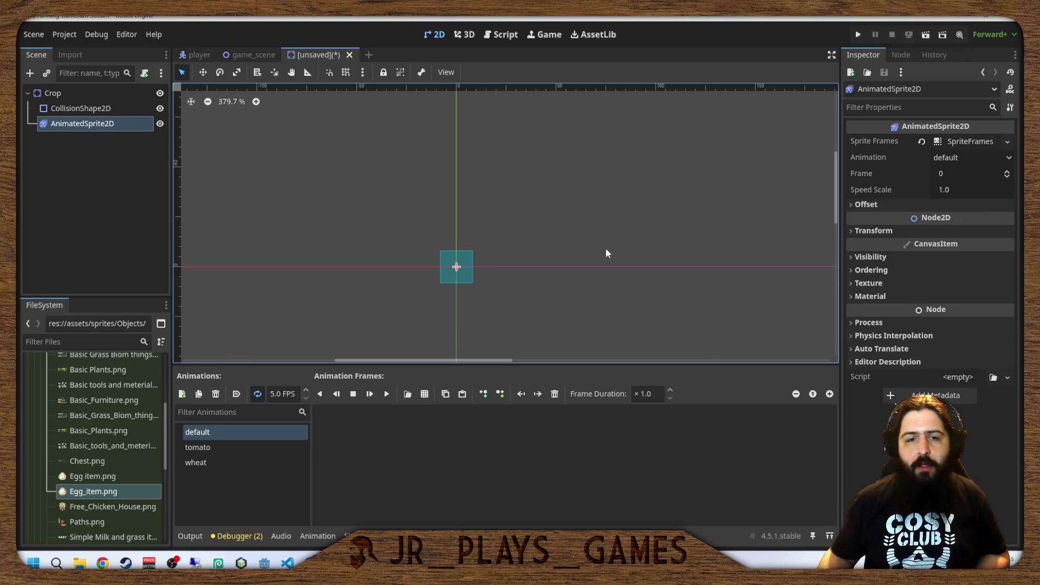
{"action": "left_click_drag", "start_coordinate": [395, 216], "coordinate": [430, 218]}
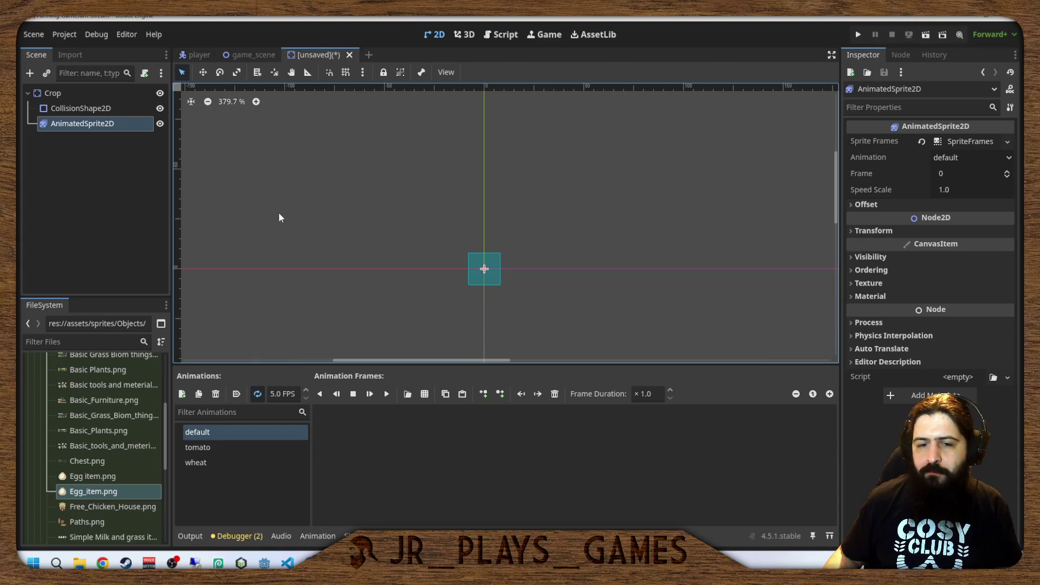
For the wheat animation, load assets/sprites/Objects/Basic_Plants.png as a 6×2 sprite-sheet grid.
{"action": "left_click", "coordinate": [205, 462]}
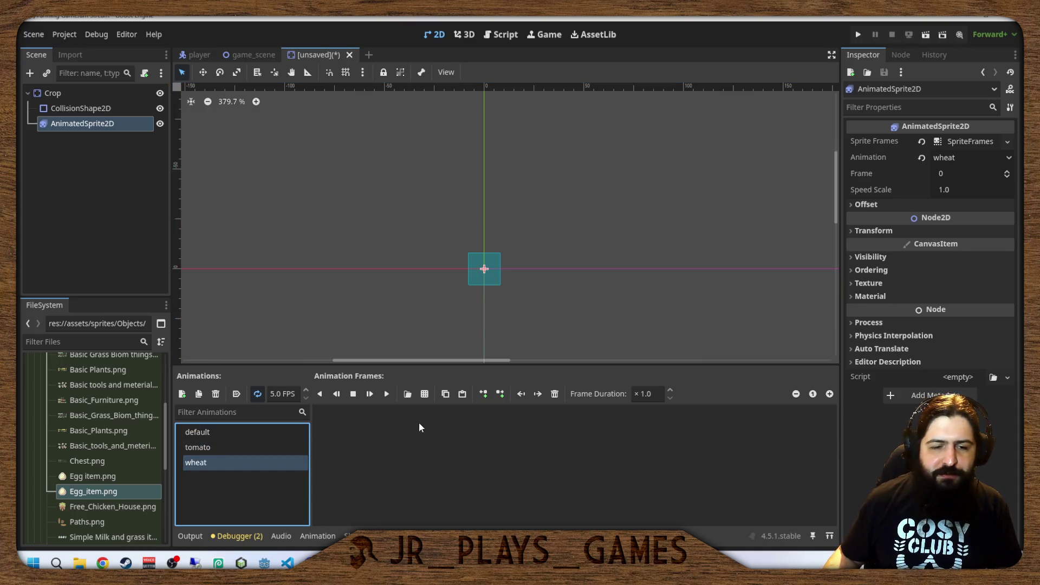
{"action": "left_click", "coordinate": [425, 394]}
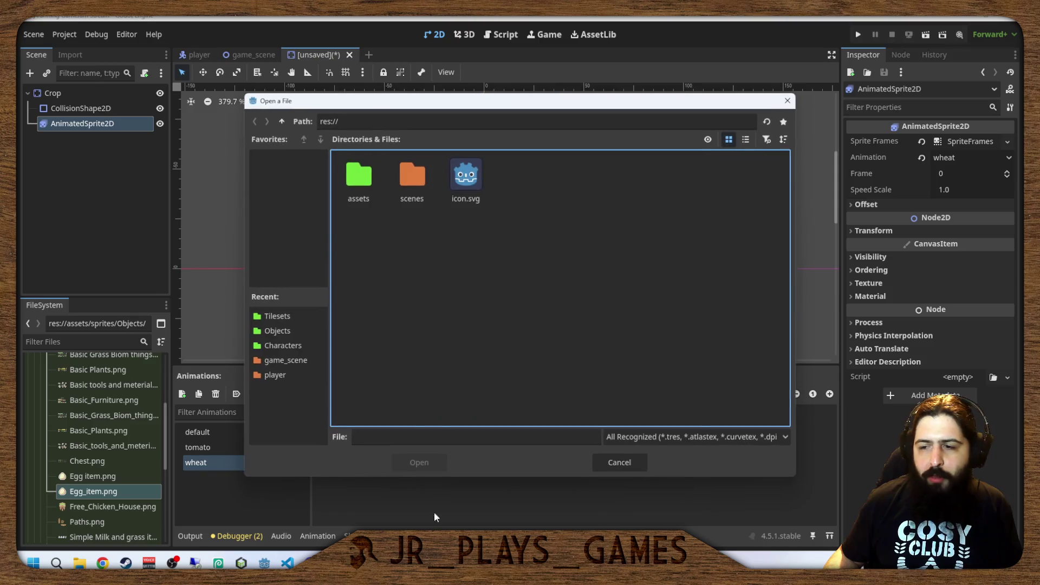
{"action": "double_click", "coordinate": [359, 179]}
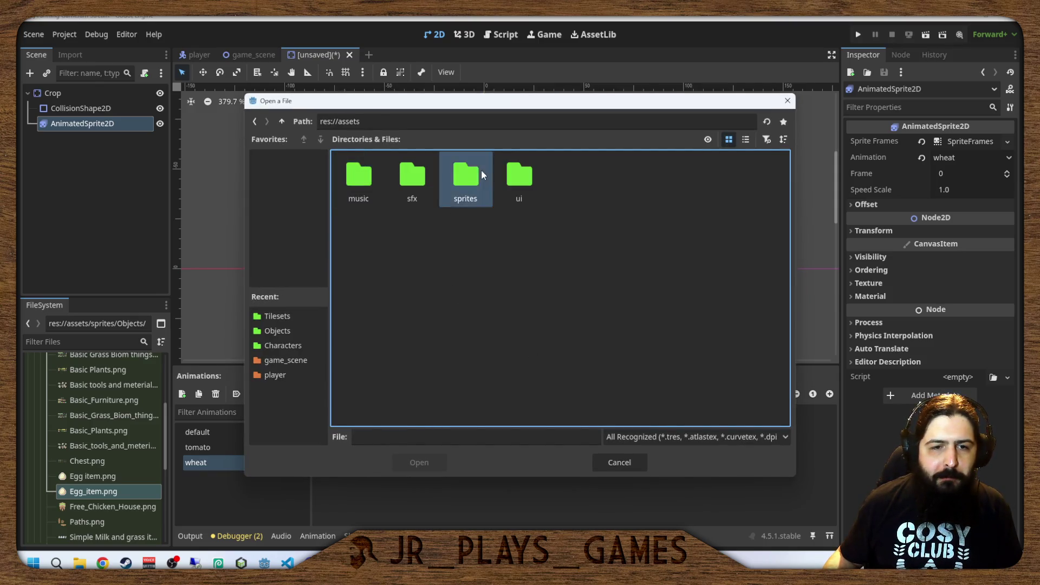
{"action": "double_click", "coordinate": [465, 174]}
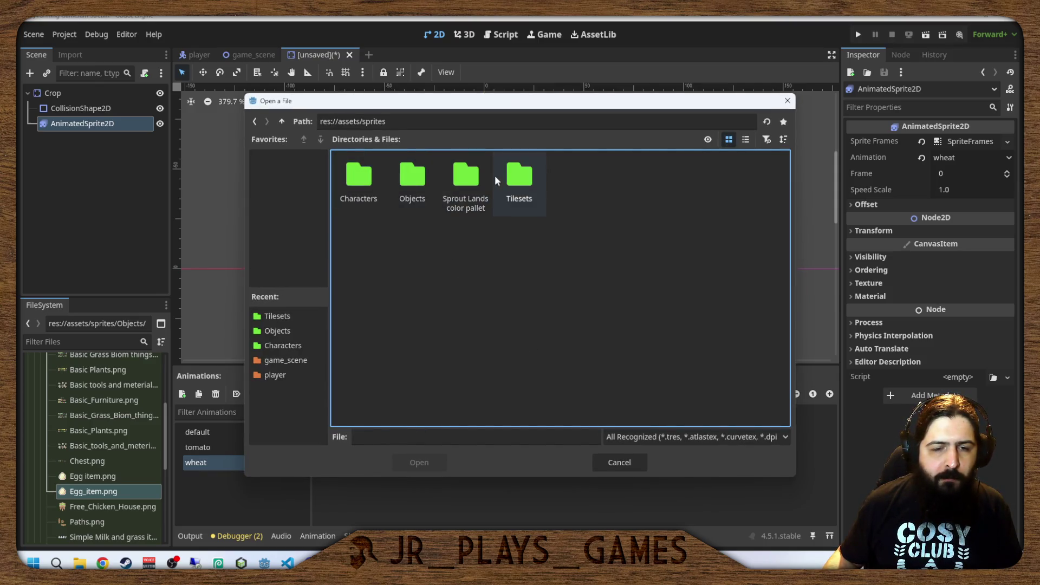
{"action": "double_click", "coordinate": [389, 176]}
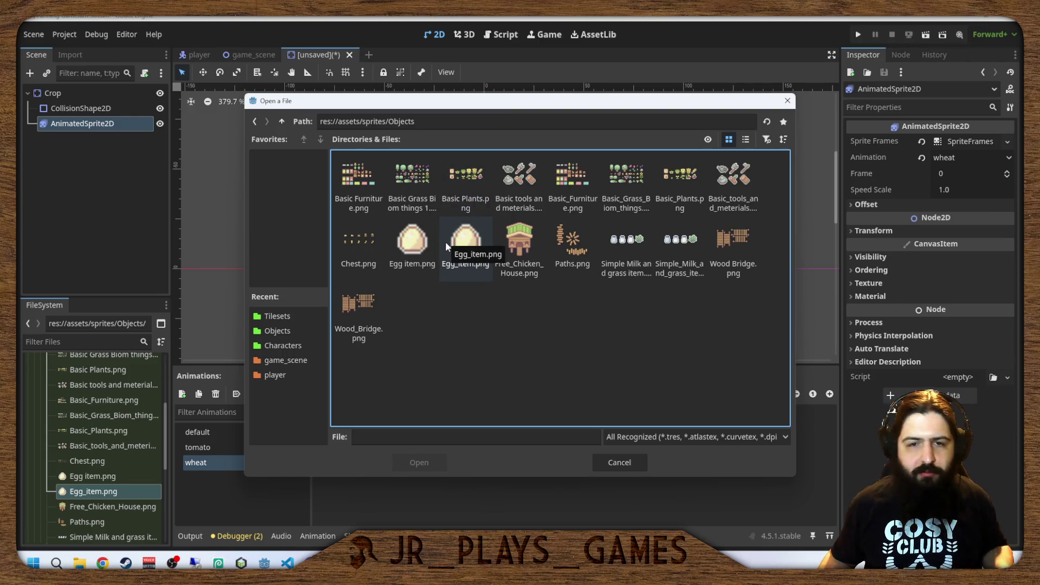
{"action": "double_click", "coordinate": [687, 182]}
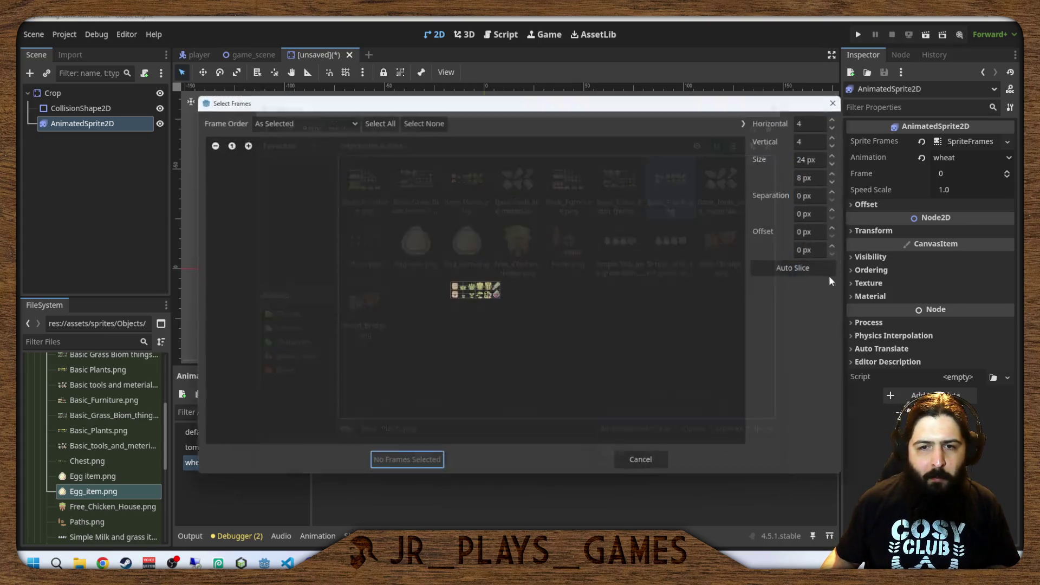
{"action": "scroll", "coordinate": [496, 307], "scroll_direction": "up", "scroll_amount": 10}
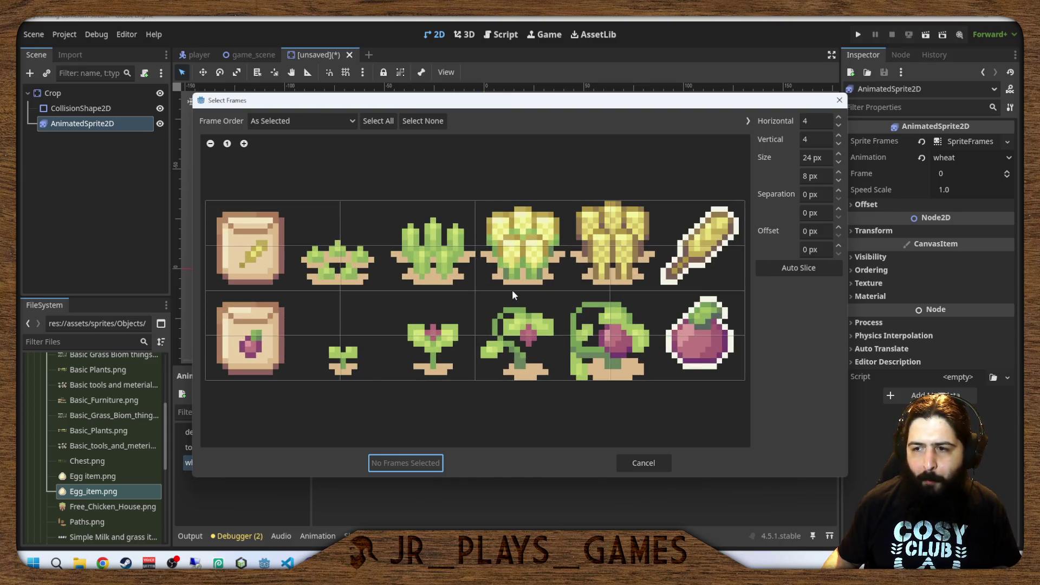
{"action": "scroll", "coordinate": [511, 290], "scroll_direction": "down", "scroll_amount": 2}
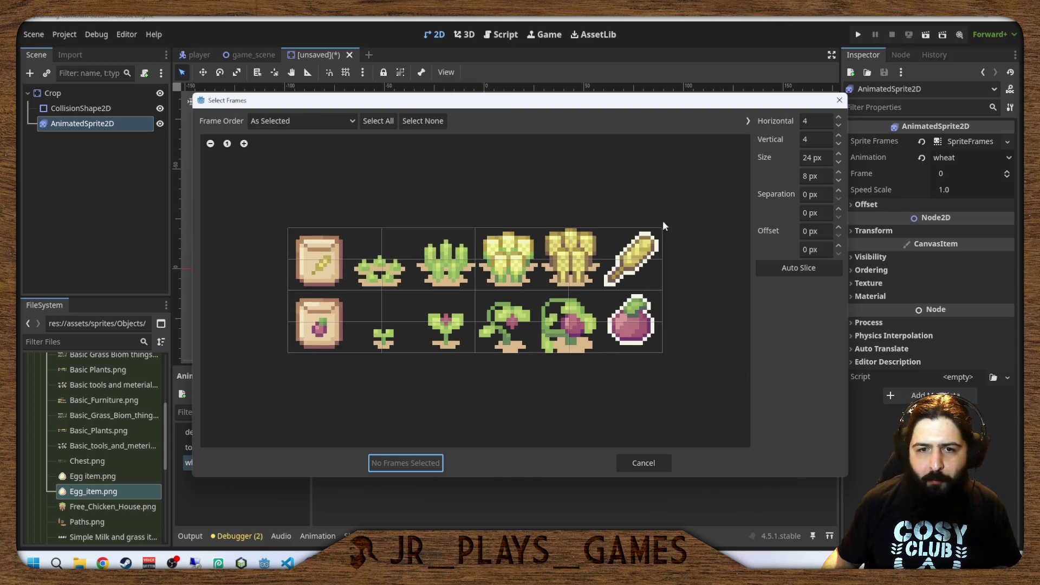
{"action": "left_click", "coordinate": [840, 144]}
{"action": "left_click", "coordinate": [839, 144]}
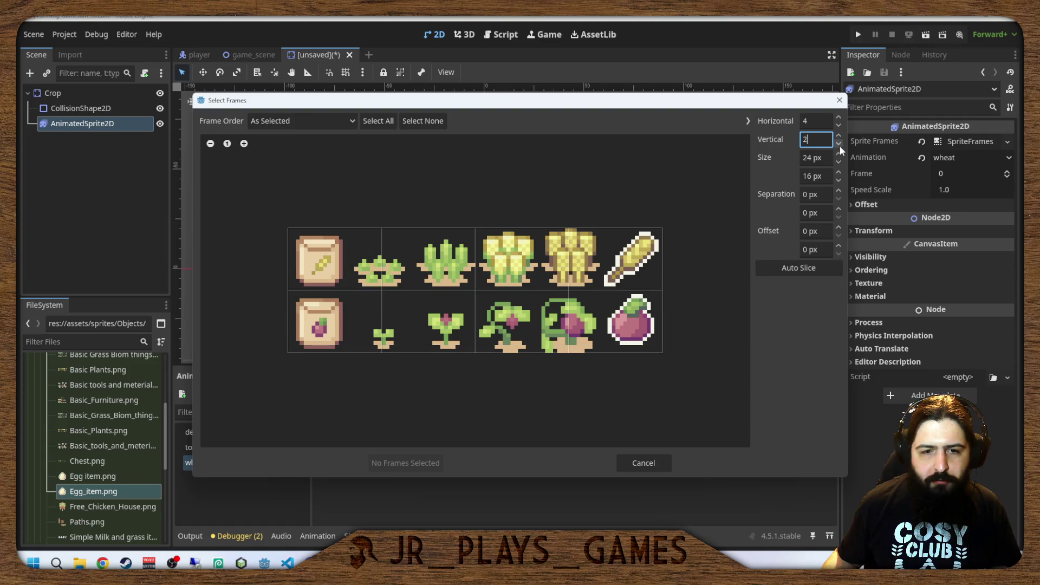
{"action": "left_click", "coordinate": [838, 117]}
{"action": "left_click", "coordinate": [838, 117]}
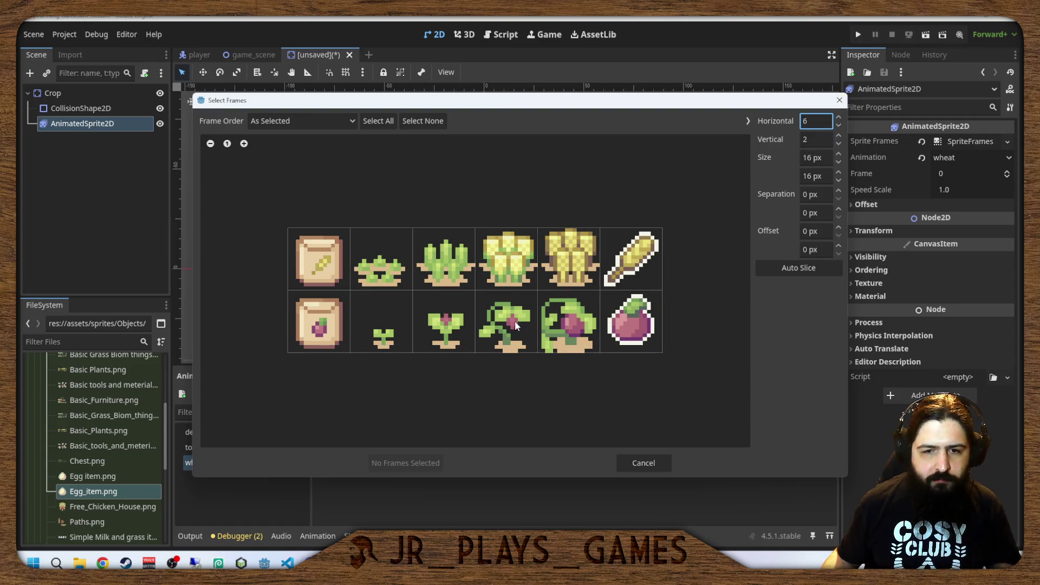
Add the five top-row wheat frames, then remove the harvested wheat item frame.
{"action": "left_click", "coordinate": [372, 261]}
{"action": "left_click_drag", "start_coordinate": [373, 262], "coordinate": [640, 279]}
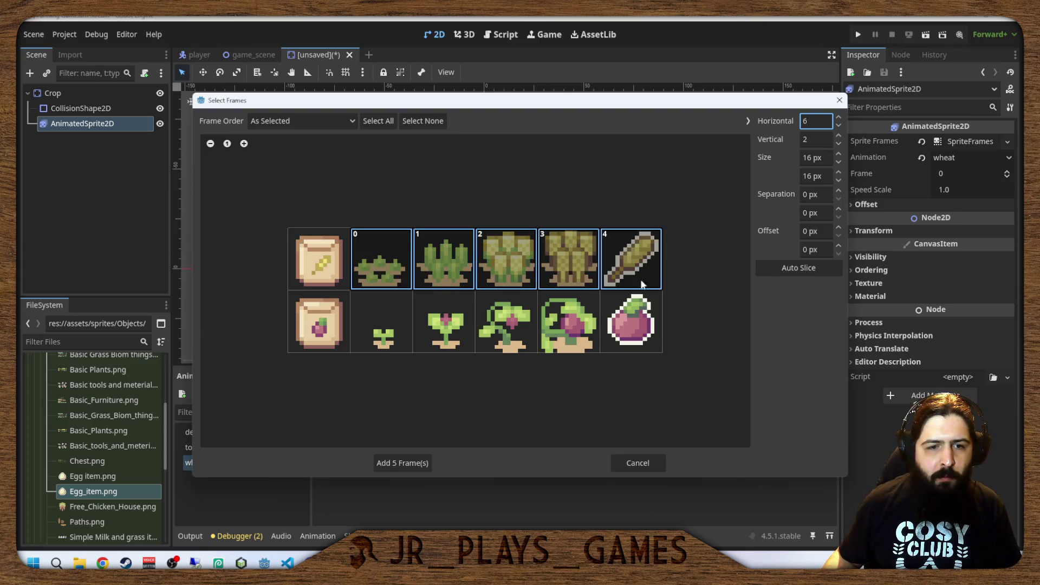
{"action": "left_click", "coordinate": [411, 468]}
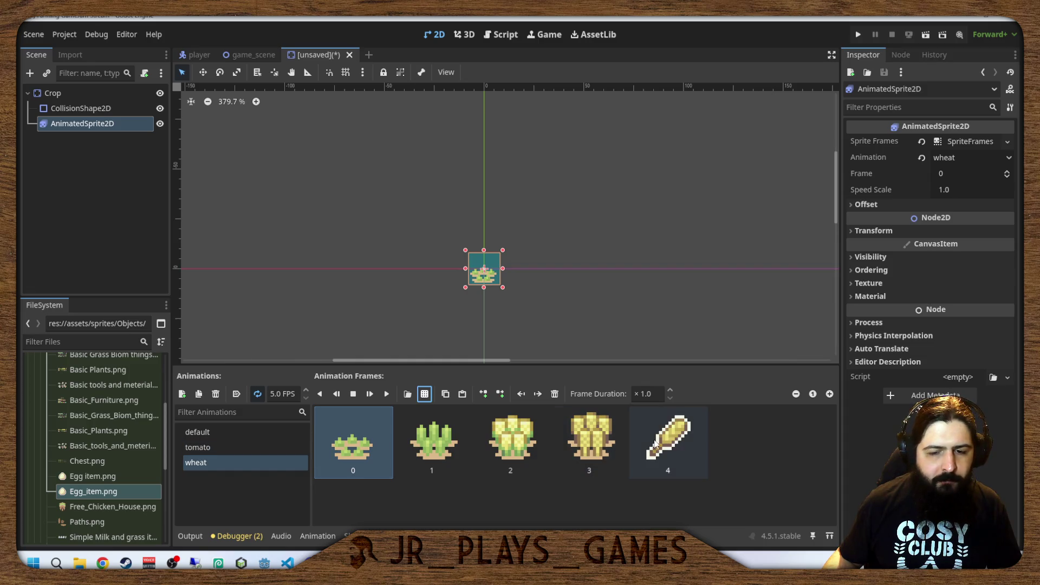
{"action": "left_click", "coordinate": [655, 444]}
{"action": "left_click", "coordinate": [555, 394]}
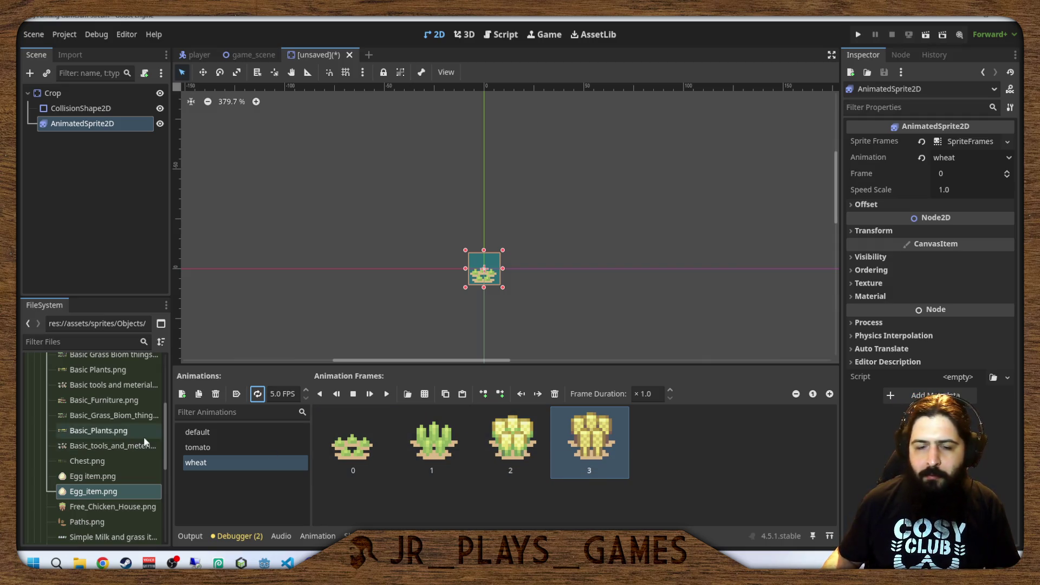
Add four bottom-row plant frames from Basic_Plants.png to the tomato animation.
{"action": "left_click", "coordinate": [195, 447]}
{"action": "left_click", "coordinate": [614, 446]}
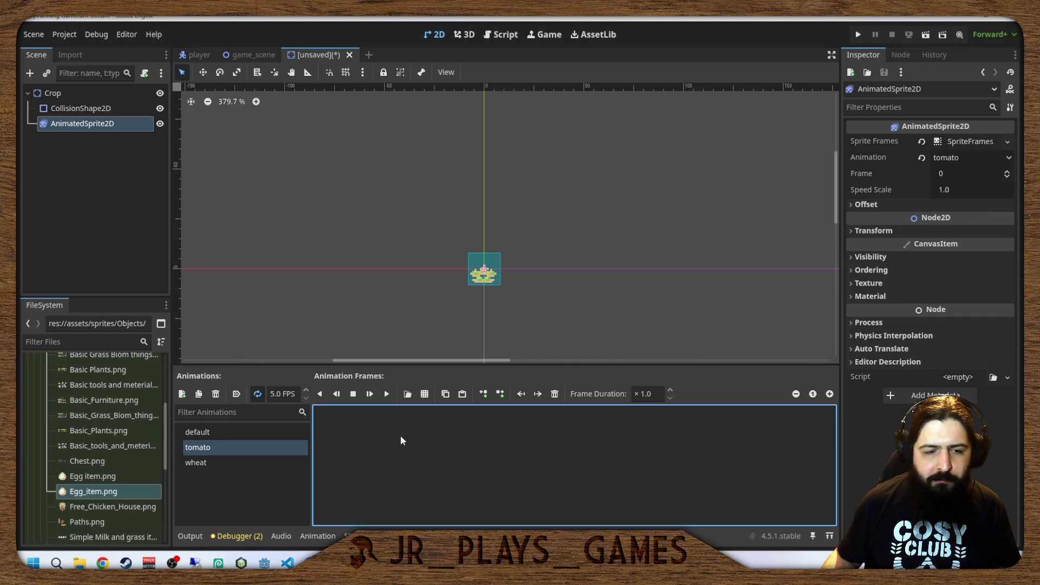
{"action": "left_click", "coordinate": [259, 396]}
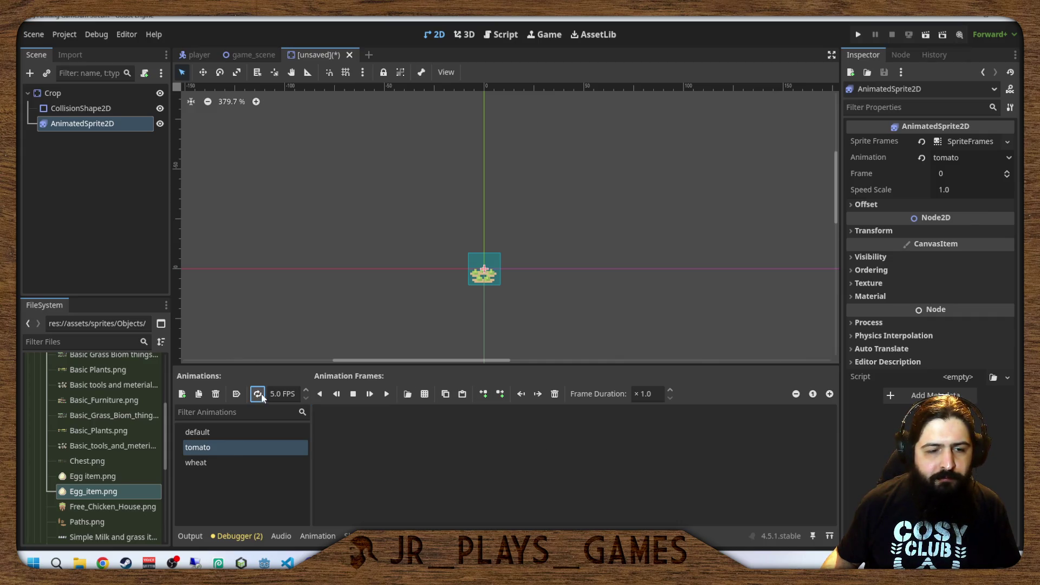
{"action": "left_click", "coordinate": [425, 395]}
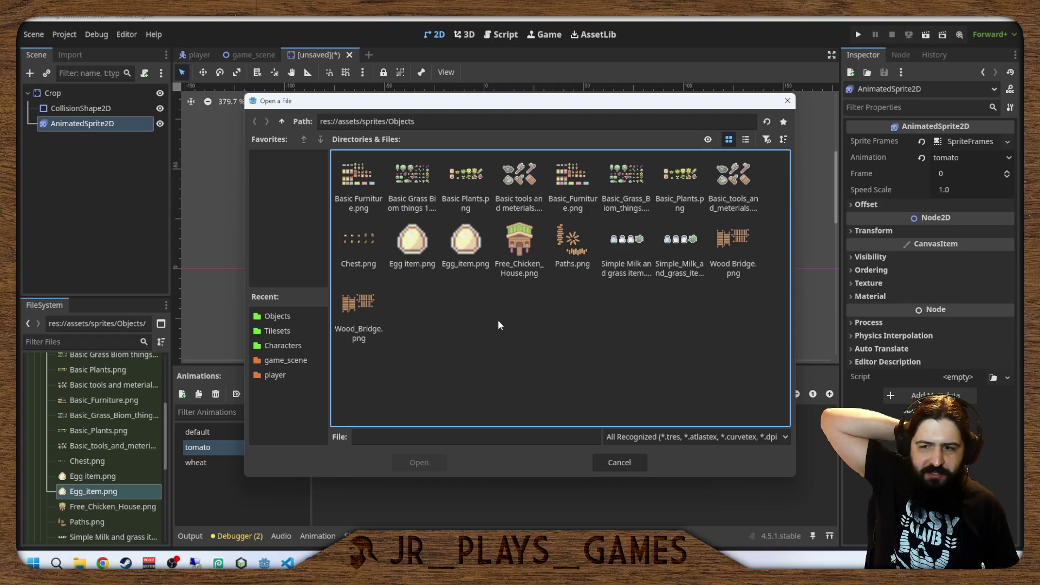
{"action": "double_click", "coordinate": [700, 192]}
{"action": "left_click_drag", "start_coordinate": [408, 315], "coordinate": [499, 320]}
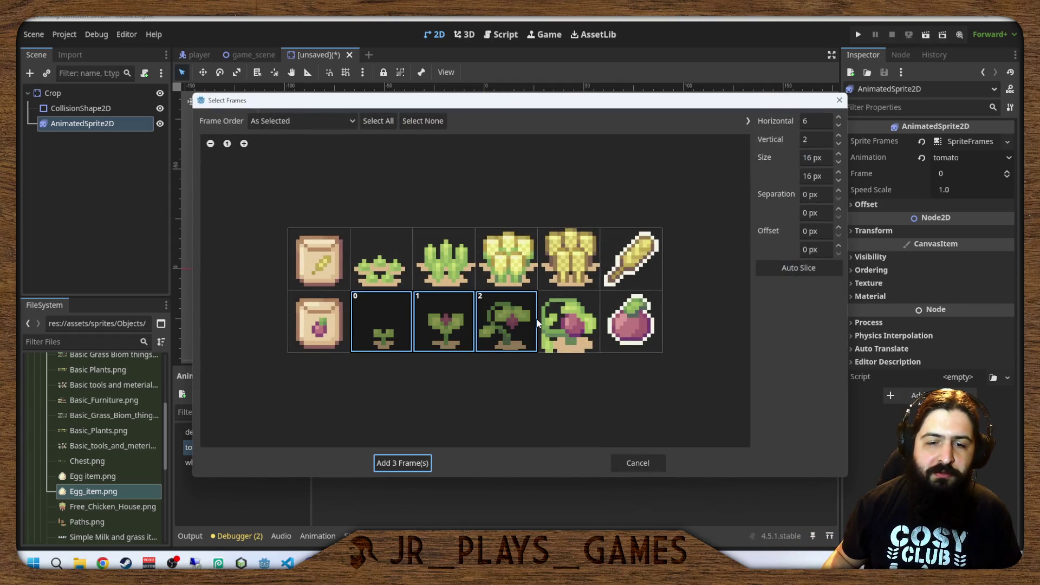
{"action": "left_click", "coordinate": [549, 323]}
{"action": "left_click", "coordinate": [402, 462]}
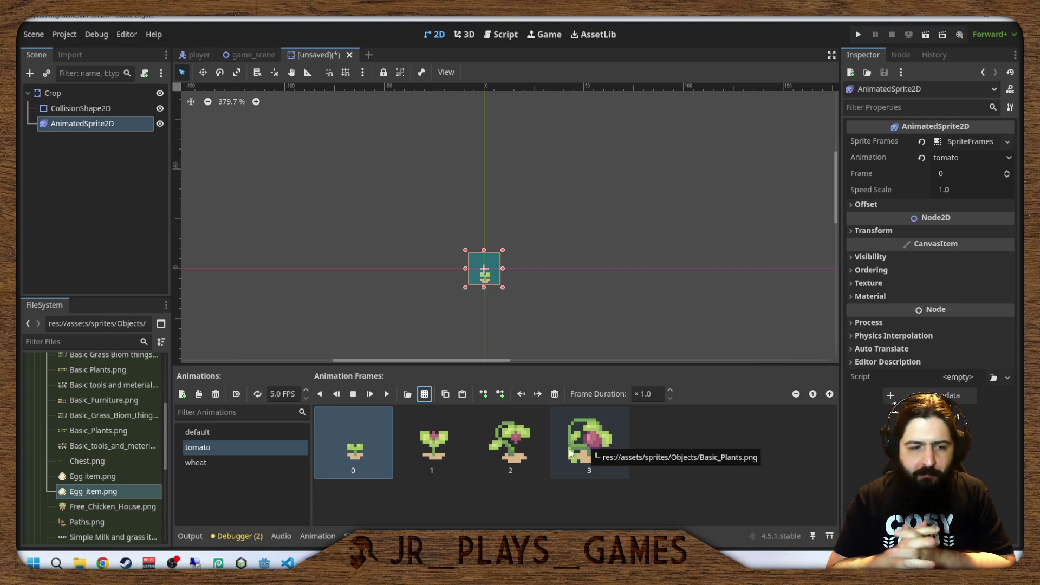
{"action": "double_click", "coordinate": [281, 431]}
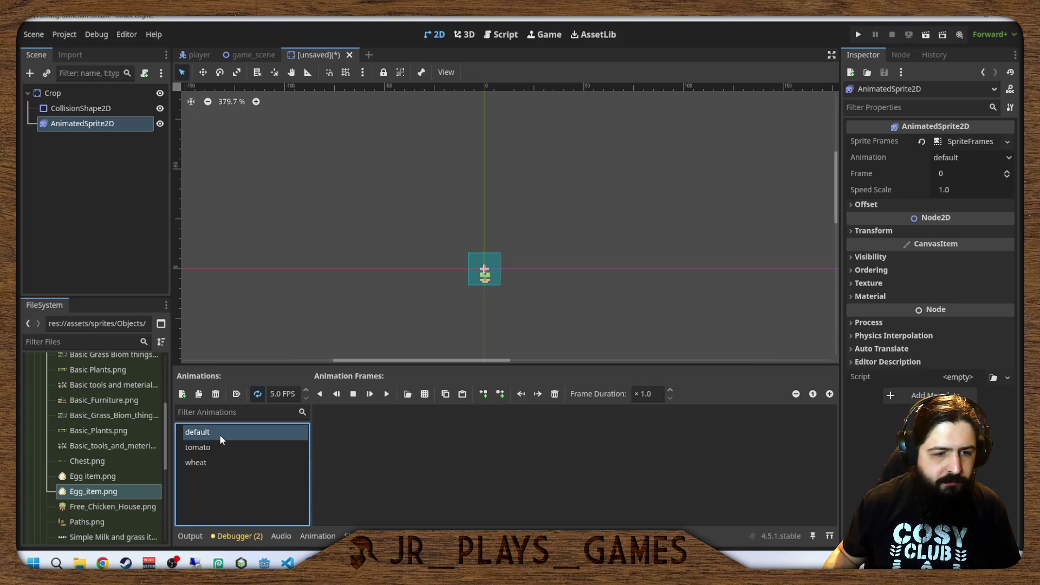
Delete the empty default animation and confirm with OK.
{"action": "left_click", "coordinate": [385, 394]}
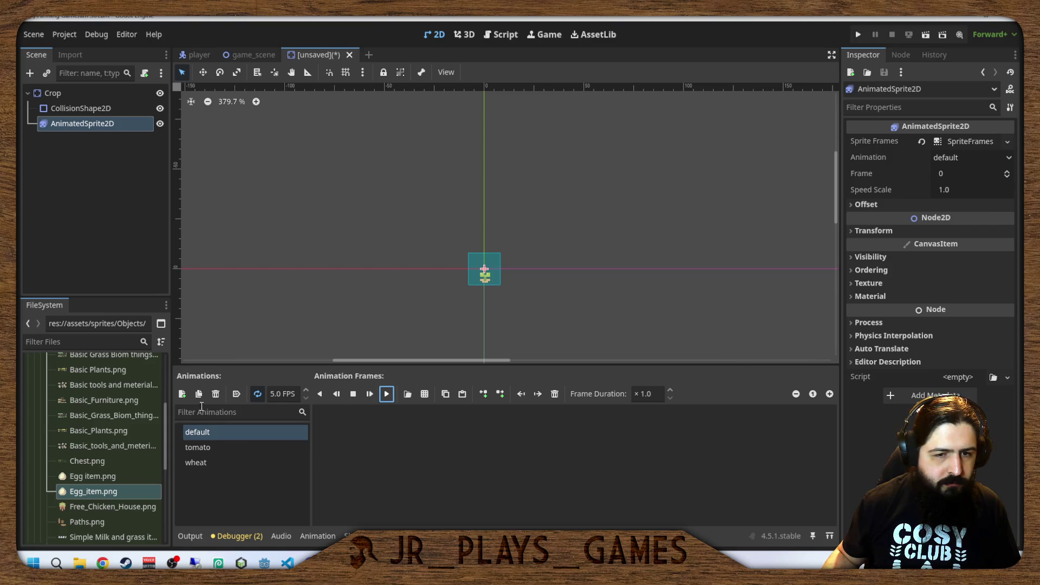
{"action": "left_click", "coordinate": [241, 394]}
{"action": "left_click", "coordinate": [233, 447]}
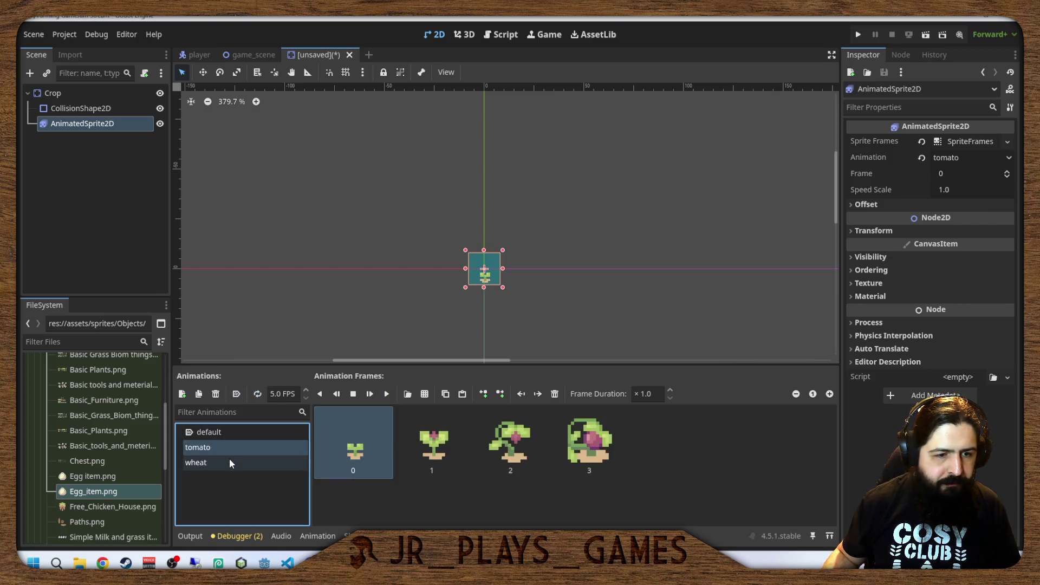
{"action": "left_click", "coordinate": [229, 458]}
{"action": "left_click", "coordinate": [232, 431]}
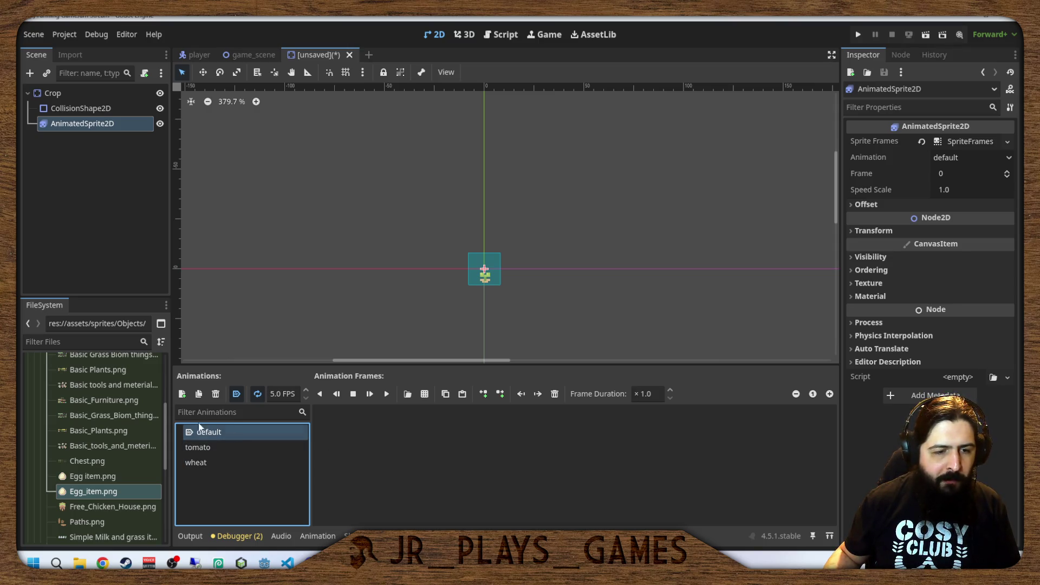
{"action": "left_click", "coordinate": [222, 394]}
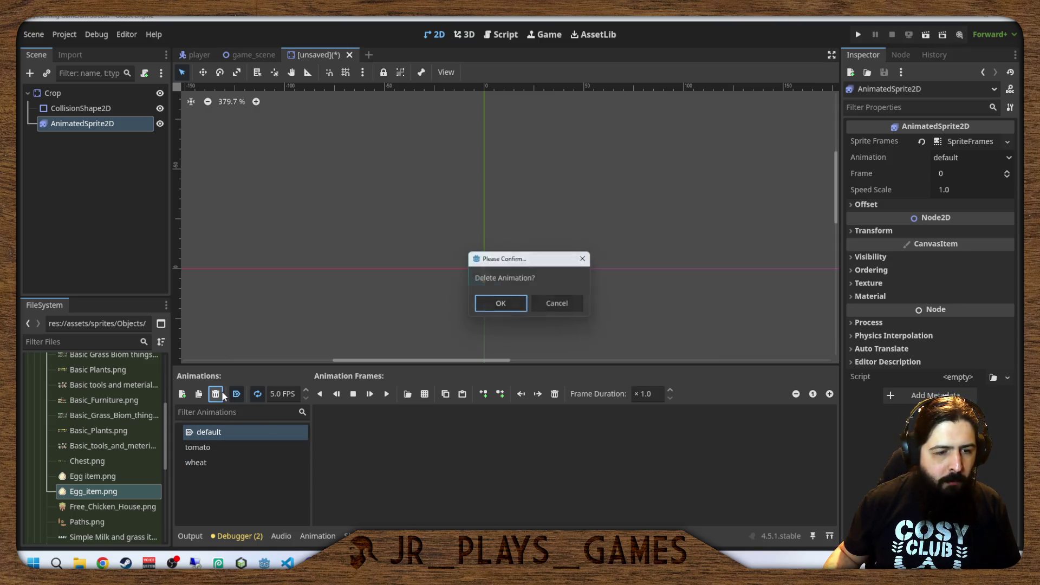
{"action": "left_click", "coordinate": [500, 304]}
Review the tomato animation's four frames, then play and stop its preview.
{"action": "left_click", "coordinate": [259, 439]}
{"action": "left_click", "coordinate": [253, 432]}
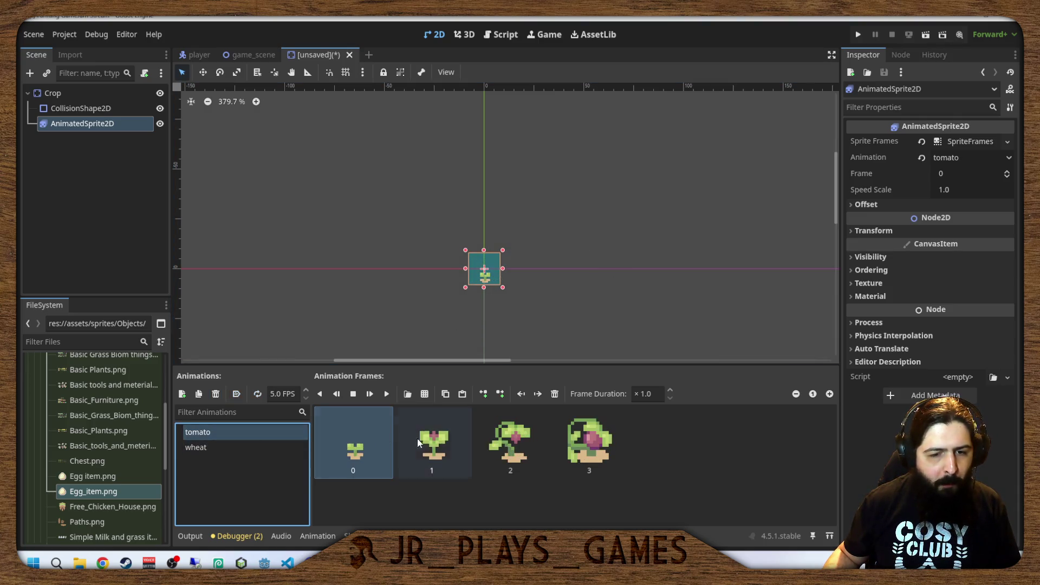
{"action": "left_click", "coordinate": [423, 442]}
{"action": "left_click", "coordinate": [488, 436]}
{"action": "left_click", "coordinate": [573, 433]}
{"action": "left_click", "coordinate": [385, 444]}
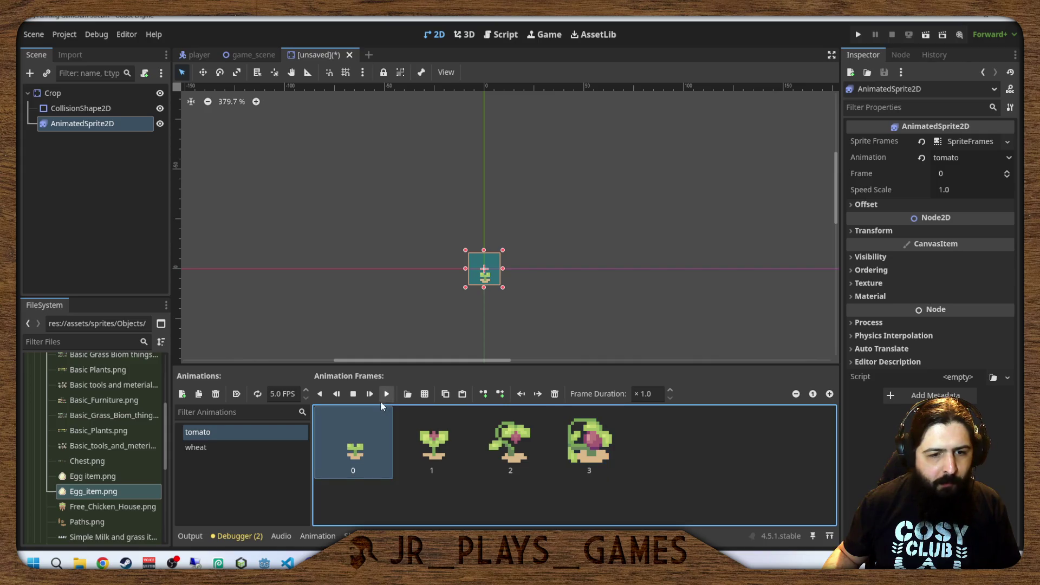
{"action": "left_click", "coordinate": [386, 394]}
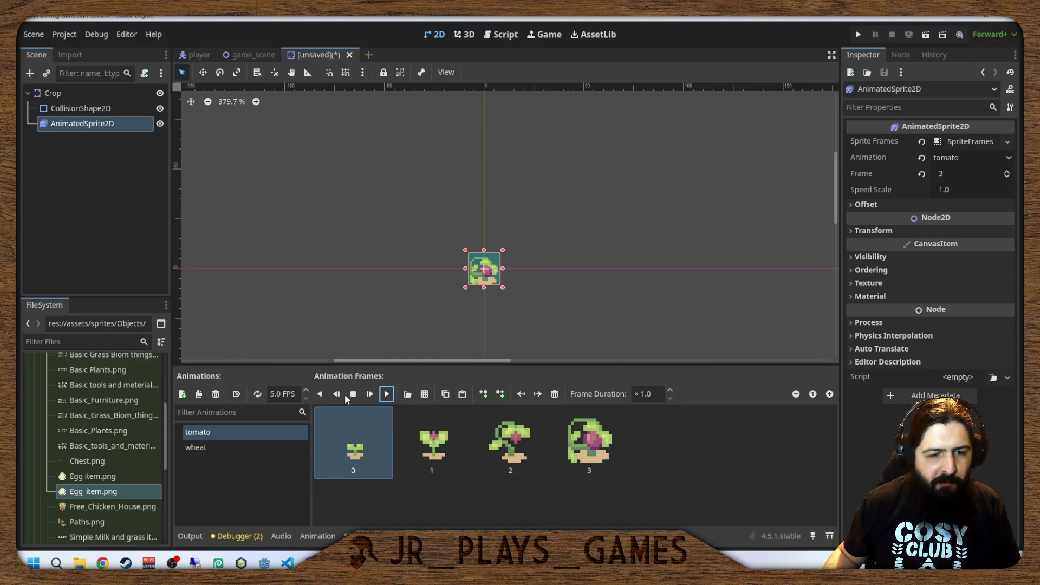
{"action": "left_click", "coordinate": [353, 394]}
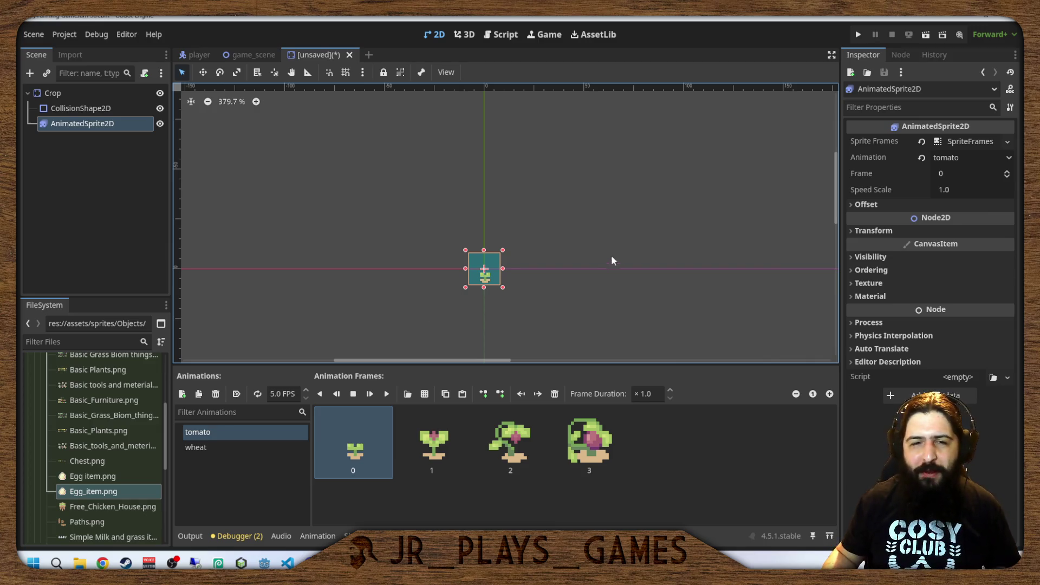
Save the Crop scene as crop.tscn in a newly created 'crop' folder under scenes.
{"action": "key", "text": "ctrl+s"}
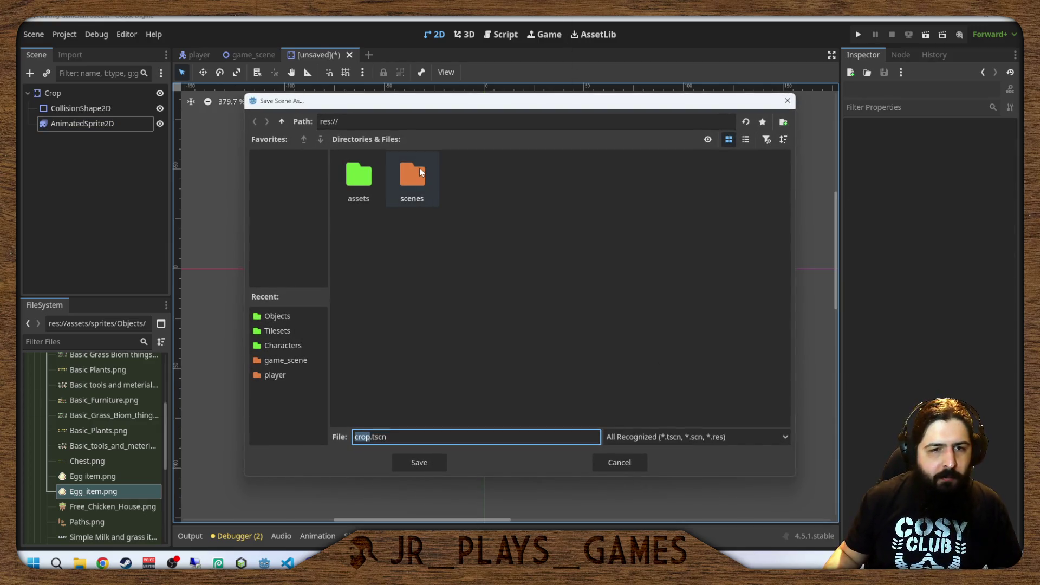
{"action": "double_click", "coordinate": [420, 167]}
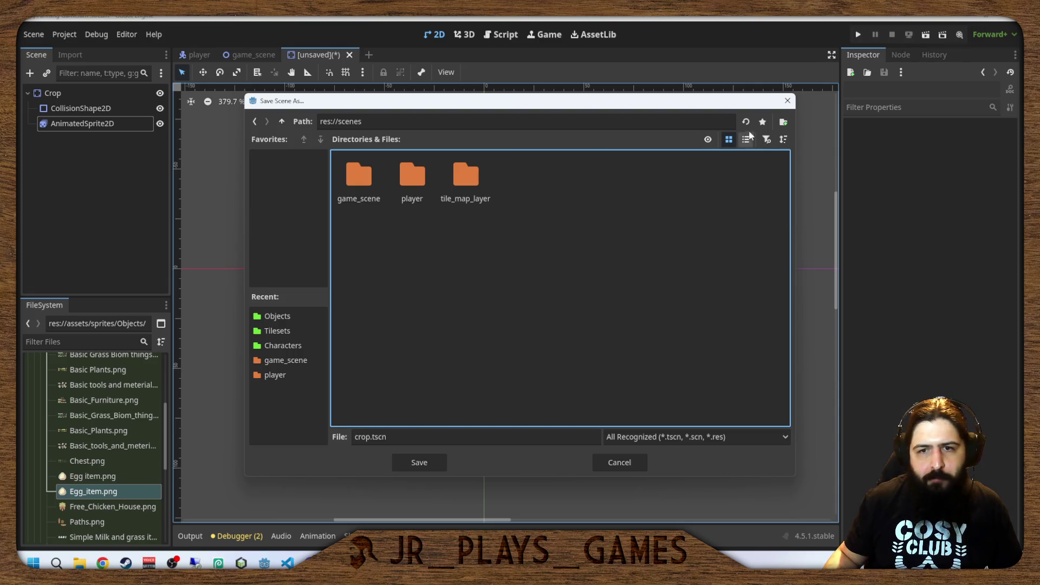
{"action": "left_click", "coordinate": [783, 122]}
{"action": "type", "text": "crop"}
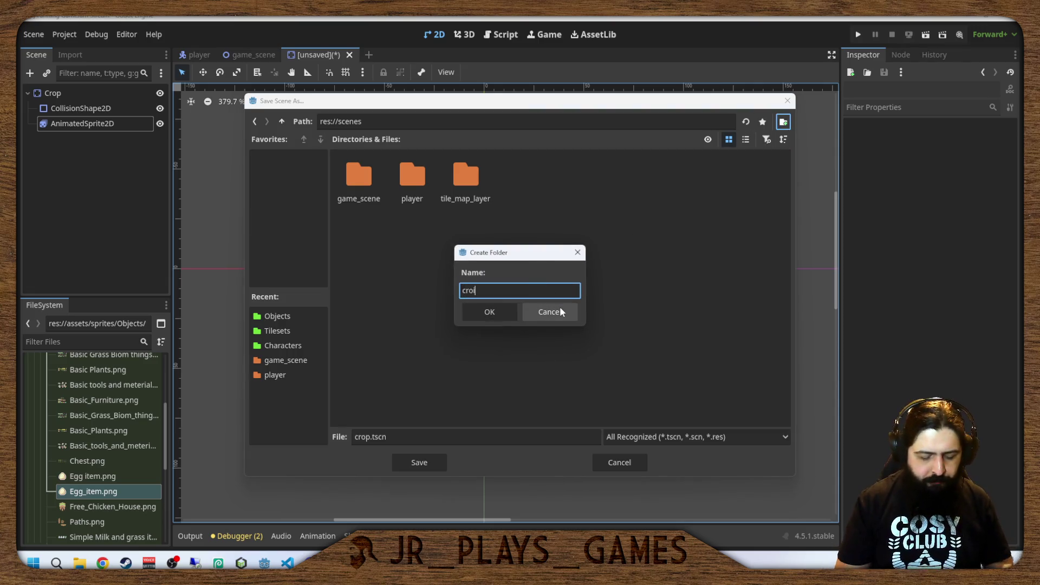
{"action": "key", "text": "Return"}
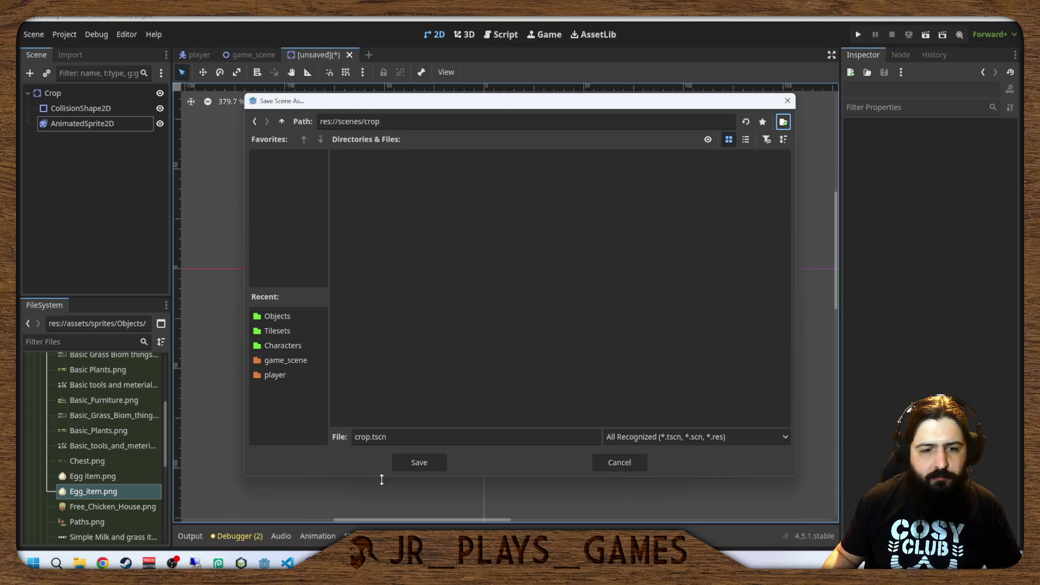
{"action": "left_click", "coordinate": [408, 464]}
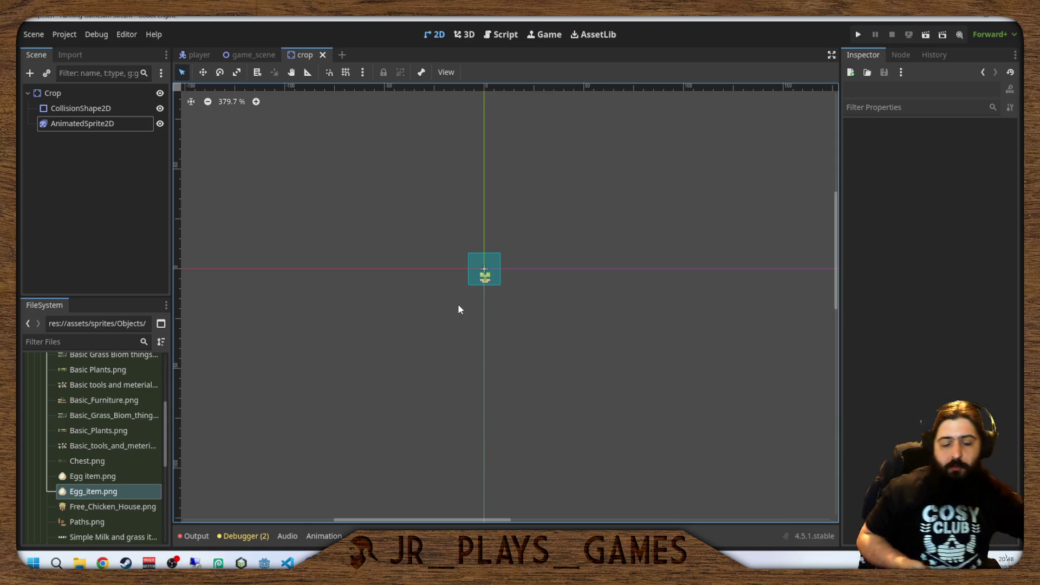
{"action": "scroll", "coordinate": [489, 260], "scroll_direction": "up", "scroll_amount": 3}
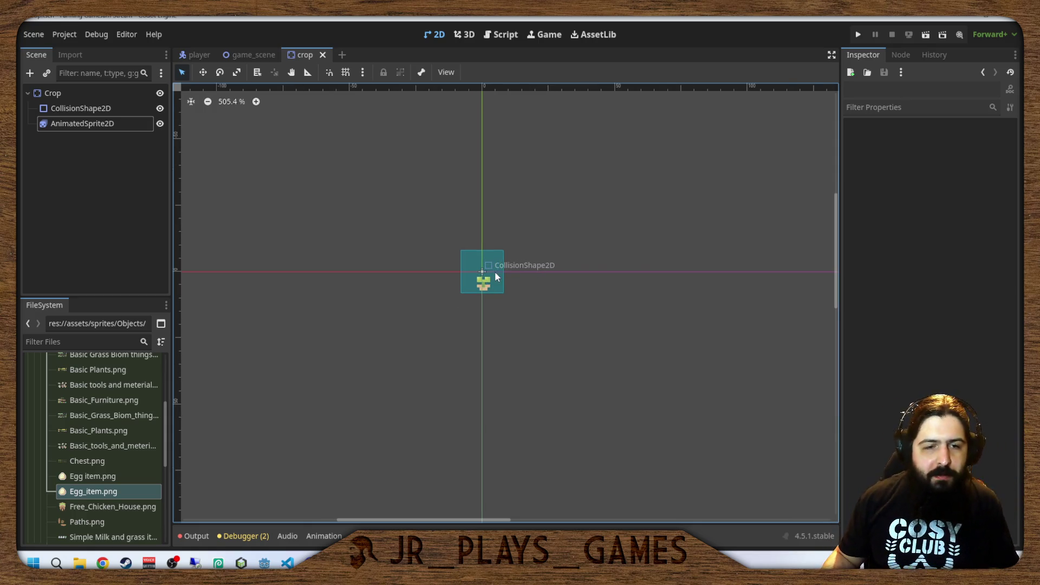
{"action": "scroll", "coordinate": [570, 340], "scroll_direction": "up", "scroll_amount": 3}
{"action": "scroll", "coordinate": [464, 197], "scroll_direction": "down", "scroll_amount": 3}
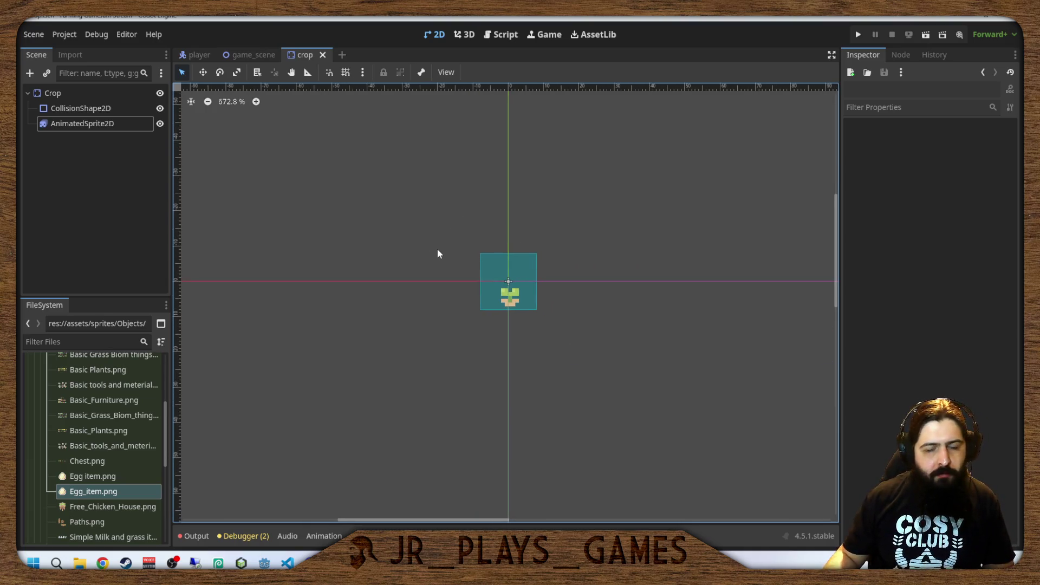
{"action": "scroll", "coordinate": [476, 238], "scroll_direction": "down", "scroll_amount": 3}
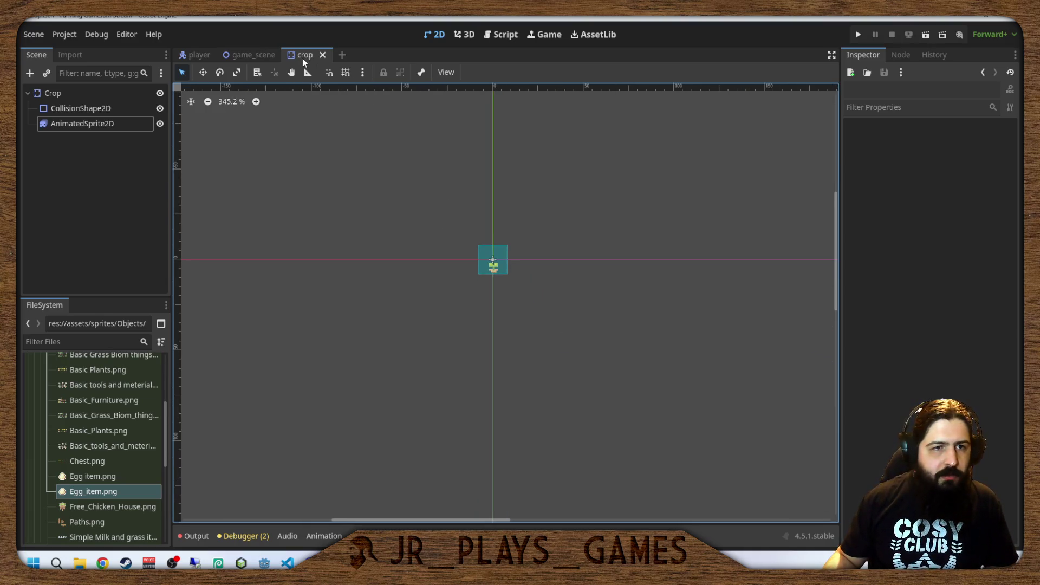
Switch to game_scene and collapse the assets, sprites, Objects and scenes folders in FileSystem.
{"action": "left_click", "coordinate": [253, 55]}
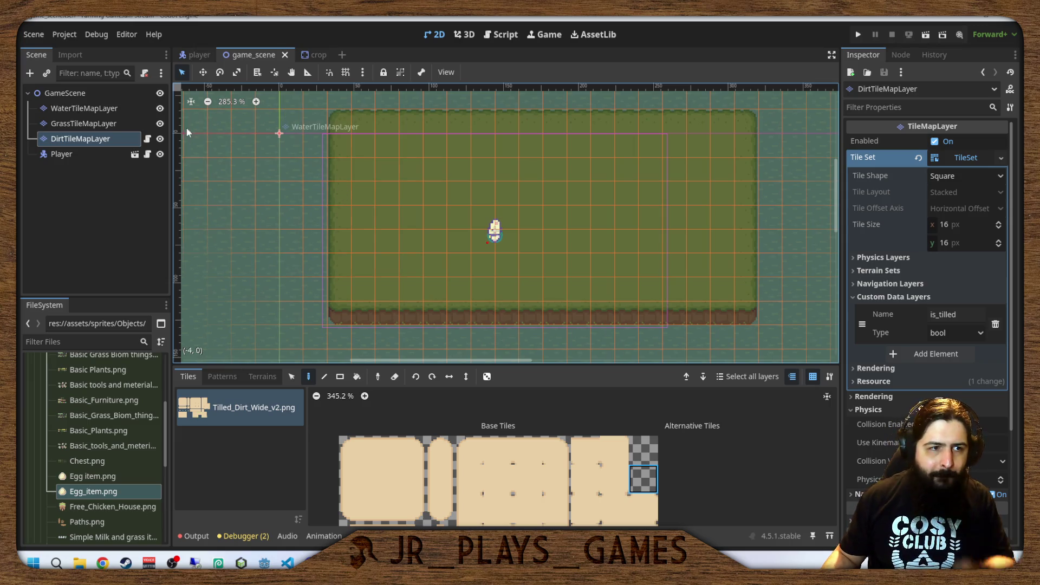
{"action": "scroll", "coordinate": [98, 483], "scroll_direction": "up", "scroll_amount": 3}
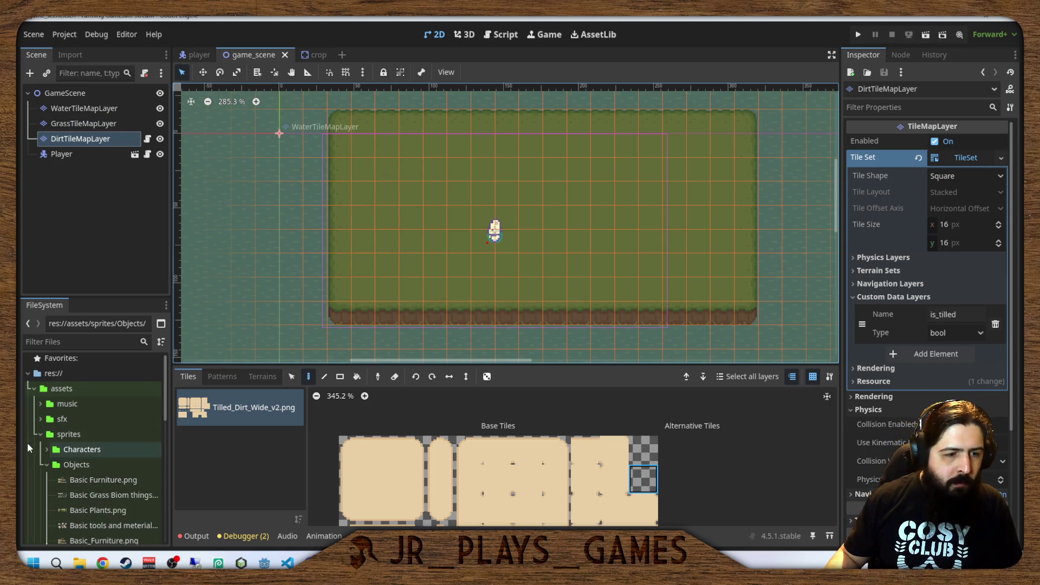
{"action": "left_click", "coordinate": [46, 464]}
{"action": "left_click", "coordinate": [40, 434]}
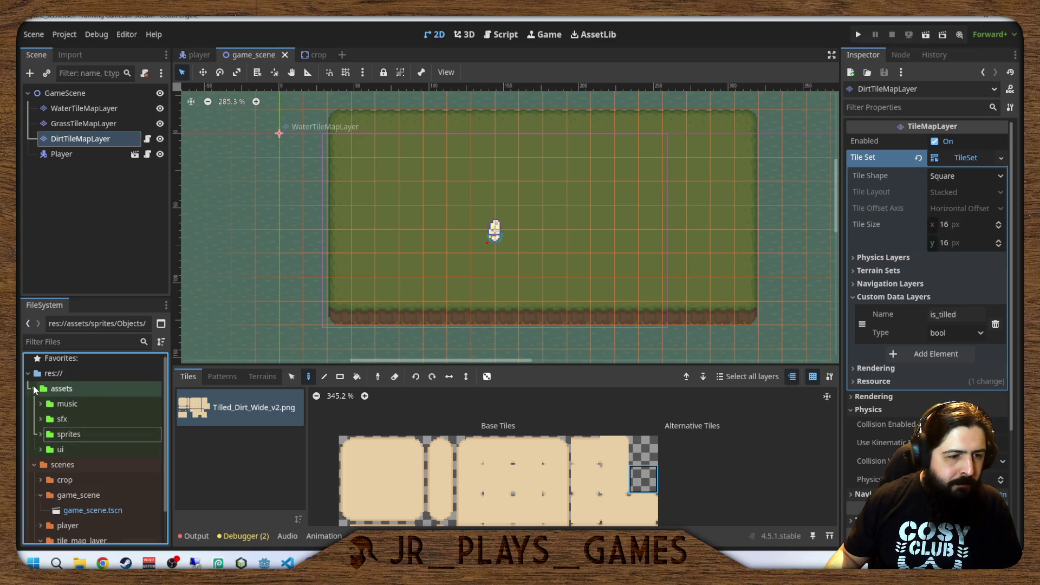
{"action": "left_click", "coordinate": [34, 389]}
{"action": "left_click", "coordinate": [34, 407]}
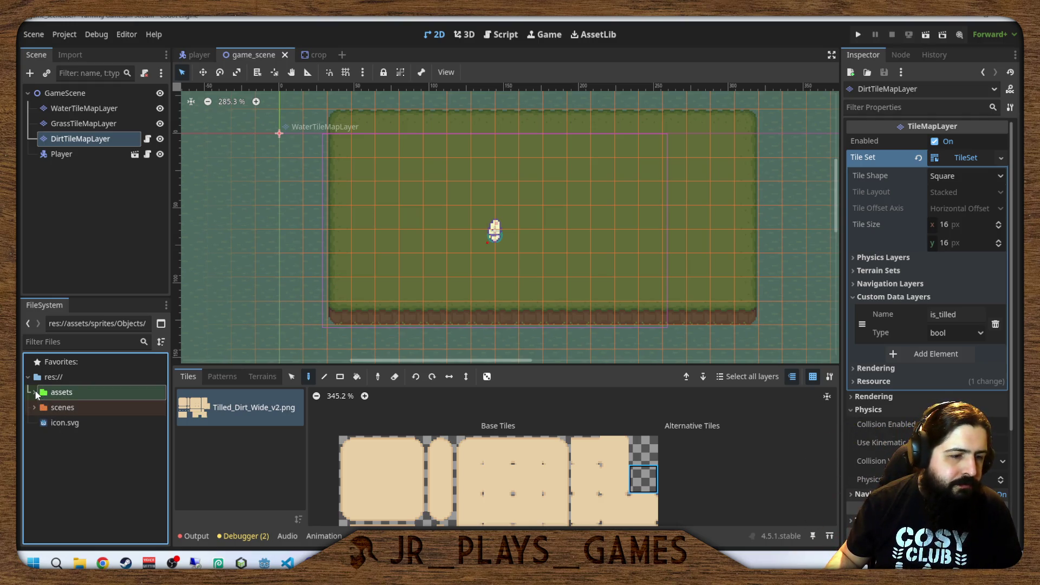
Create a scene_manager folder inside scenes and start a new empty scene there.
{"action": "left_click", "coordinate": [35, 408]}
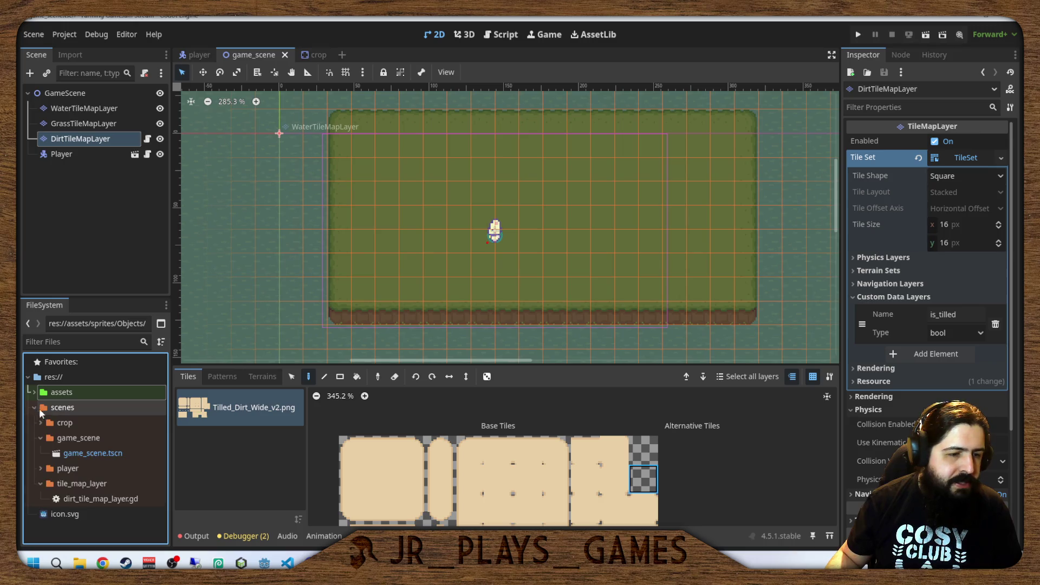
{"action": "left_click", "coordinate": [77, 410]}
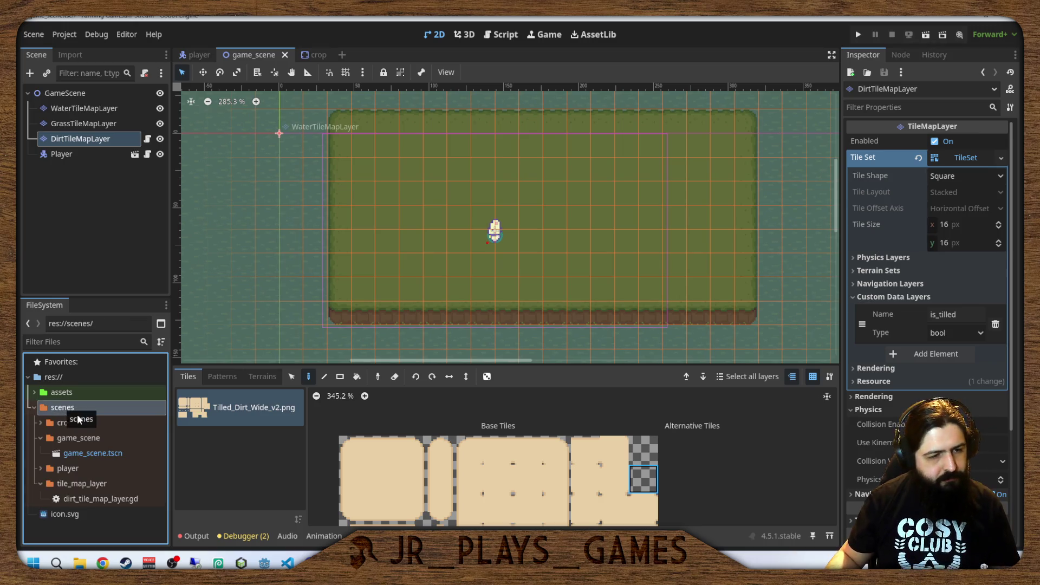
{"action": "right_click", "coordinate": [76, 407]}
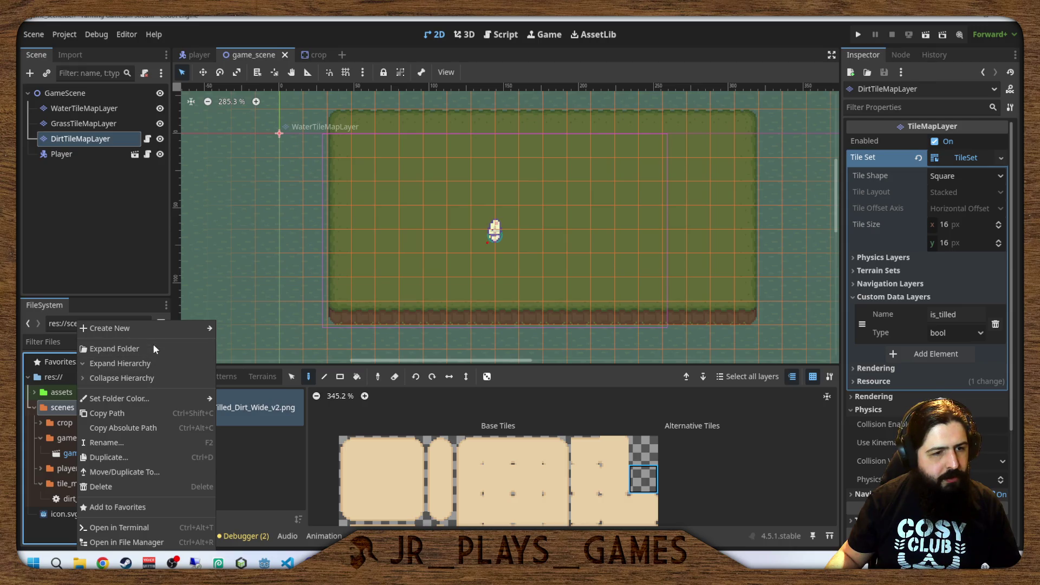
{"action": "mouse_move", "coordinate": [161, 326]}
{"action": "left_click", "coordinate": [258, 329]}
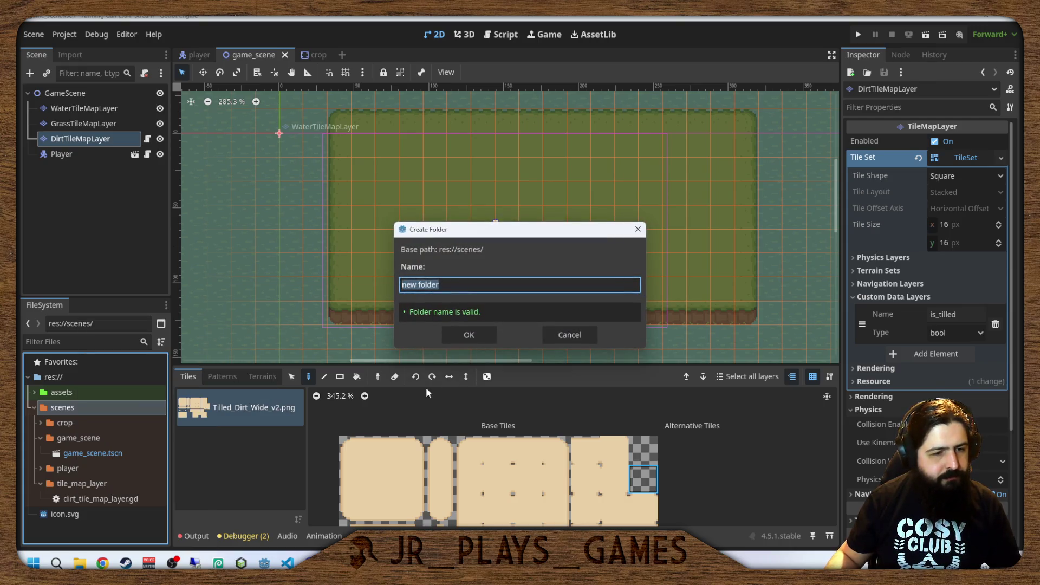
{"action": "type", "text": "scene_manager"}
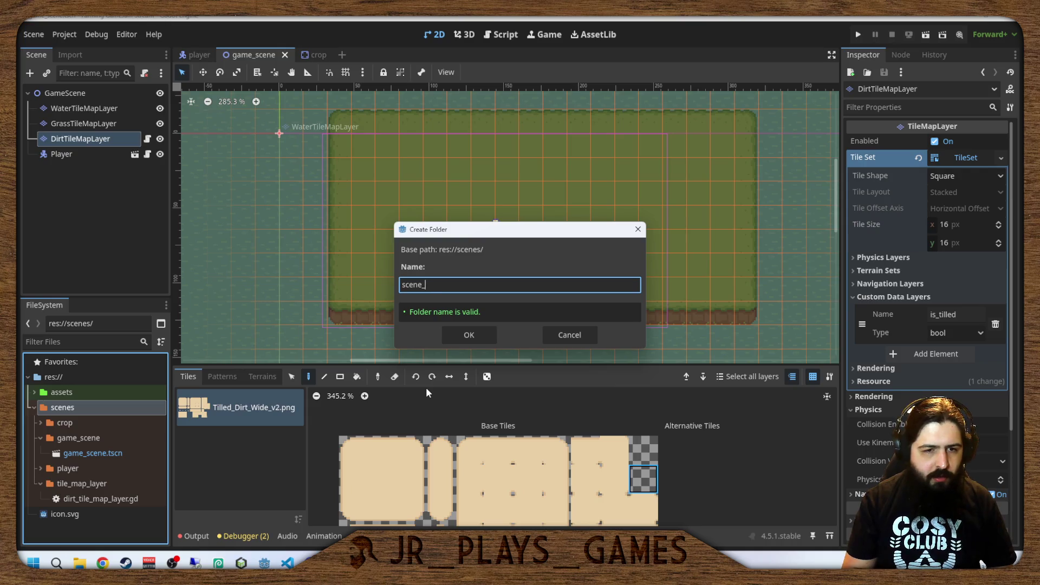
{"action": "key", "text": "Return"}
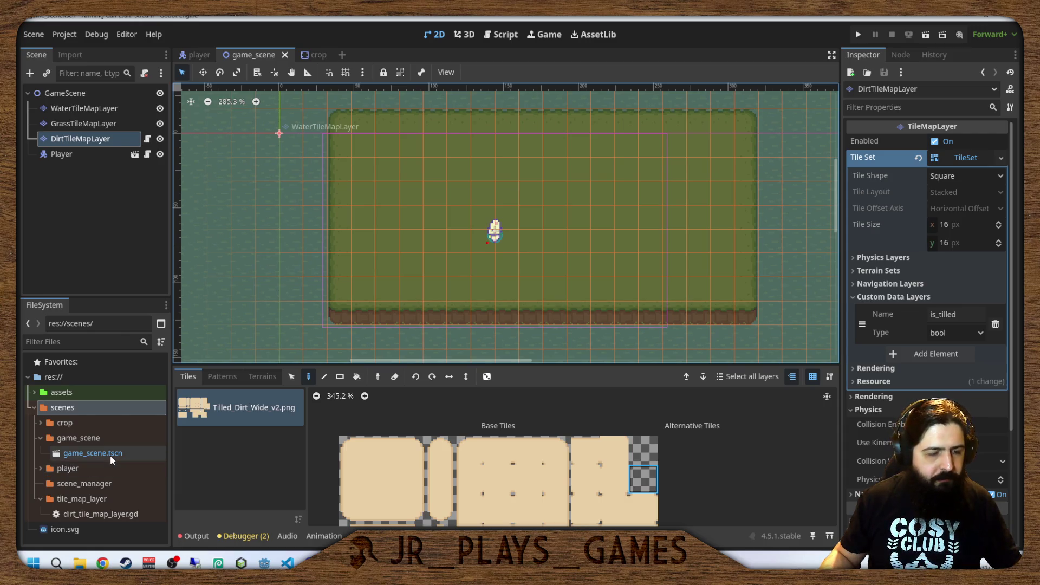
{"action": "left_click", "coordinate": [75, 487]}
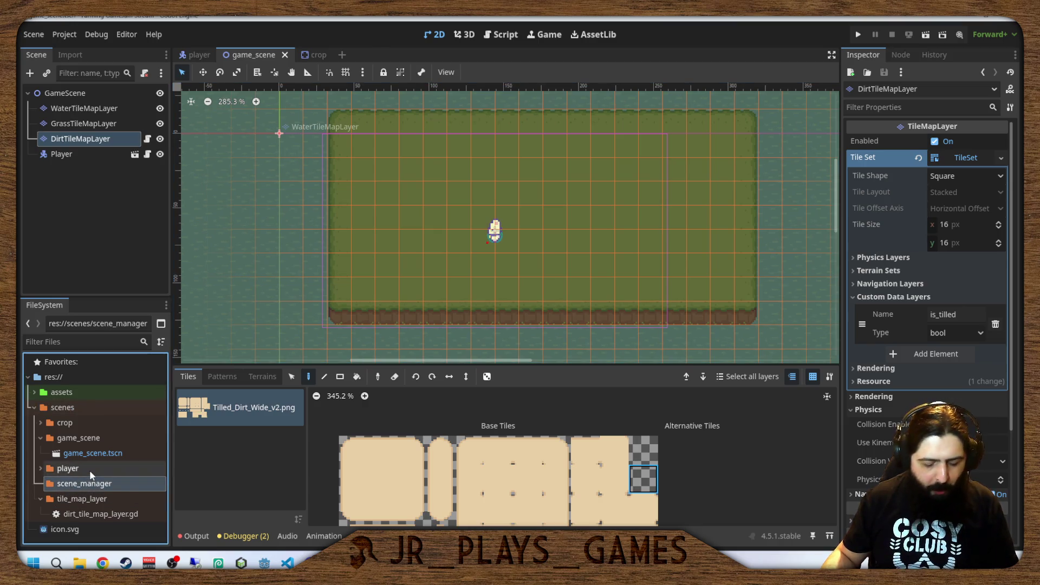
{"action": "key", "text": "ctrl+n"}
Create a plain Node as the scene root and rename it SceneManager.
{"action": "left_click", "coordinate": [87, 166]}
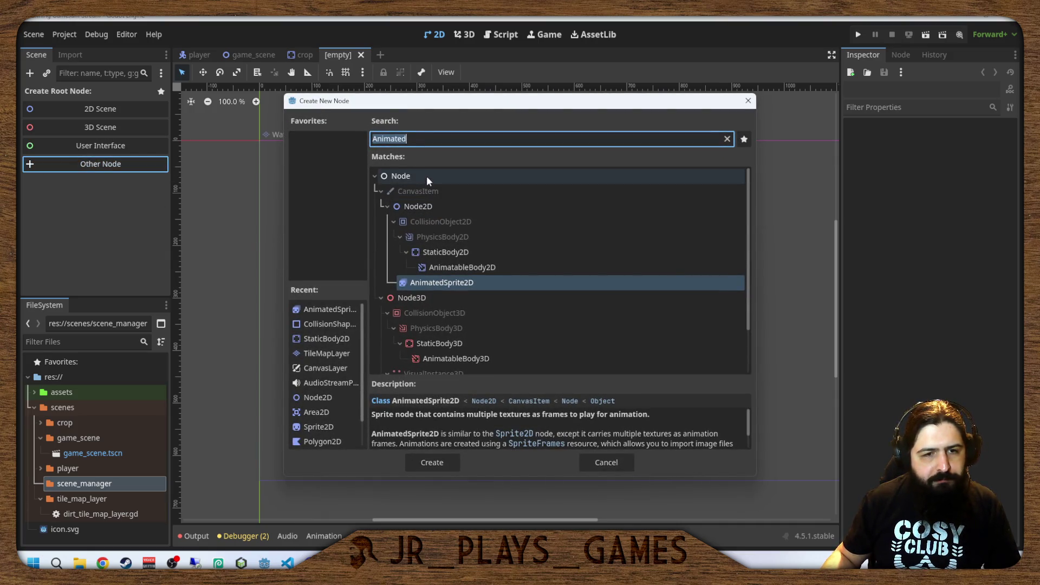
{"action": "left_click", "coordinate": [433, 207]}
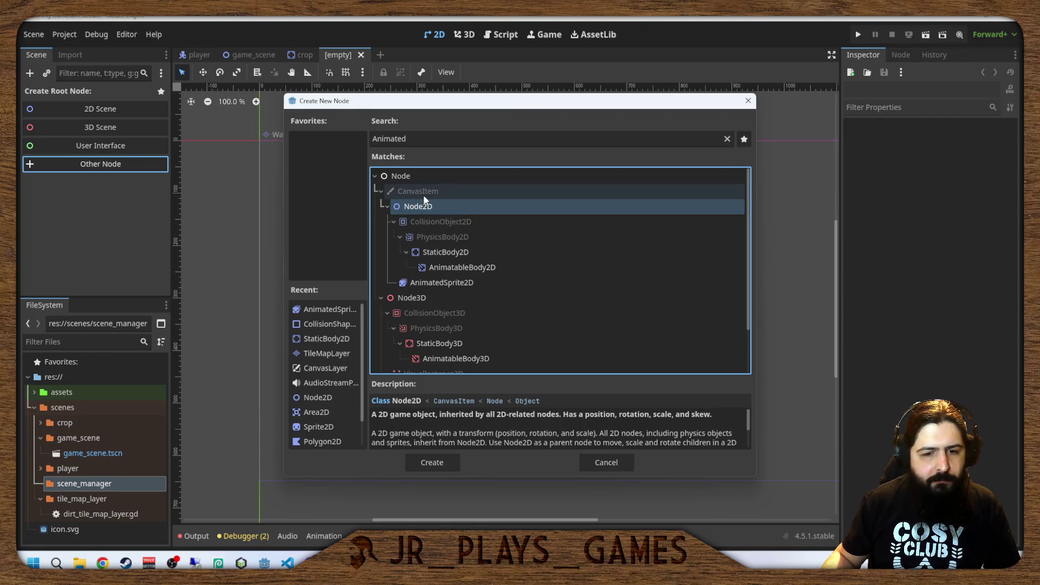
{"action": "left_click", "coordinate": [419, 182]}
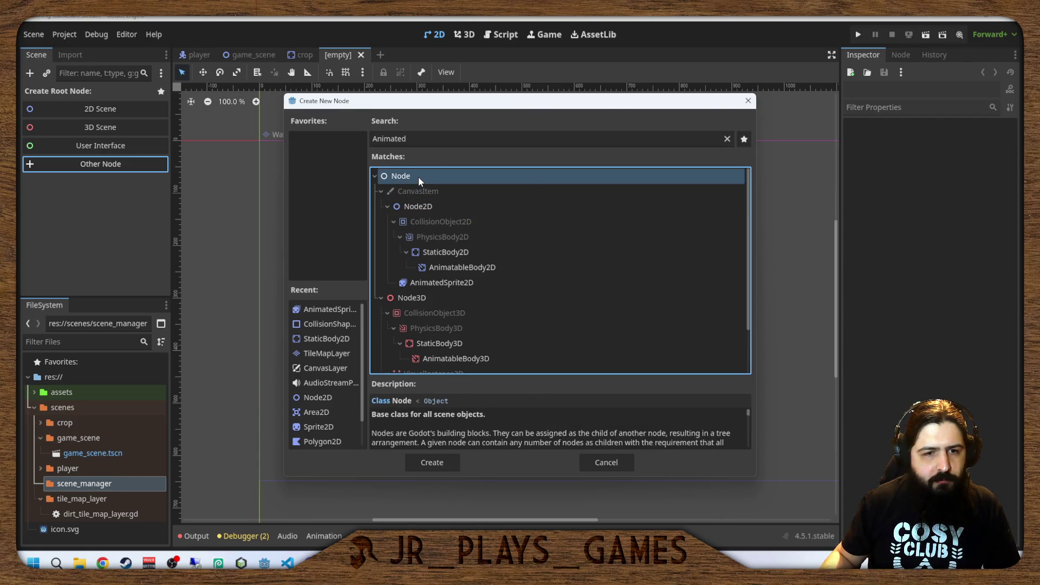
{"action": "double_click", "coordinate": [419, 182]}
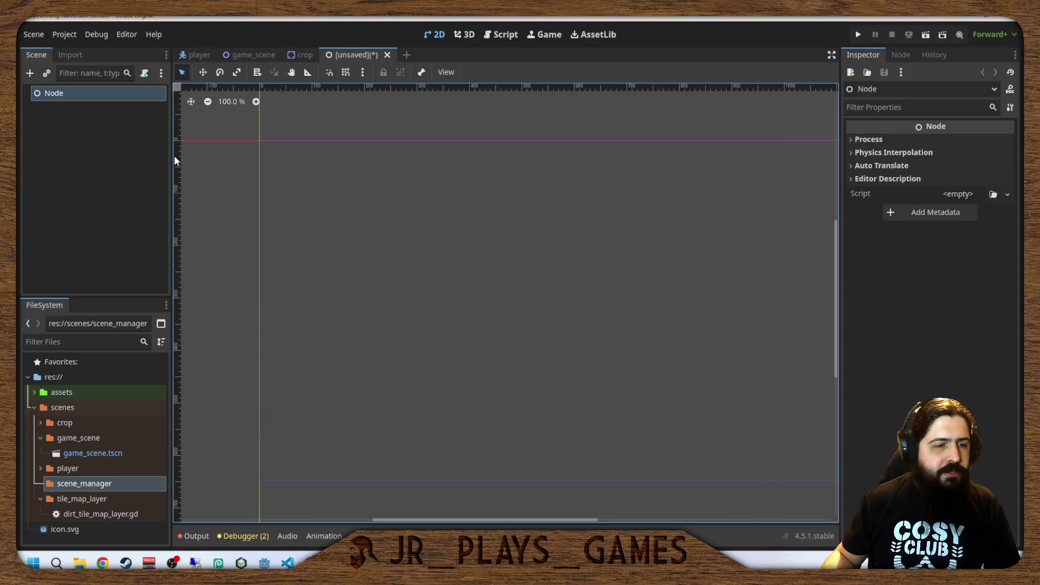
{"action": "left_click", "coordinate": [90, 101]}
{"action": "left_click", "coordinate": [90, 101]}
{"action": "key", "text": "BackSpace"}
{"action": "type", "text": "Scene"}
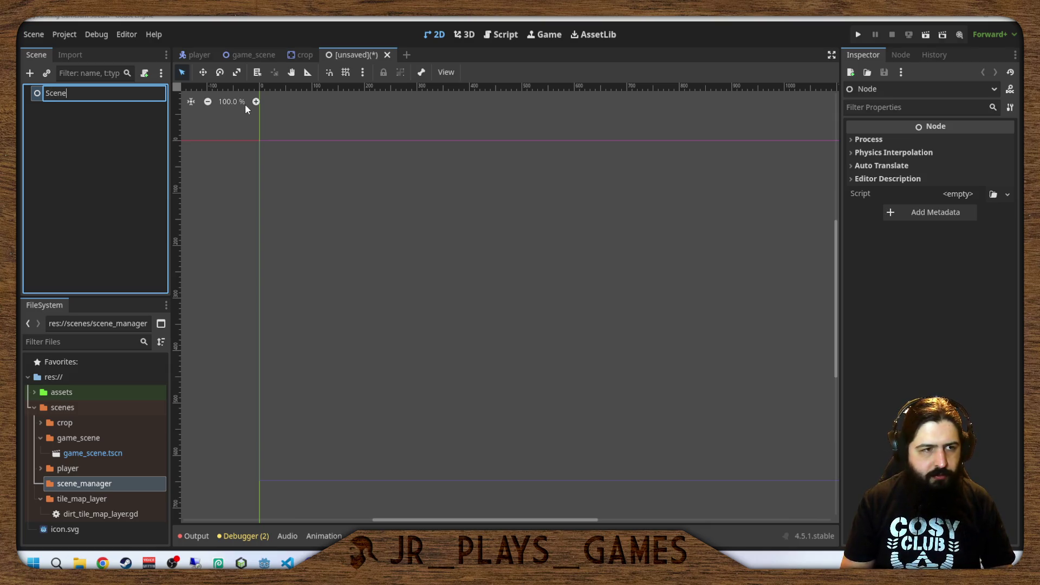
{"action": "type", "text": "Manager"}
{"action": "key", "text": "Return"}
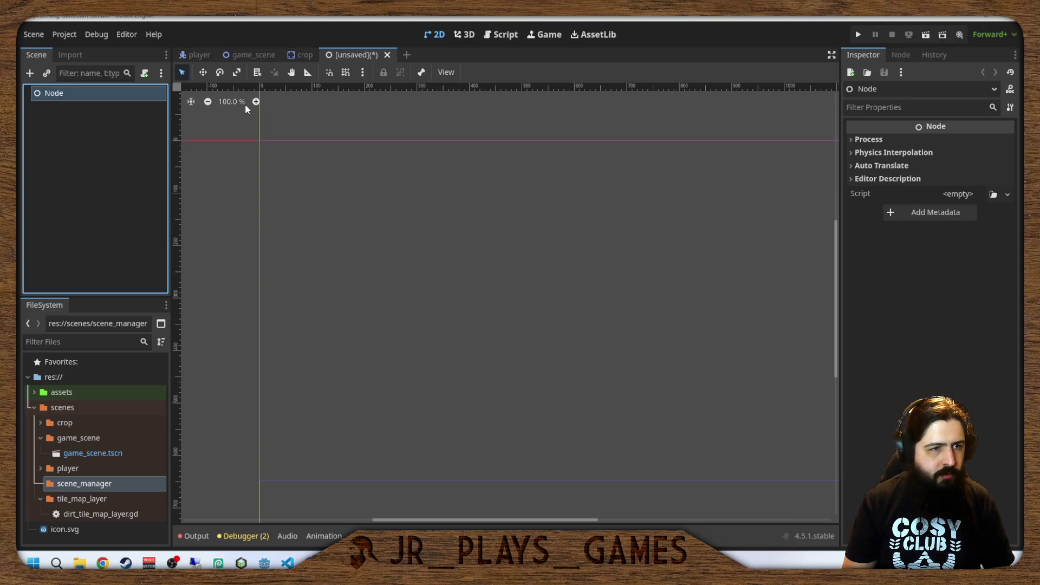
Attach a new scene_manager.gd script saved in the scenes/scene_manager folder.
{"action": "left_click", "coordinate": [144, 72]}
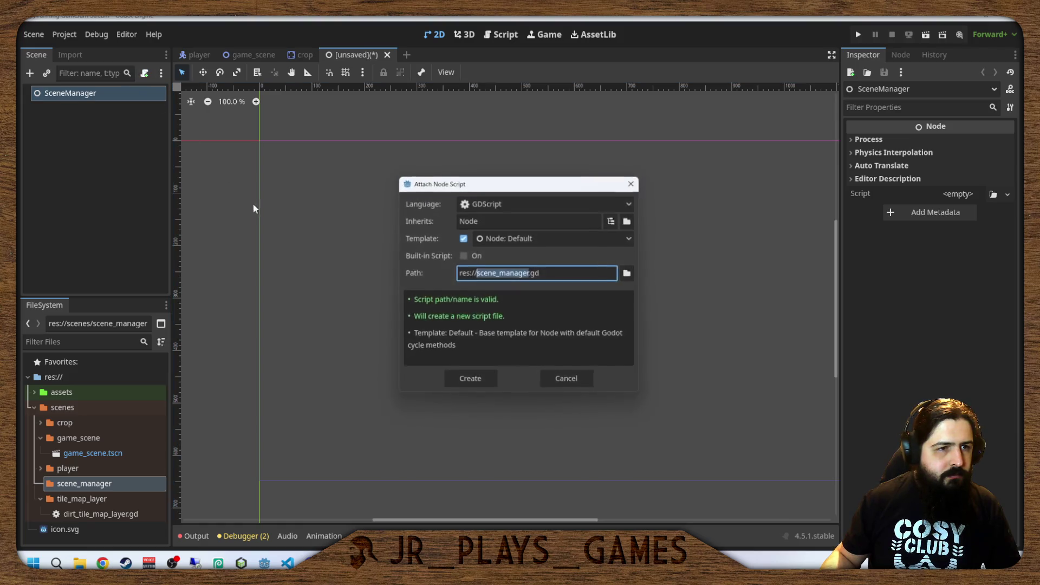
{"action": "left_click", "coordinate": [628, 278]}
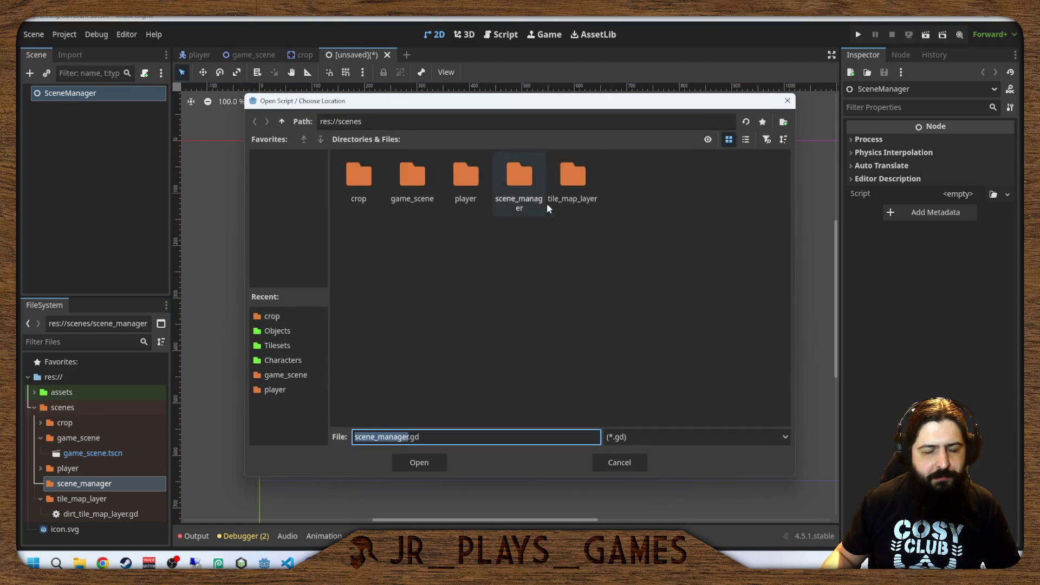
{"action": "double_click", "coordinate": [541, 187]}
{"action": "left_click", "coordinate": [421, 467]}
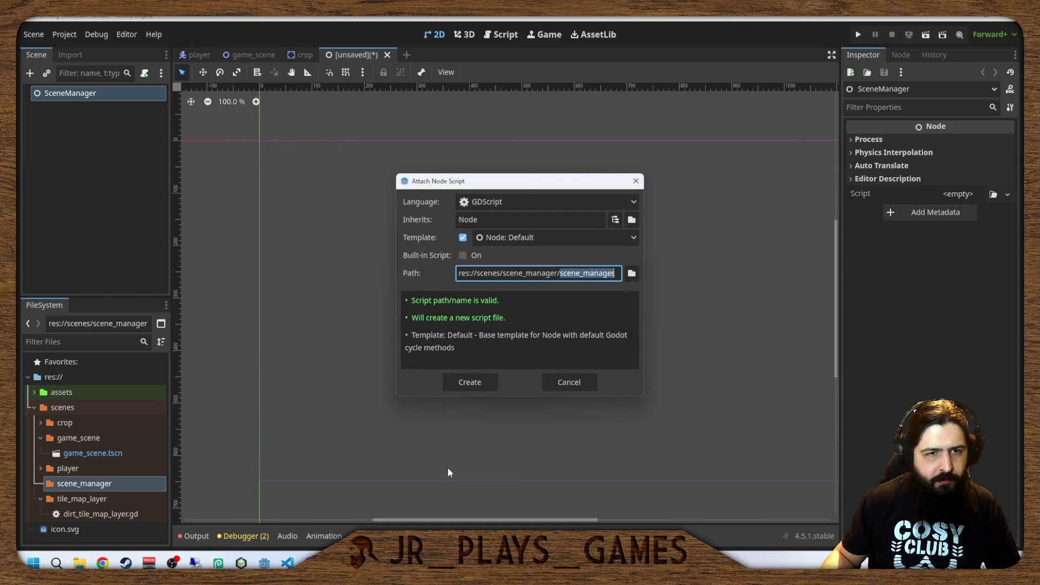
{"action": "left_click", "coordinate": [465, 381]}
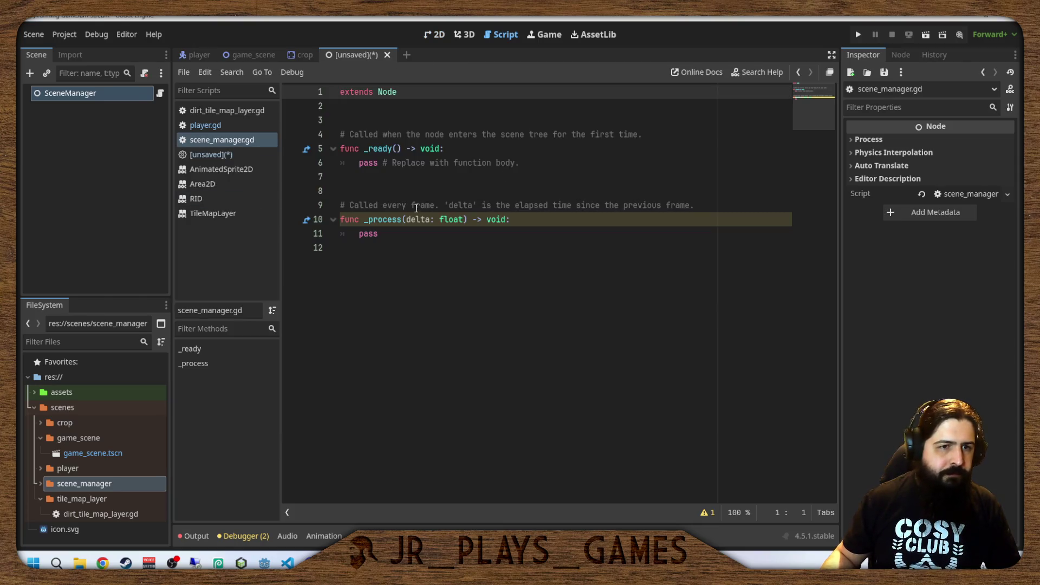
Save the scene as scene_manager.tscn in the scenes/scene_manager folder.
{"action": "key", "text": "ctrl+s"}
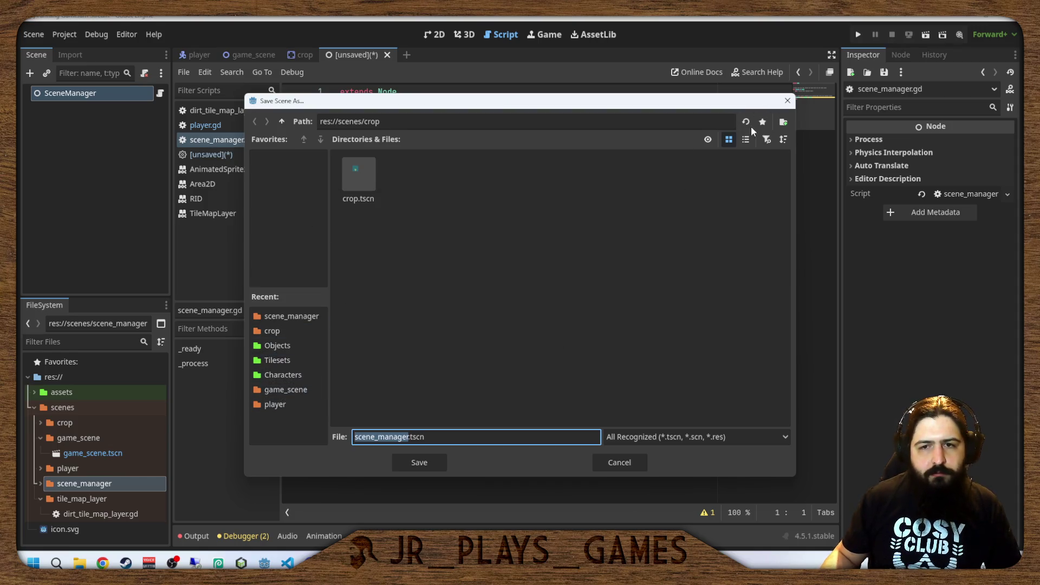
{"action": "left_click", "coordinate": [282, 121]}
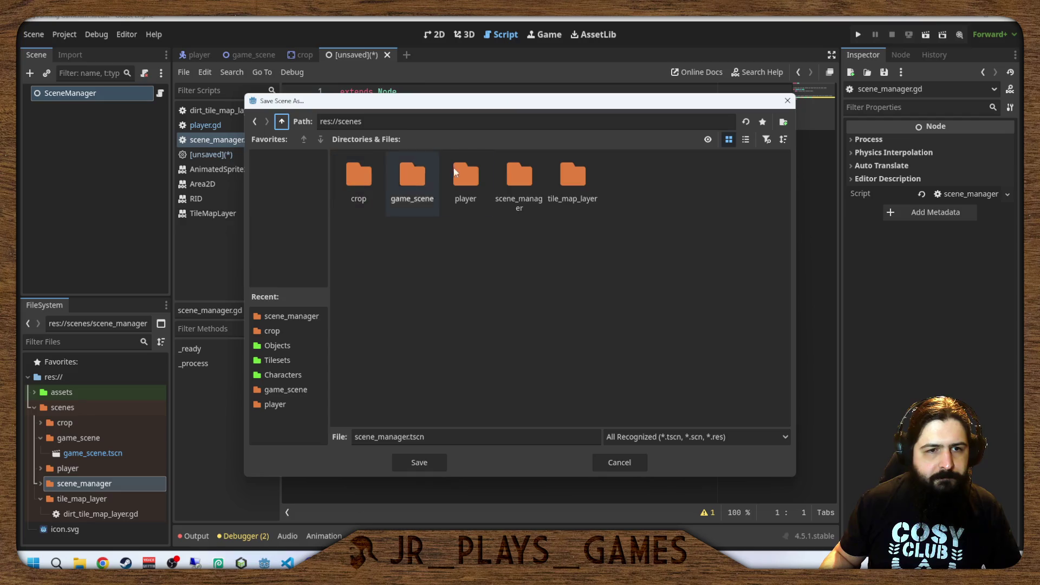
{"action": "double_click", "coordinate": [520, 179]}
{"action": "left_click", "coordinate": [421, 463]}
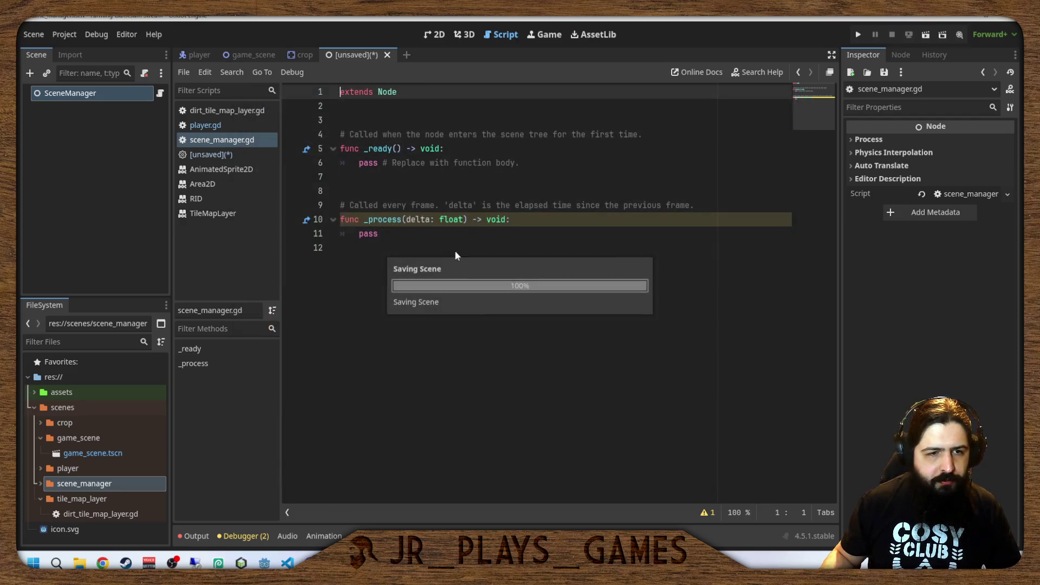
Delete the template _ready and _process code, keeping only 'extends Node', and save.
{"action": "mouse_move", "coordinate": [431, 247]}
{"action": "left_mouse_down"}
{"action": "mouse_move", "coordinate": [292, 96]}
{"action": "mouse_move", "coordinate": [309, 114]}
{"action": "left_mouse_up"}
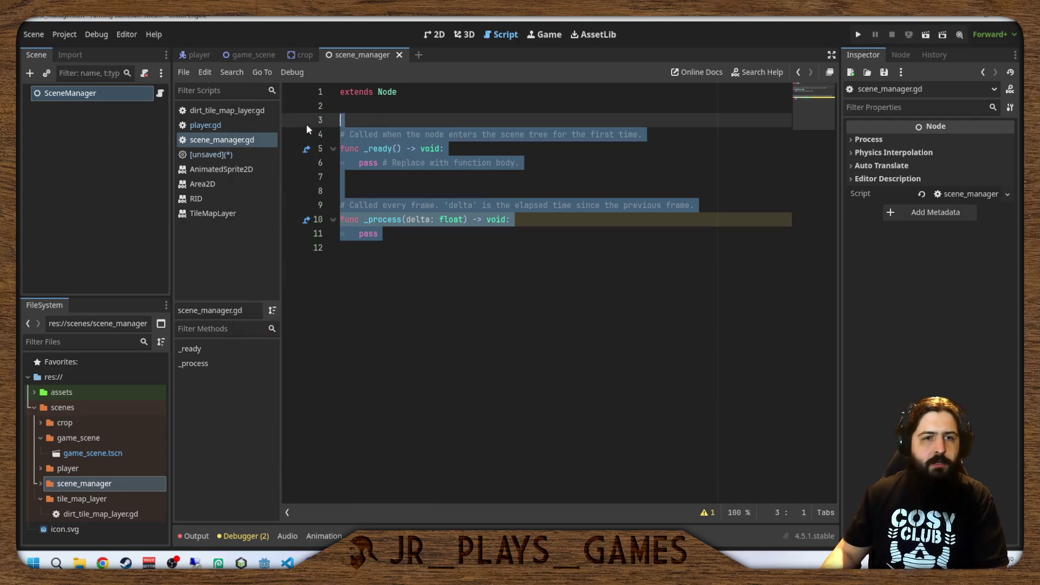
{"action": "key", "text": "BackSpace"}
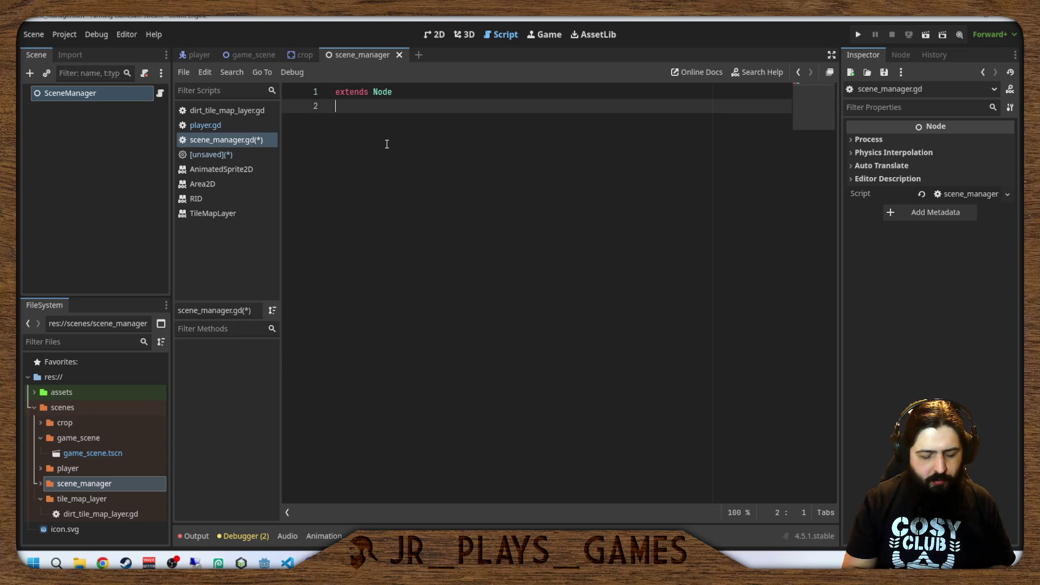
{"action": "key", "text": "BackSpace"}
{"action": "key", "text": "ctrl+s"}
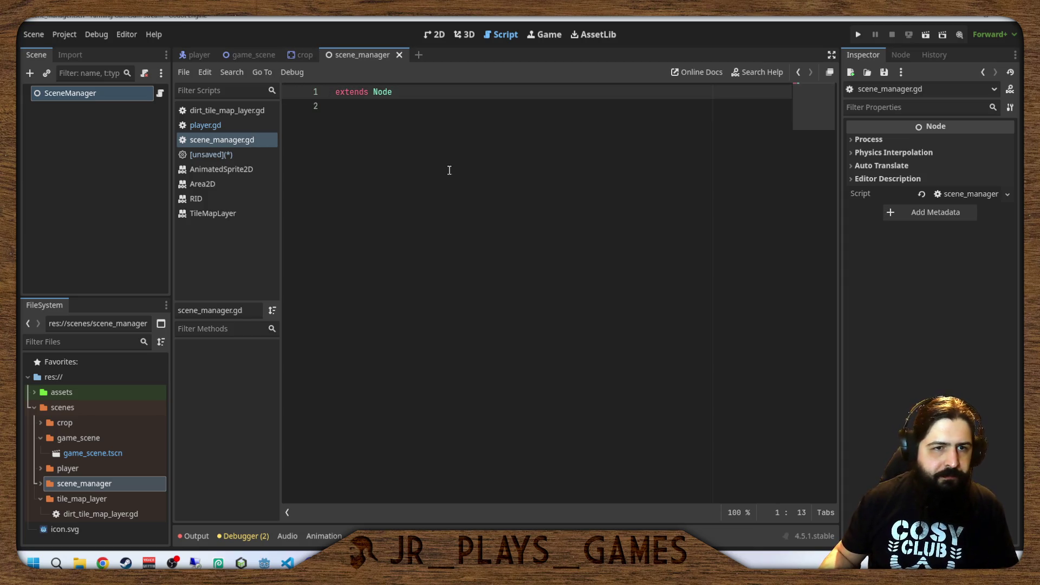
{"action": "key", "text": "Return"}
{"action": "key", "text": "Return"}
{"action": "key", "text": "Return"}
{"action": "key", "text": "Up"}
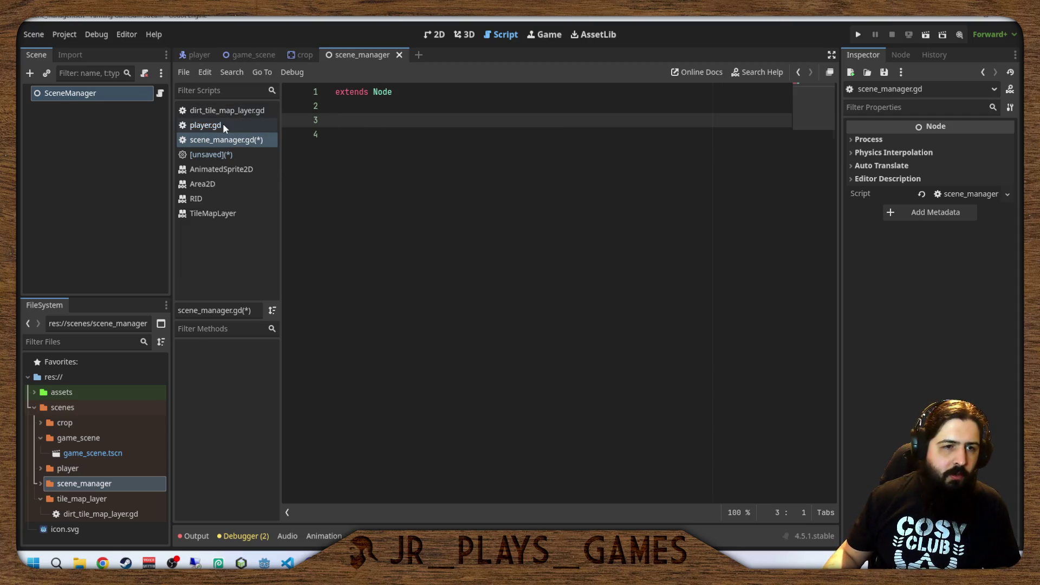
Move the Tools enum declaration from player.gd into scene_manager.gd.
{"action": "left_click", "coordinate": [205, 125]}
{"action": "scroll", "coordinate": [571, 257], "scroll_direction": "up", "scroll_amount": 20}
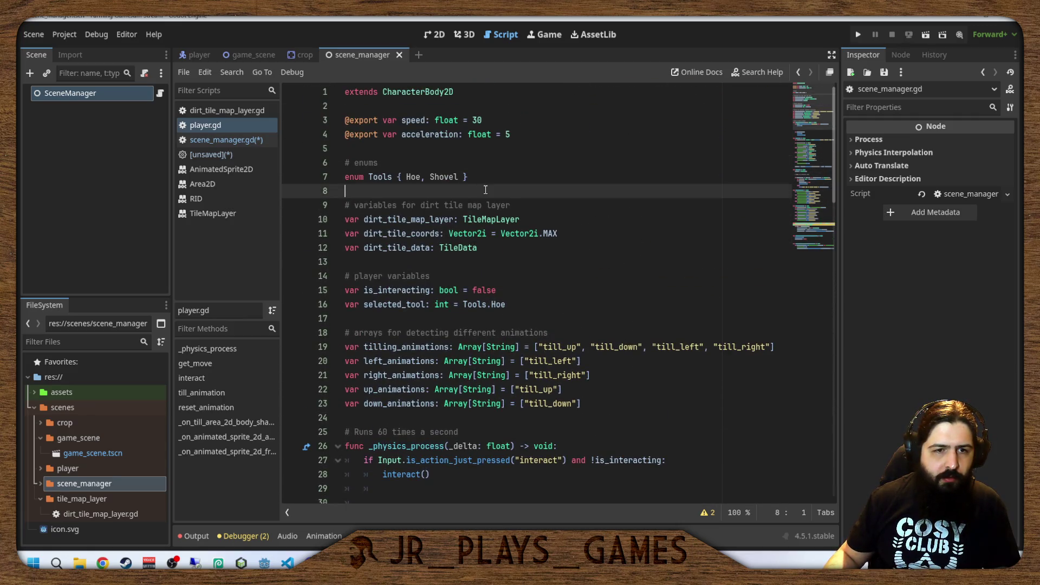
{"action": "left_click", "coordinate": [483, 176]}
{"action": "left_click", "coordinate": [507, 251]}
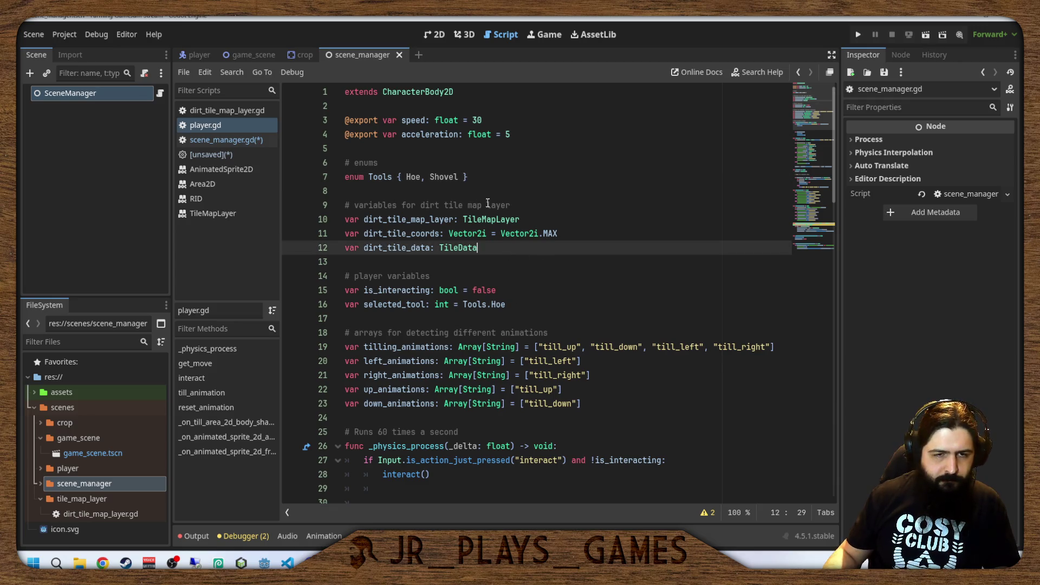
{"action": "left_click_drag", "start_coordinate": [469, 176], "coordinate": [340, 177]}
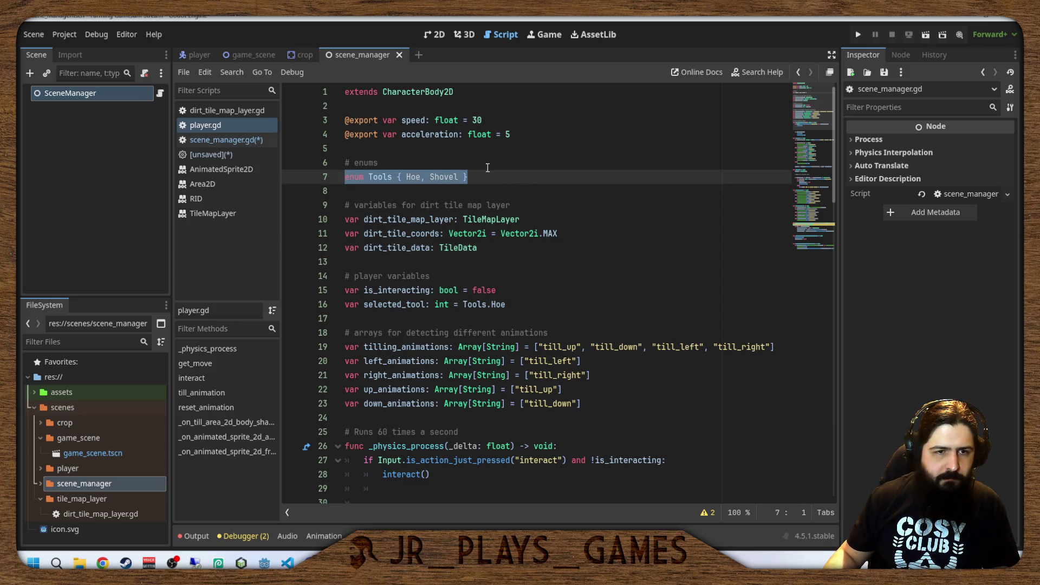
{"action": "key", "text": "ctrl+x"}
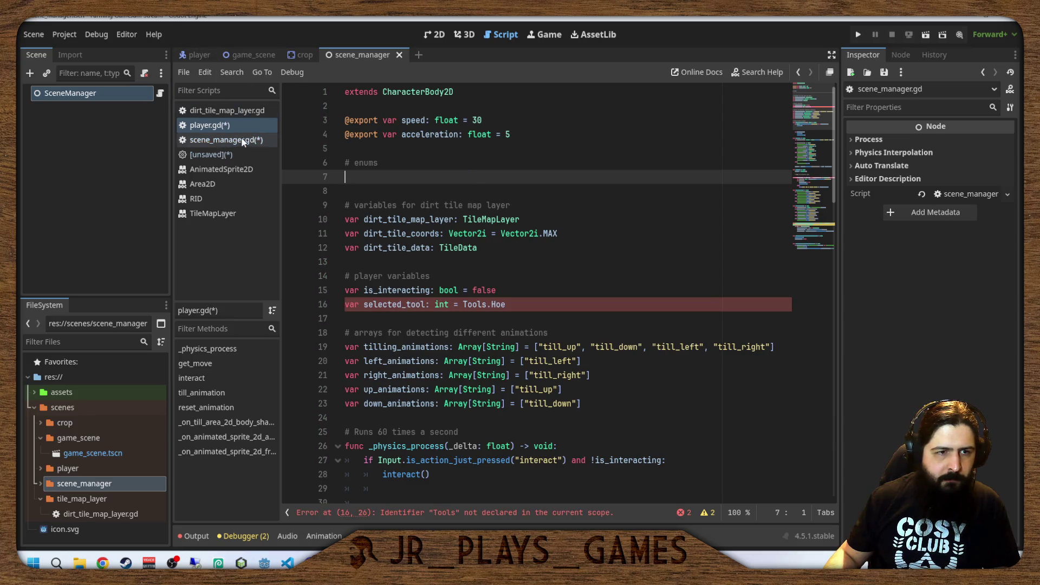
{"action": "left_click", "coordinate": [249, 141]}
{"action": "left_click", "coordinate": [428, 121]}
{"action": "key", "text": "ctrl+v"}
{"action": "left_click", "coordinate": [364, 154]}
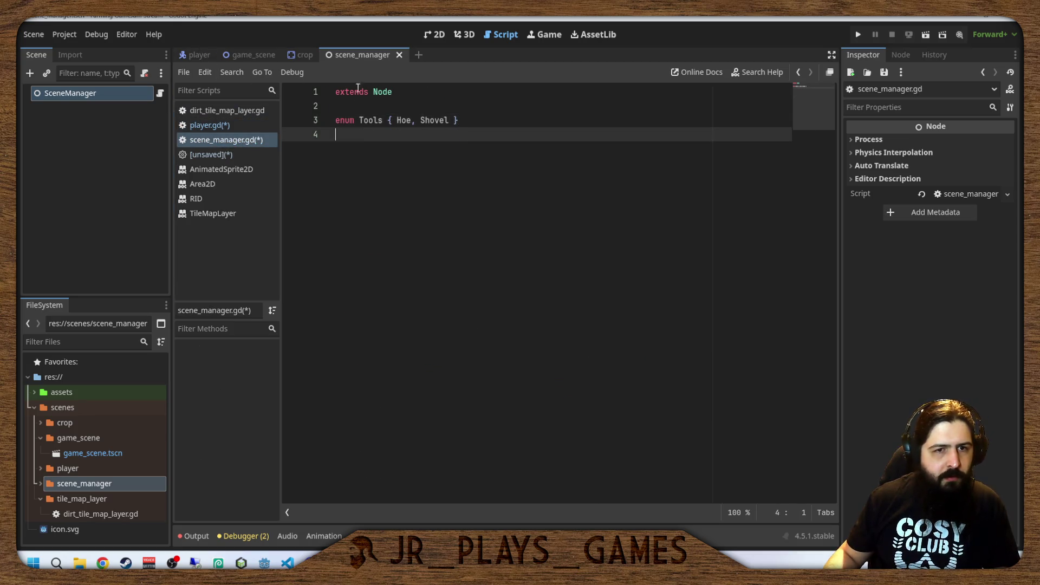
Paste the selected_tool variable below the enum, rename it player_selected_tool, and save.
{"action": "left_click", "coordinate": [245, 56]}
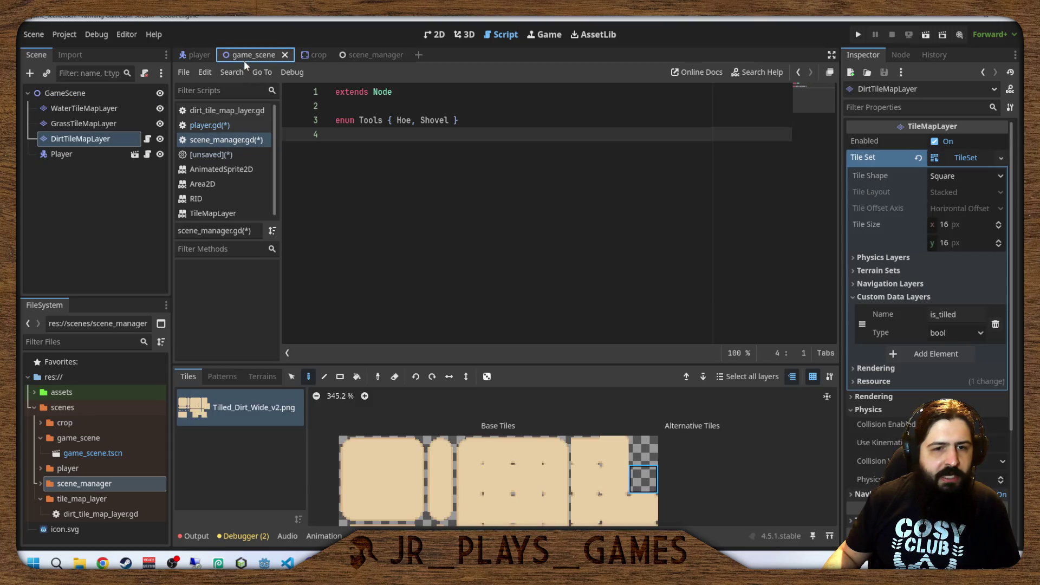
{"action": "left_click", "coordinate": [306, 55]}
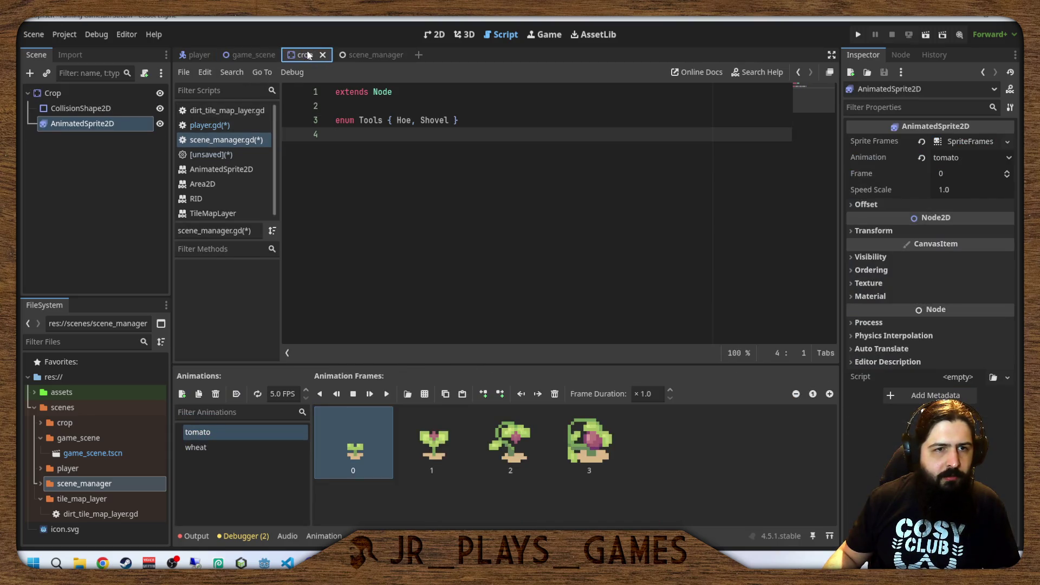
{"action": "left_click", "coordinate": [220, 126]}
{"action": "left_click", "coordinate": [505, 291]}
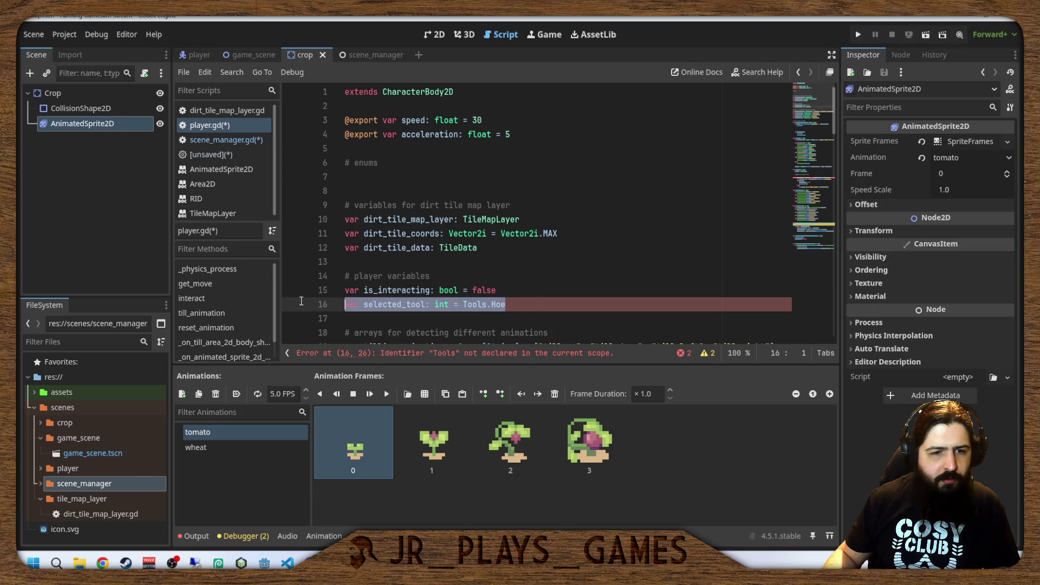
{"action": "left_click", "coordinate": [360, 55]}
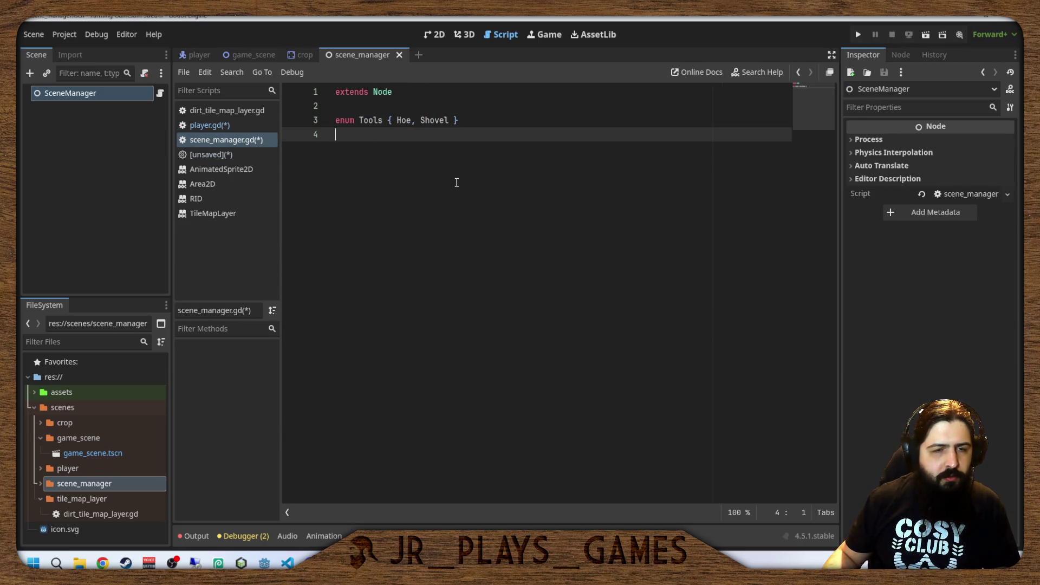
{"action": "key", "text": "Return"}
{"action": "key", "text": "ctrl+v"}
{"action": "left_click", "coordinate": [459, 120]}
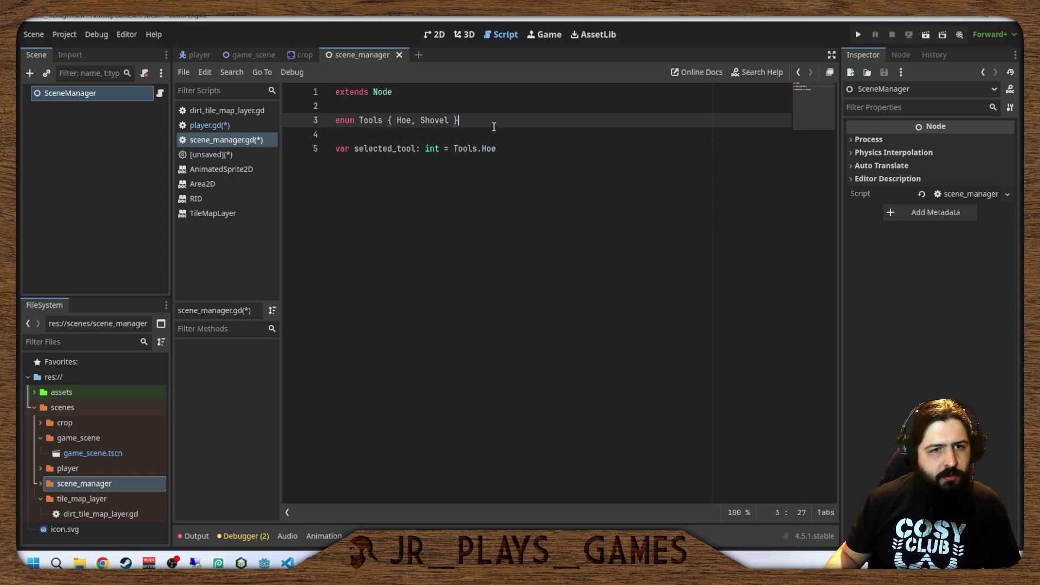
{"action": "left_click", "coordinate": [359, 148]}
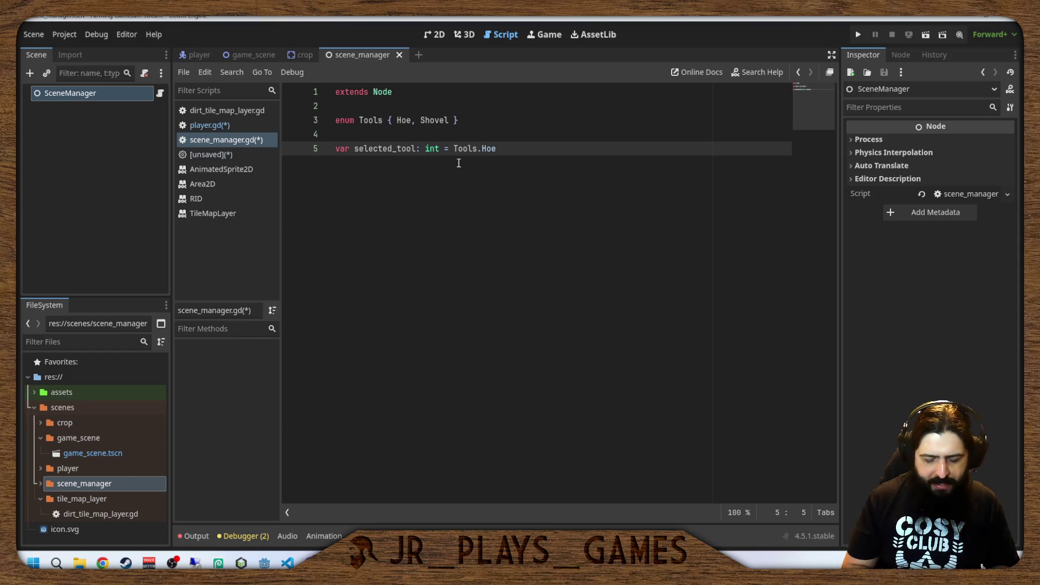
{"action": "type", "text": "plka"}
{"action": "key", "text": "BackSpace"}
{"action": "key", "text": "BackSpace"}
{"action": "type", "text": "ayer_"}
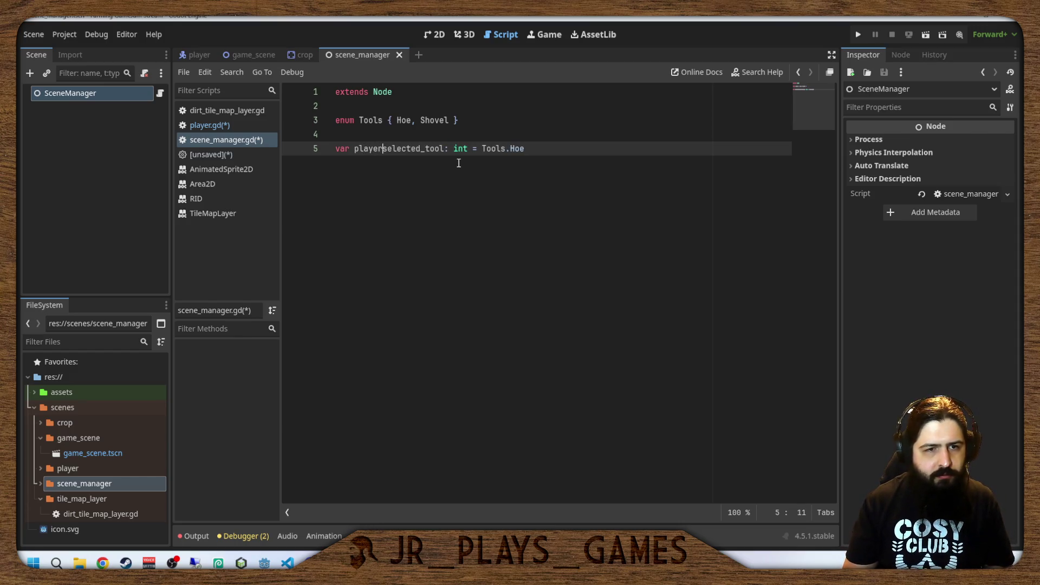
{"action": "key", "text": "ctrl+s"}
{"action": "left_click", "coordinate": [532, 136]}
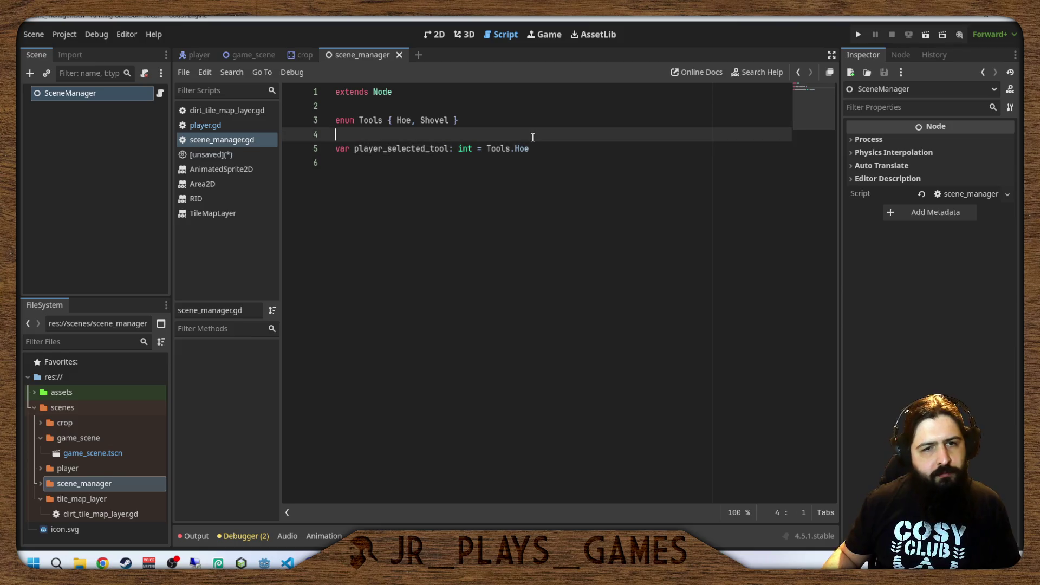
In Project Settings' Autoload list, enter the node name SceneManager and try adding it.
{"action": "left_click", "coordinate": [64, 34]}
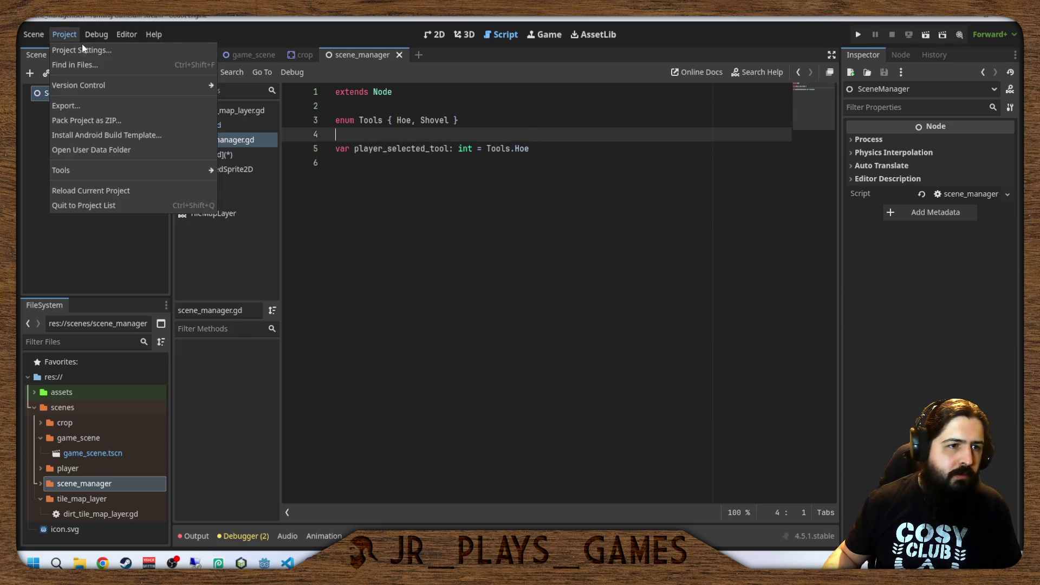
{"action": "left_click", "coordinate": [82, 44]}
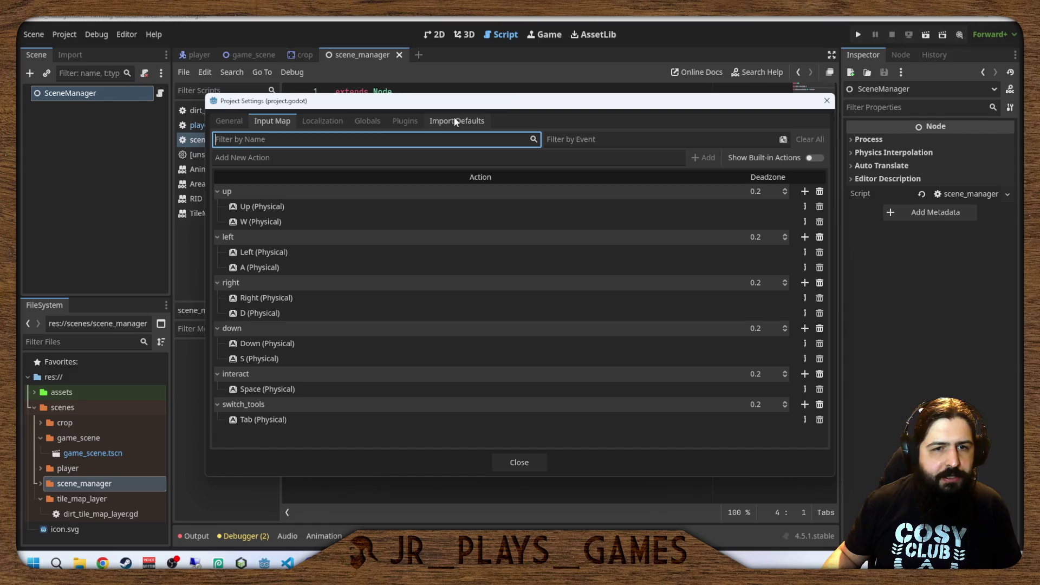
{"action": "left_click", "coordinate": [382, 120]}
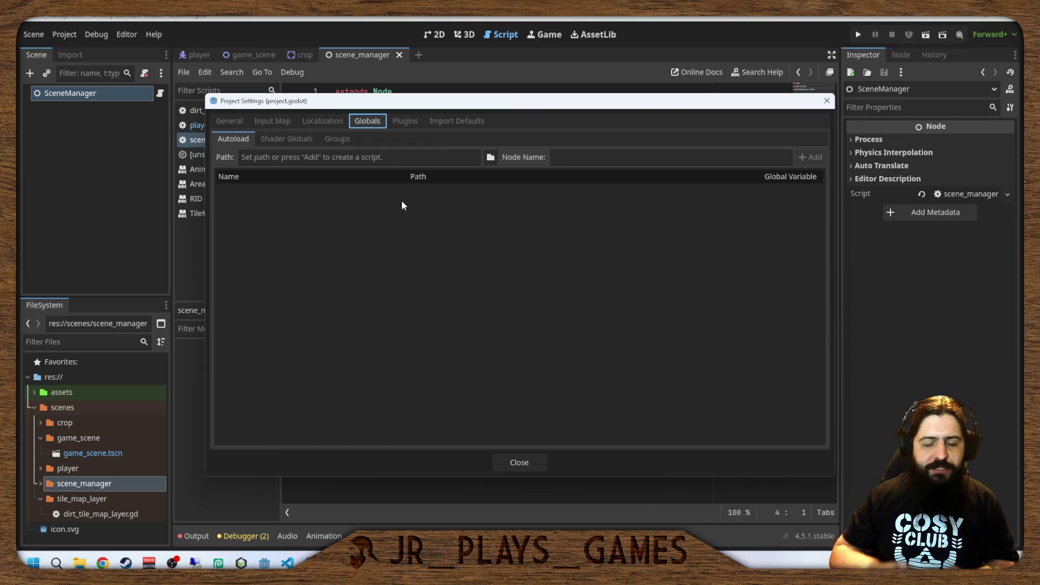
{"action": "left_click", "coordinate": [387, 160]}
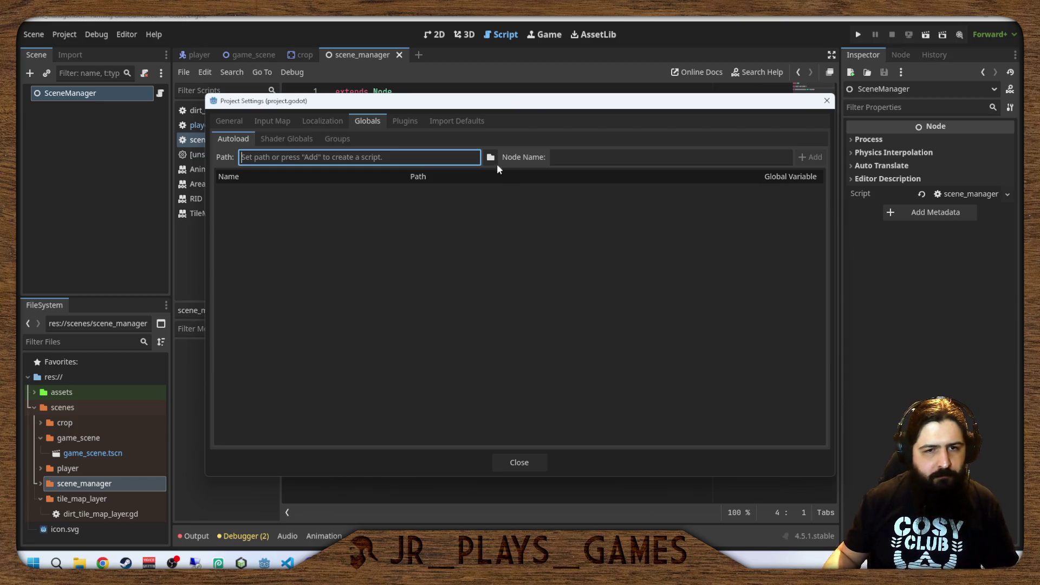
{"action": "left_click", "coordinate": [647, 162]}
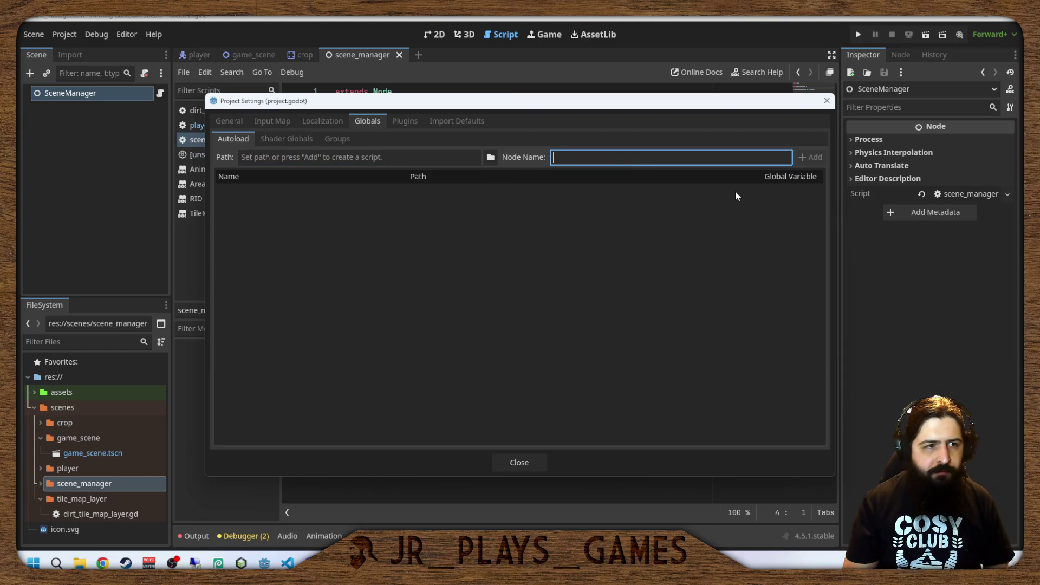
{"action": "type", "text": "SceneManager"}
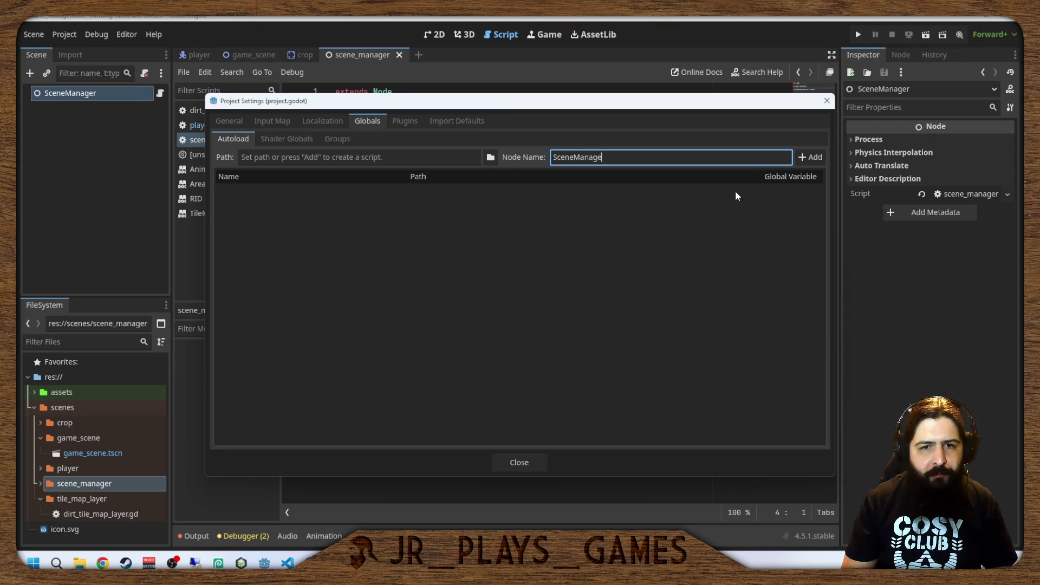
{"action": "left_click", "coordinate": [815, 157]}
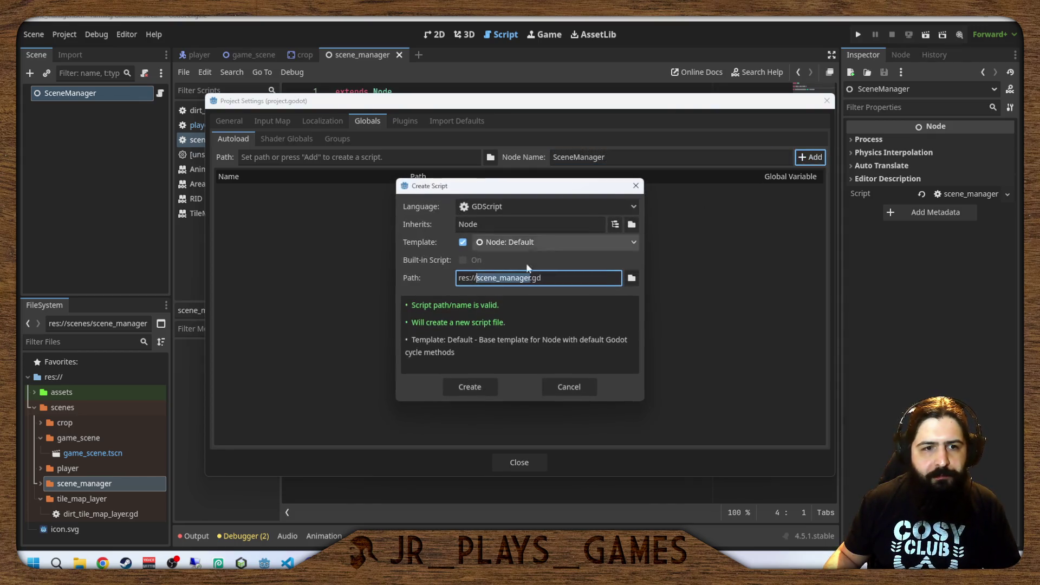
Set the autoload path to scenes/scene_manager/scene_manager.gd and add SceneManager.
{"action": "left_click", "coordinate": [627, 280]}
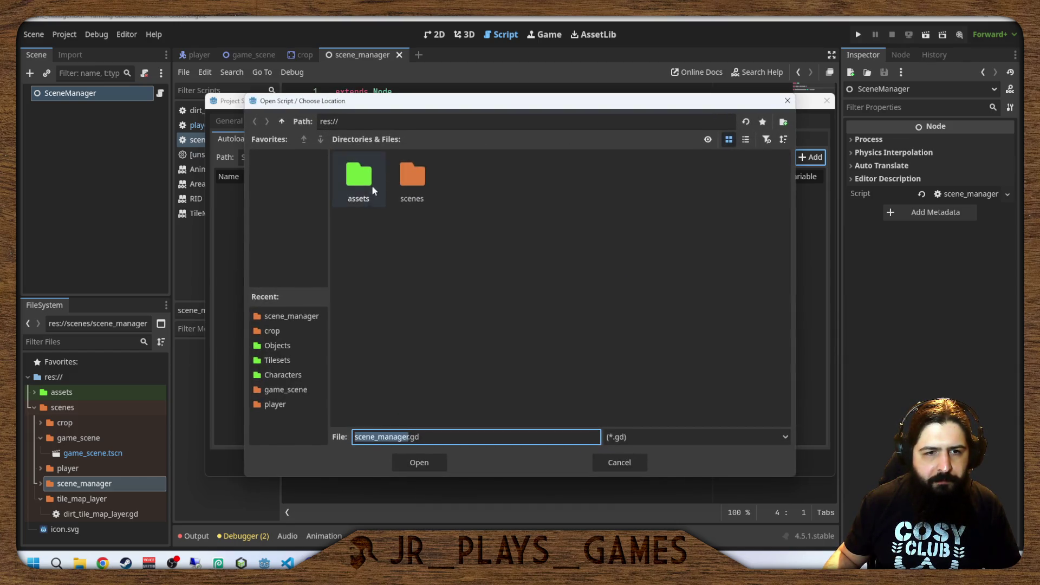
{"action": "double_click", "coordinate": [514, 176]}
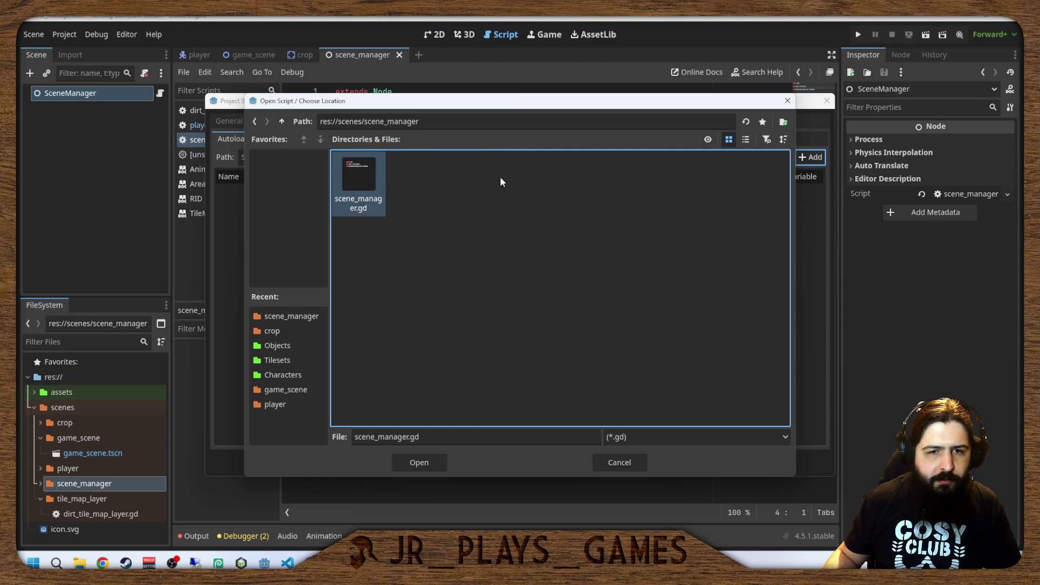
{"action": "double_click", "coordinate": [359, 185]}
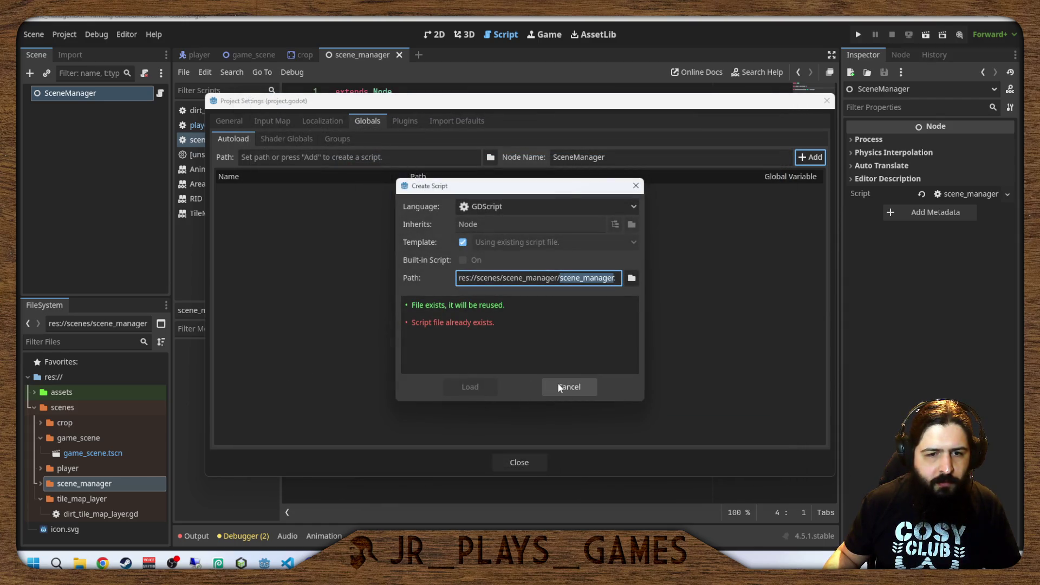
{"action": "left_click", "coordinate": [467, 385]}
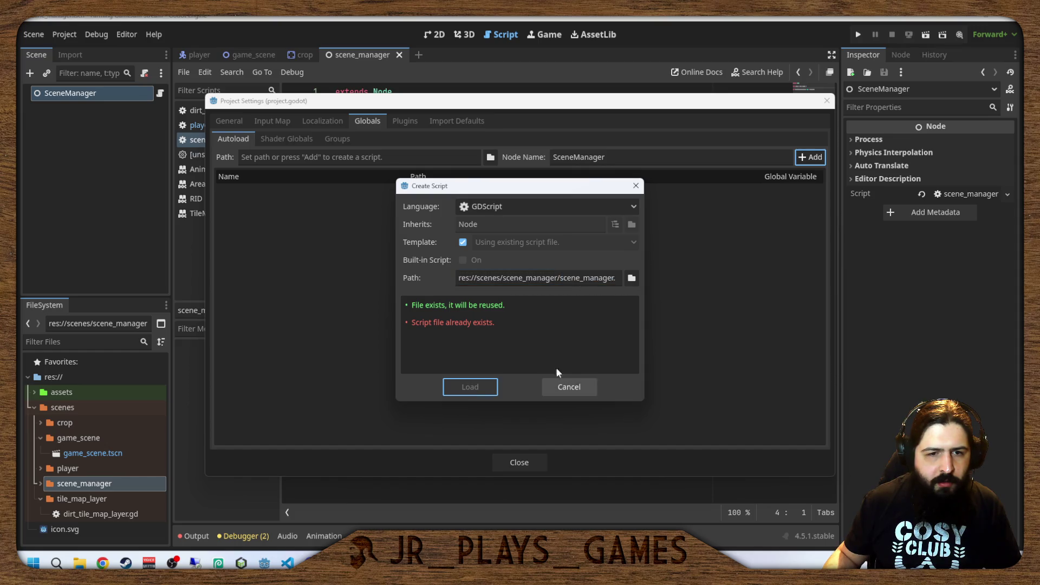
{"action": "left_click", "coordinate": [563, 385]}
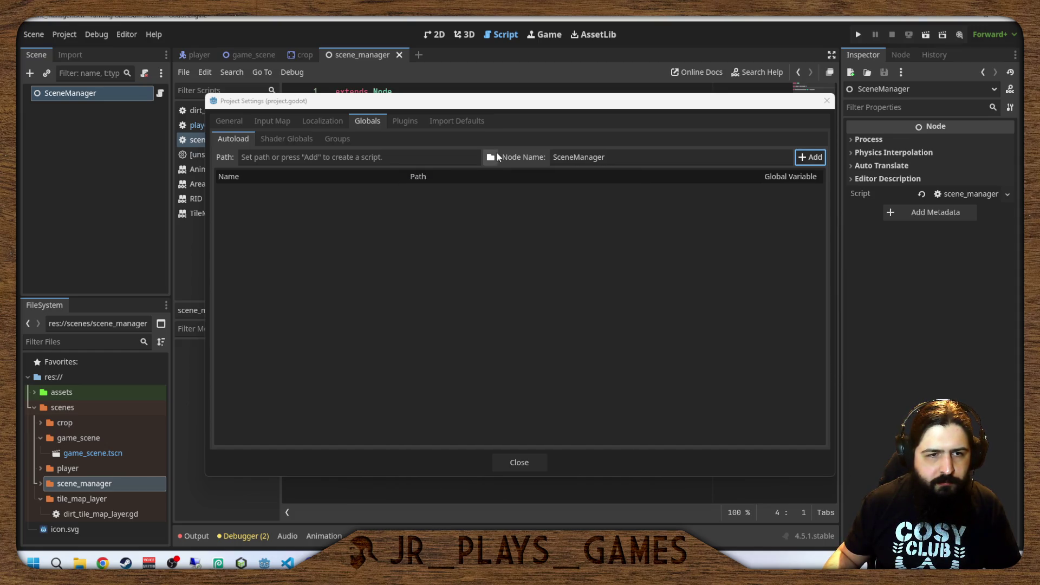
{"action": "left_click", "coordinate": [490, 157]}
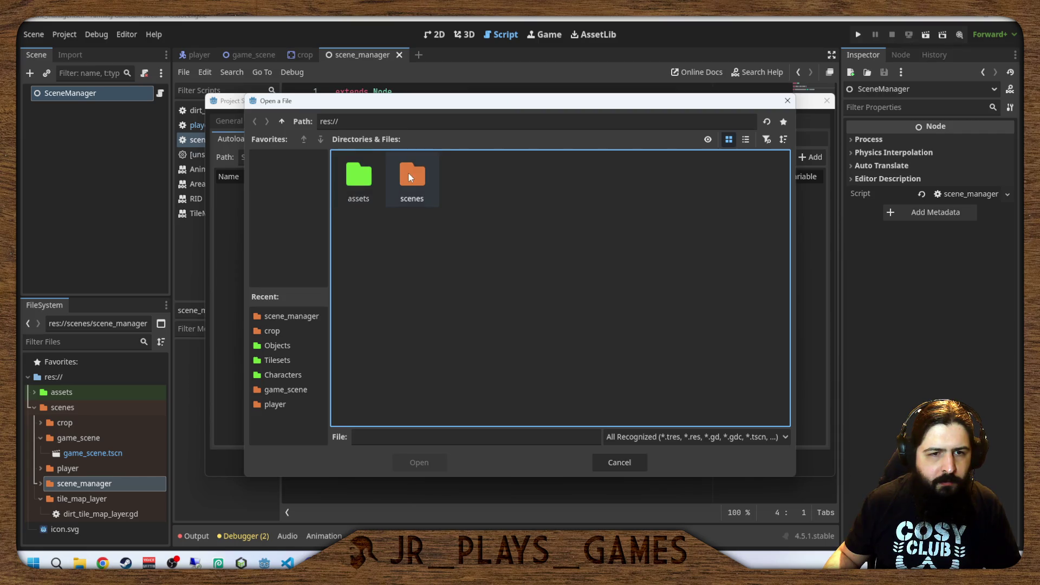
{"action": "double_click", "coordinate": [408, 173]}
{"action": "double_click", "coordinate": [534, 172]}
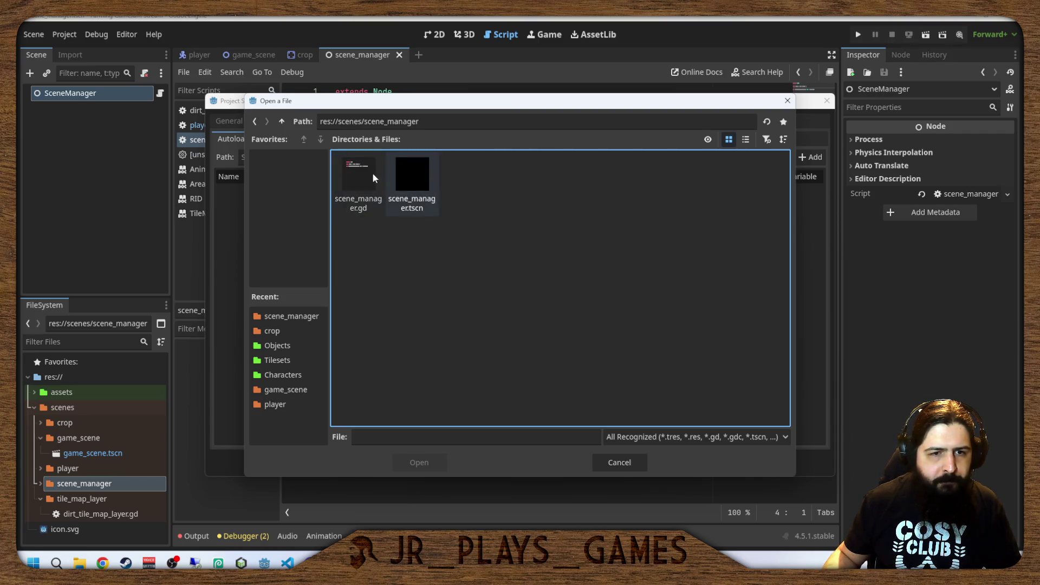
{"action": "double_click", "coordinate": [358, 169]}
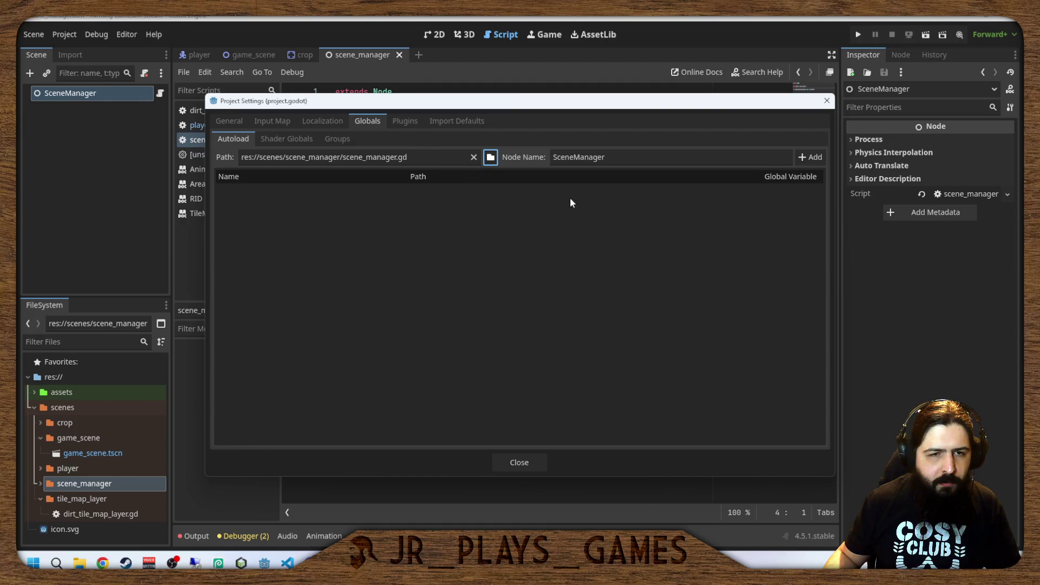
{"action": "left_click", "coordinate": [808, 159]}
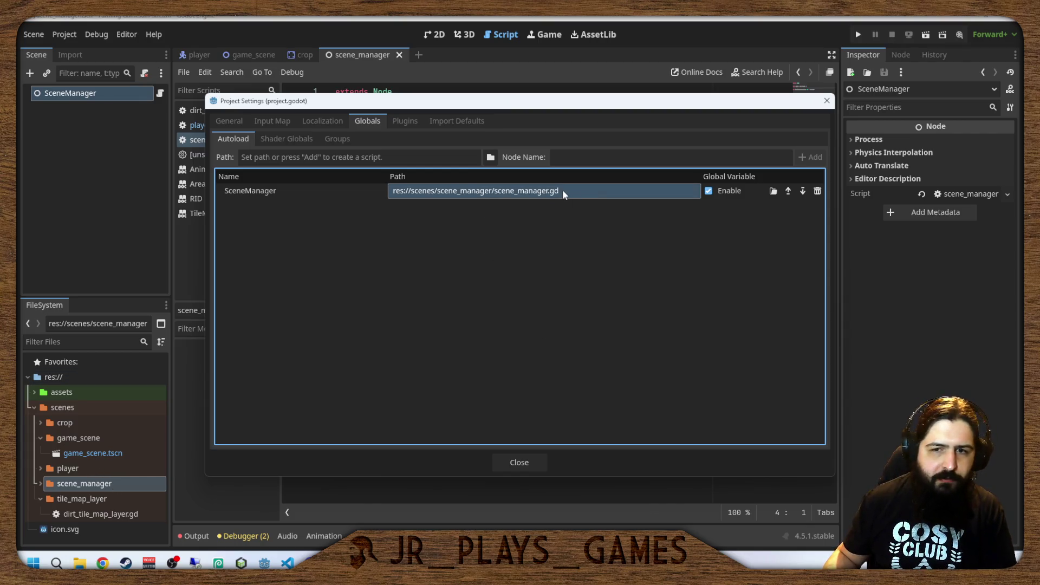
Delete scene_manager.tscn from the project and save the scene_manager.gd script.
{"action": "key", "text": "Escape"}
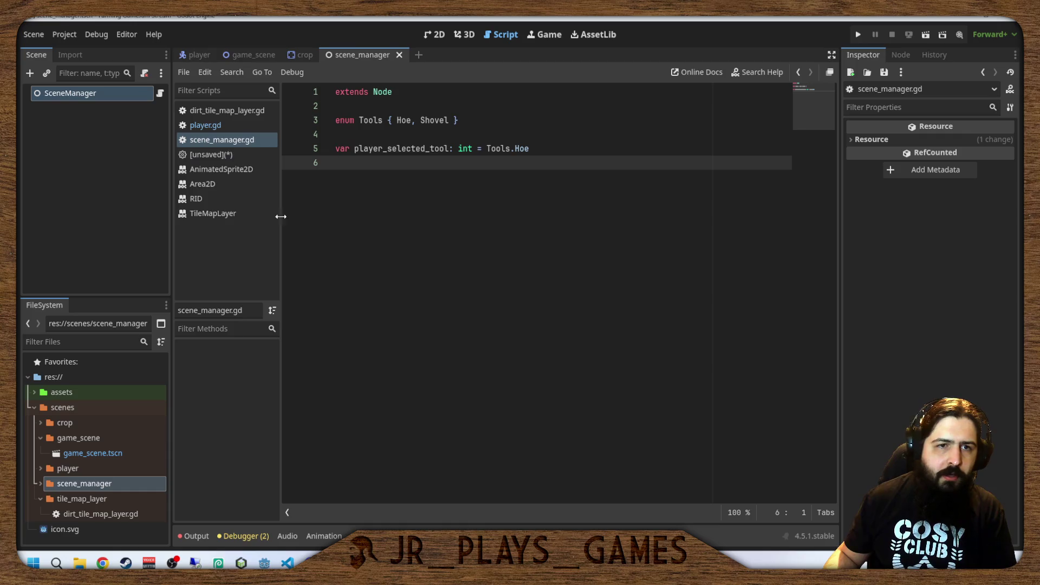
{"action": "left_click", "coordinate": [222, 154]}
{"action": "left_click", "coordinate": [226, 145]}
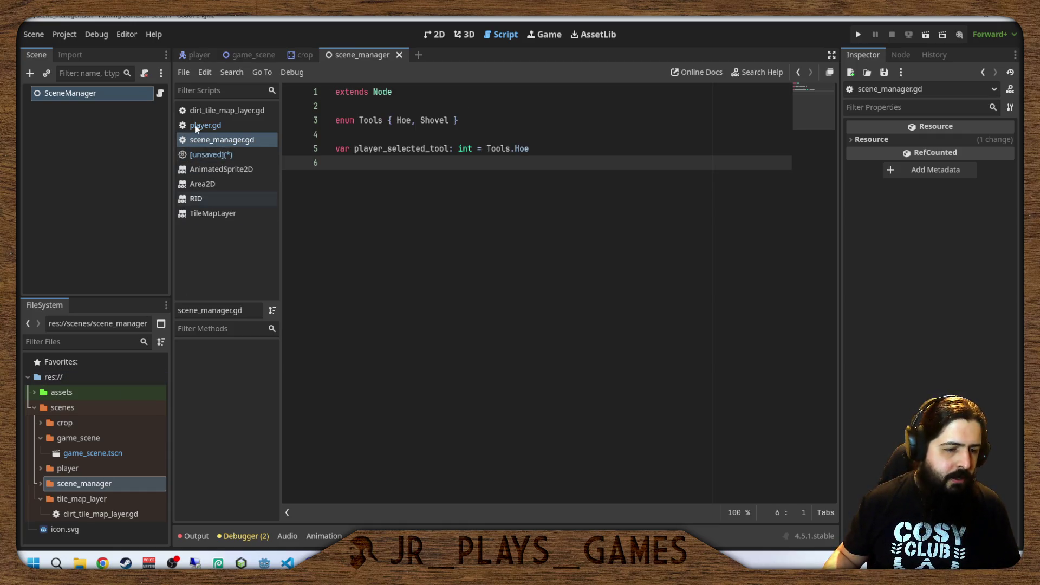
{"action": "left_click", "coordinate": [40, 484]}
{"action": "left_click", "coordinate": [108, 513]}
{"action": "key", "text": "Delete"}
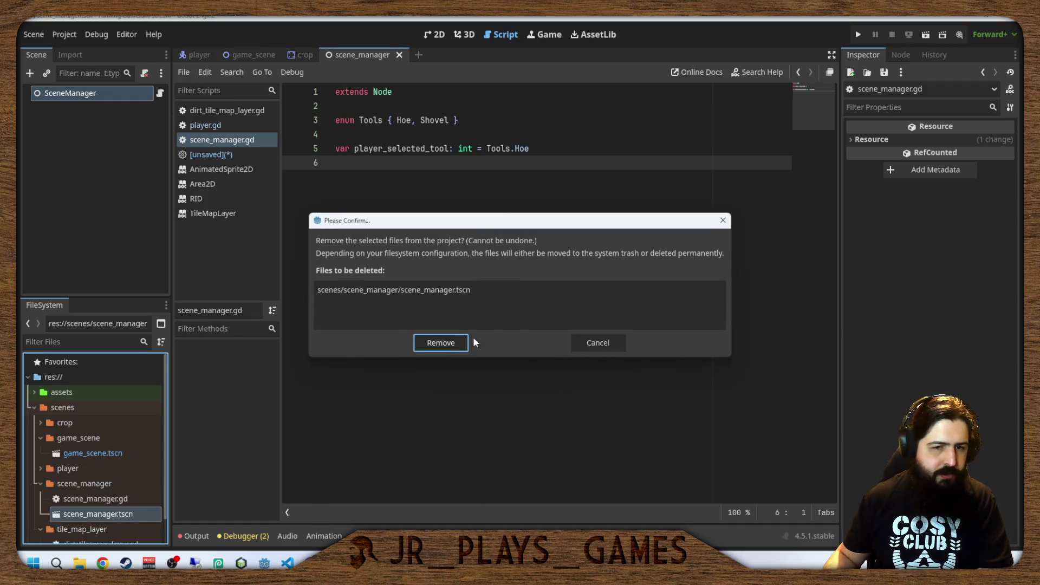
{"action": "left_click", "coordinate": [456, 343]}
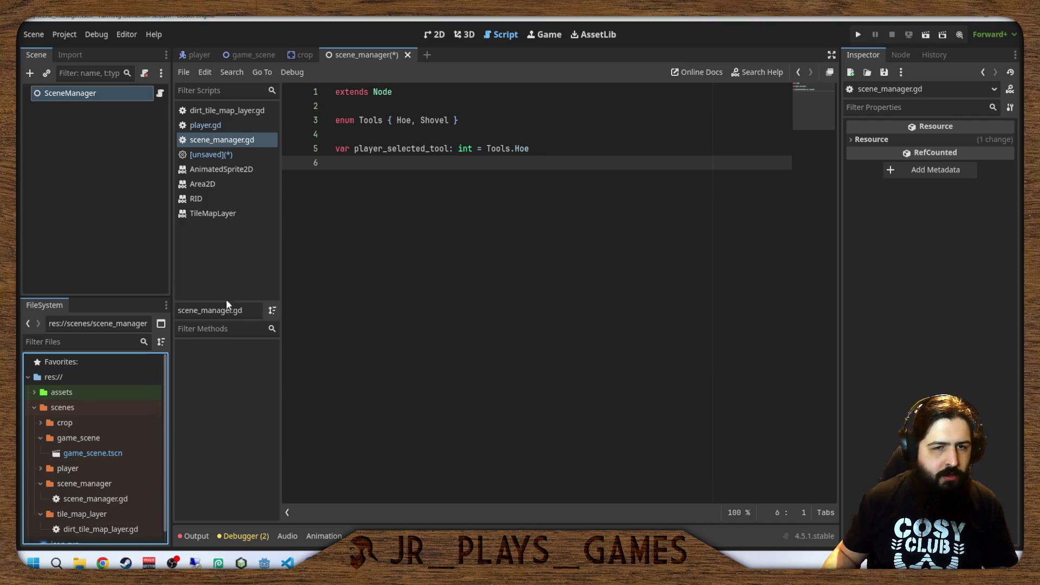
{"action": "left_click", "coordinate": [490, 238]}
{"action": "key", "text": "ctrl+s"}
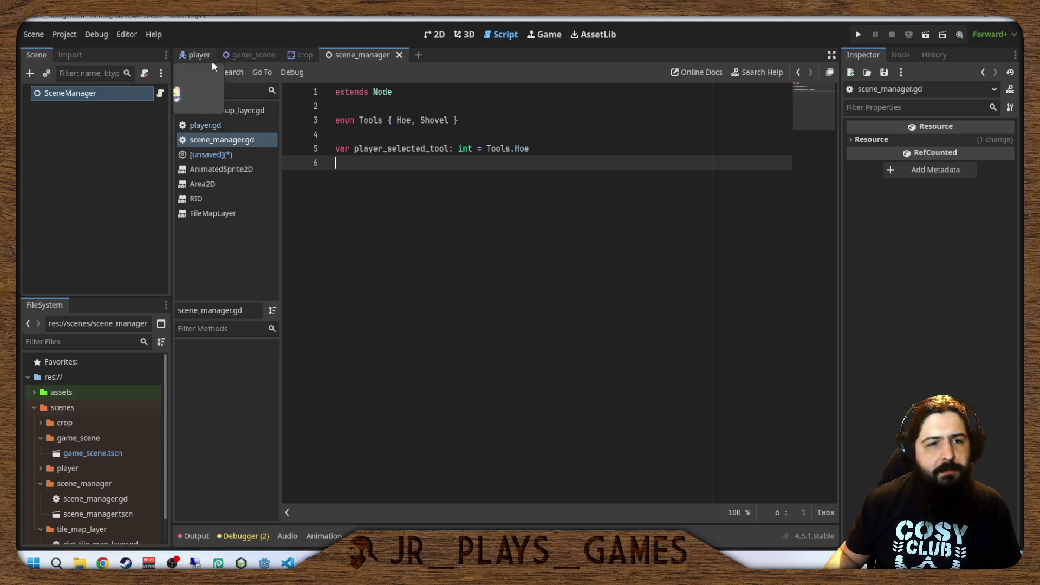
Close the unsaved TileMapLayer script discarding its changes, and switch to player.gd.
{"action": "left_click", "coordinate": [230, 156]}
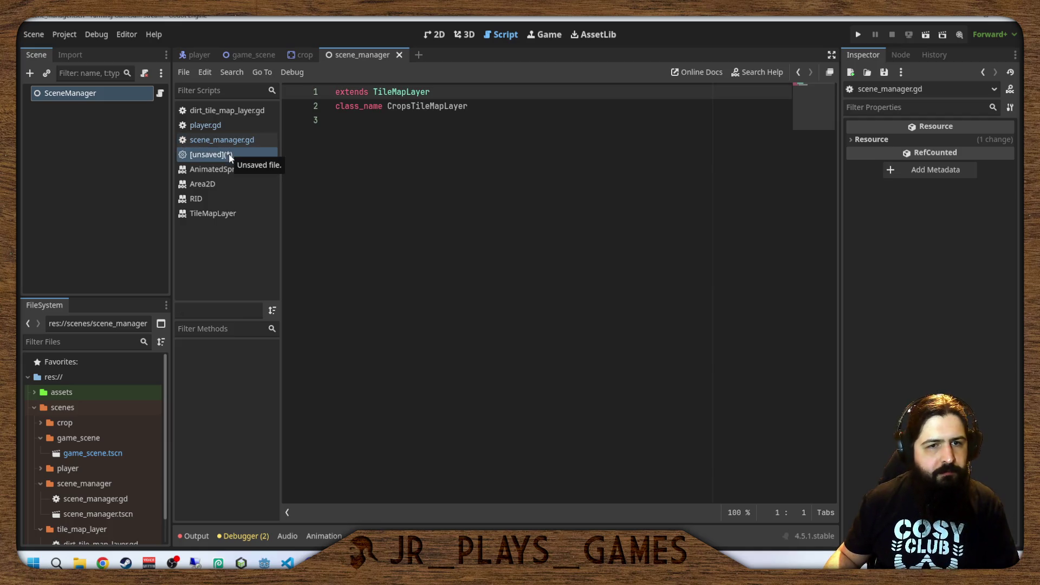
{"action": "right_click", "coordinate": [224, 156]}
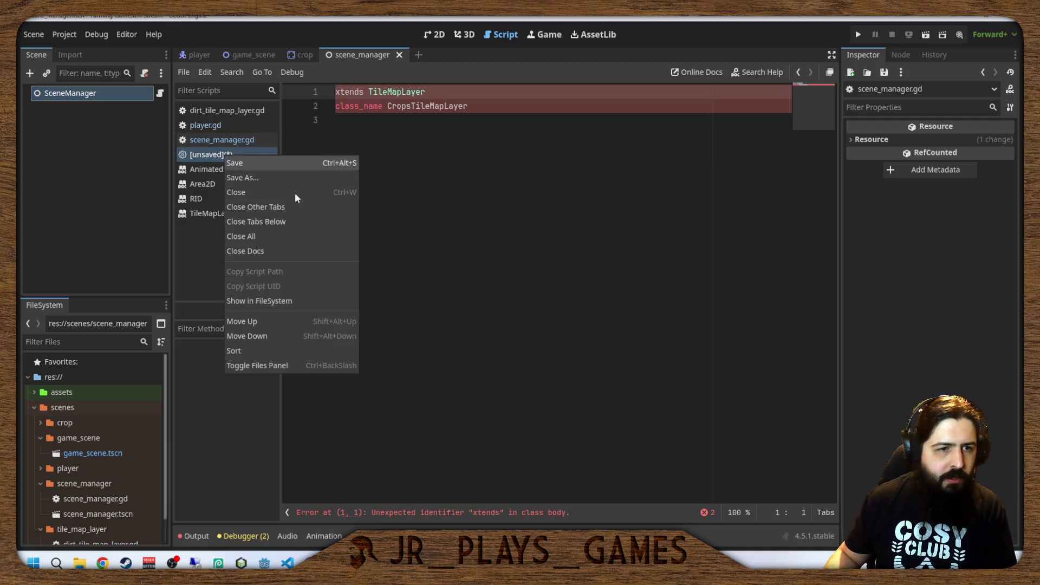
{"action": "left_click", "coordinate": [294, 192]}
{"action": "left_click", "coordinate": [602, 308]}
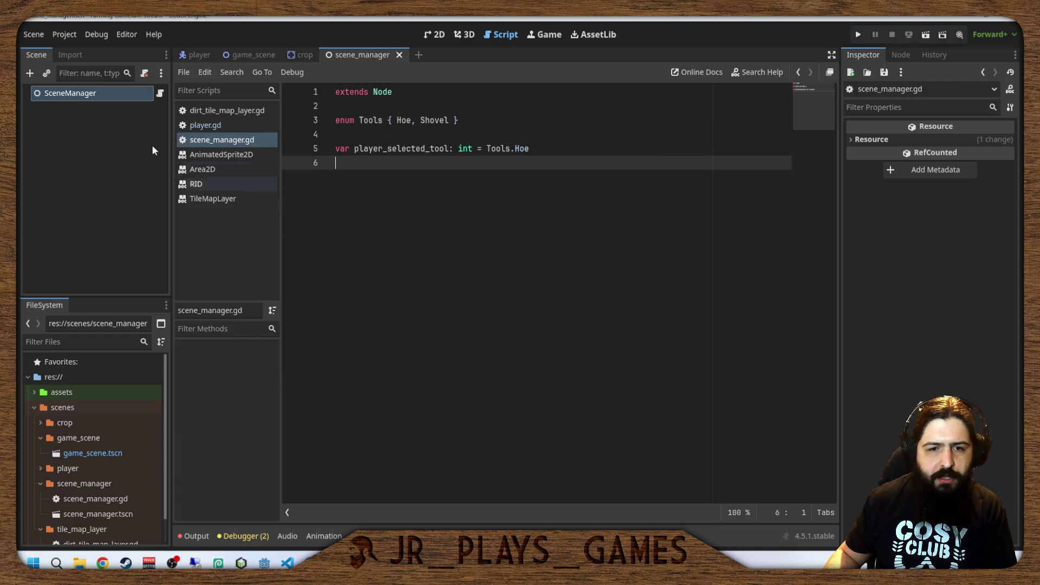
{"action": "left_click", "coordinate": [225, 126]}
Remove the extra blank lines after interact() in _physics_process.
{"action": "left_click", "coordinate": [542, 369]}
{"action": "scroll", "coordinate": [541, 376], "scroll_direction": "down", "scroll_amount": 4}
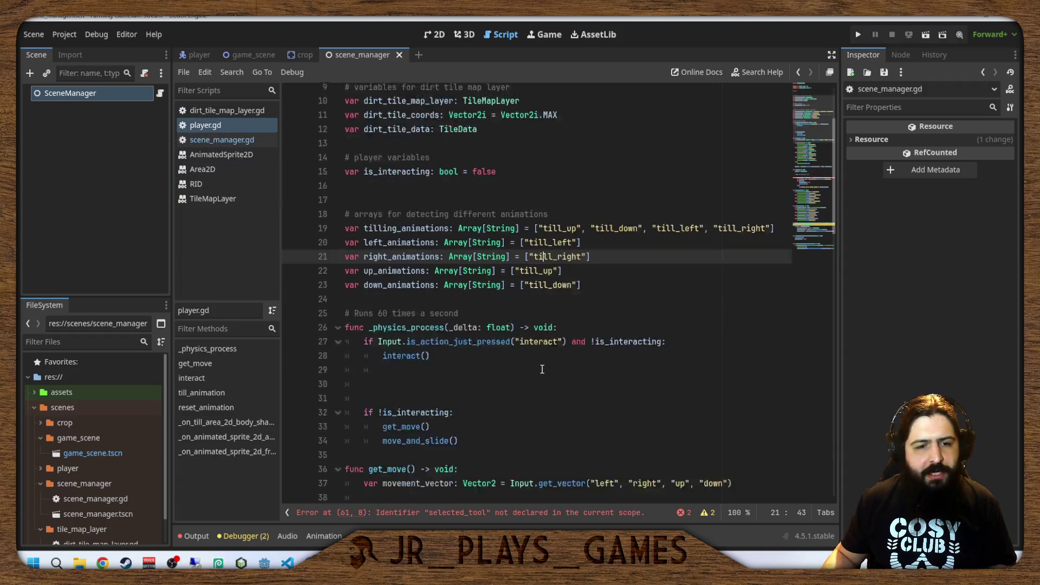
{"action": "scroll", "coordinate": [539, 379], "scroll_direction": "down", "scroll_amount": 4}
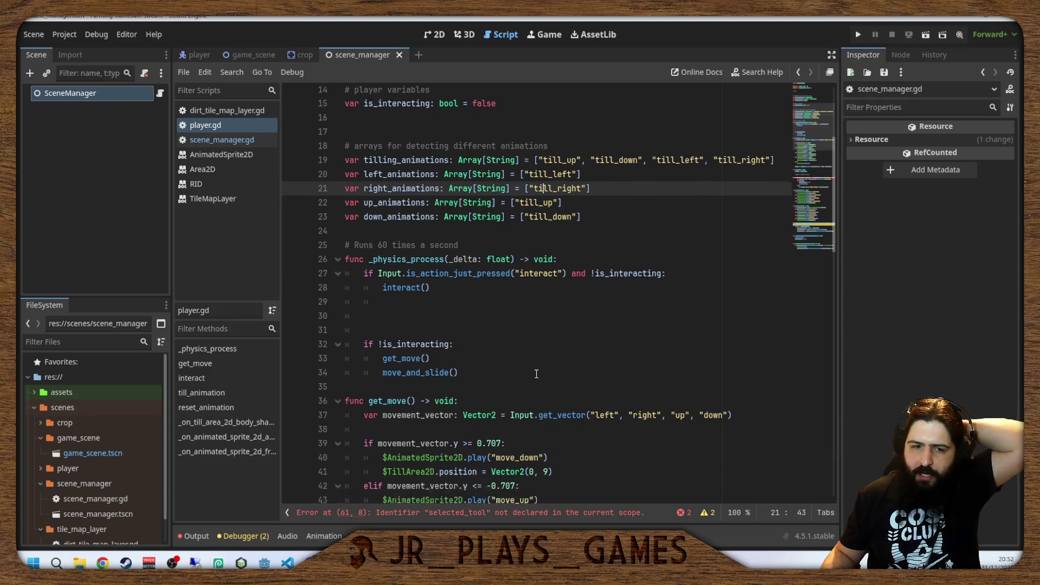
{"action": "scroll", "coordinate": [383, 260], "scroll_direction": "up", "scroll_amount": 2}
{"action": "left_click", "coordinate": [382, 260]}
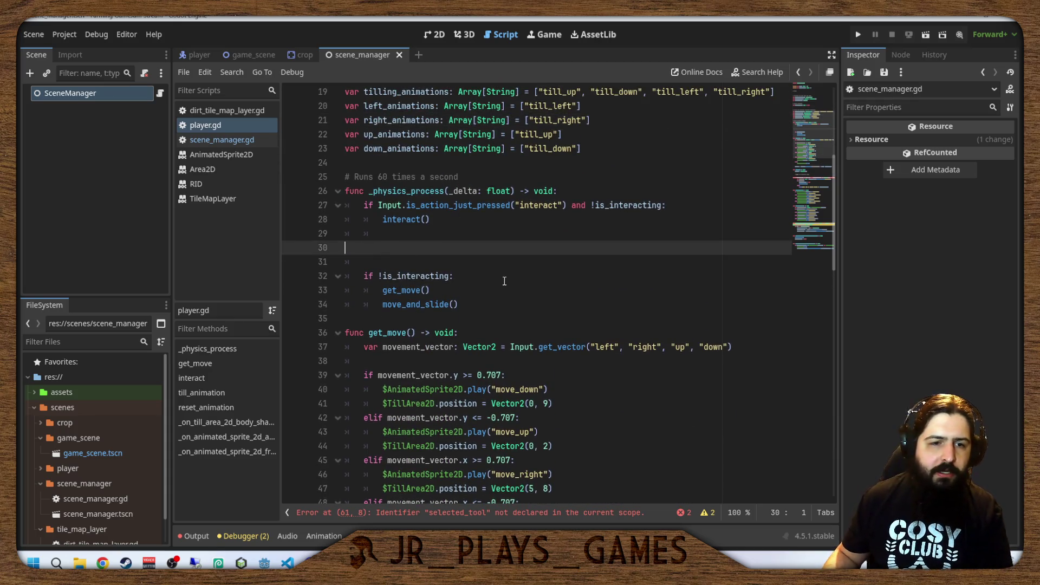
{"action": "key", "text": "BackSpace"}
{"action": "key", "text": "BackSpace"}
{"action": "scroll", "coordinate": [504, 284], "scroll_direction": "down", "scroll_amount": 1}
{"action": "key", "text": "BackSpace"}
{"action": "key", "text": "BackSpace"}
{"action": "key", "text": "BackSpace"}
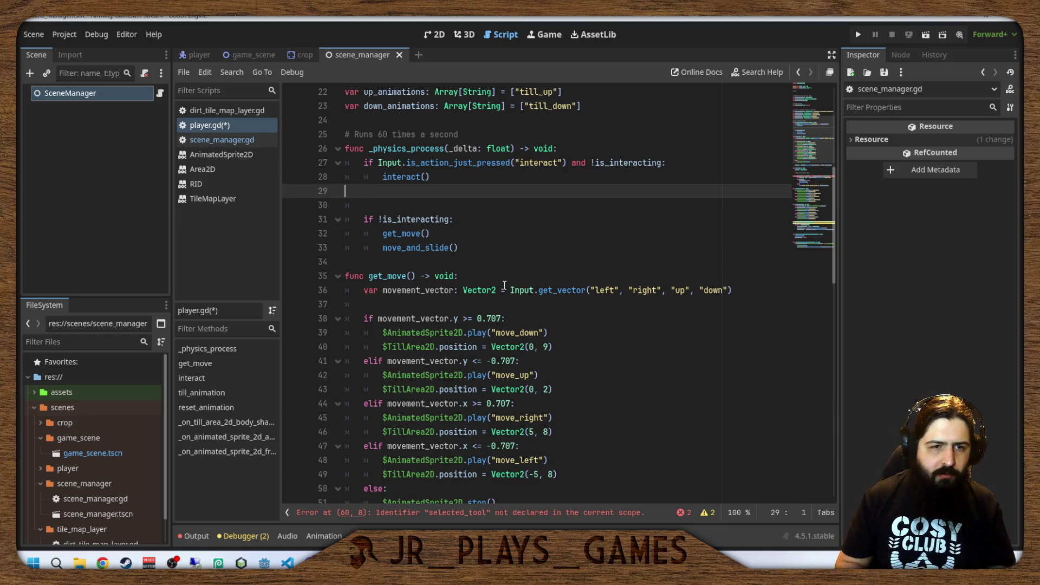
{"action": "scroll", "coordinate": [531, 286], "scroll_direction": "down", "scroll_amount": 4}
{"action": "scroll", "coordinate": [556, 287], "scroll_direction": "down", "scroll_amount": 2}
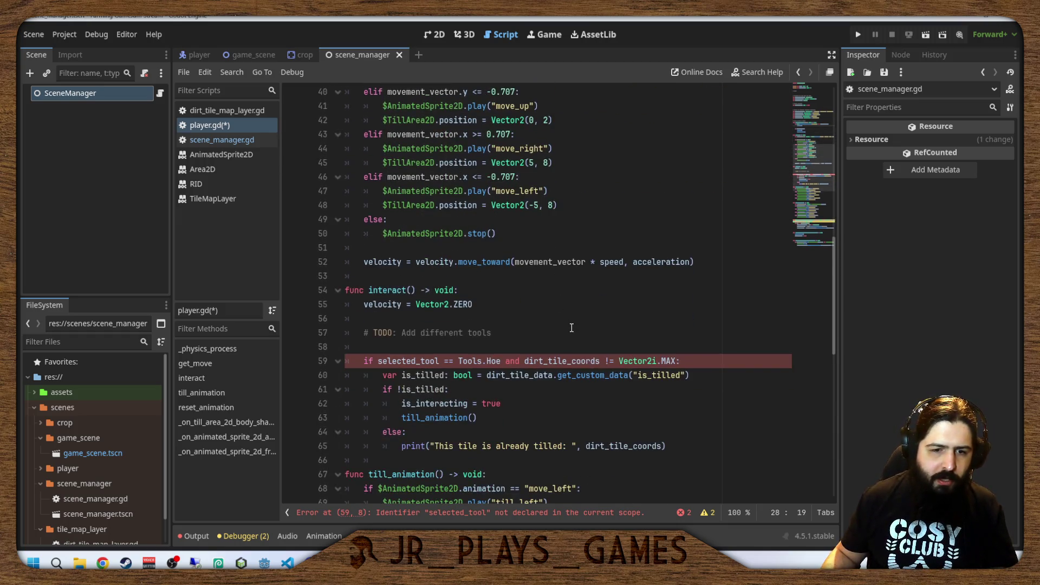
Change line 59 to compare SceneManager.player_selected_tool with SceneManager.Tools.Hoe.
{"action": "left_click", "coordinate": [377, 361]}
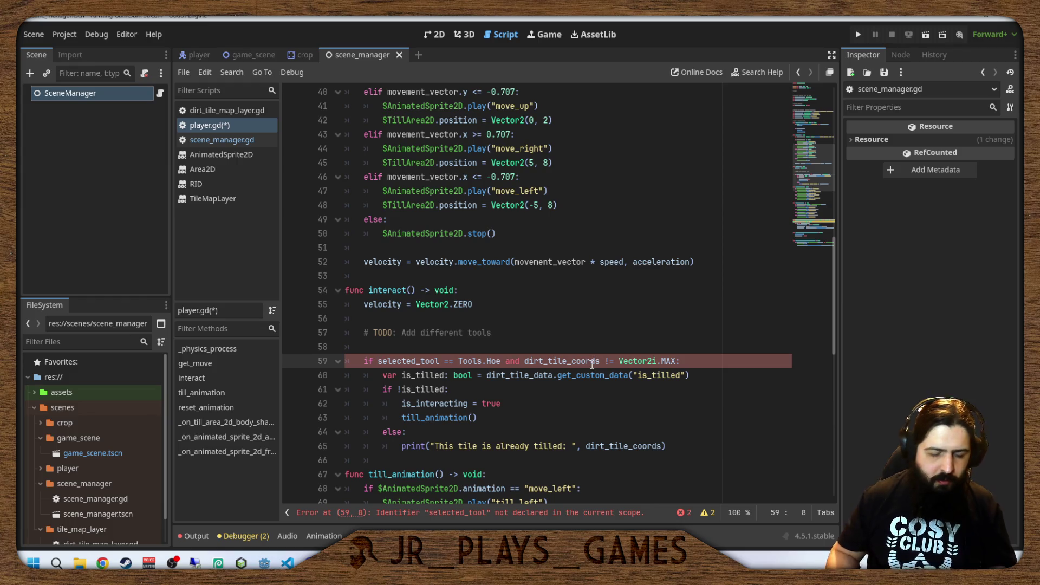
{"action": "type", "text": "Scene"}
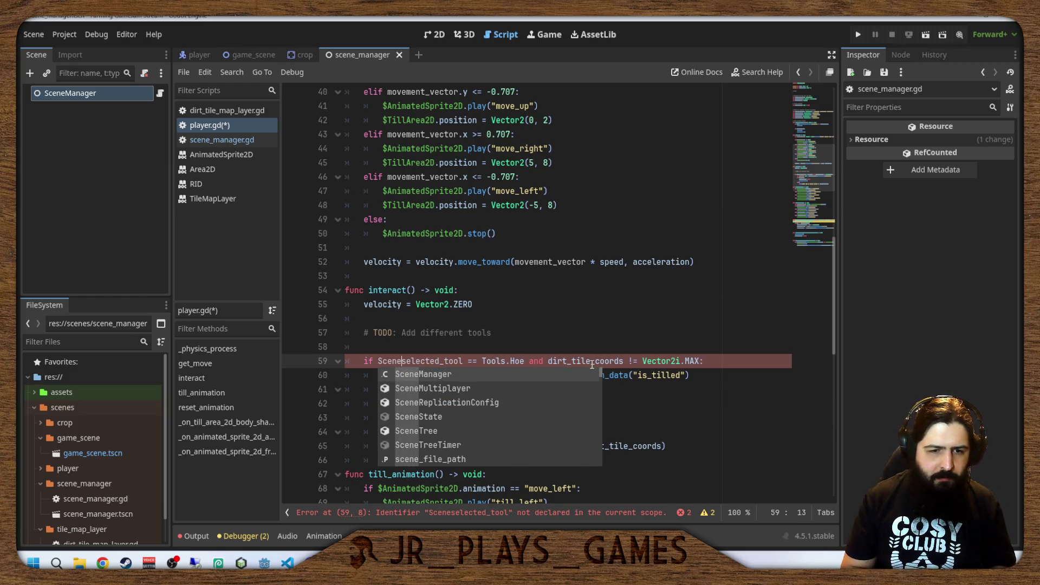
{"action": "type", "text": "Manager. "}
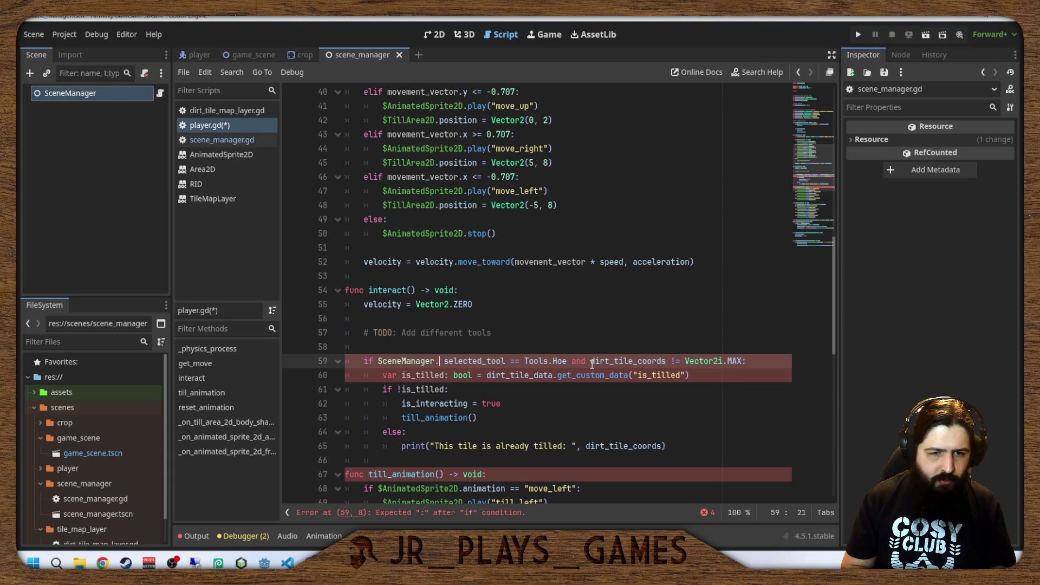
{"action": "type", "text": "p"}
{"action": "key", "text": "Tab"}
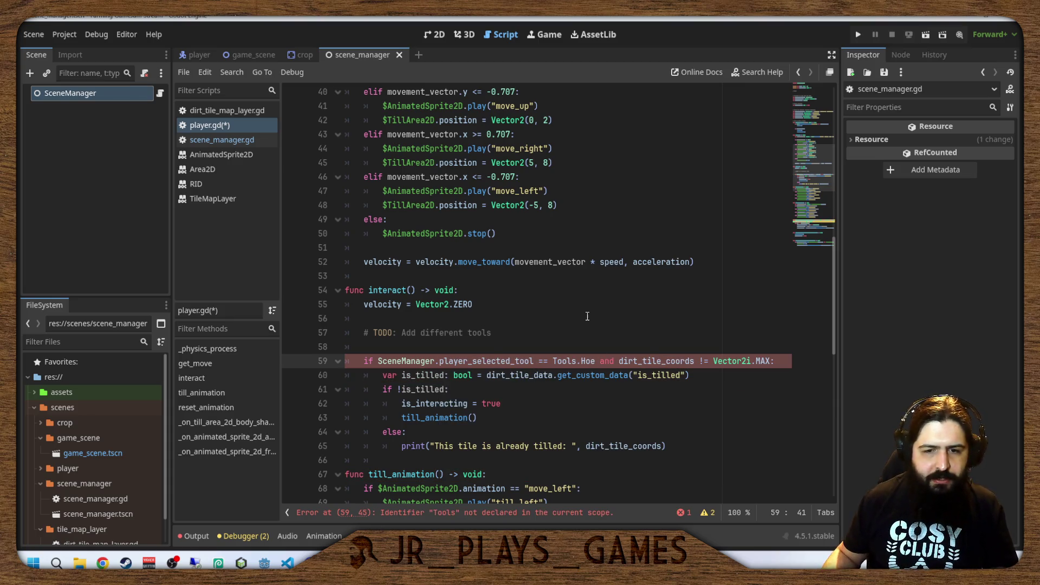
{"action": "left_click", "coordinate": [553, 361]}
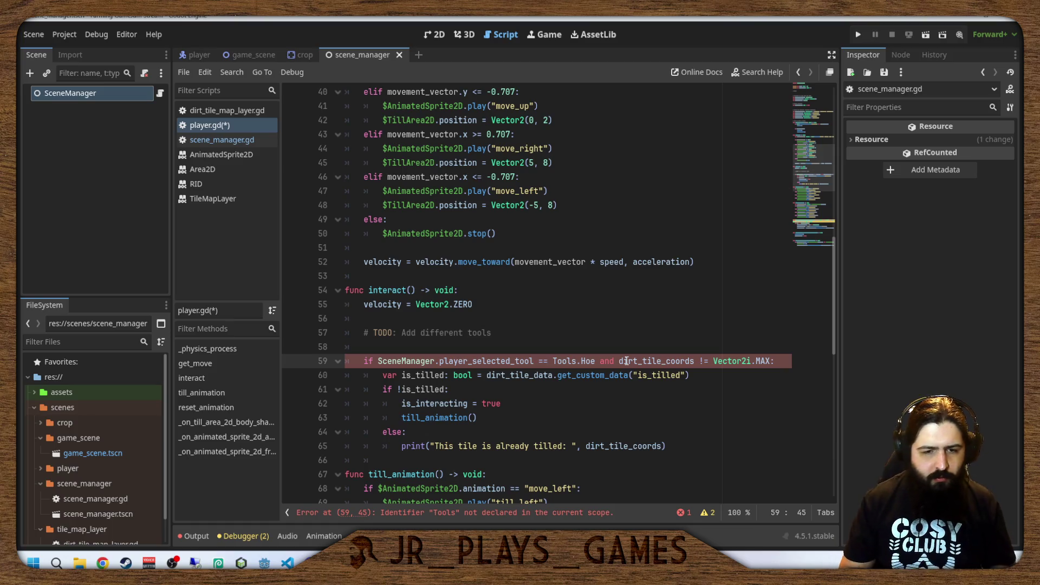
{"action": "type", "text": "Packed"}
{"action": "key", "text": "BackSpace"}
{"action": "key", "text": "BackSpace"}
{"action": "key", "text": "BackSpace"}
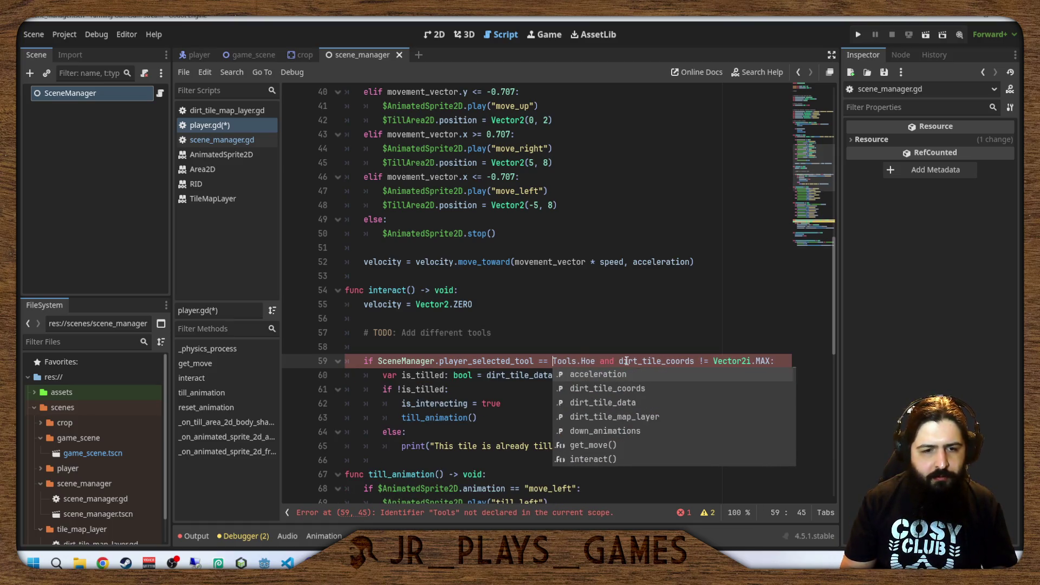
{"action": "type", "text": "Scene"}
{"action": "key", "text": "Tab"}
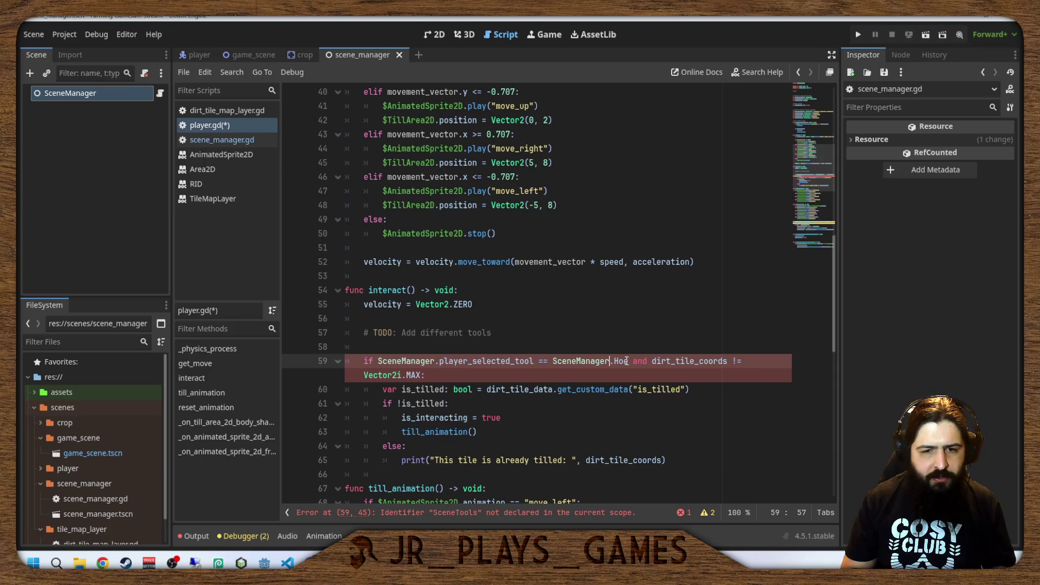
{"action": "type", "text": ".Tools"}
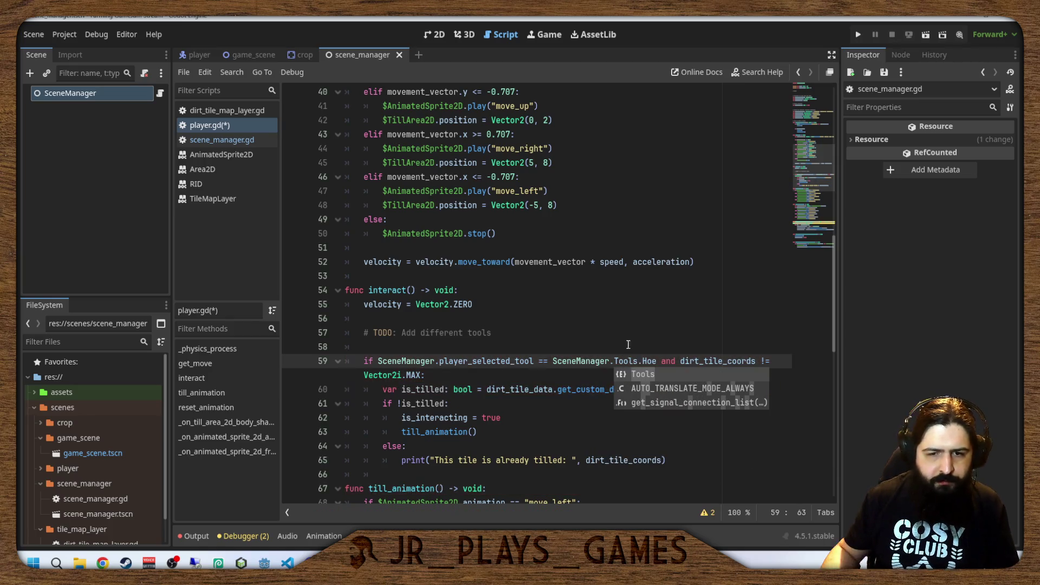
{"action": "left_click", "coordinate": [628, 344]}
{"action": "scroll", "coordinate": [627, 345], "scroll_direction": "down", "scroll_amount": 4}
Review the rest of player.gd, from the tilling check to the body-entered handler.
{"action": "left_click", "coordinate": [594, 190]}
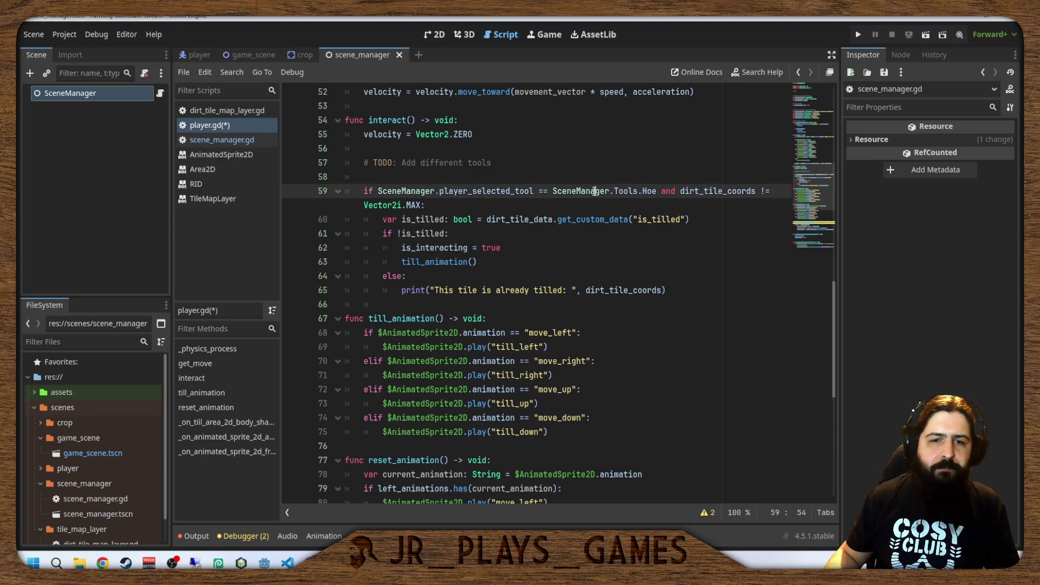
{"action": "left_click_drag", "start_coordinate": [552, 192], "coordinate": [659, 195]}
{"action": "left_click", "coordinate": [569, 292]}
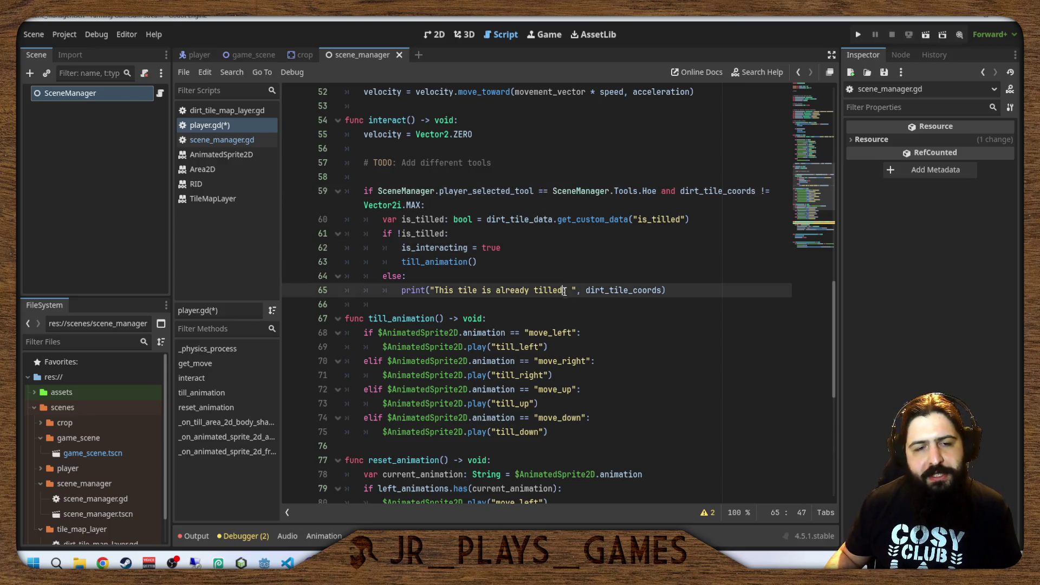
{"action": "left_click", "coordinate": [549, 319]}
{"action": "left_click", "coordinate": [550, 363]}
{"action": "scroll", "coordinate": [551, 368], "scroll_direction": "down", "scroll_amount": 8}
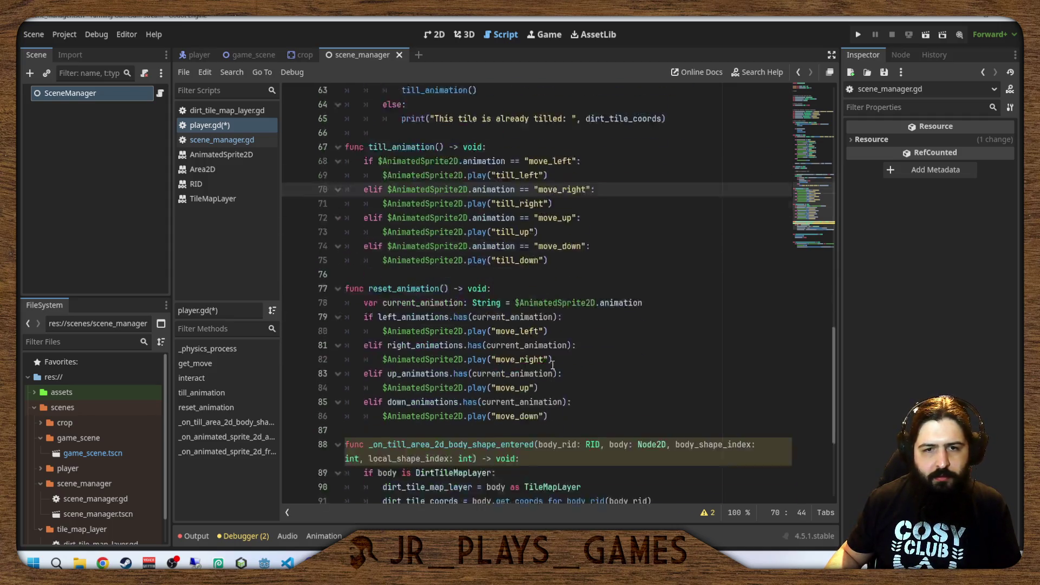
{"action": "left_click", "coordinate": [555, 276]}
{"action": "left_click", "coordinate": [563, 293]}
{"action": "left_click", "coordinate": [566, 332]}
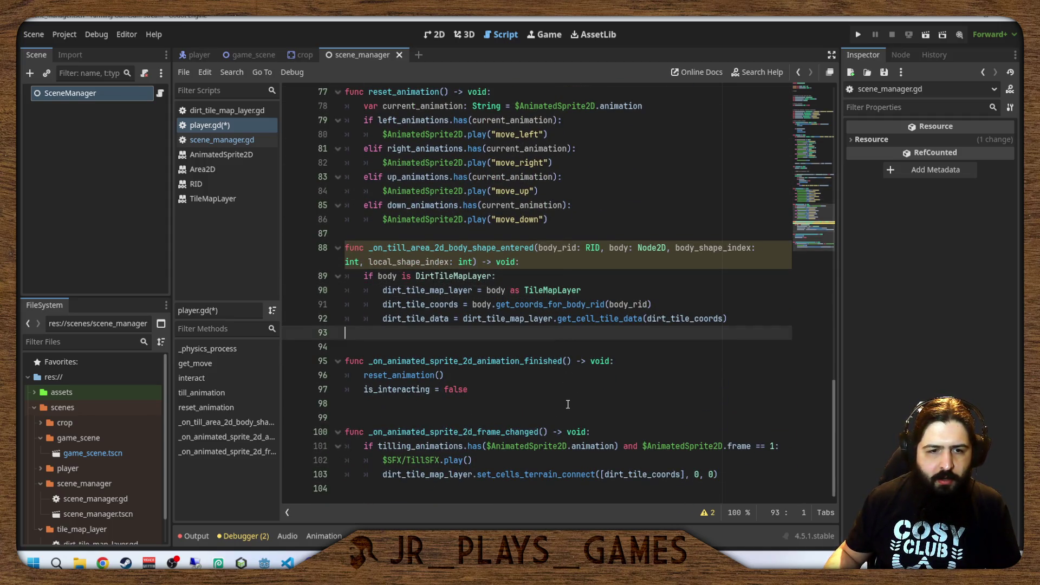
{"action": "left_click", "coordinate": [569, 403]}
{"action": "scroll", "coordinate": [566, 433], "scroll_direction": "up", "scroll_amount": 9}
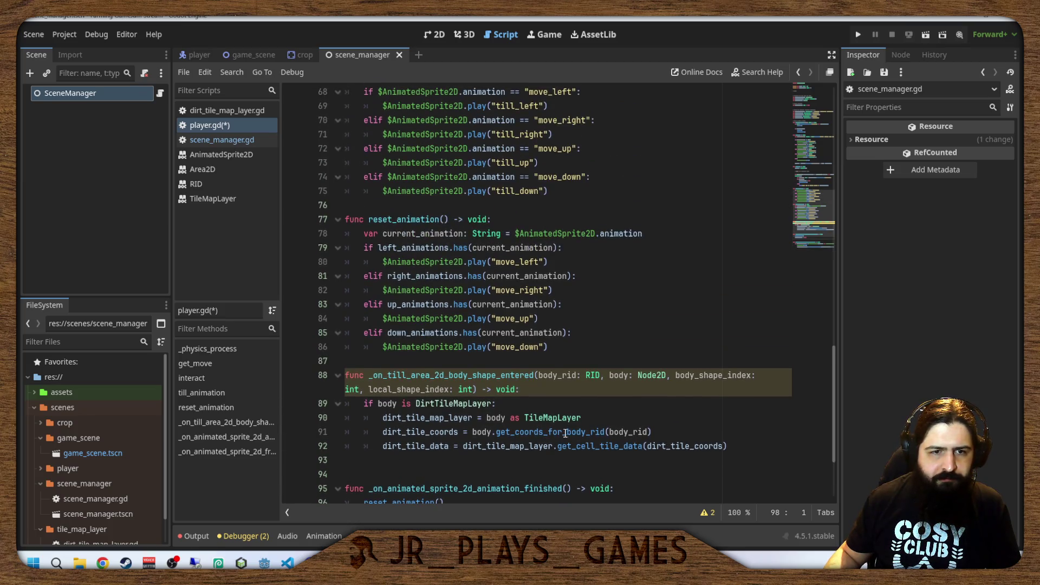
{"action": "scroll", "coordinate": [564, 428], "scroll_direction": "up", "scroll_amount": 16}
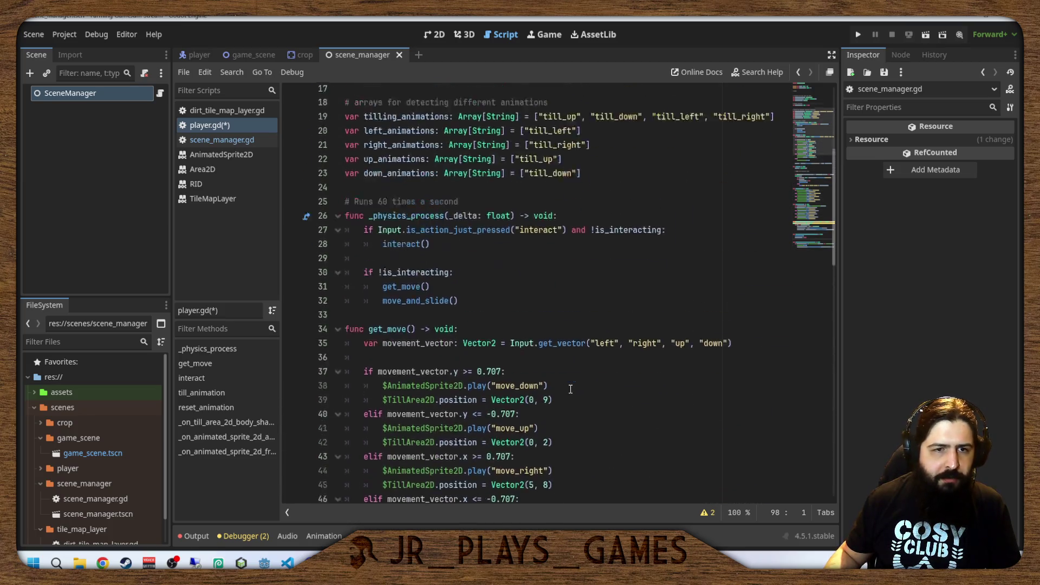
Delete the blank line after is_interacting and the empty enums section, then save player.gd.
{"action": "left_click", "coordinate": [598, 305]}
{"action": "key", "text": "BackSpace"}
{"action": "key", "text": "BackSpace"}
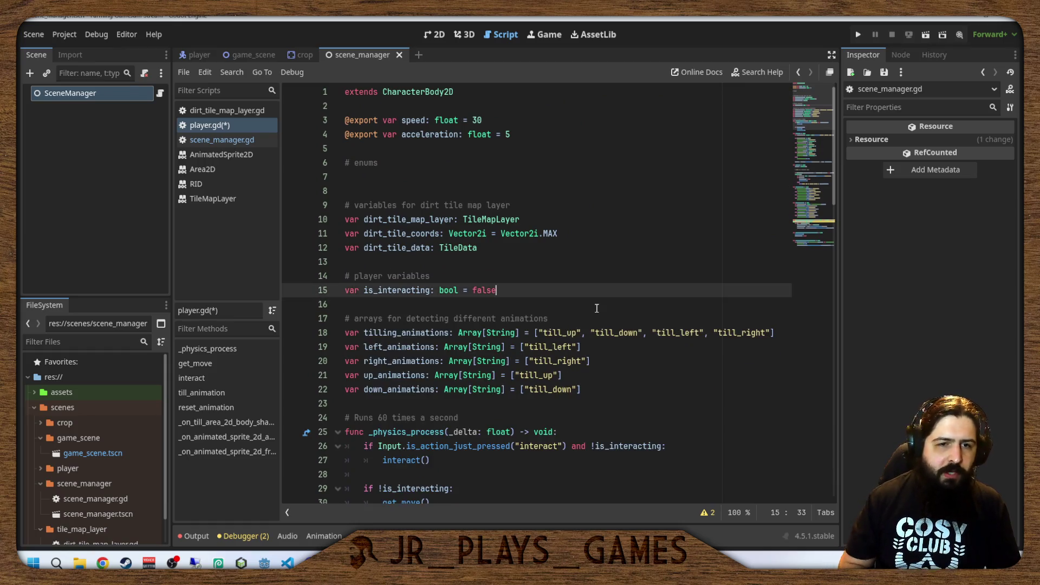
{"action": "type", "text": "e"}
{"action": "key", "text": "Up"}
{"action": "key", "text": "Up"}
{"action": "key", "text": "Up"}
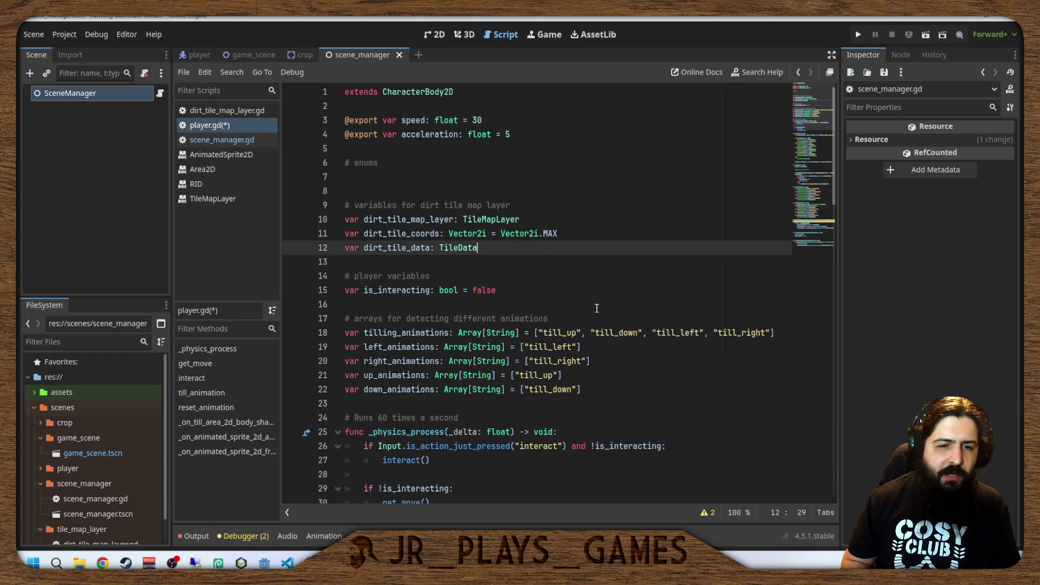
{"action": "key", "text": "BackSpace"}
{"action": "key", "text": "BackSpace"}
{"action": "key", "text": "BackSpace"}
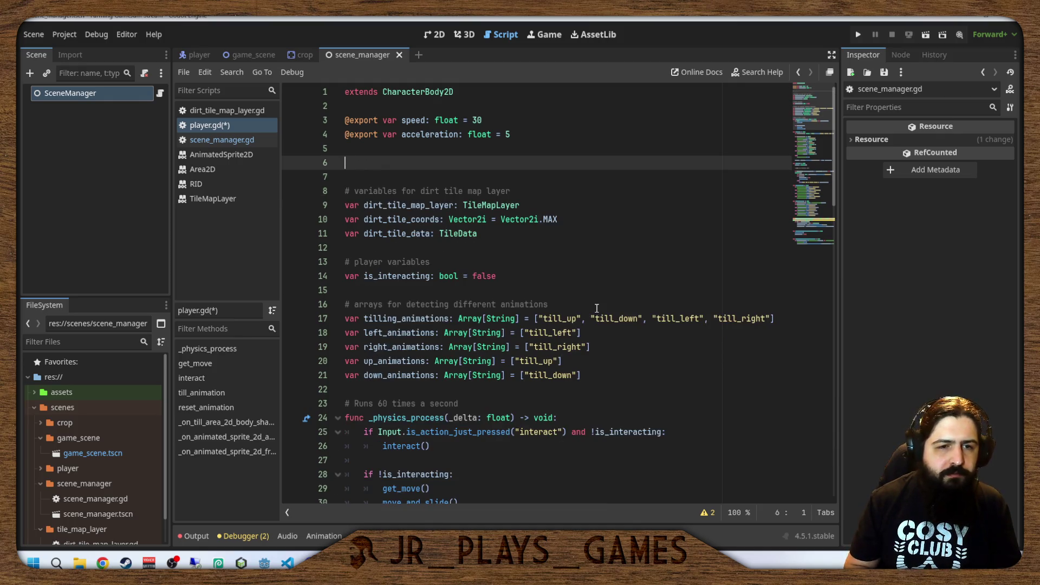
{"action": "key", "text": "ctrl+s"}
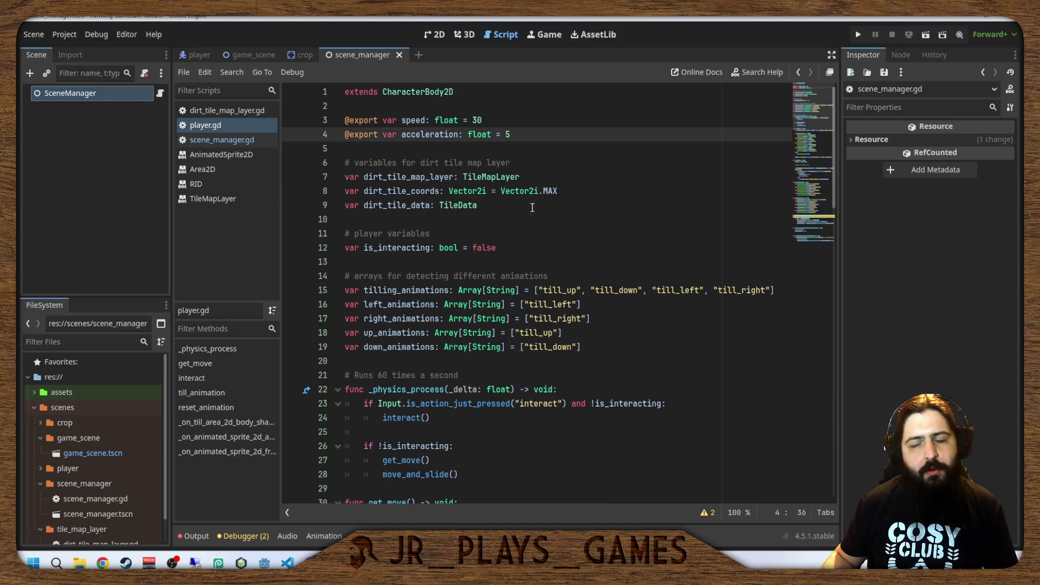
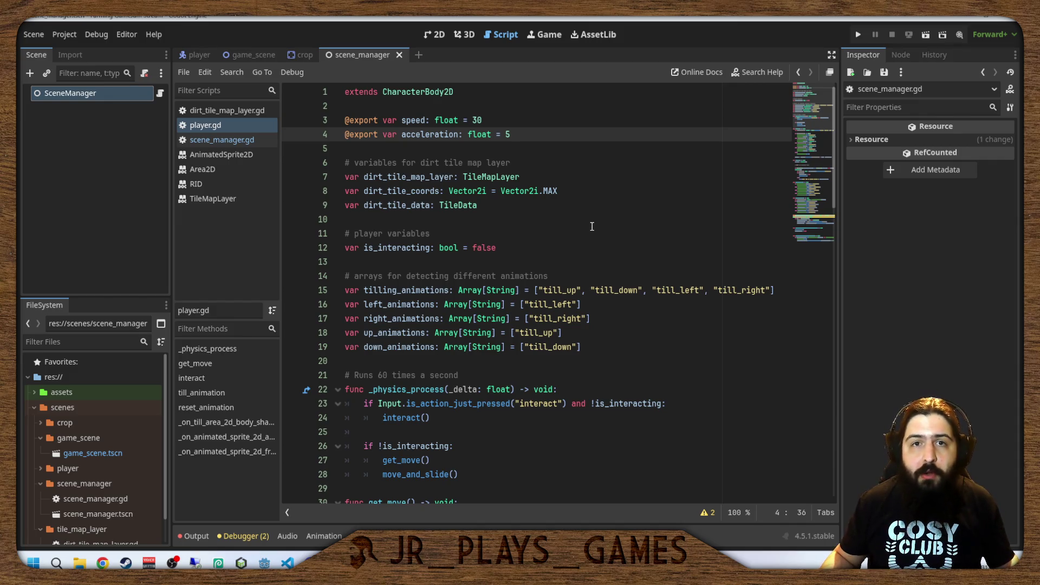
Inspect the crop scene and select its root Crop node.
{"action": "scroll", "coordinate": [539, 218], "scroll_direction": "down", "scroll_amount": 15}
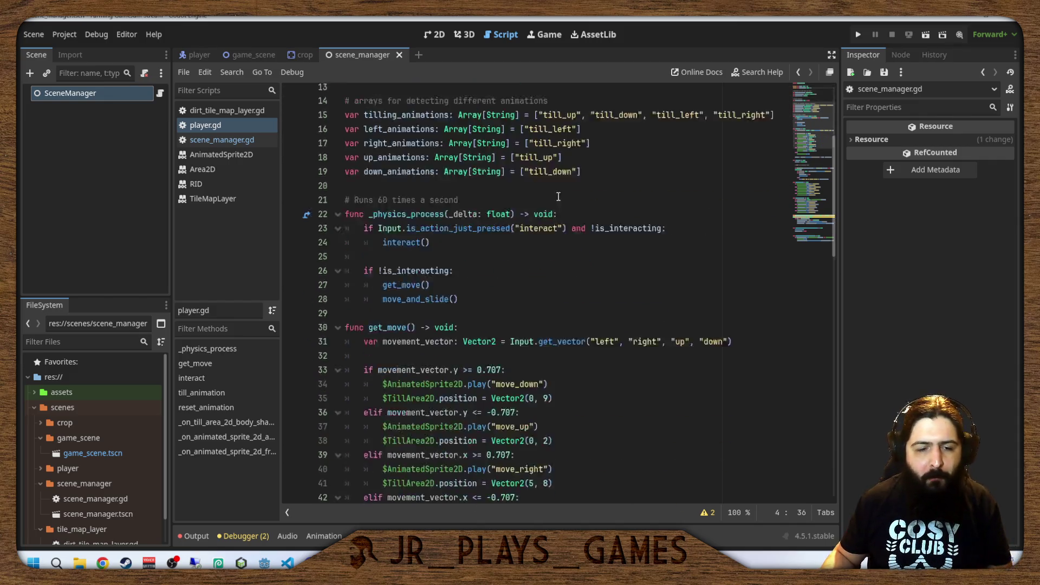
{"action": "scroll", "coordinate": [614, 248], "scroll_direction": "down", "scroll_amount": 5}
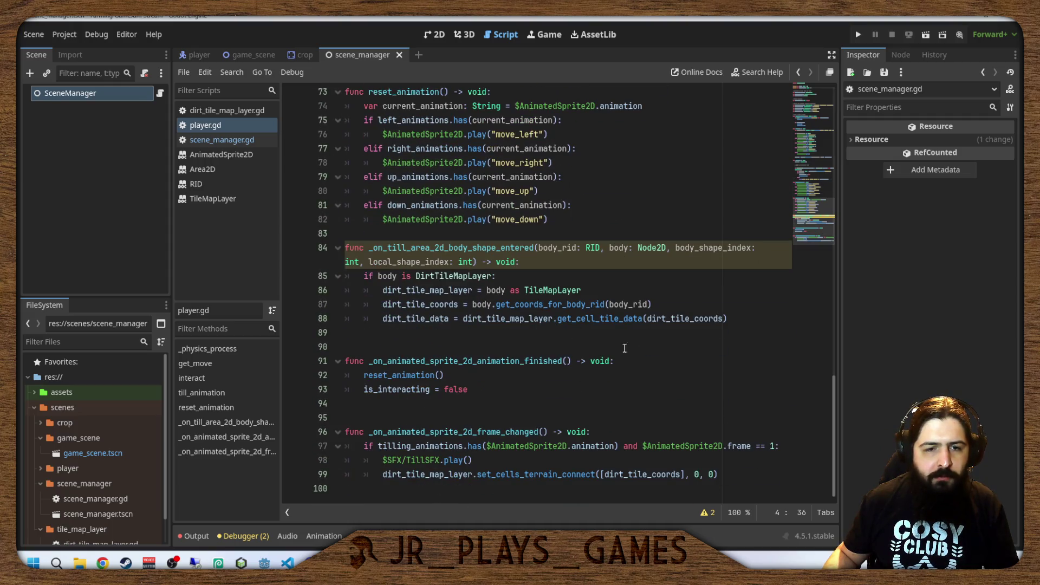
{"action": "scroll", "coordinate": [657, 308], "scroll_direction": "up", "scroll_amount": 20}
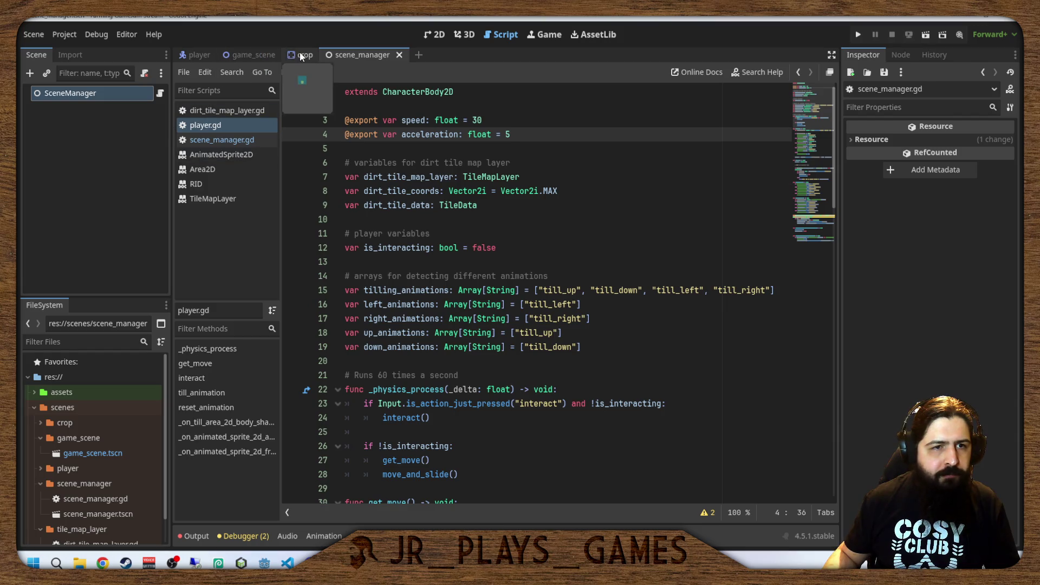
{"action": "left_click", "coordinate": [300, 53]}
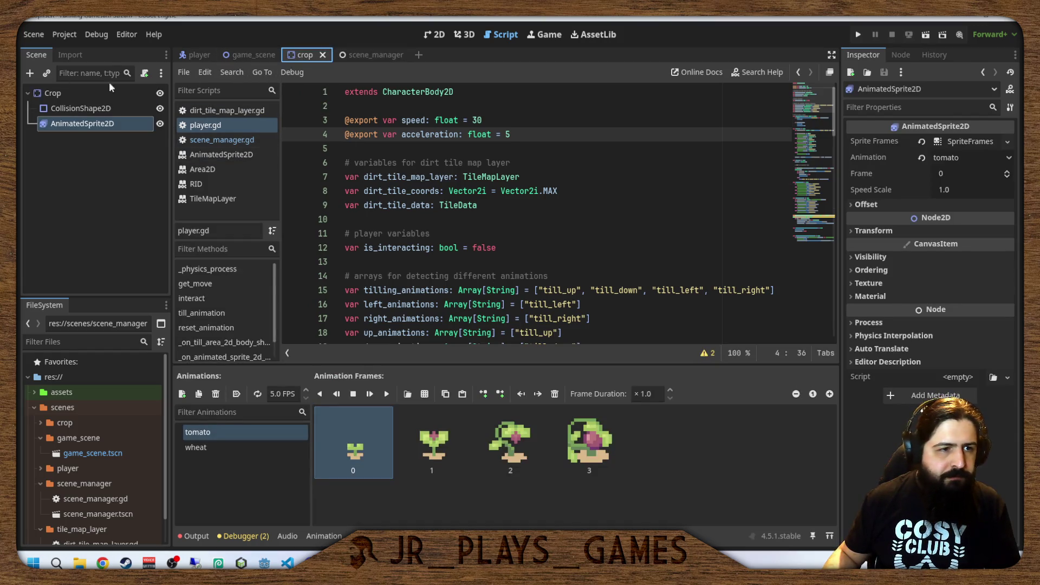
{"action": "left_click", "coordinate": [66, 160]}
{"action": "left_click", "coordinate": [52, 93]}
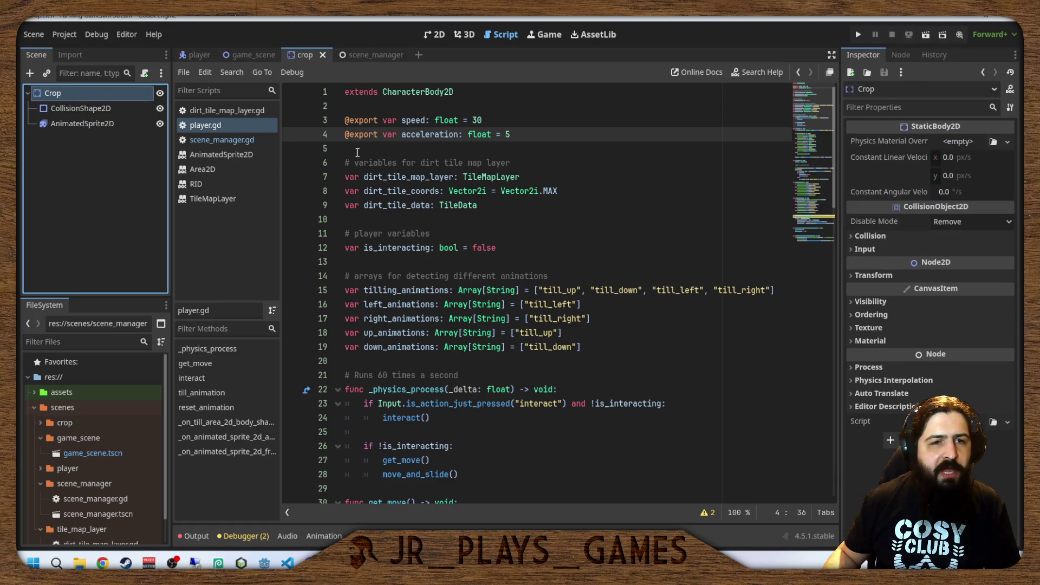
Close the scene_manager, game_scene, crop and player scene tabs.
{"action": "left_click", "coordinate": [359, 57]}
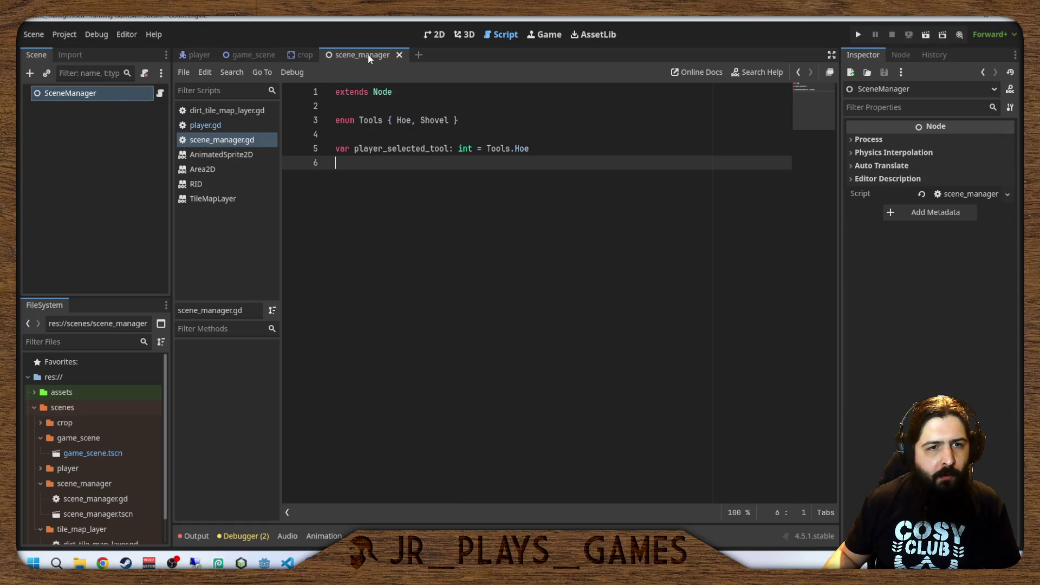
{"action": "middle_click", "coordinate": [368, 54]}
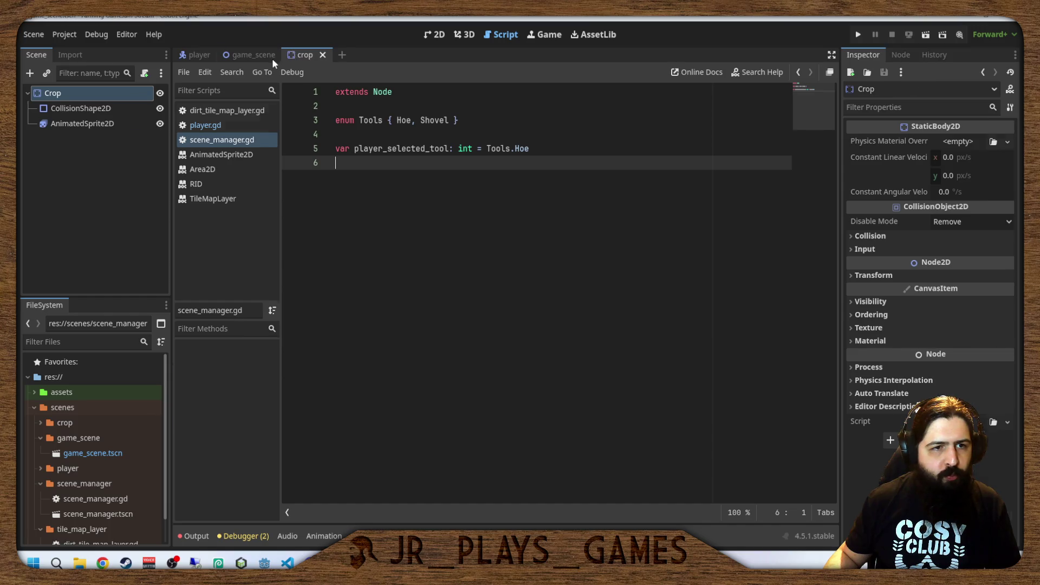
{"action": "middle_click", "coordinate": [244, 50]}
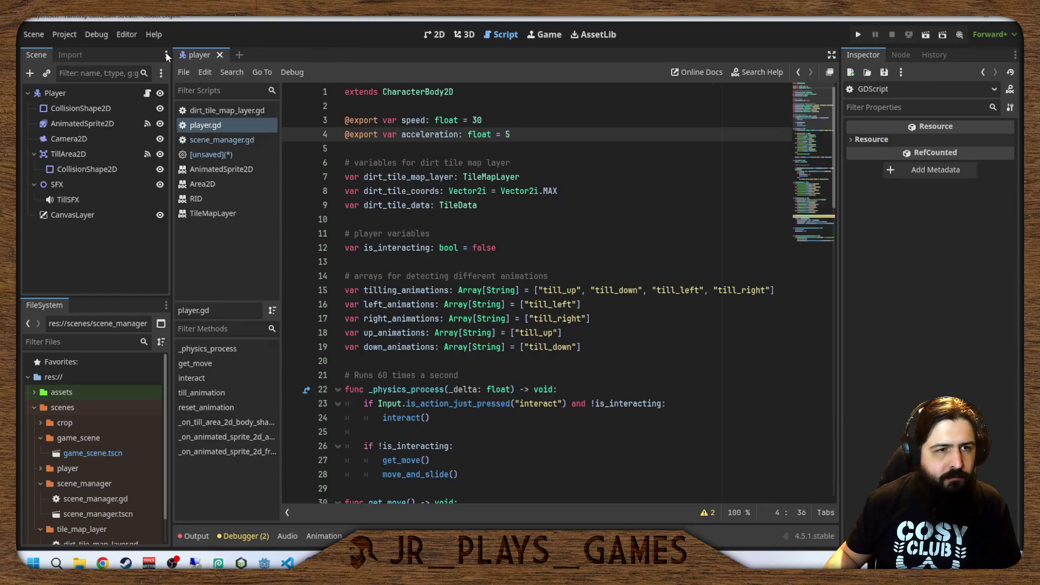
{"action": "middle_click", "coordinate": [188, 54]}
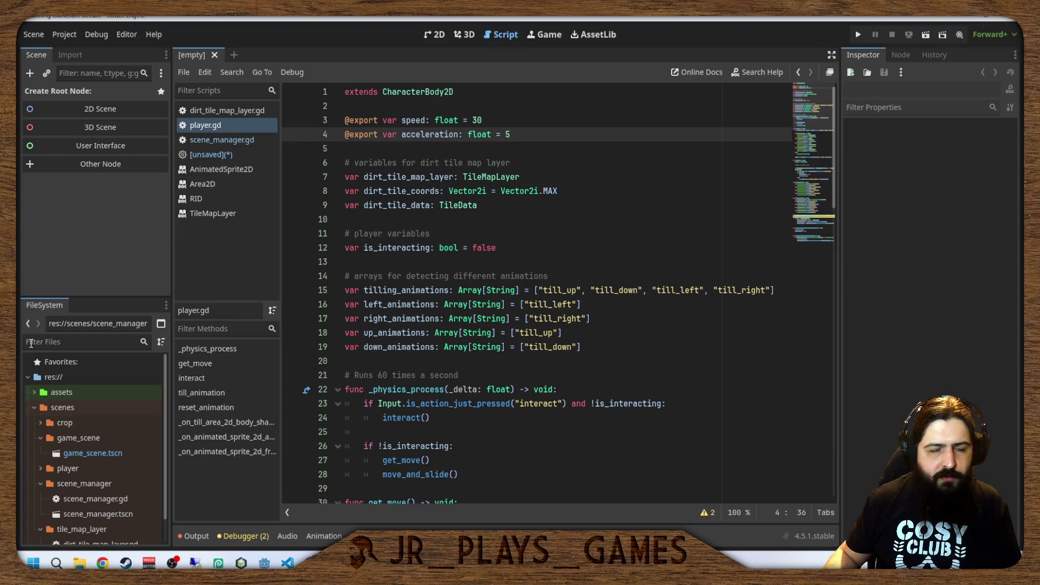
Reopen game_scene.tscn and open the Player scene in its own tab.
{"action": "double_click", "coordinate": [76, 454]}
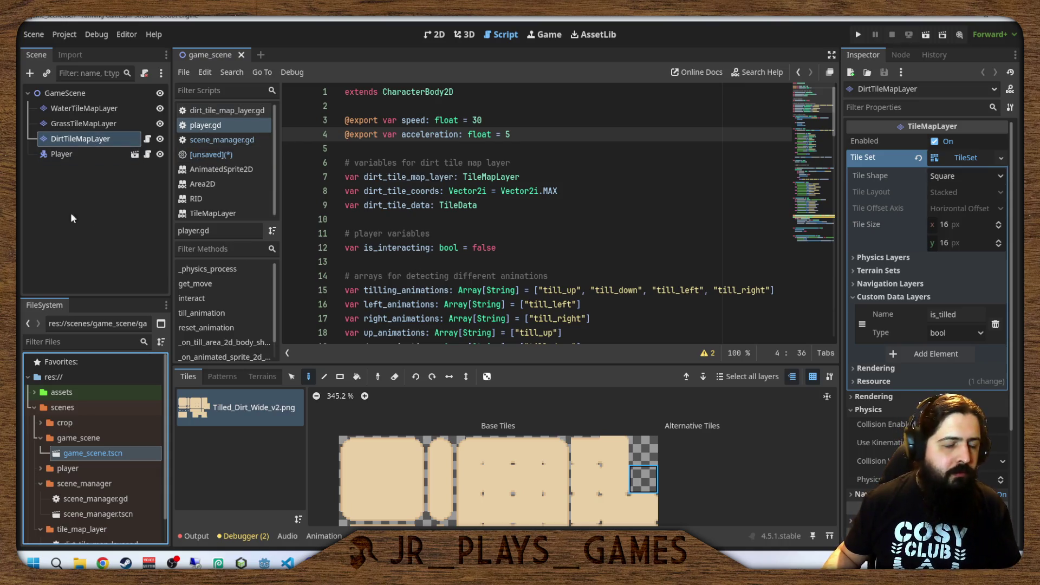
{"action": "left_click", "coordinate": [134, 156]}
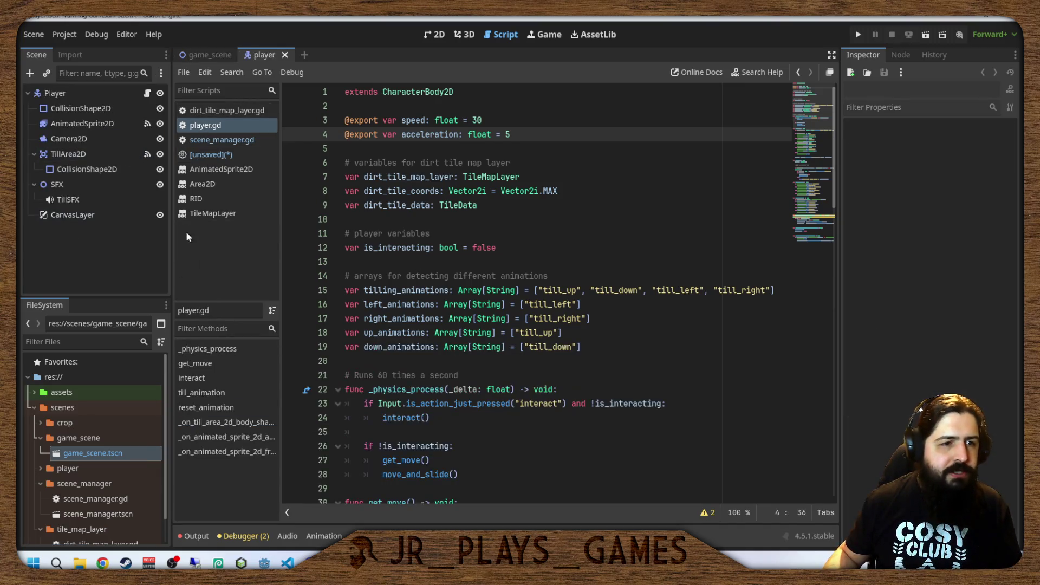
{"action": "left_click", "coordinate": [58, 215]}
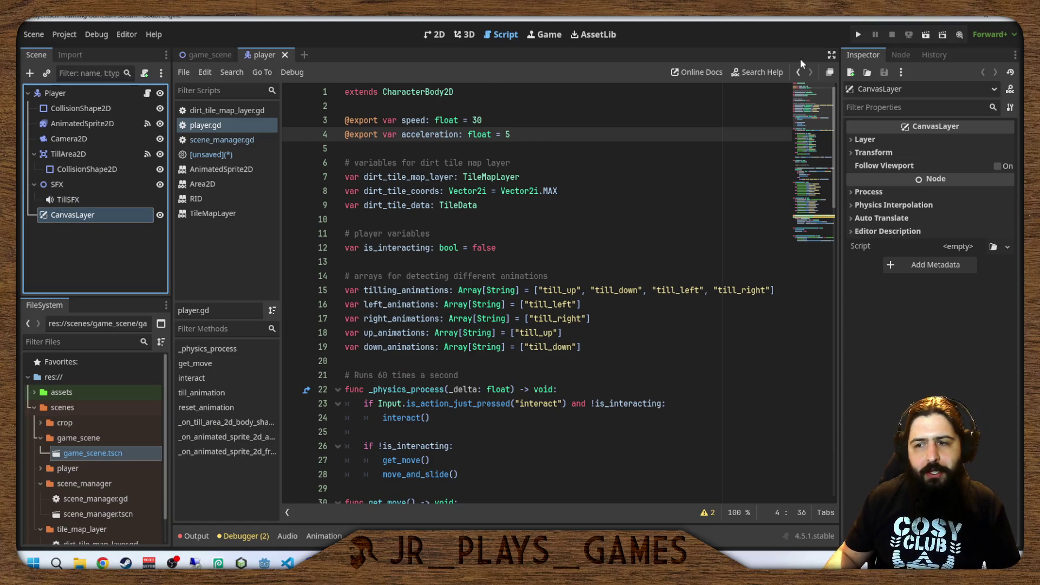
Show the Player scene in the 2D workspace and select its CanvasLayer node.
{"action": "left_click", "coordinate": [434, 34]}
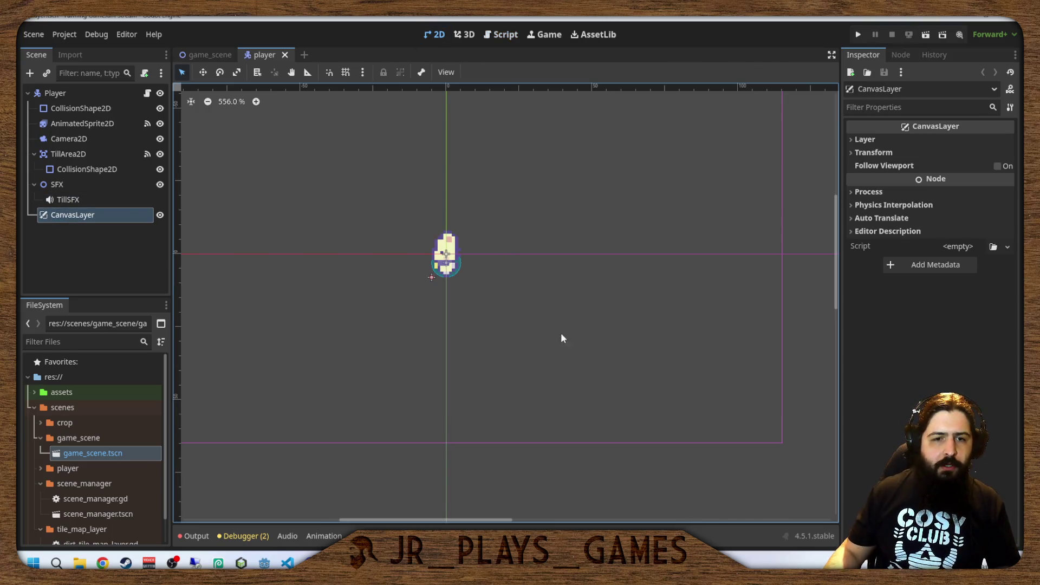
{"action": "scroll", "coordinate": [561, 338], "scroll_direction": "right", "scroll_amount": 3}
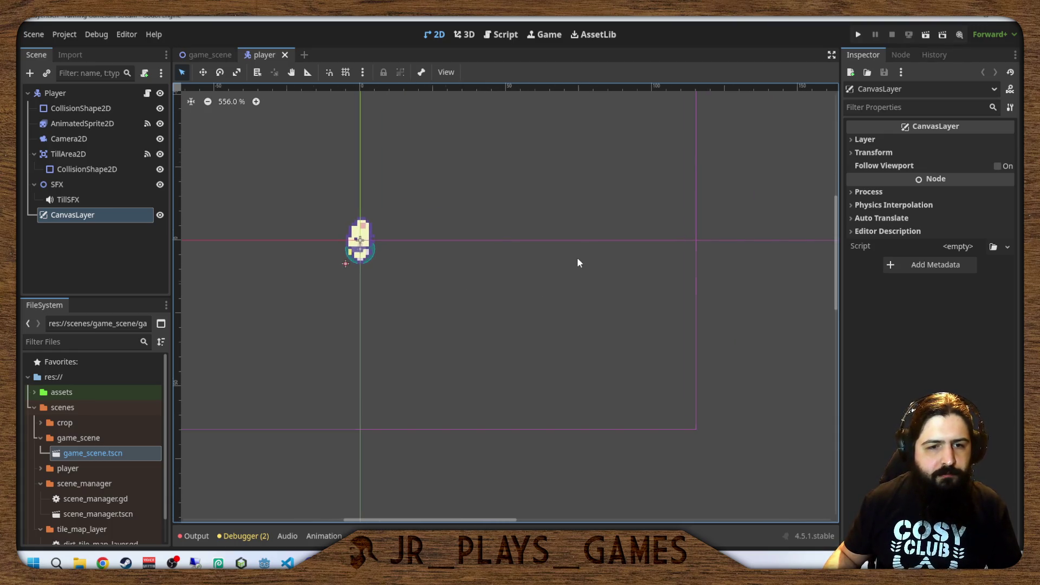
{"action": "scroll", "coordinate": [579, 261], "scroll_direction": "down", "scroll_amount": 8}
{"action": "scroll", "coordinate": [711, 296], "scroll_direction": "right", "scroll_amount": 3}
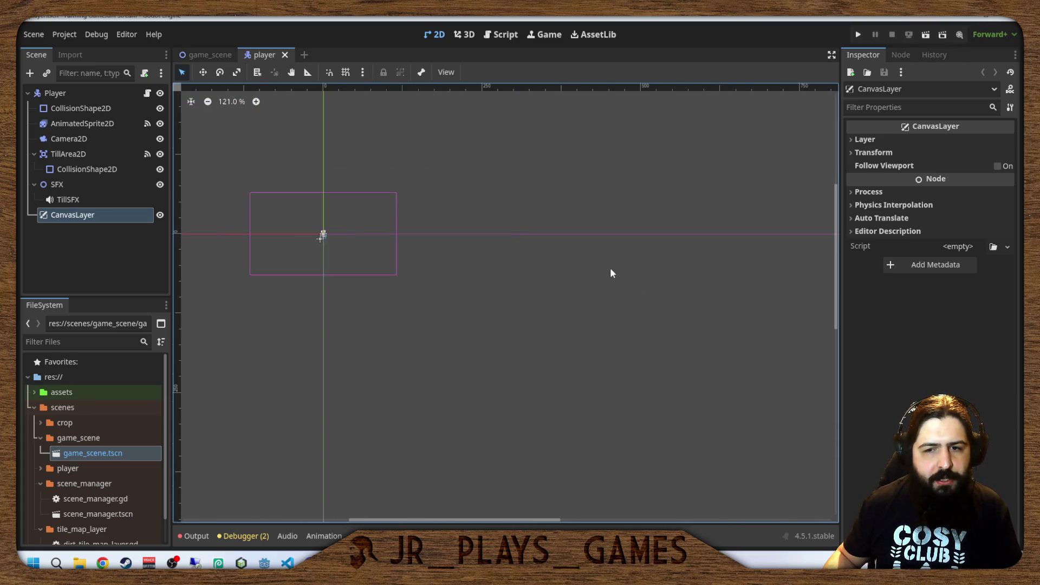
{"action": "scroll", "coordinate": [611, 273], "scroll_direction": "down", "scroll_amount": 4}
{"action": "scroll", "coordinate": [603, 295], "scroll_direction": "right", "scroll_amount": 3}
{"action": "scroll", "coordinate": [603, 294], "scroll_direction": "down", "scroll_amount": 2}
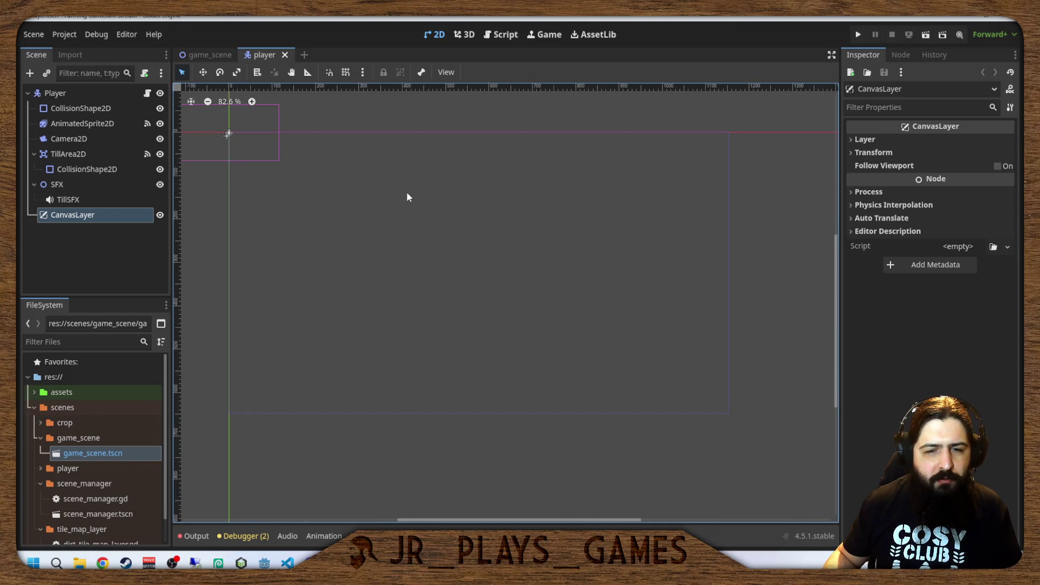
{"action": "scroll", "coordinate": [228, 146], "scroll_direction": "left", "scroll_amount": 1}
{"action": "scroll", "coordinate": [228, 145], "scroll_direction": "up", "scroll_amount": 1}
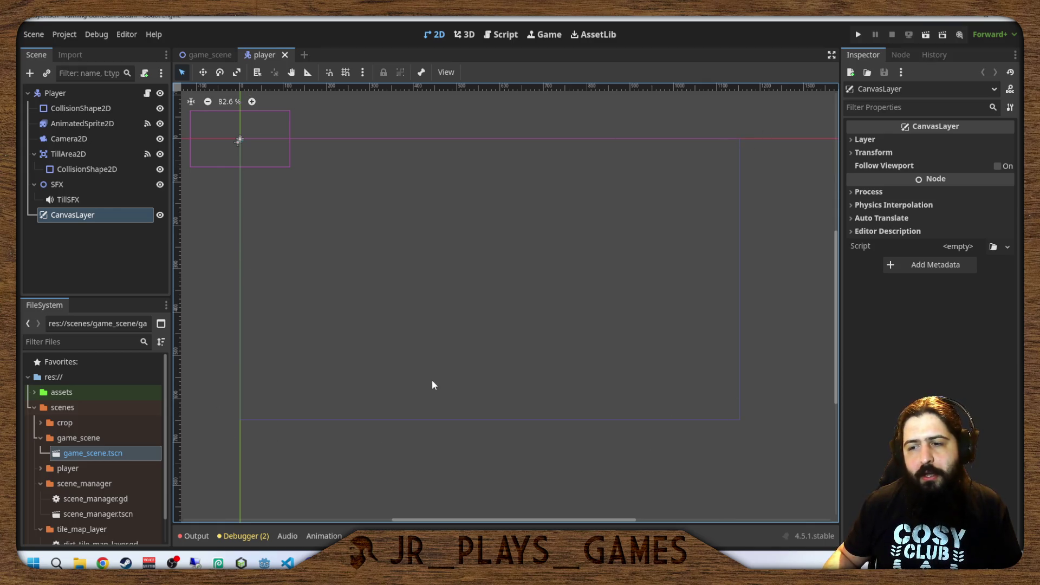
{"action": "left_click", "coordinate": [81, 220]}
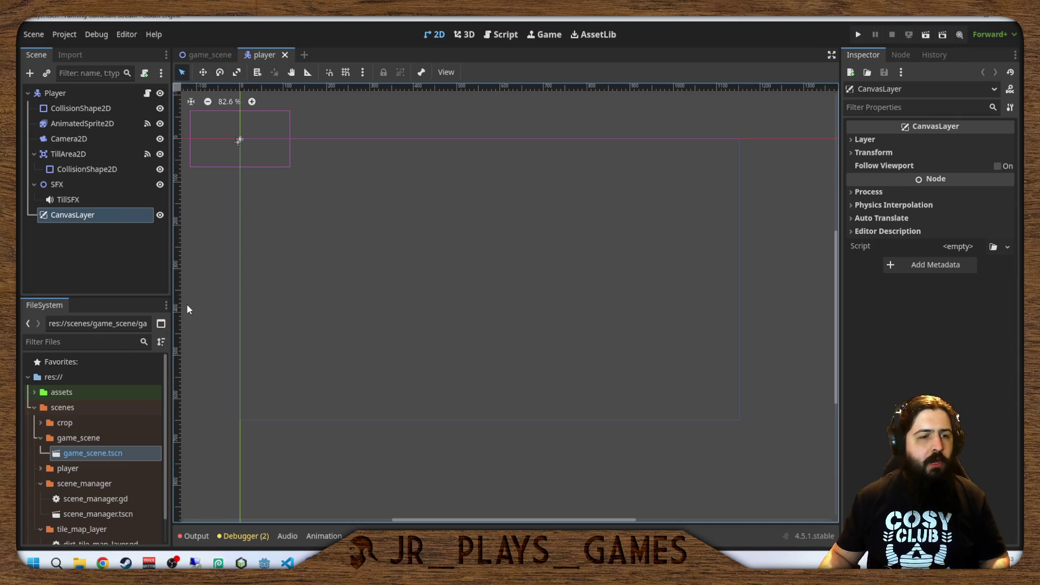
Add a Panel node under CanvasLayer by searching 'Pane' in Create New Node.
{"action": "key", "text": "ctrl+a"}
{"action": "type", "text": "Pane"}
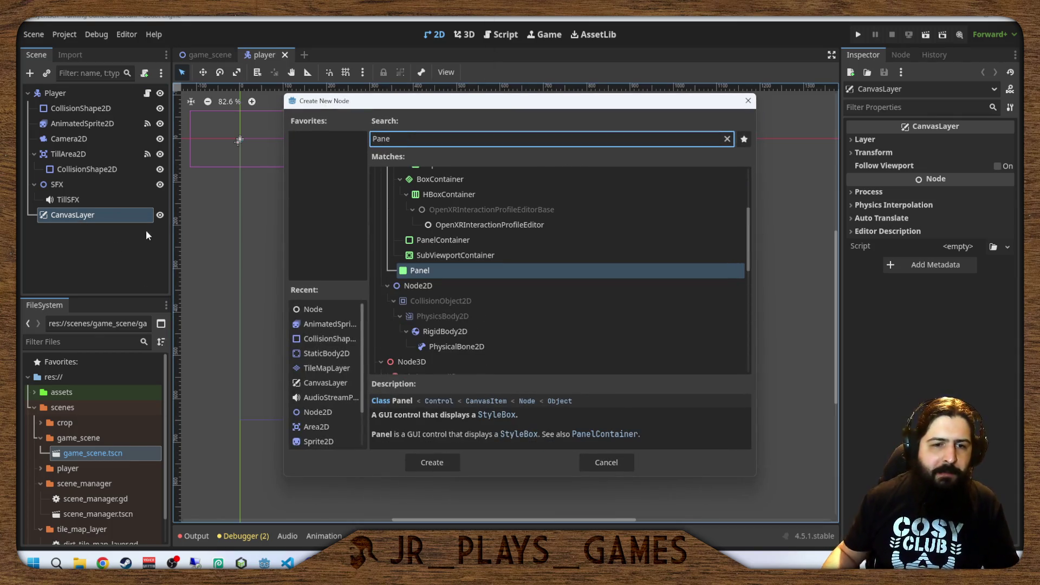
{"action": "scroll", "coordinate": [487, 319], "scroll_direction": "up", "scroll_amount": 2}
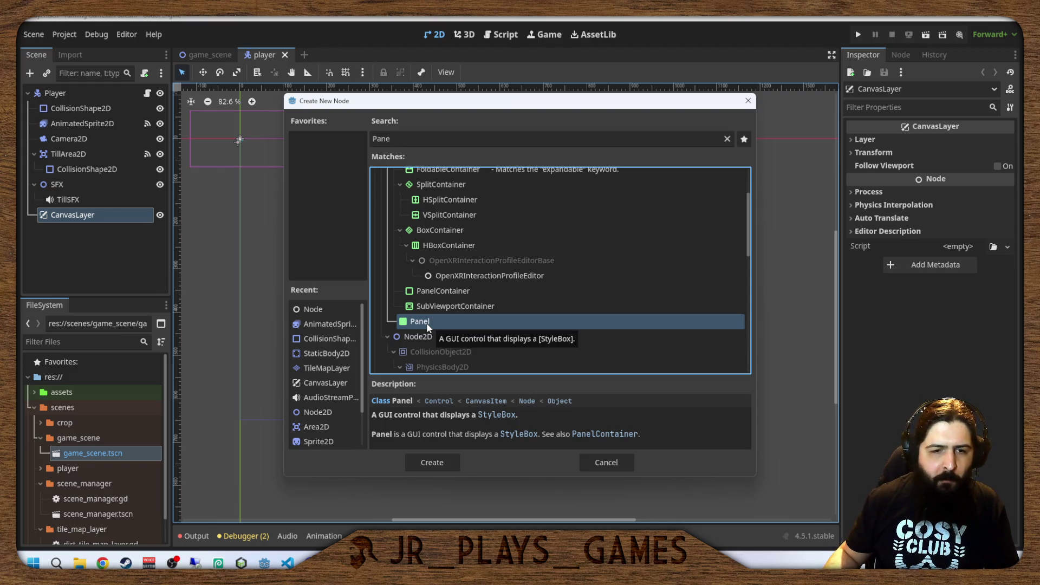
{"action": "scroll", "coordinate": [428, 325], "scroll_direction": "up", "scroll_amount": 3}
{"action": "scroll", "coordinate": [428, 329], "scroll_direction": "down", "scroll_amount": 3}
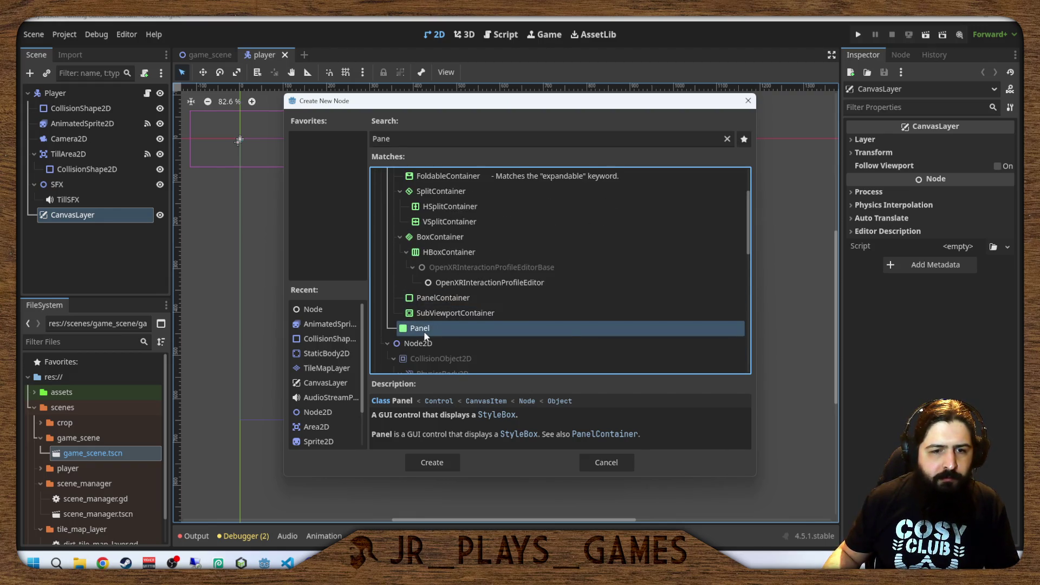
{"action": "double_click", "coordinate": [425, 330]}
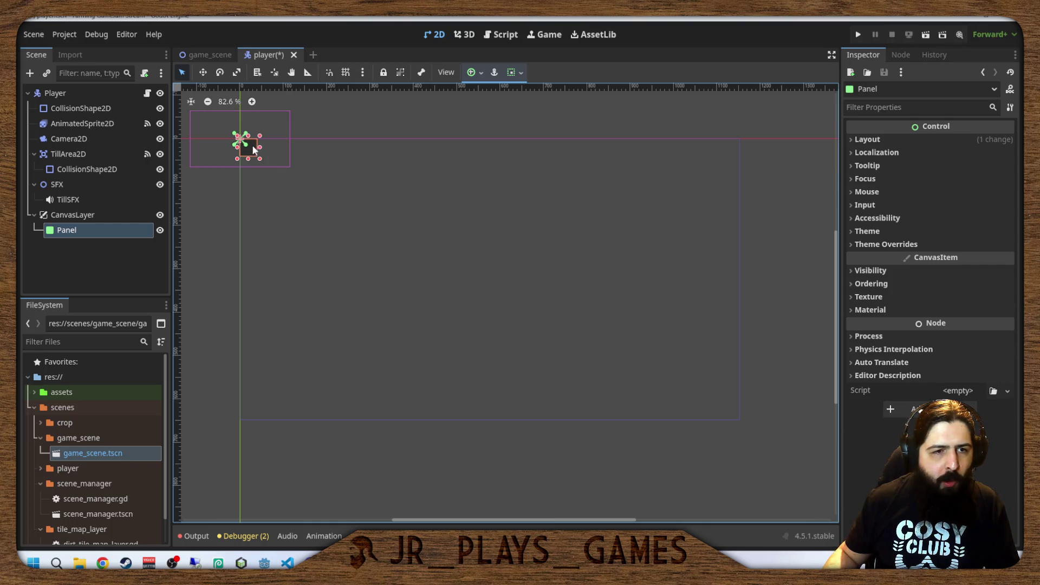
Drag the Panel from the origin to the viewport's top-right corner and nudge it into place.
{"action": "mouse_move", "coordinate": [253, 150]}
{"action": "left_mouse_down"}
{"action": "mouse_move", "coordinate": [593, 216]}
{"action": "mouse_move", "coordinate": [734, 150]}
{"action": "left_mouse_up"}
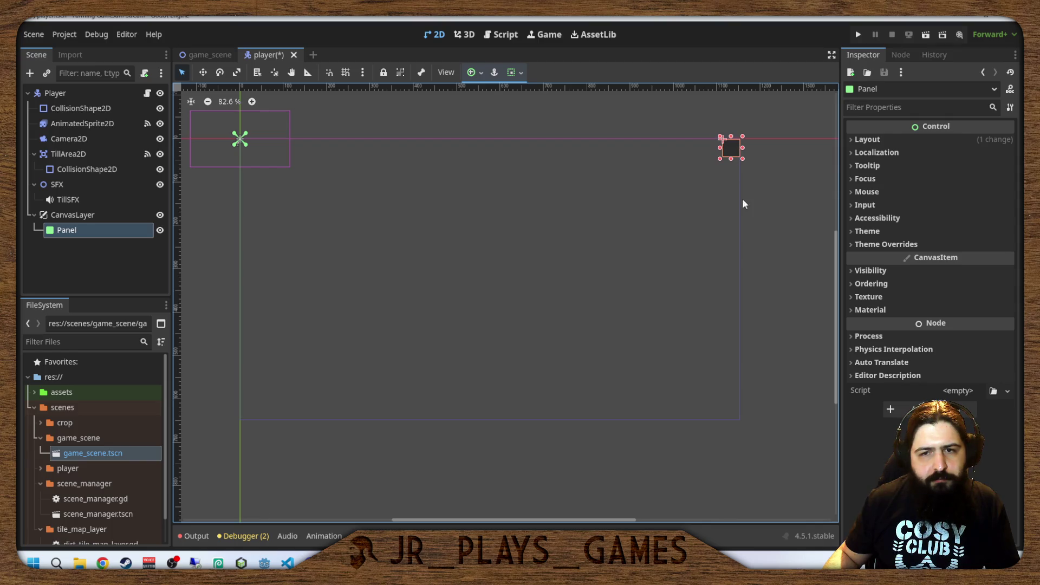
{"action": "scroll", "coordinate": [748, 213], "scroll_direction": "up", "scroll_amount": 4}
{"action": "scroll", "coordinate": [629, 336], "scroll_direction": "up", "scroll_amount": 4}
{"action": "scroll", "coordinate": [550, 420], "scroll_direction": "right", "scroll_amount": 2}
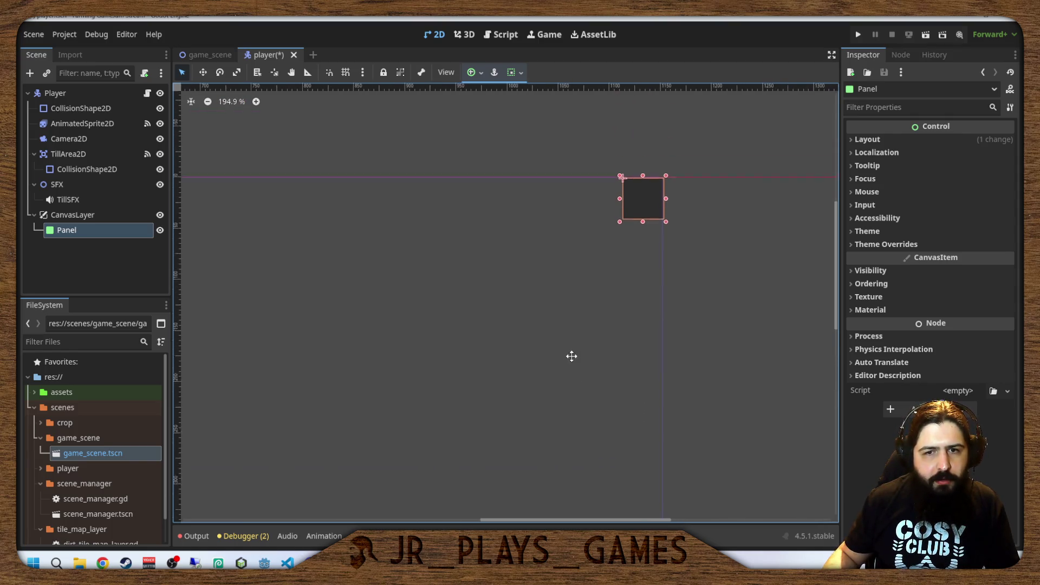
{"action": "left_click_drag", "start_coordinate": [633, 223], "coordinate": [637, 224]}
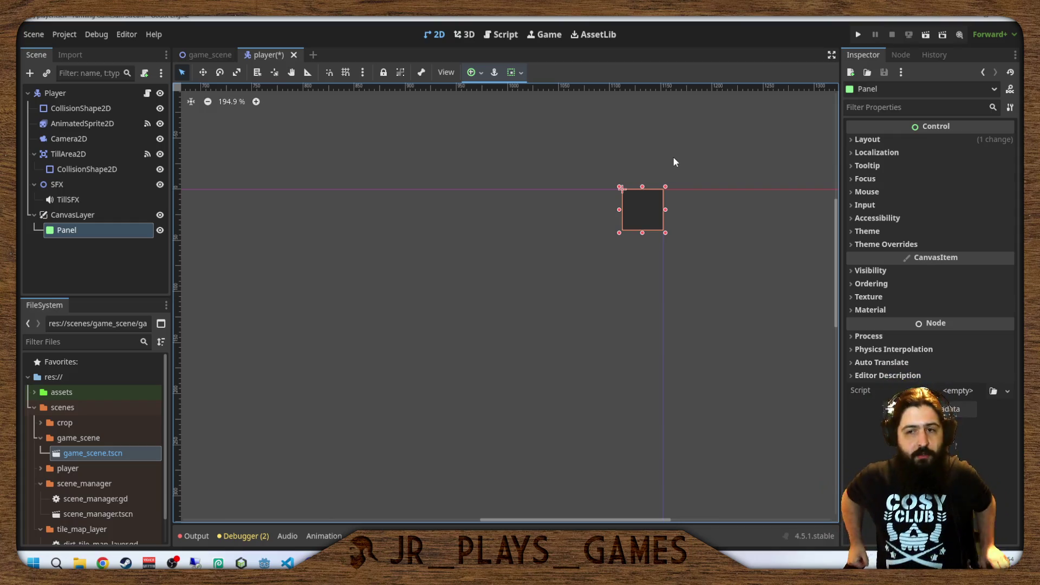
Apply the Top Right anchor preset and begin entering Position x under Layout > Transform.
{"action": "left_click", "coordinate": [473, 72]}
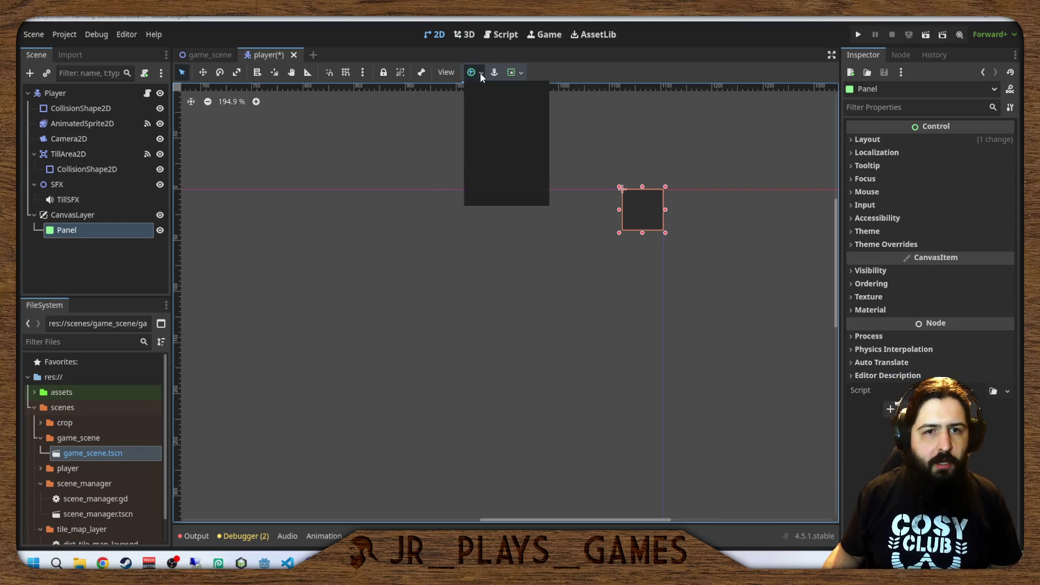
{"action": "left_click", "coordinate": [520, 114]}
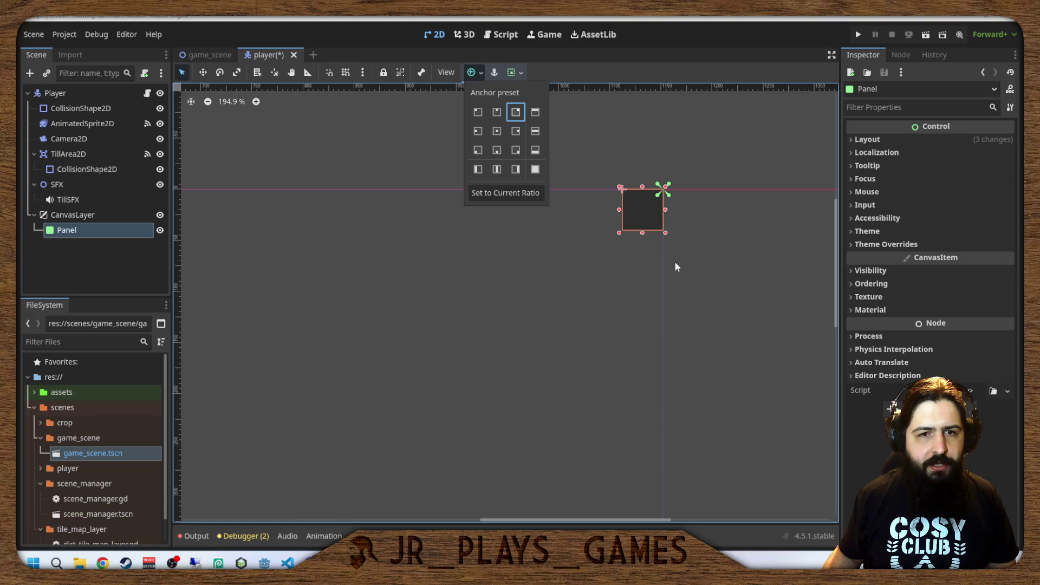
{"action": "left_click", "coordinate": [475, 77]}
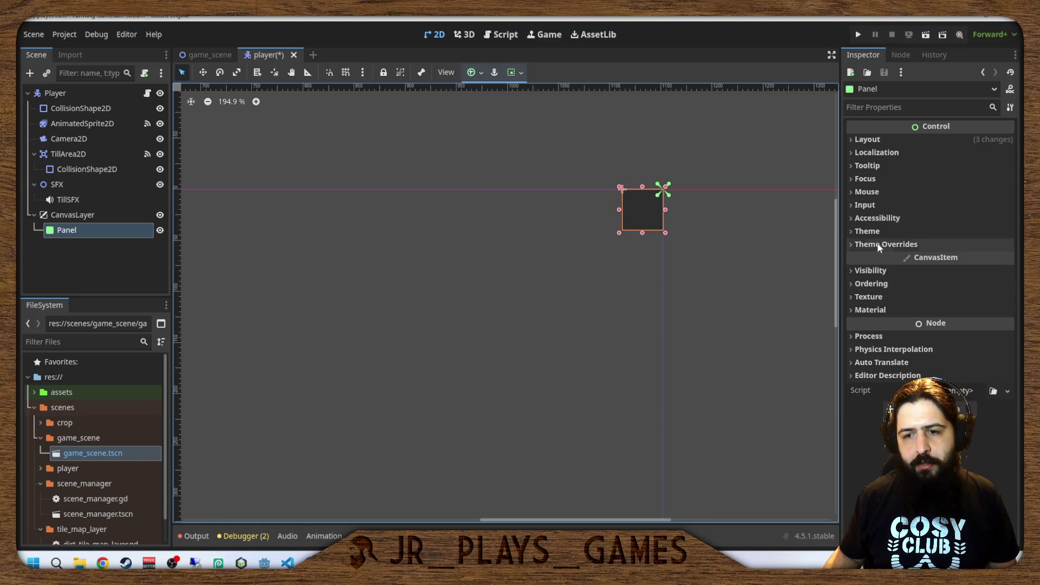
{"action": "left_click", "coordinate": [883, 141]}
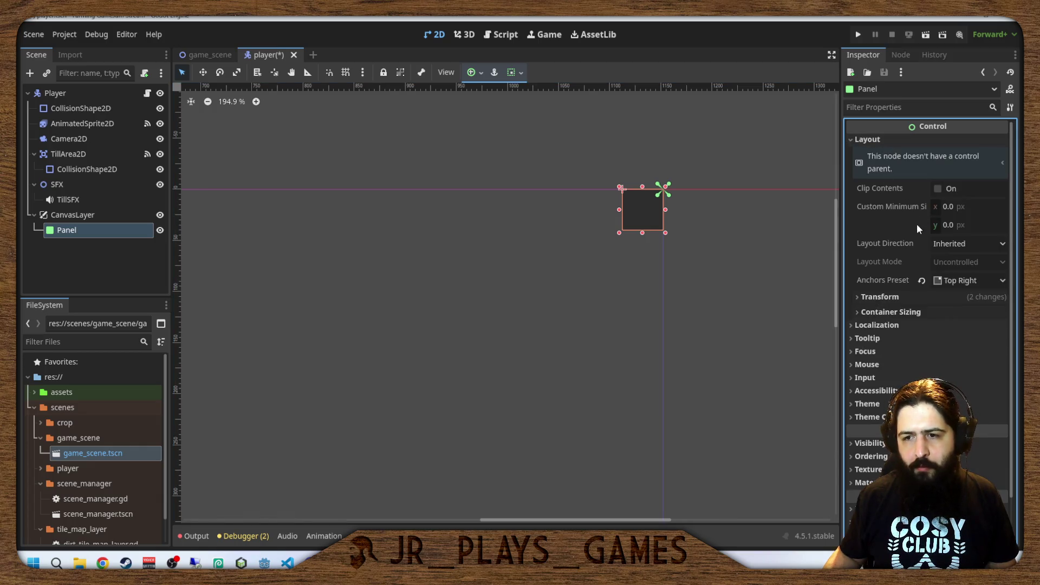
{"action": "left_click", "coordinate": [888, 298]}
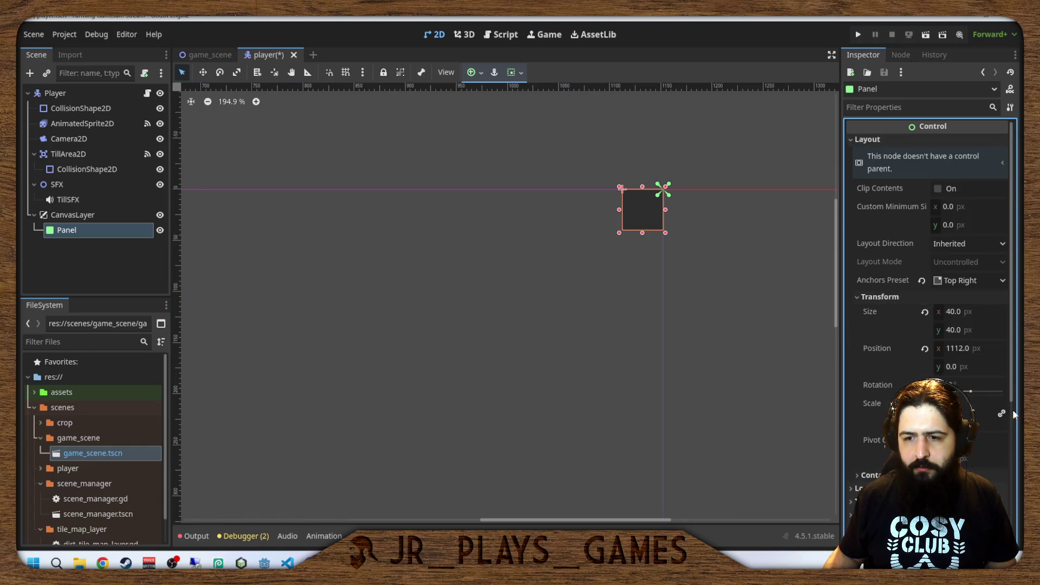
{"action": "left_click", "coordinate": [959, 349]}
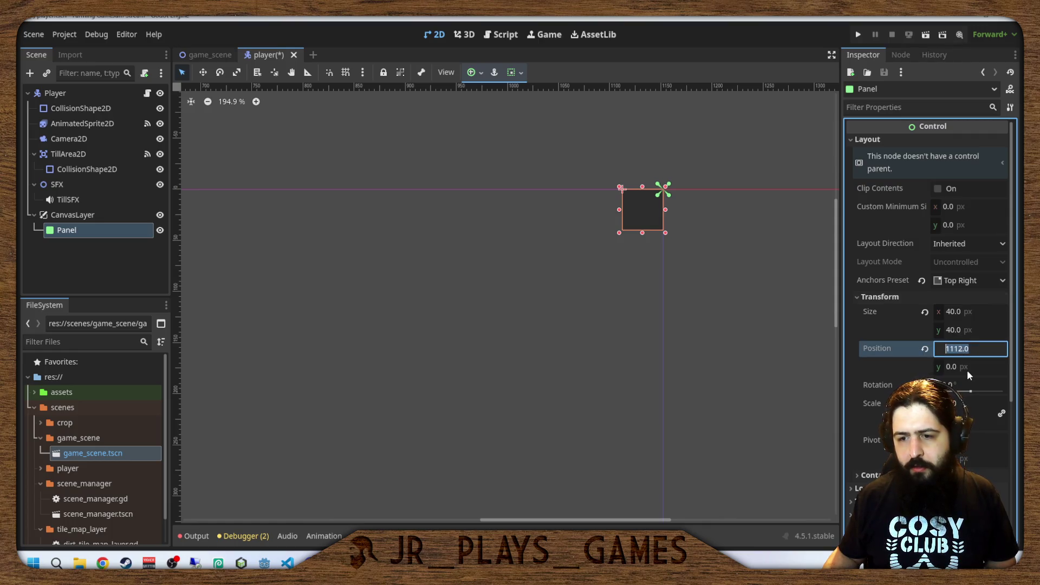
{"action": "type", "text": "-49"}
{"action": "key", "text": "Return"}
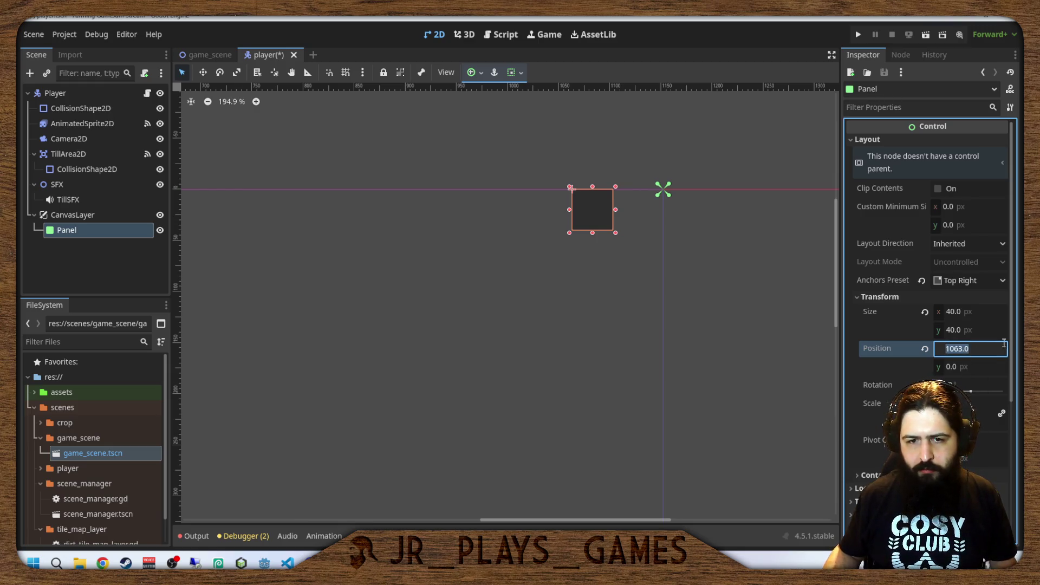
{"action": "left_click", "coordinate": [479, 74]}
{"action": "left_click", "coordinate": [517, 113]}
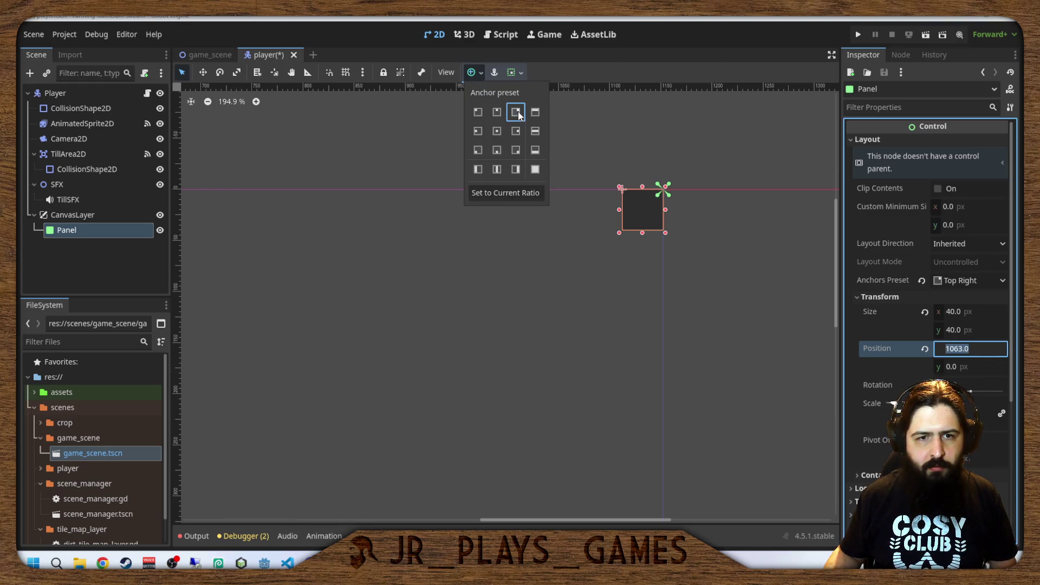
{"action": "left_click", "coordinate": [972, 368]}
{"action": "left_click", "coordinate": [971, 365]}
{"action": "type", "text": "1190"}
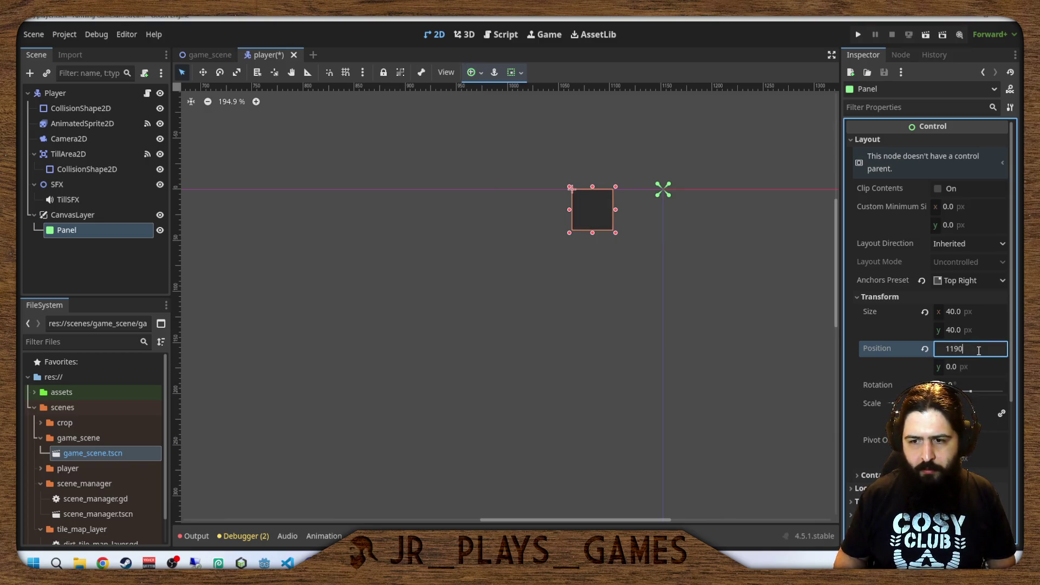
{"action": "key", "text": "Return"}
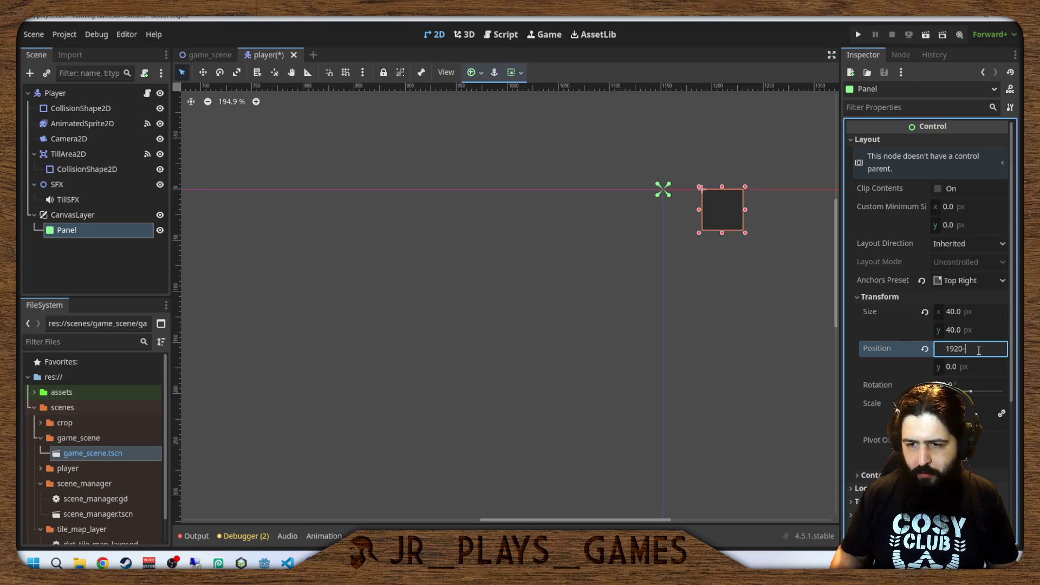
{"action": "key", "text": "Return"}
Zoom and pan the canvas to find the Panel, then open Project > Project Settings.
{"action": "scroll", "coordinate": [731, 306], "scroll_direction": "down", "scroll_amount": 8}
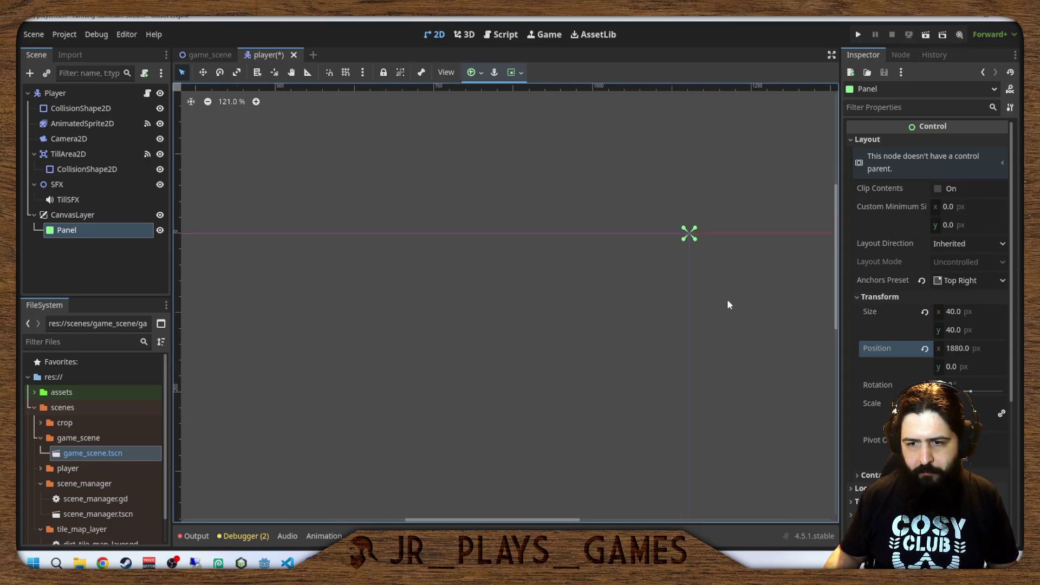
{"action": "scroll", "coordinate": [585, 318], "scroll_direction": "up", "scroll_amount": 6}
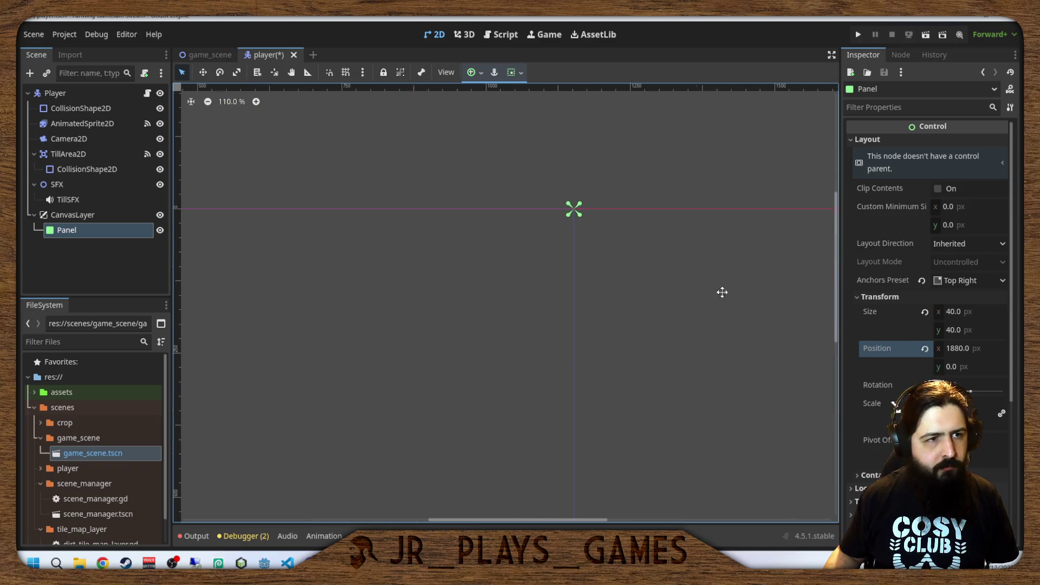
{"action": "mouse_move", "coordinate": [722, 293]}
{"action": "left_mouse_down"}
{"action": "mouse_move", "coordinate": [523, 330]}
{"action": "mouse_move", "coordinate": [617, 291]}
{"action": "mouse_move", "coordinate": [742, 276]}
{"action": "left_mouse_up"}
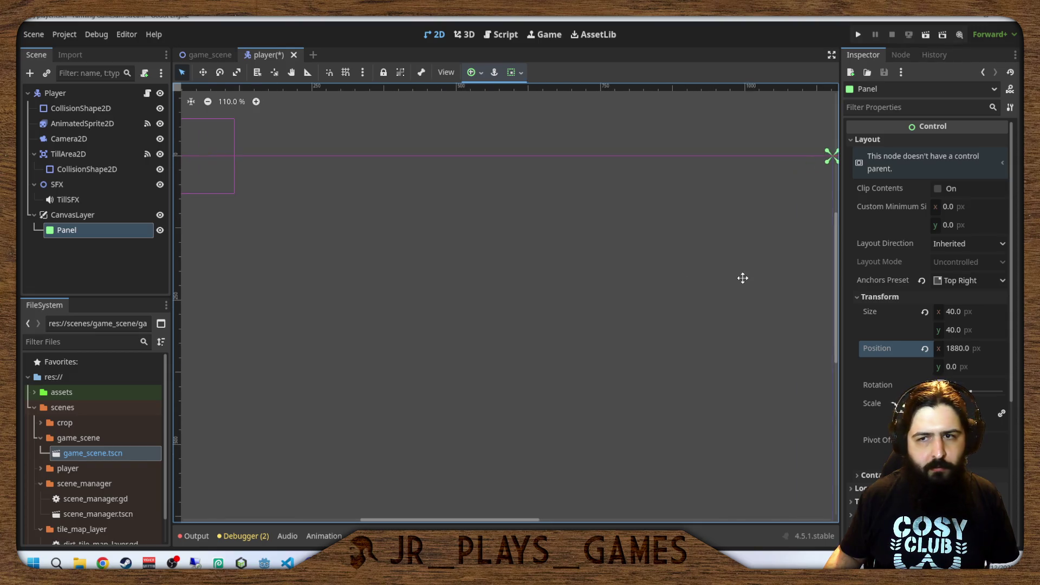
{"action": "scroll", "coordinate": [698, 291], "scroll_direction": "down", "scroll_amount": 2}
{"action": "scroll", "coordinate": [666, 303], "scroll_direction": "up", "scroll_amount": 1}
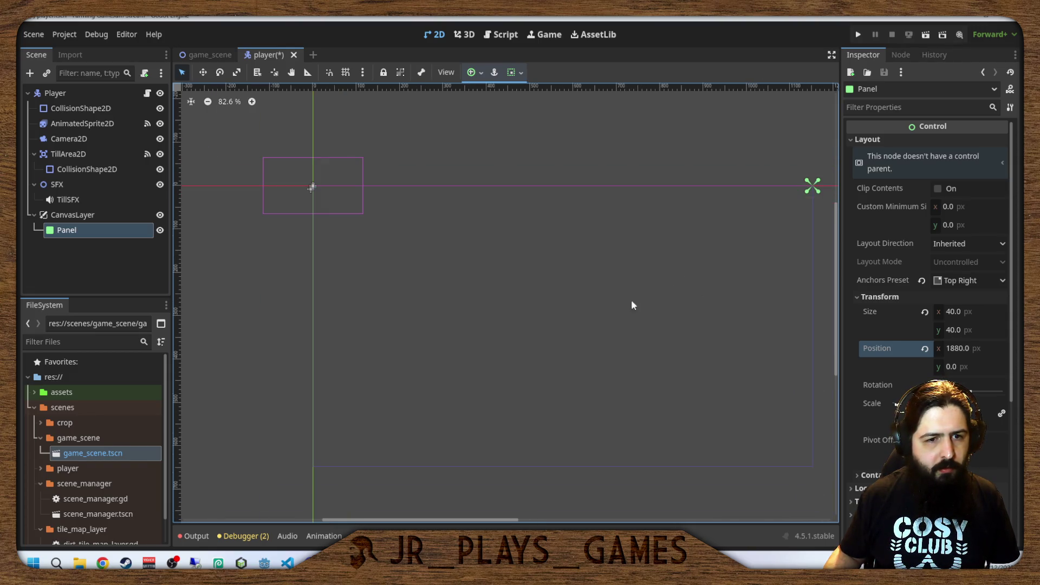
{"action": "left_click", "coordinate": [64, 35]}
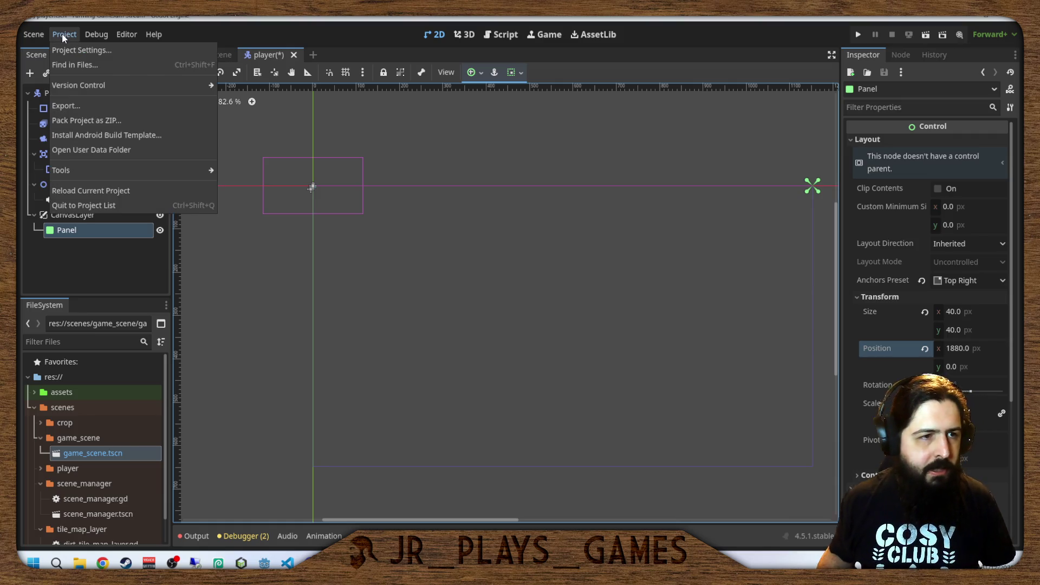
{"action": "left_click", "coordinate": [63, 36]}
{"action": "left_click", "coordinate": [63, 37]}
{"action": "left_click", "coordinate": [71, 47]}
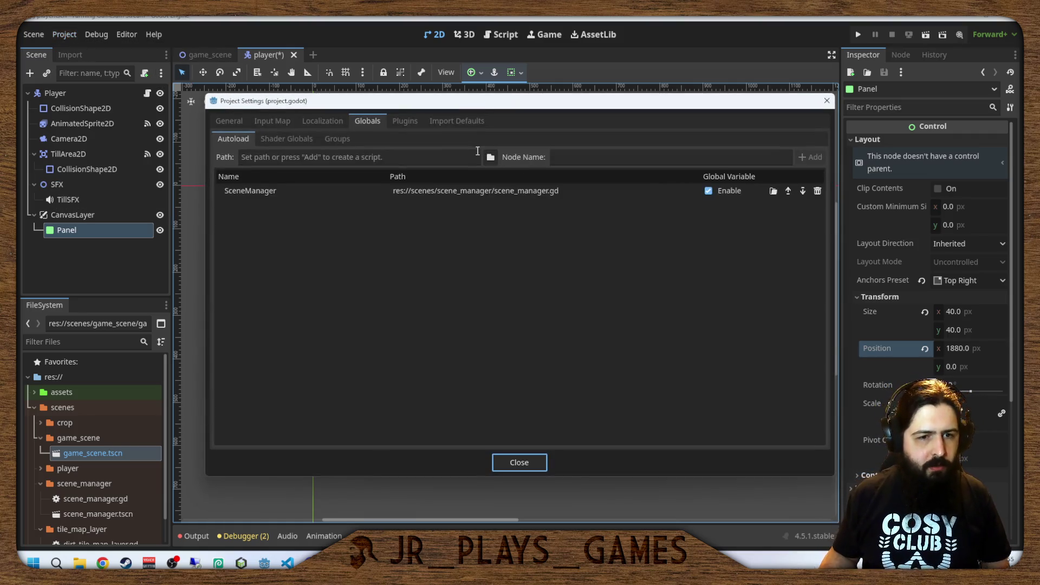
Check the 1152 px viewport width under General > Display > Window, then close Project Settings.
{"action": "left_click", "coordinate": [230, 121]}
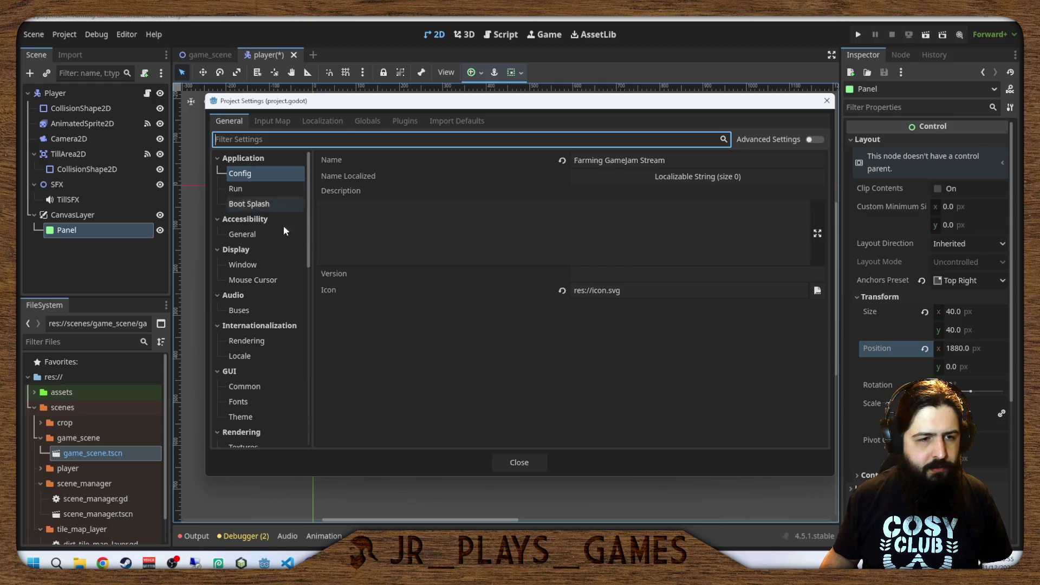
{"action": "left_click", "coordinate": [291, 268]}
{"action": "left_click", "coordinate": [625, 173]}
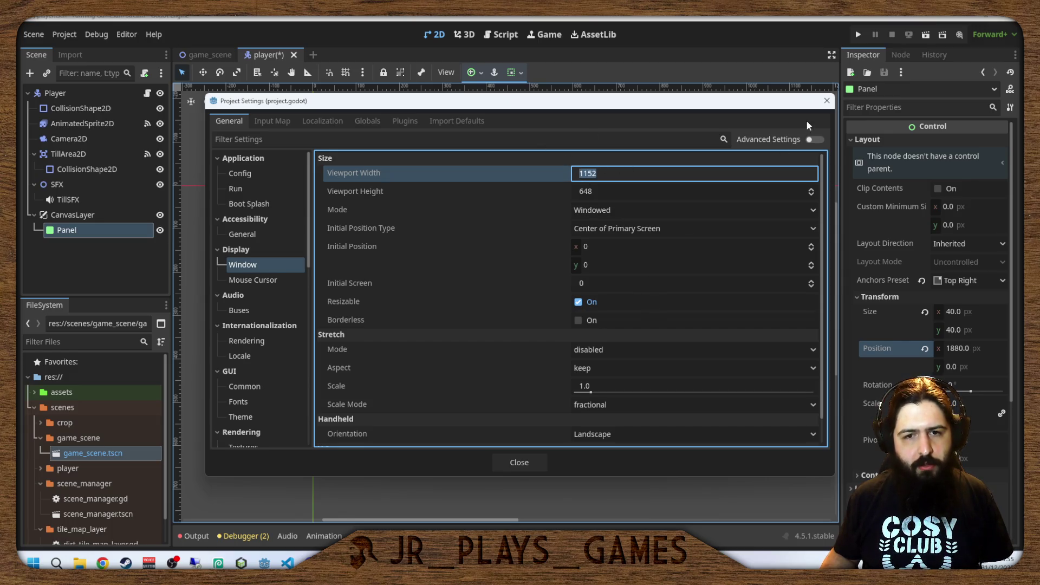
{"action": "left_click", "coordinate": [827, 101]}
{"action": "left_click", "coordinate": [960, 351]}
{"action": "type", "text": "1152-4"}
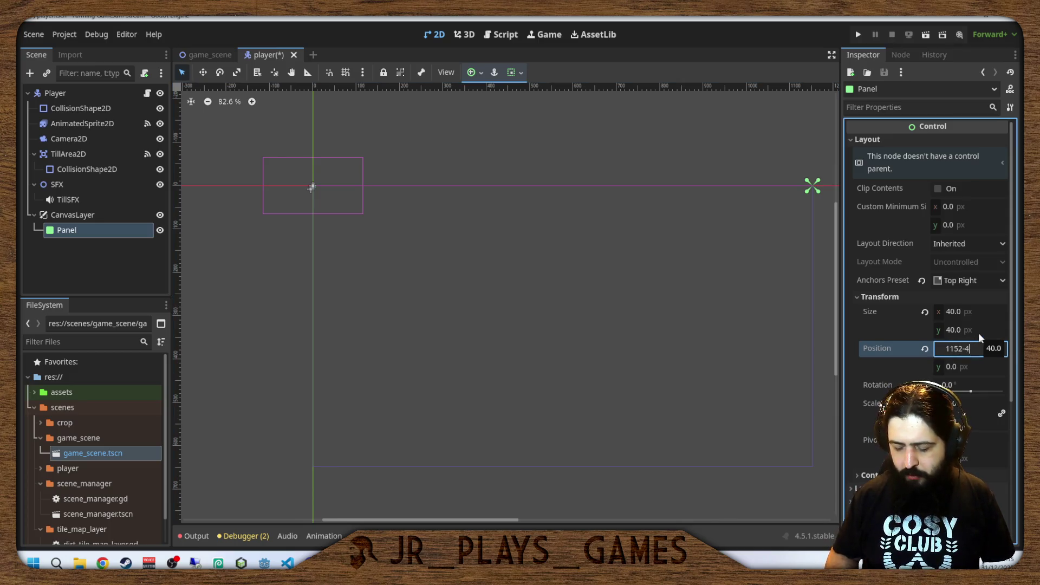
{"action": "type", "text": "0"}
{"action": "key", "text": "Return"}
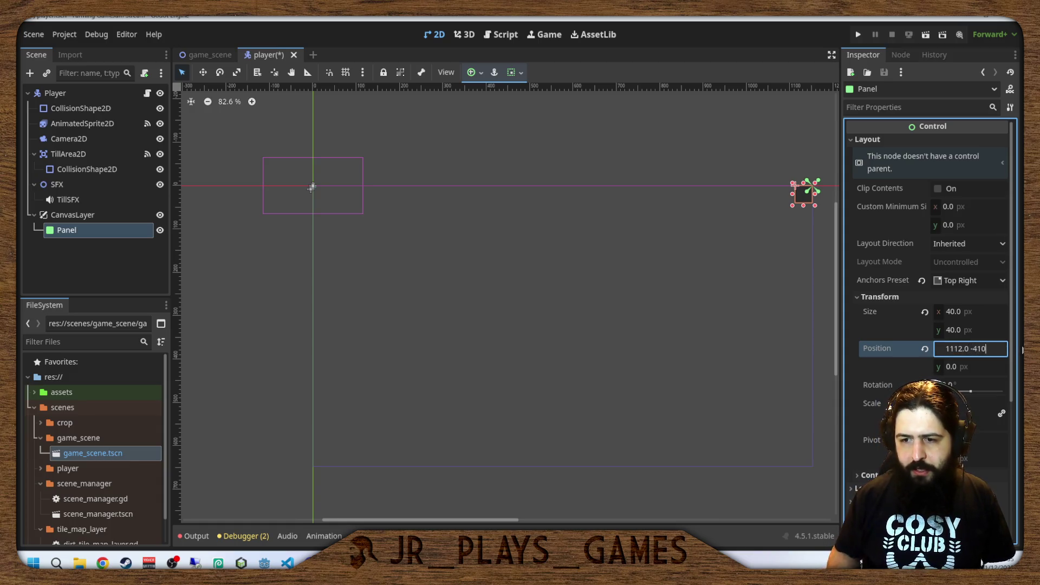
{"action": "key", "text": "Return"}
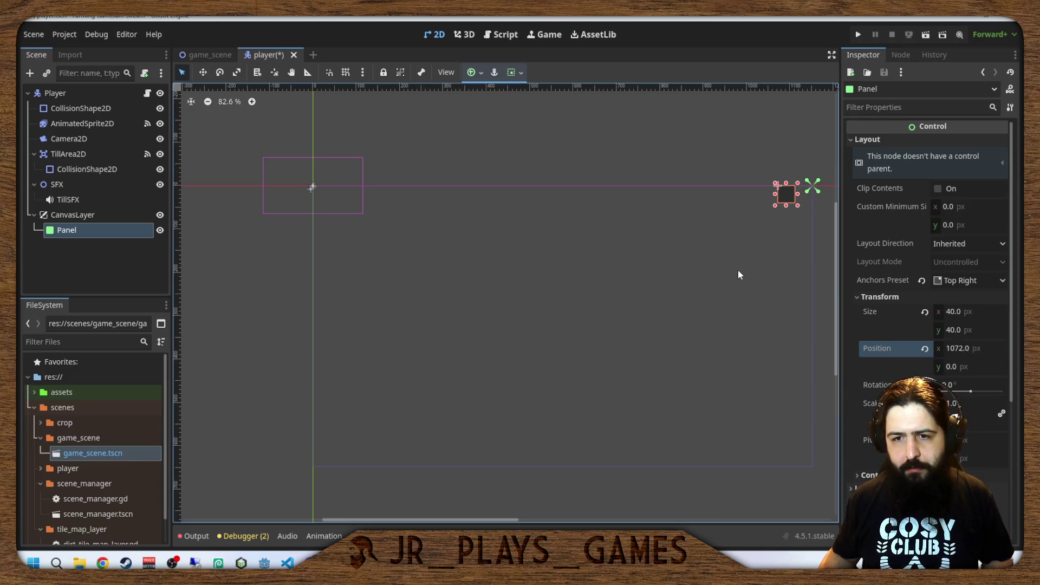
{"action": "left_click", "coordinate": [951, 366]}
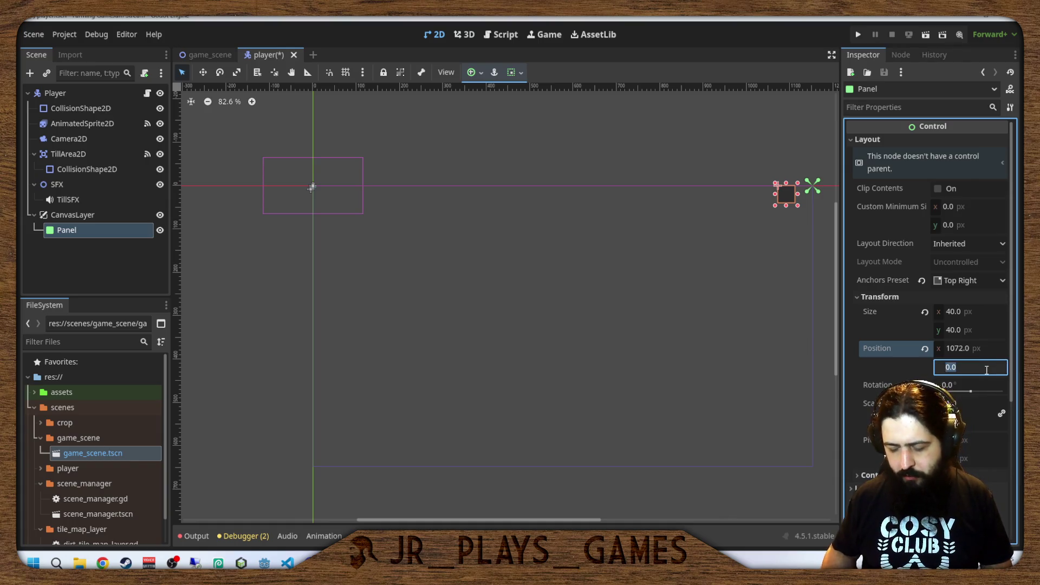
{"action": "type", "text": "40"}
{"action": "key", "text": "Return"}
Drag the Panel's left handle to widen it into a 179×37 px bar.
{"action": "scroll", "coordinate": [734, 277], "scroll_direction": "up", "scroll_amount": 6}
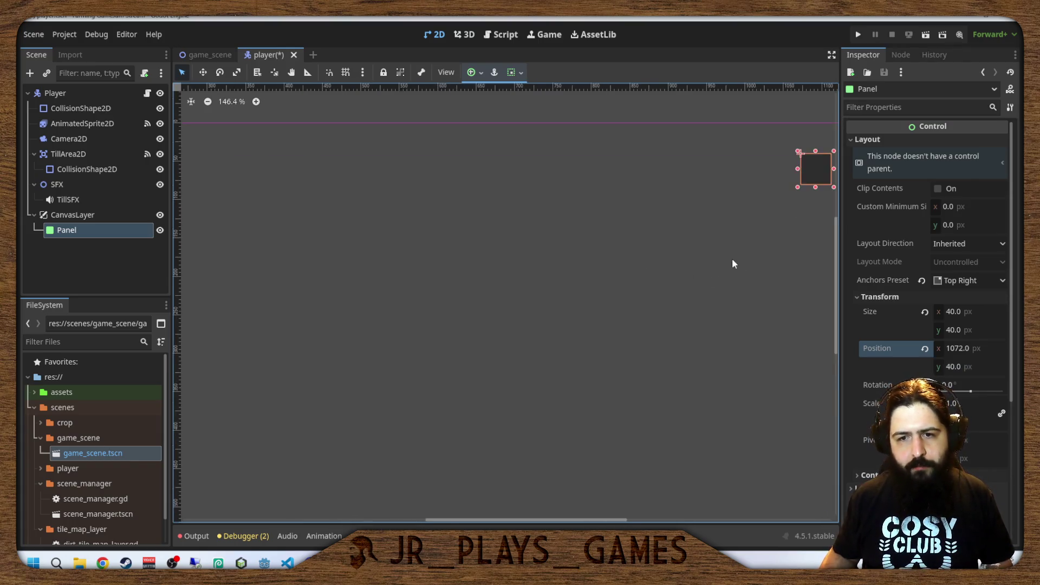
{"action": "scroll", "coordinate": [639, 213], "scroll_direction": "up", "scroll_amount": 5}
{"action": "scroll", "coordinate": [318, 339], "scroll_direction": "right", "scroll_amount": 5}
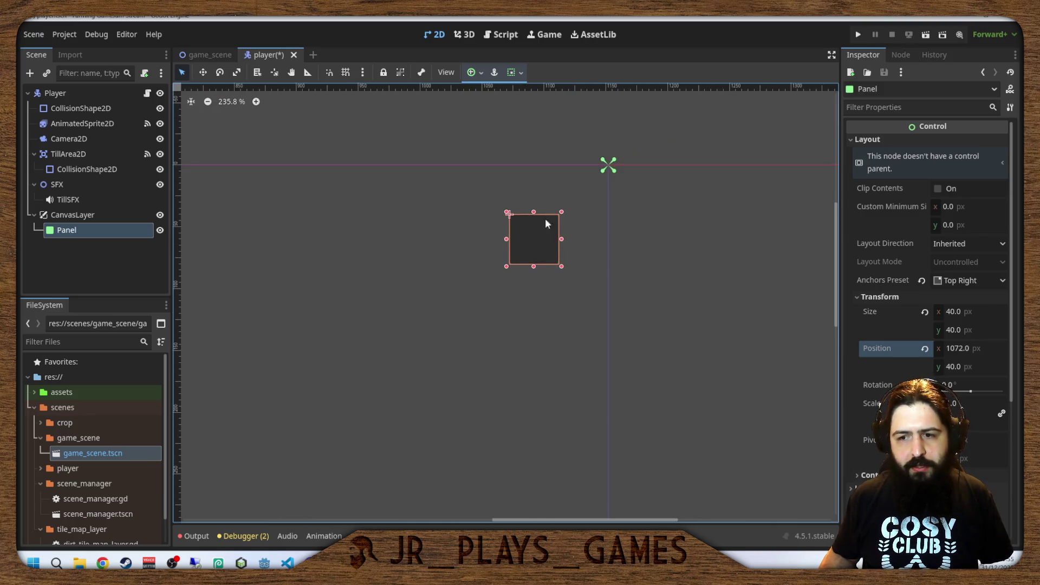
{"action": "mouse_move", "coordinate": [507, 267]}
{"action": "left_mouse_down"}
{"action": "mouse_move", "coordinate": [404, 332]}
{"action": "mouse_move", "coordinate": [394, 378]}
{"action": "mouse_move", "coordinate": [365, 272]}
{"action": "mouse_move", "coordinate": [373, 351]}
{"action": "mouse_move", "coordinate": [364, 302]}
{"action": "mouse_move", "coordinate": [330, 232]}
{"action": "mouse_move", "coordinate": [334, 263]}
{"action": "left_mouse_up"}
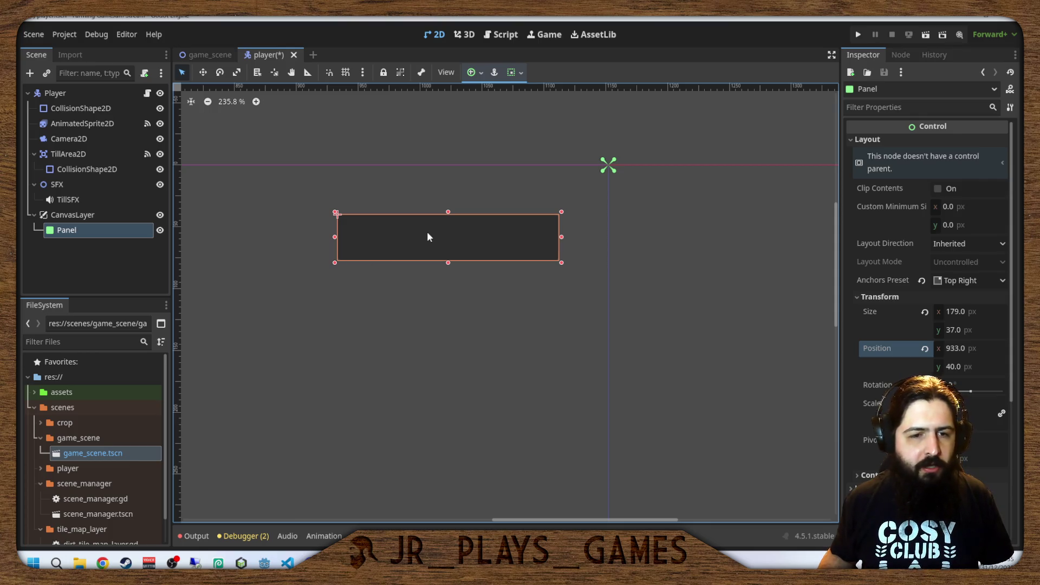
In Create New Node, clear the search, expand Control and pick TextureRect.
{"action": "key", "text": "ctrl+a"}
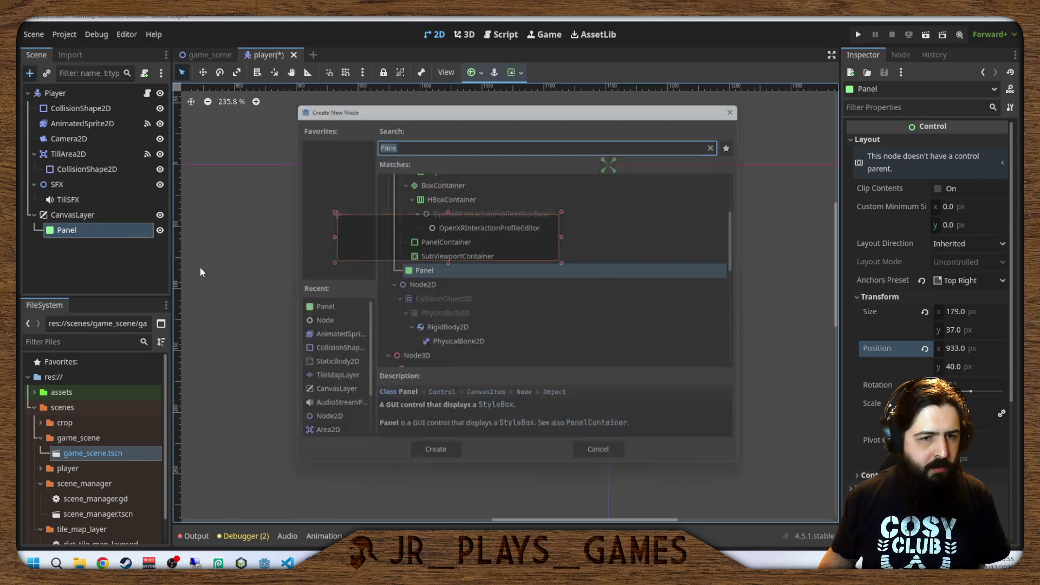
{"action": "scroll", "coordinate": [470, 265], "scroll_direction": "up", "scroll_amount": 1}
{"action": "scroll", "coordinate": [487, 268], "scroll_direction": "down", "scroll_amount": 2}
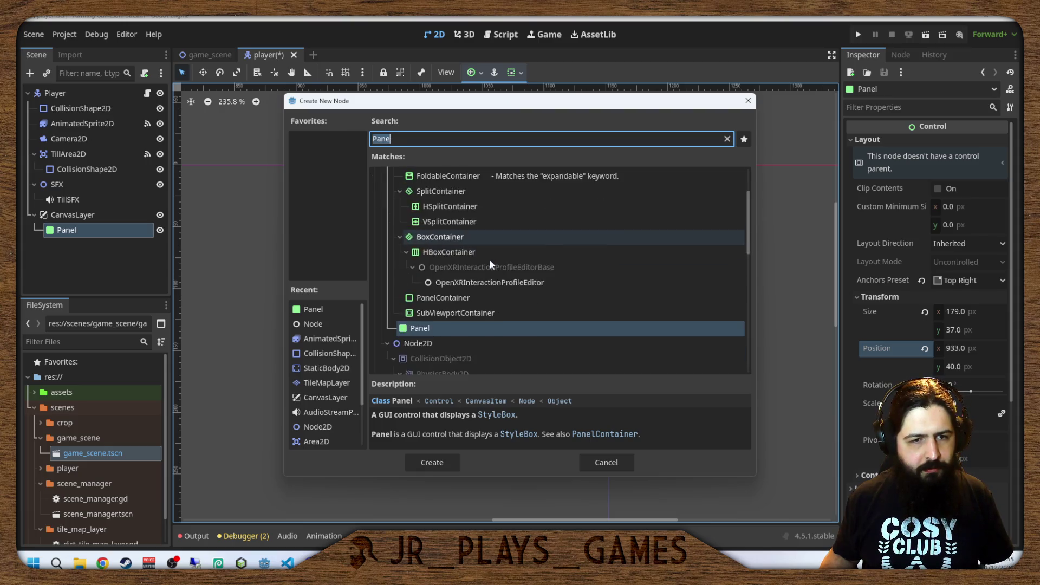
{"action": "scroll", "coordinate": [490, 268], "scroll_direction": "up", "scroll_amount": 3}
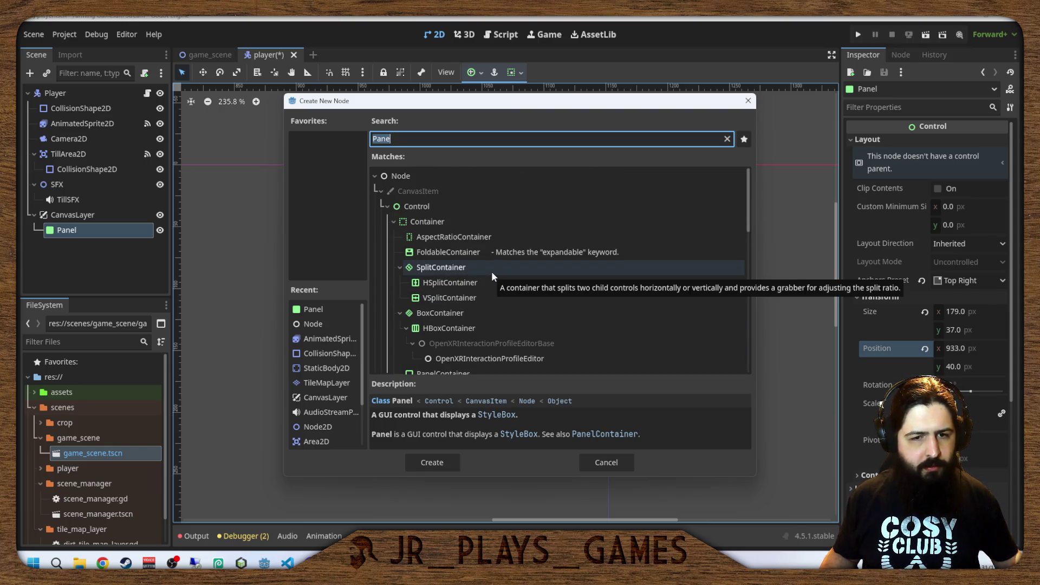
{"action": "scroll", "coordinate": [492, 275], "scroll_direction": "down", "scroll_amount": 2}
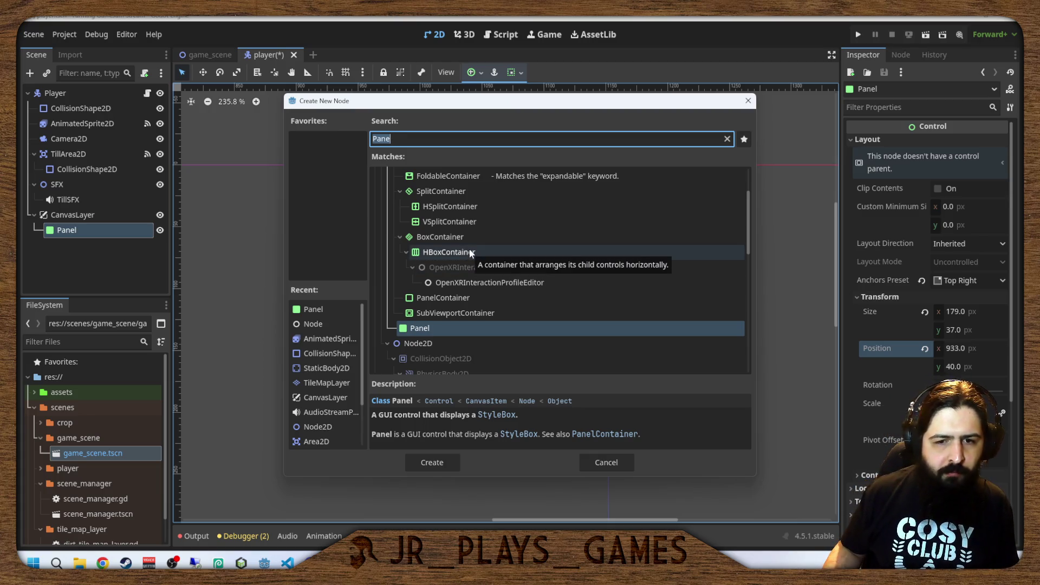
{"action": "scroll", "coordinate": [470, 253], "scroll_direction": "down", "scroll_amount": 1}
{"action": "scroll", "coordinate": [471, 260], "scroll_direction": "up", "scroll_amount": 4}
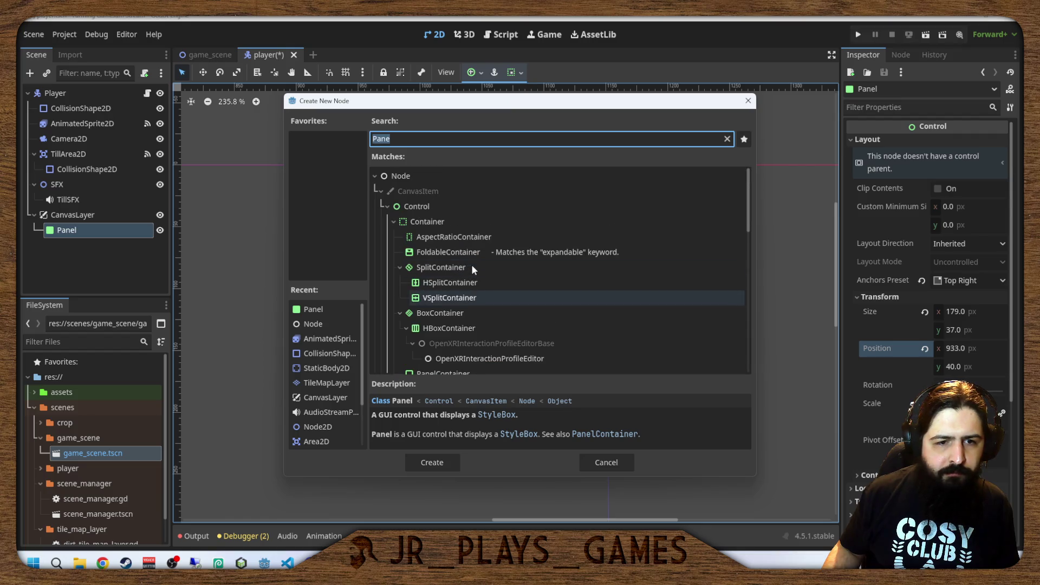
{"action": "scroll", "coordinate": [473, 271], "scroll_direction": "down", "scroll_amount": 6}
{"action": "key", "text": "BackSpace"}
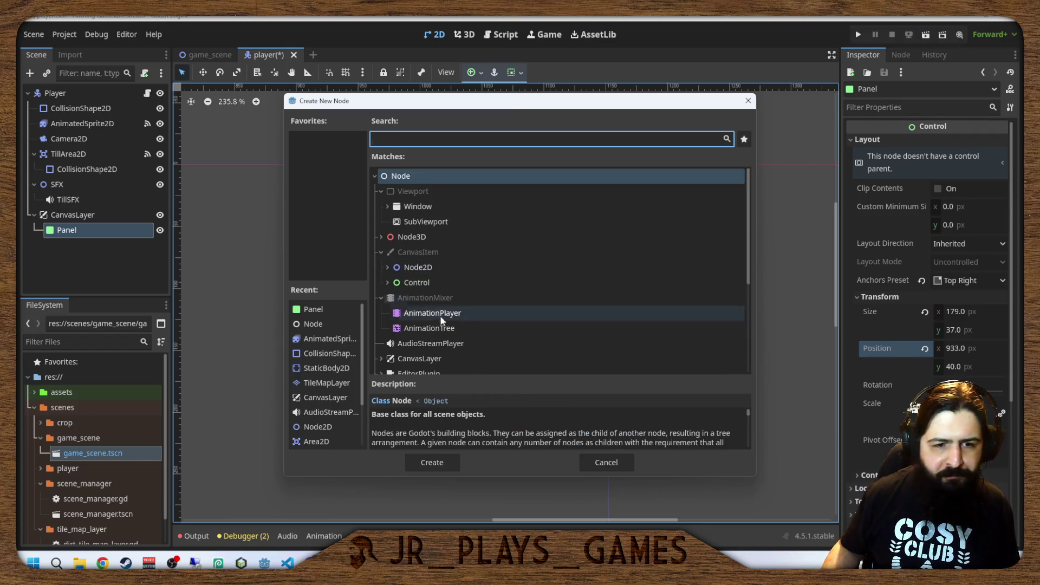
{"action": "left_click", "coordinate": [388, 283]}
{"action": "scroll", "coordinate": [460, 311], "scroll_direction": "down", "scroll_amount": 6}
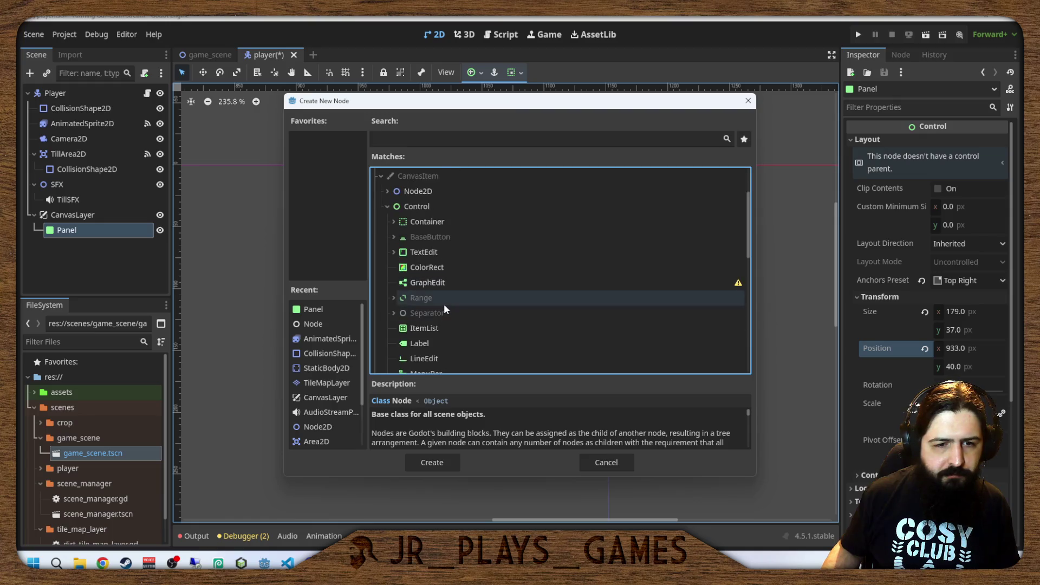
{"action": "scroll", "coordinate": [444, 308], "scroll_direction": "down", "scroll_amount": 2}
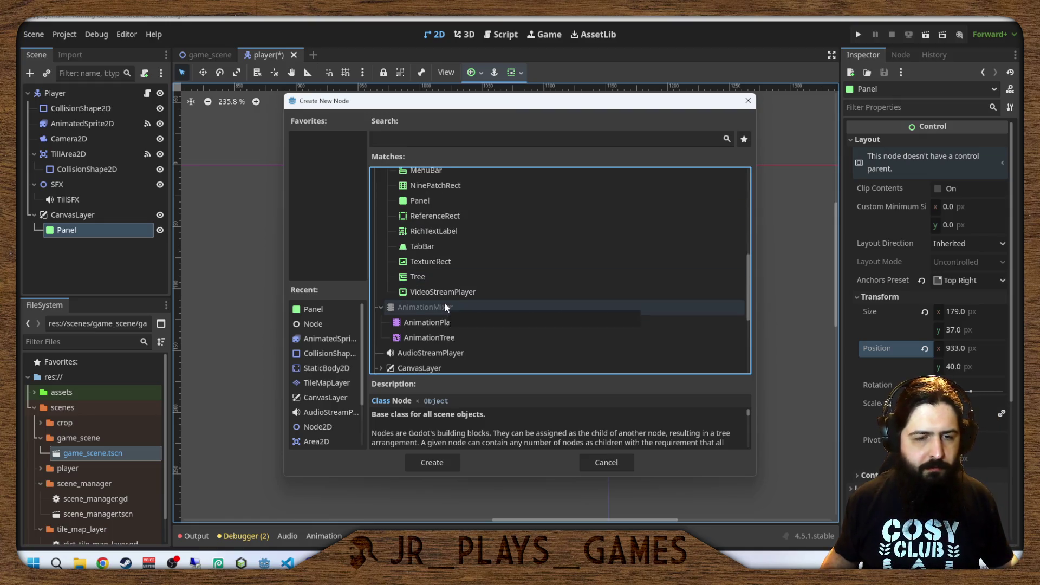
{"action": "left_click", "coordinate": [432, 338]}
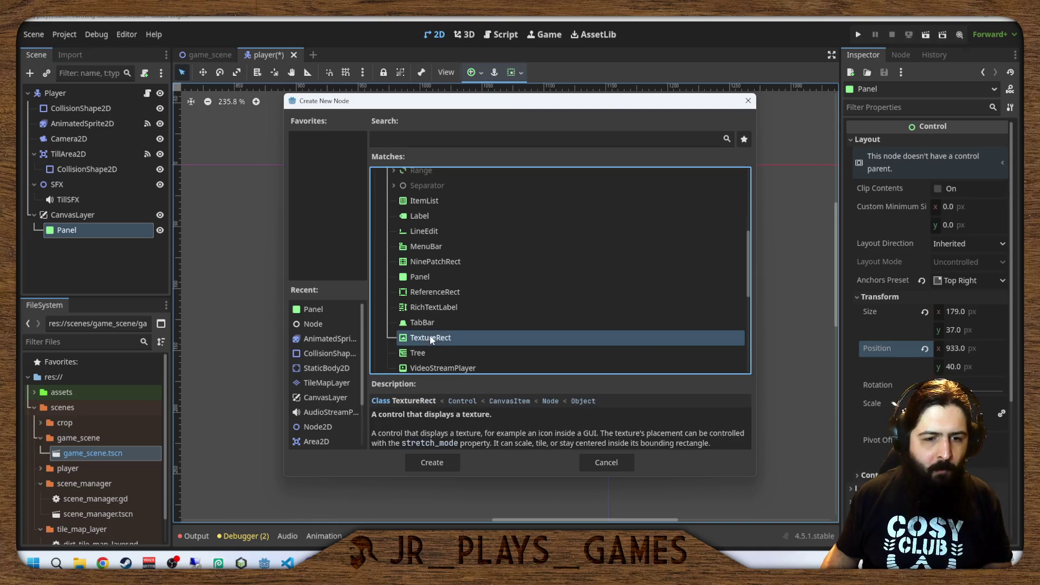
Add the TextureRect under Panel, move it to the Panel's right end and anchor it Top Right.
{"action": "double_click", "coordinate": [436, 338]}
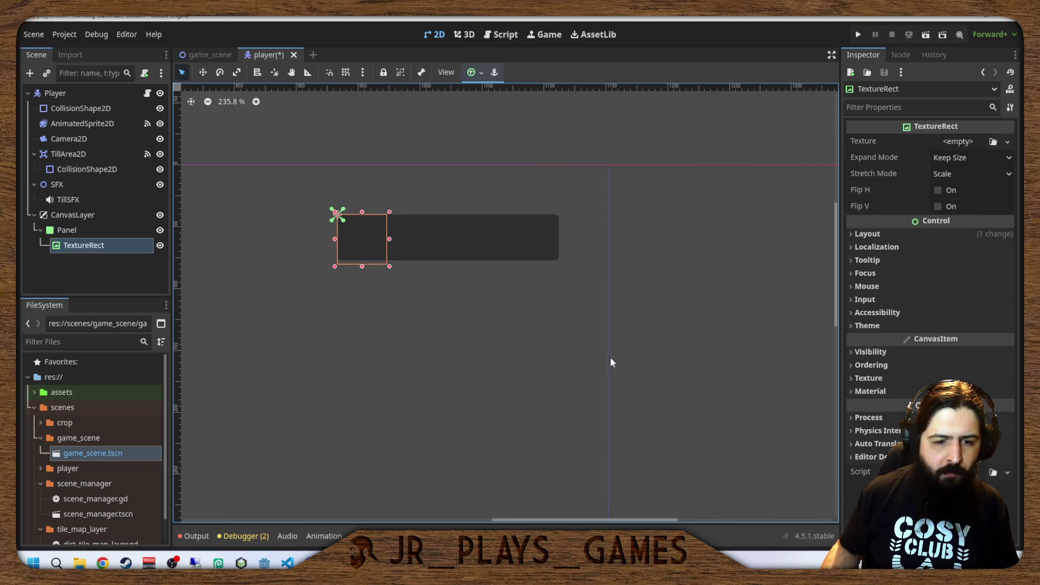
{"action": "left_click_drag", "start_coordinate": [368, 239], "coordinate": [532, 235]}
{"action": "left_click", "coordinate": [475, 74]}
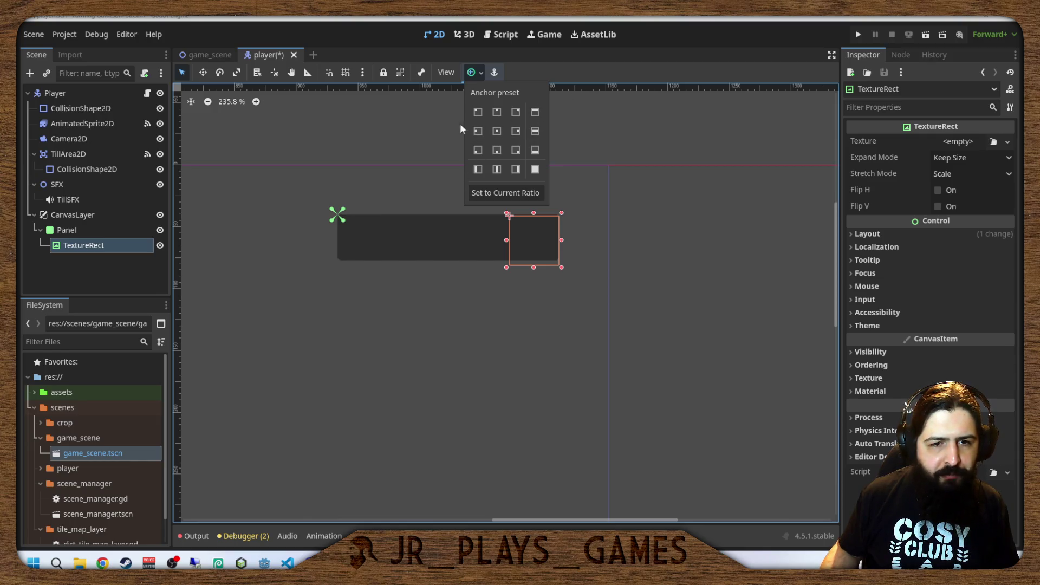
{"action": "left_click", "coordinate": [516, 117]}
Drag the Panel's bottom edge down to make it slightly taller.
{"action": "left_click", "coordinate": [389, 256]}
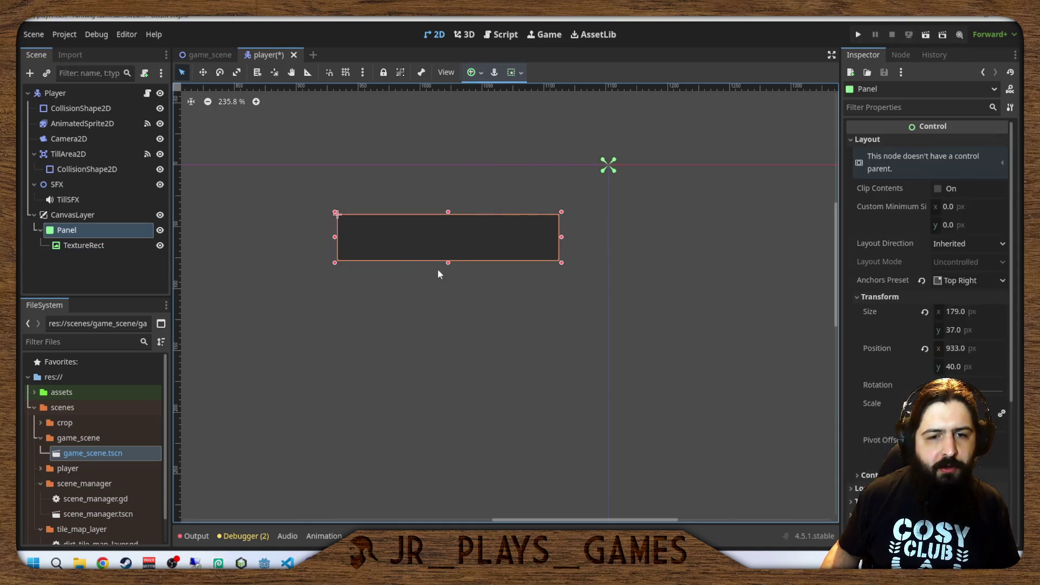
{"action": "left_click", "coordinate": [530, 244]}
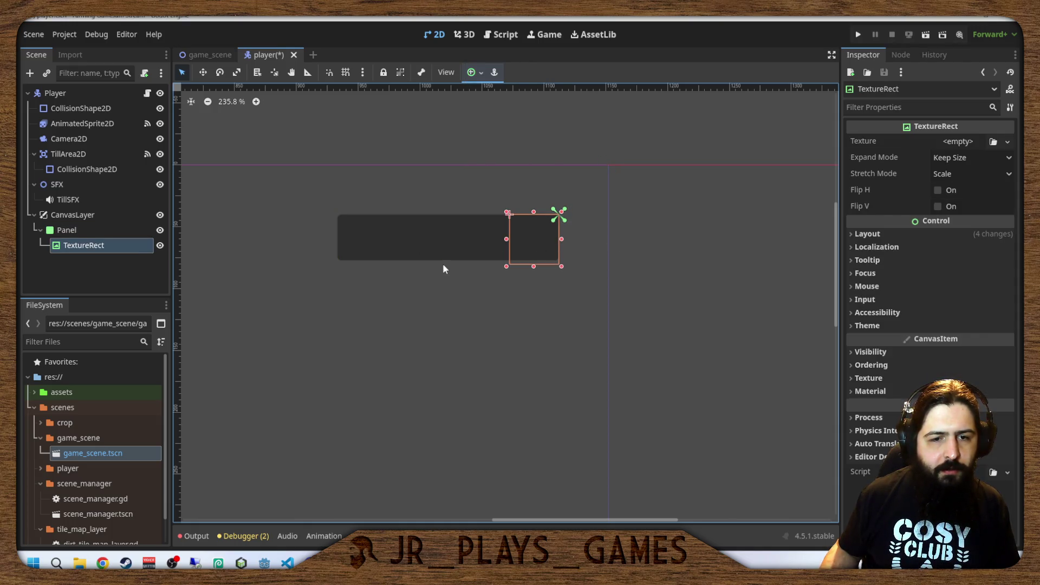
{"action": "left_click", "coordinate": [460, 261]}
{"action": "mouse_move", "coordinate": [449, 267]}
{"action": "left_mouse_down"}
{"action": "mouse_move", "coordinate": [448, 281]}
{"action": "mouse_move", "coordinate": [448, 273]}
{"action": "left_mouse_up"}
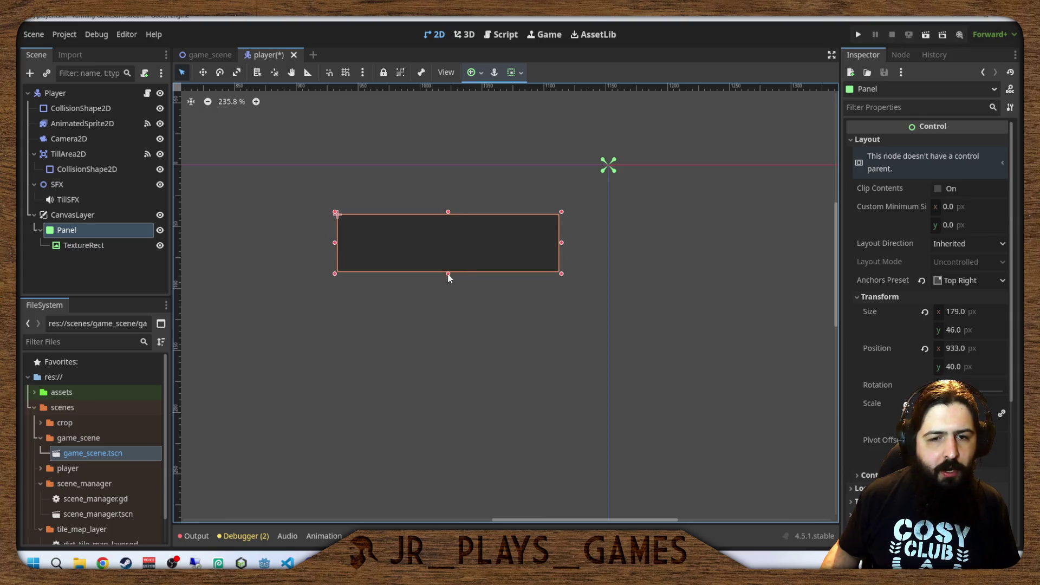
{"action": "left_click", "coordinate": [577, 241]}
Apply the Right Wide anchor preset to the TextureRect, making it a thin strip at the Panel's right edge.
{"action": "left_click", "coordinate": [538, 264]}
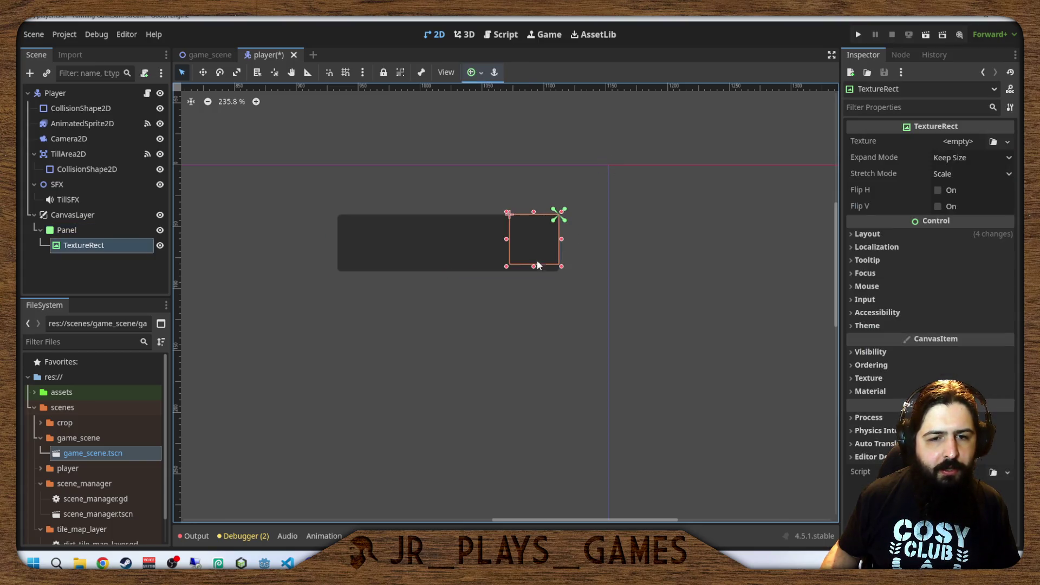
{"action": "left_click", "coordinate": [471, 71]}
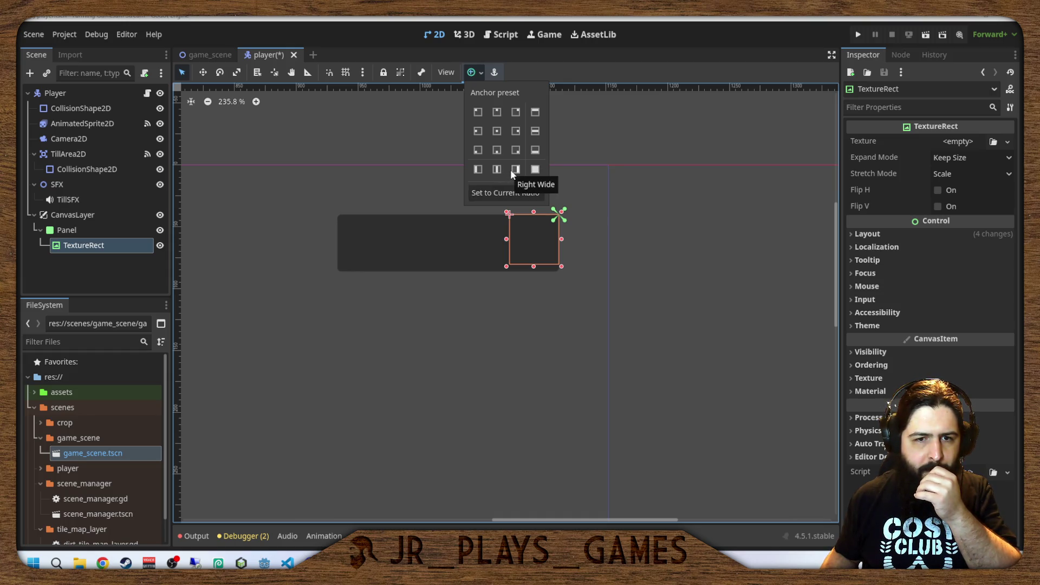
{"action": "left_click", "coordinate": [515, 169]}
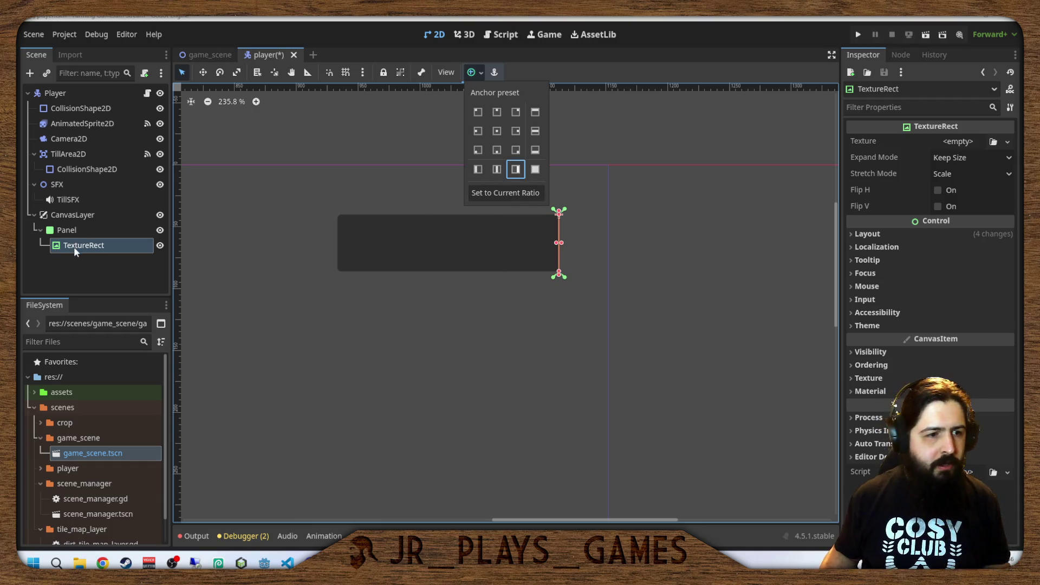
{"action": "key", "text": "Escape"}
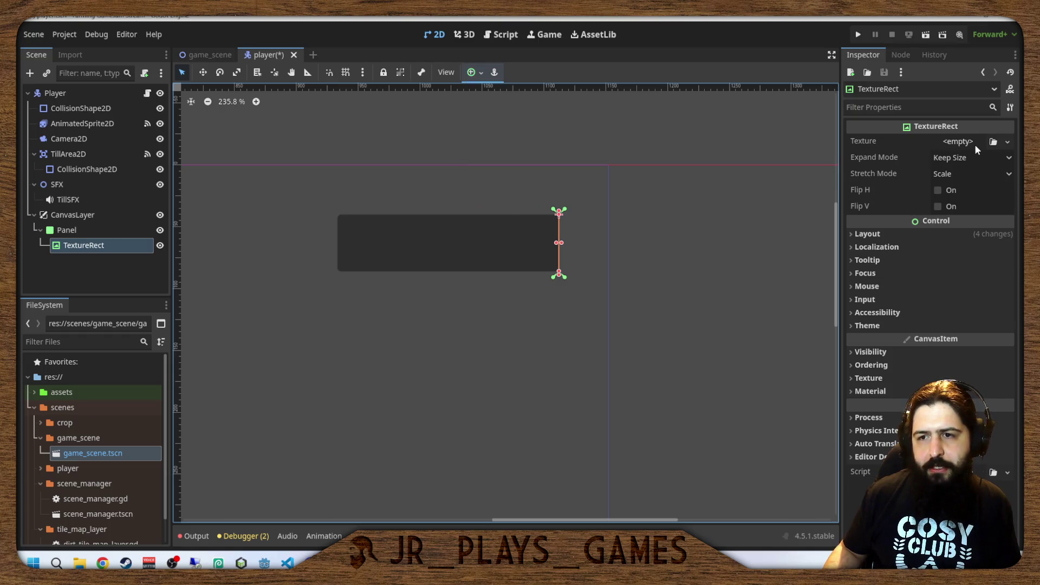
Give the TextureRect's Texture a new AtlasTexture.
{"action": "left_click", "coordinate": [973, 143]}
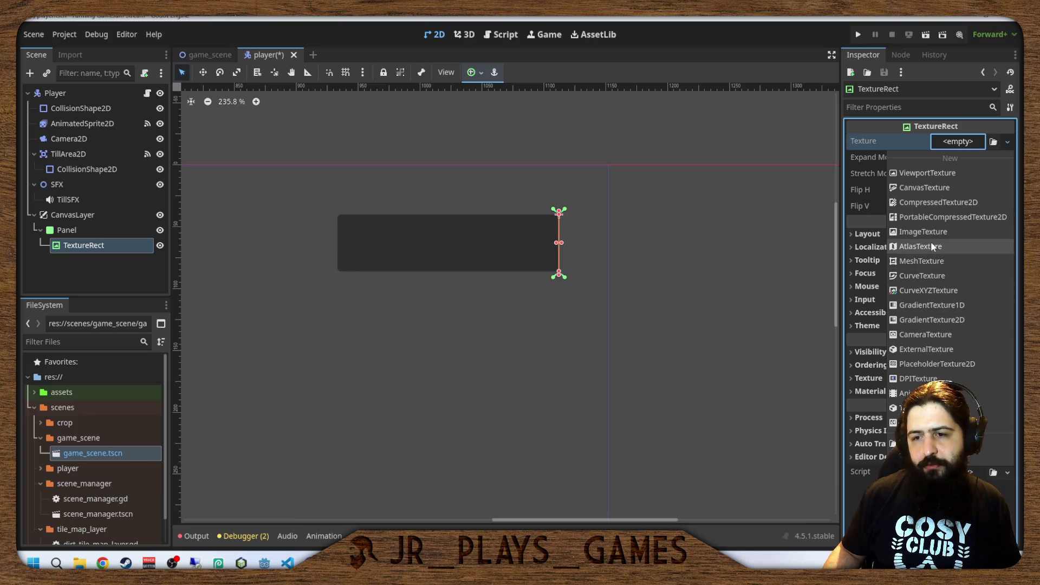
{"action": "left_click", "coordinate": [920, 247]}
{"action": "scroll", "coordinate": [134, 421], "scroll_direction": "down", "scroll_amount": 1}
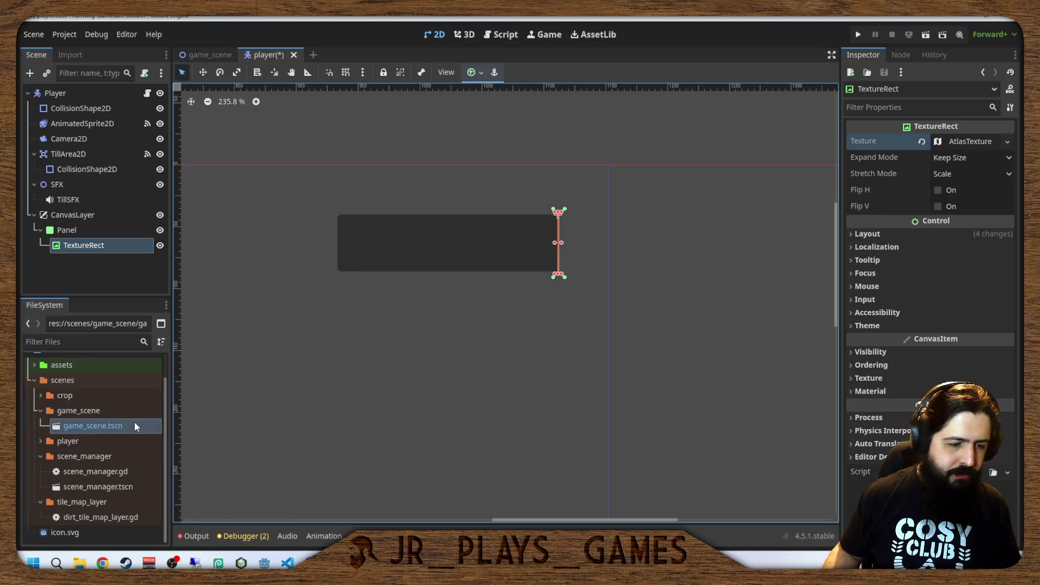
{"action": "scroll", "coordinate": [132, 421], "scroll_direction": "up", "scroll_amount": 1}
Set Basic_Plants.png from assets/sprites/Objects as the AtlasTexture's Atlas image.
{"action": "left_click", "coordinate": [34, 392]}
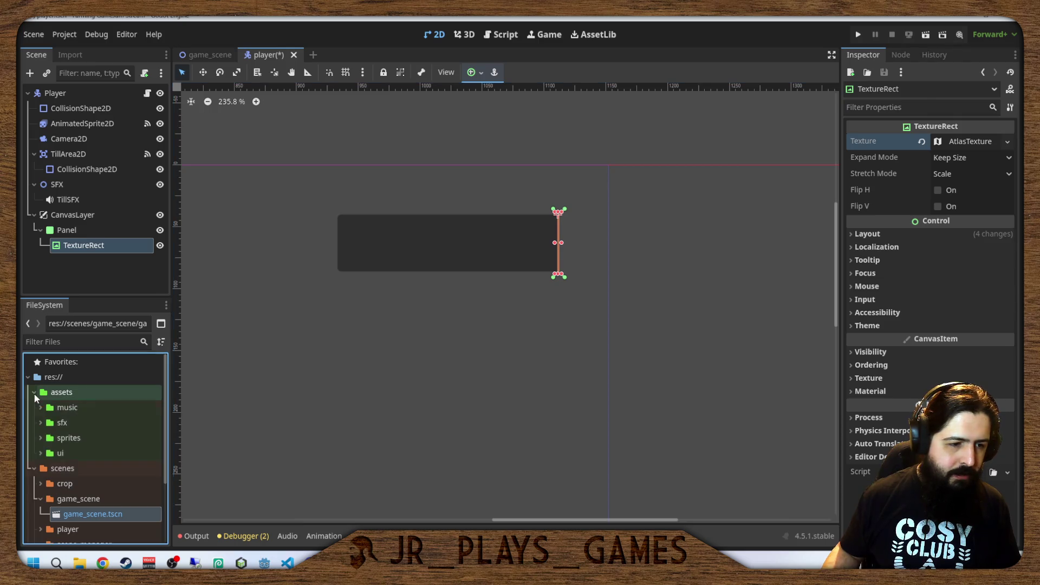
{"action": "scroll", "coordinate": [38, 406], "scroll_direction": "down", "scroll_amount": 3}
{"action": "left_click", "coordinate": [40, 392]}
{"action": "scroll", "coordinate": [50, 400], "scroll_direction": "down", "scroll_amount": 5}
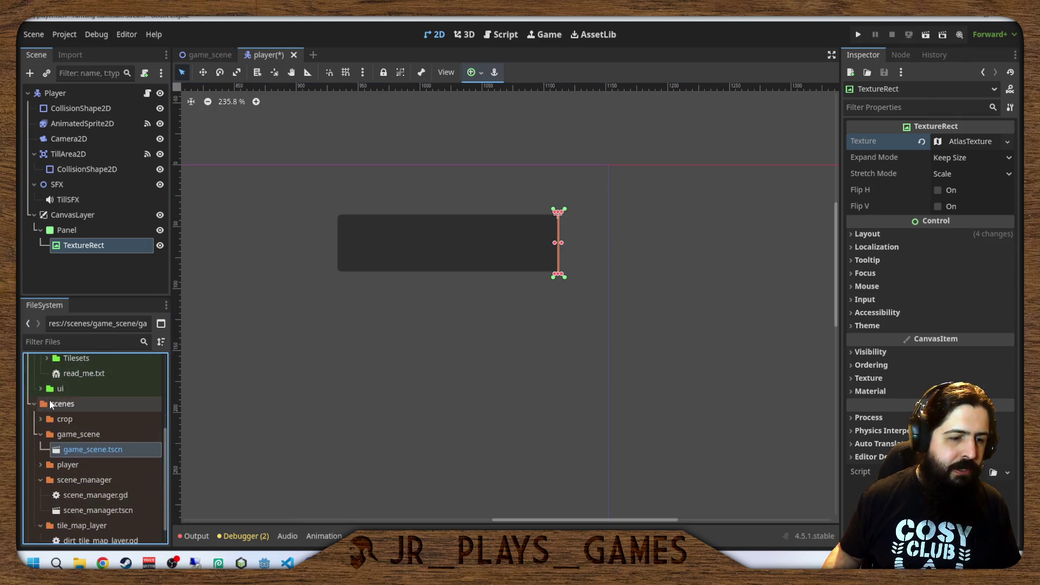
{"action": "scroll", "coordinate": [48, 406], "scroll_direction": "up", "scroll_amount": 3}
{"action": "left_click", "coordinate": [45, 398]}
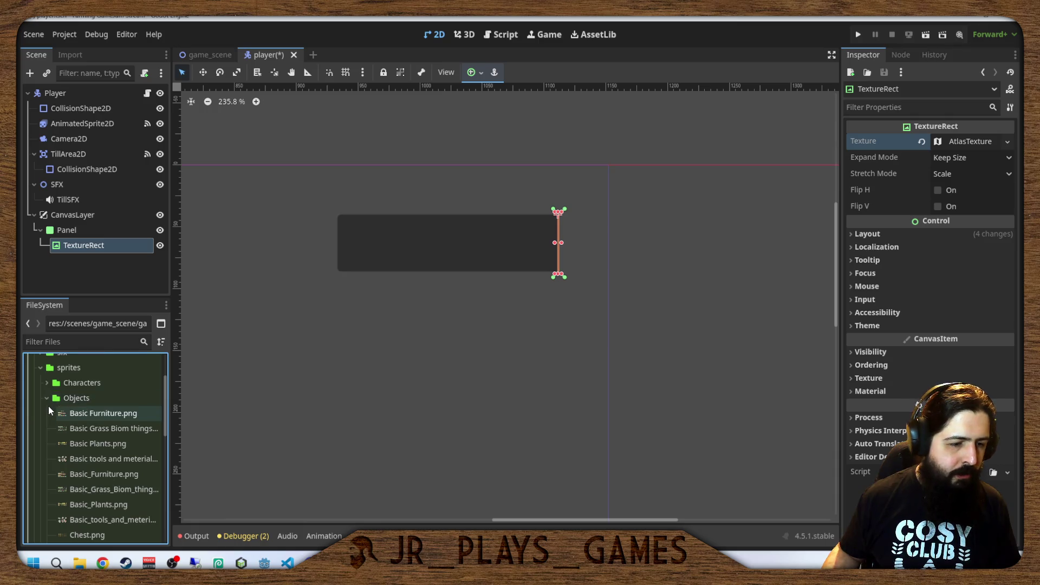
{"action": "scroll", "coordinate": [82, 408], "scroll_direction": "down", "scroll_amount": 5}
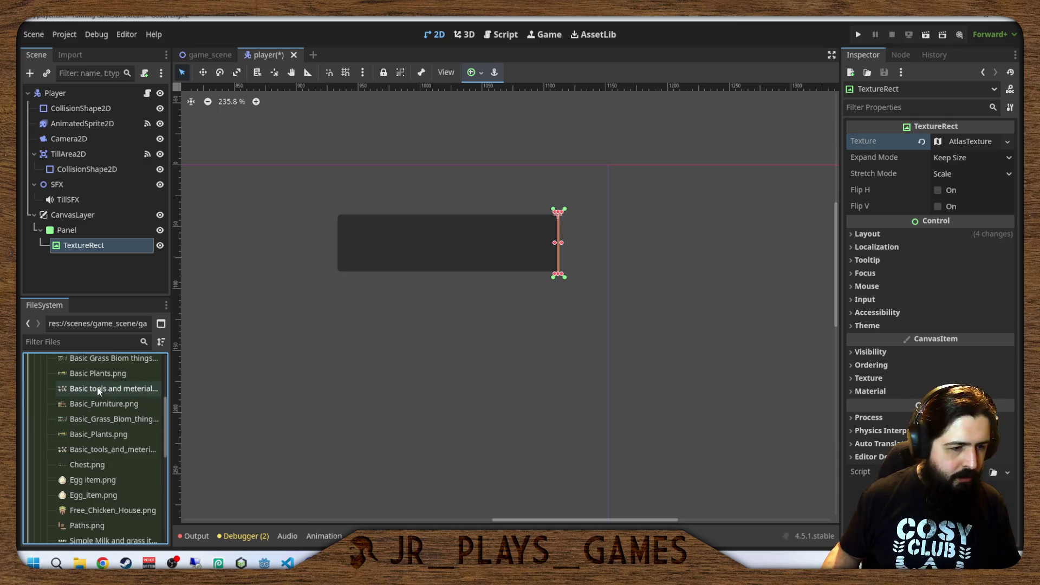
{"action": "mouse_move", "coordinate": [109, 431]}
{"action": "left_mouse_down"}
{"action": "mouse_move", "coordinate": [439, 332]}
{"action": "mouse_move", "coordinate": [879, 156]}
{"action": "mouse_move", "coordinate": [964, 140]}
{"action": "left_mouse_up"}
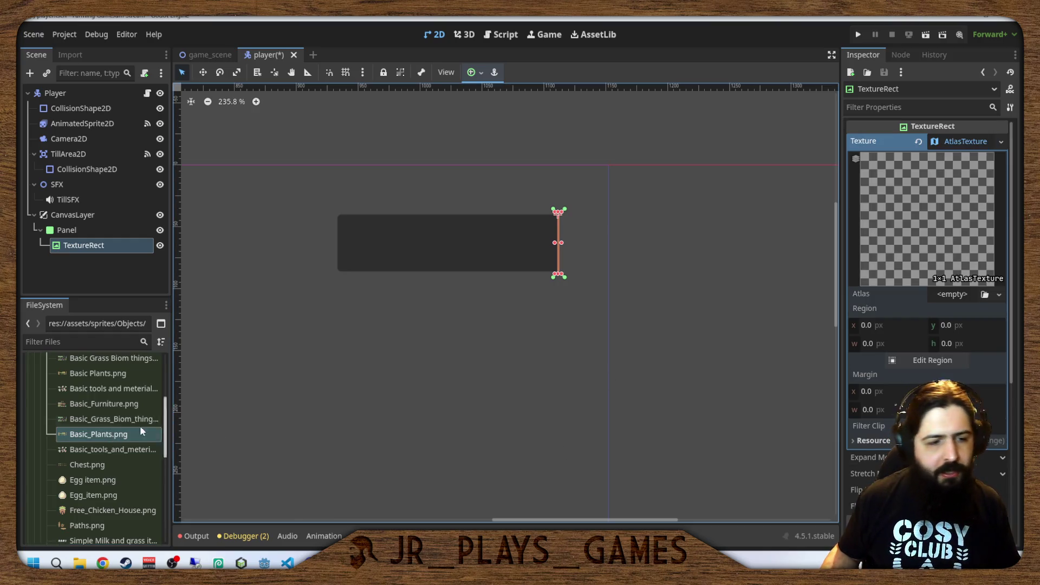
{"action": "left_click_drag", "start_coordinate": [108, 434], "coordinate": [951, 295]}
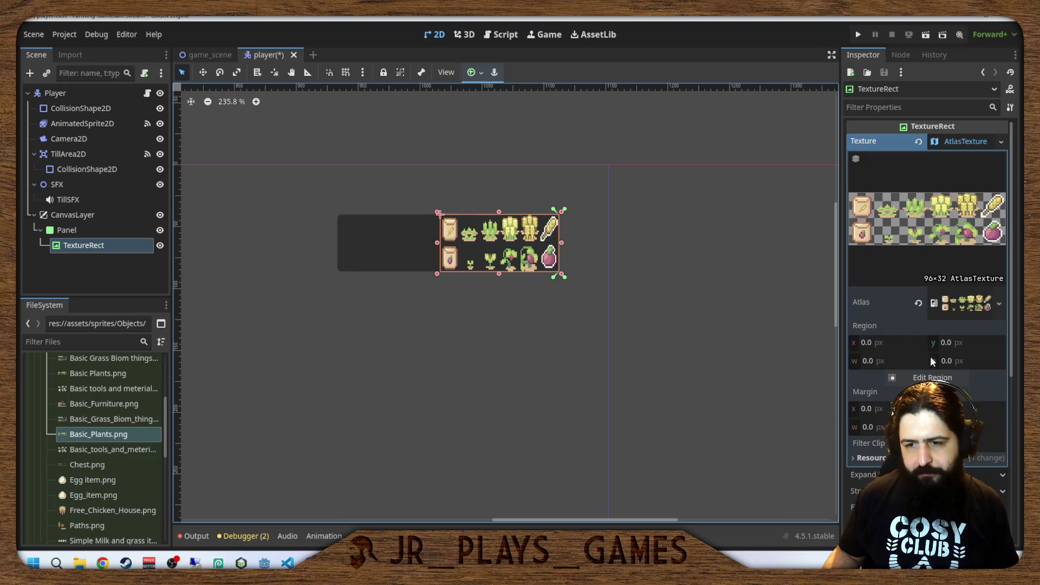
Snap the Region Editor grid to 16×16 px and set the region to the seed packet tile.
{"action": "left_click", "coordinate": [931, 377]}
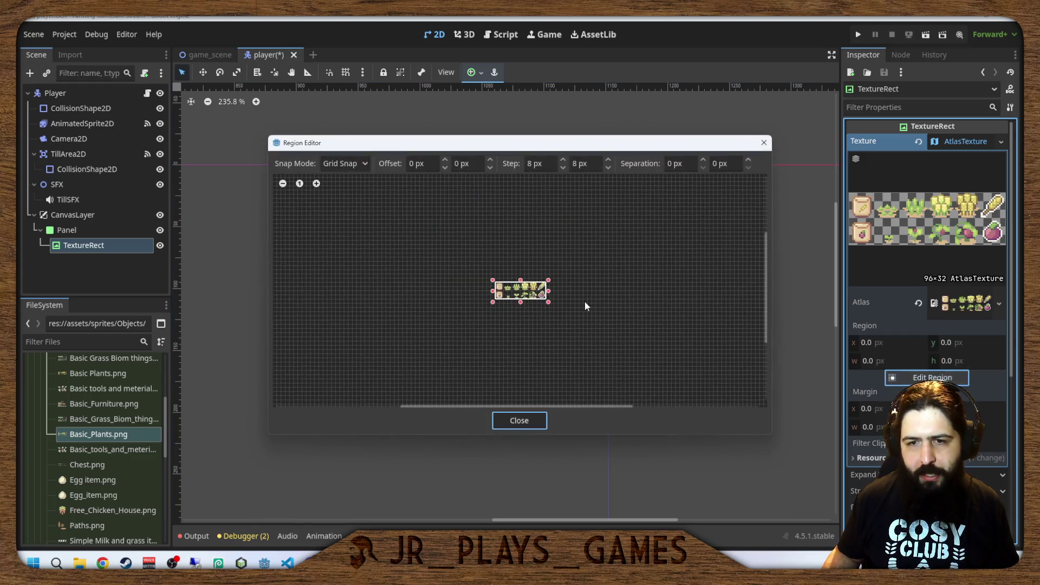
{"action": "scroll", "coordinate": [515, 317], "scroll_direction": "down", "scroll_amount": 2}
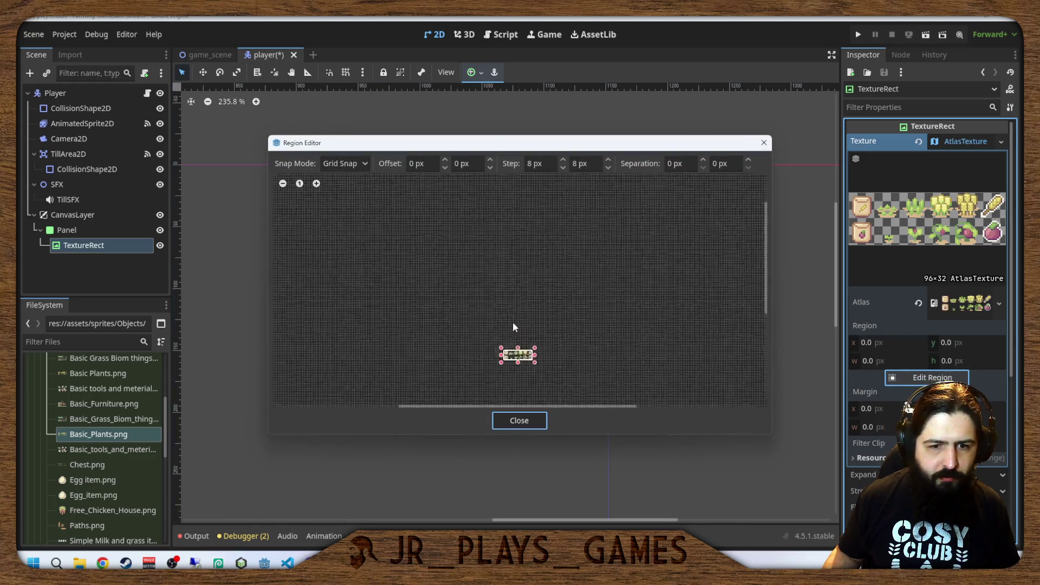
{"action": "scroll", "coordinate": [513, 322], "scroll_direction": "up", "scroll_amount": 3}
{"action": "scroll", "coordinate": [550, 307], "scroll_direction": "up", "scroll_amount": 3}
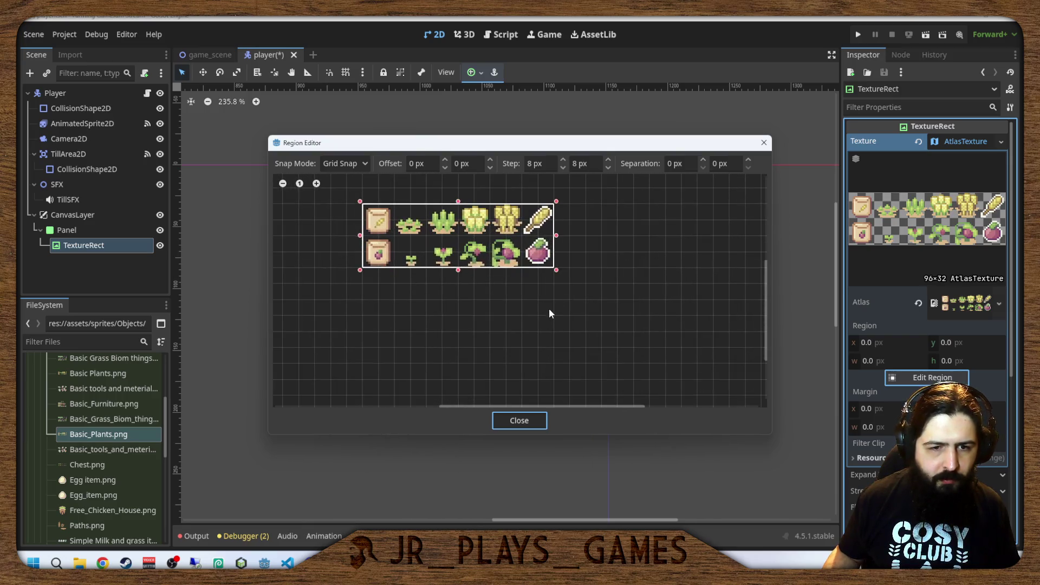
{"action": "left_click", "coordinate": [562, 160]}
{"action": "left_click", "coordinate": [562, 160]}
{"action": "left_click", "coordinate": [562, 161]}
{"action": "left_click", "coordinate": [563, 160]}
{"action": "left_click", "coordinate": [562, 160]}
{"action": "left_click", "coordinate": [563, 160]}
{"action": "left_click", "coordinate": [562, 160]}
{"action": "left_click", "coordinate": [563, 161]}
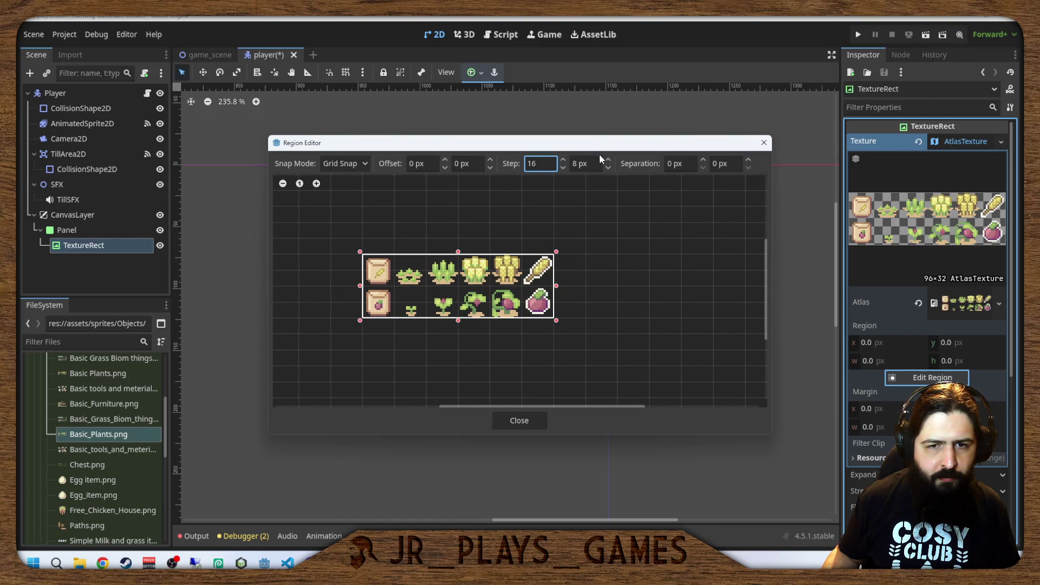
{"action": "left_click", "coordinate": [599, 164]}
{"action": "type", "text": "16"}
{"action": "key", "text": "Return"}
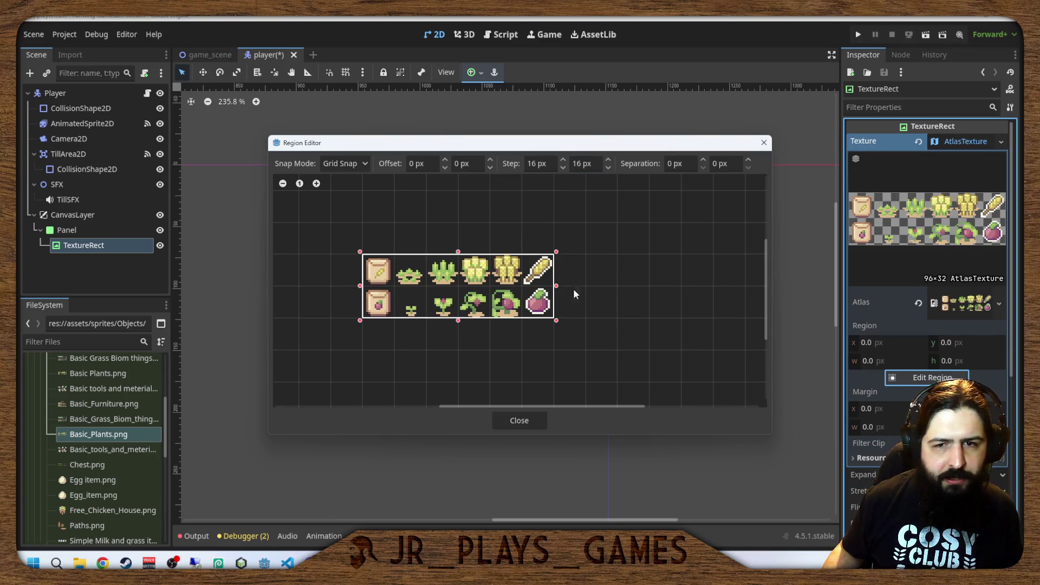
{"action": "left_click_drag", "start_coordinate": [556, 318], "coordinate": [395, 287]}
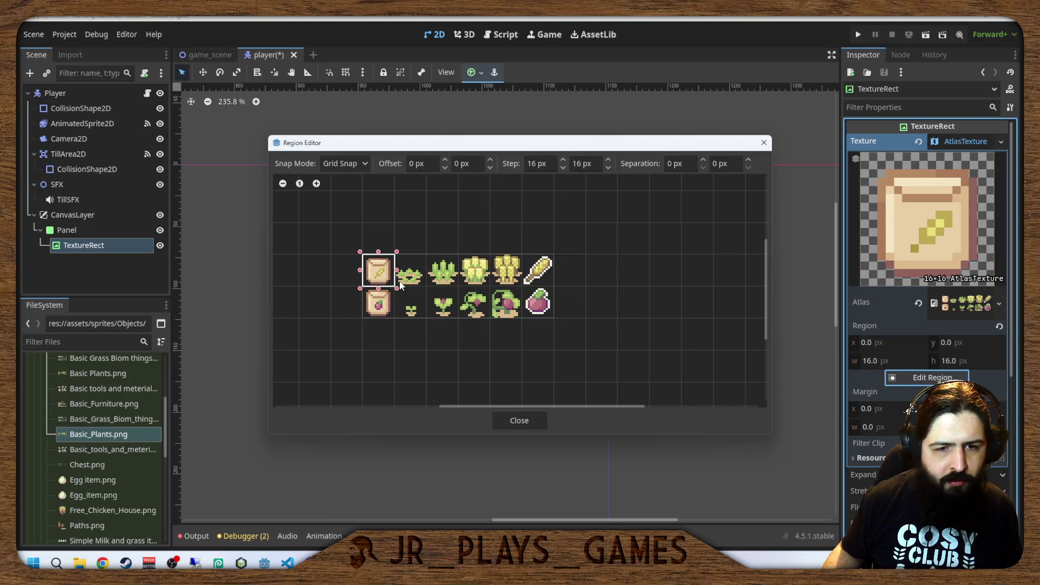
{"action": "left_click", "coordinate": [529, 420]}
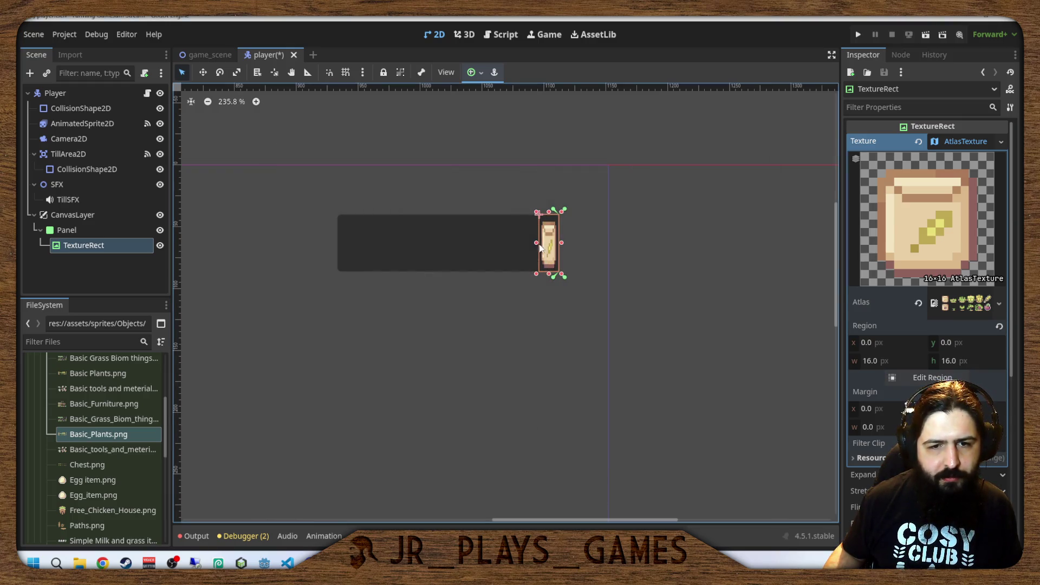
Set the seed packet TextureRect to Fit Width Proportional expand mode with Scale stretch mode.
{"action": "scroll", "coordinate": [875, 453], "scroll_direction": "down", "scroll_amount": 5}
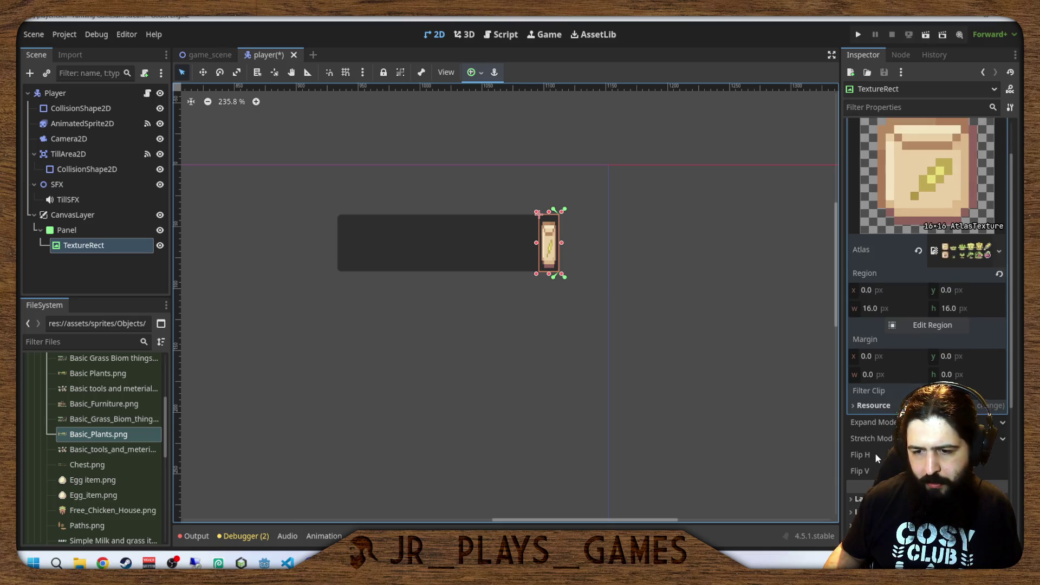
{"action": "left_click", "coordinate": [953, 316]}
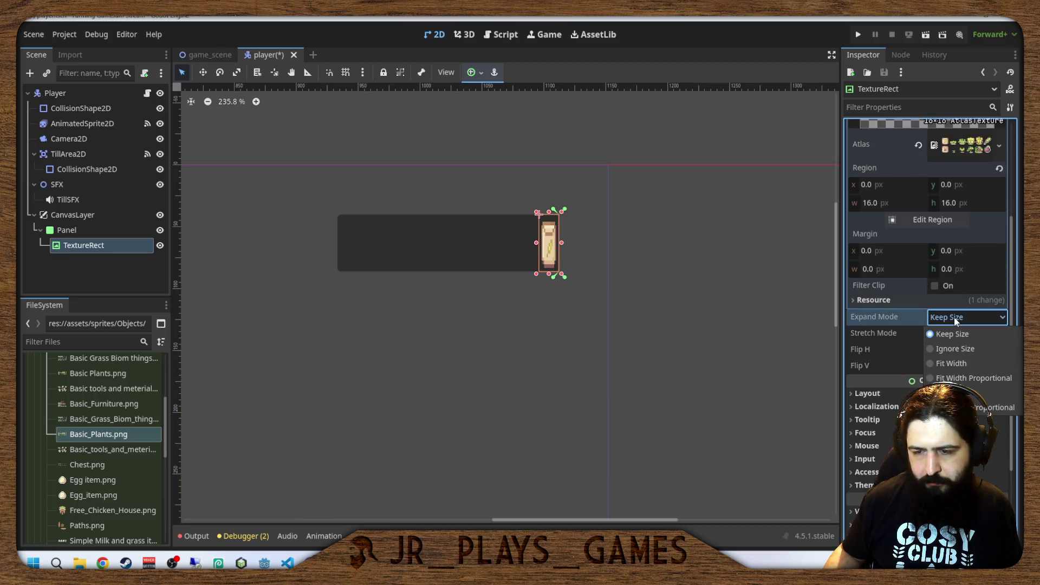
{"action": "left_click", "coordinate": [961, 365]}
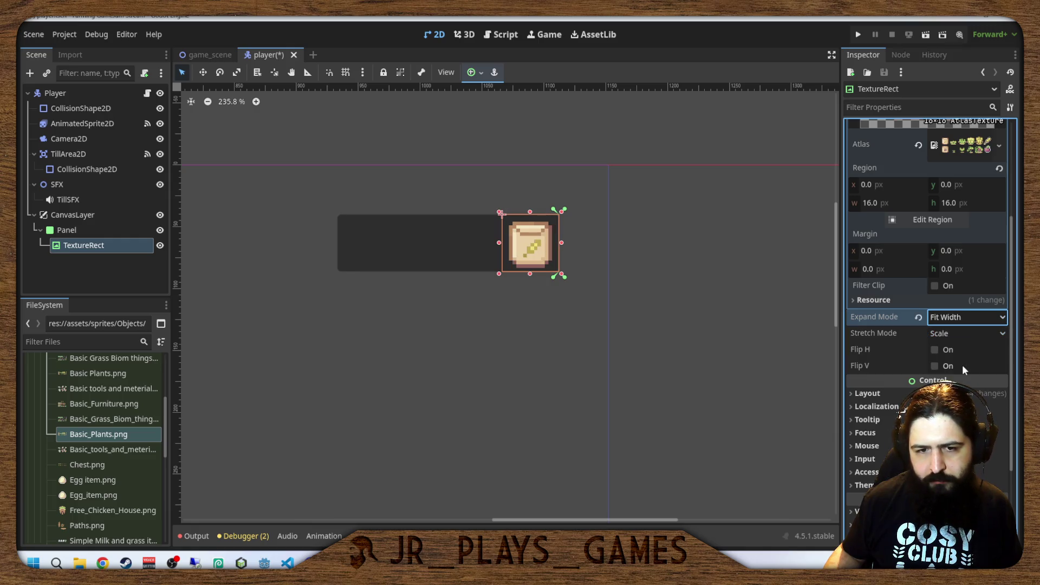
{"action": "left_click", "coordinate": [978, 317]}
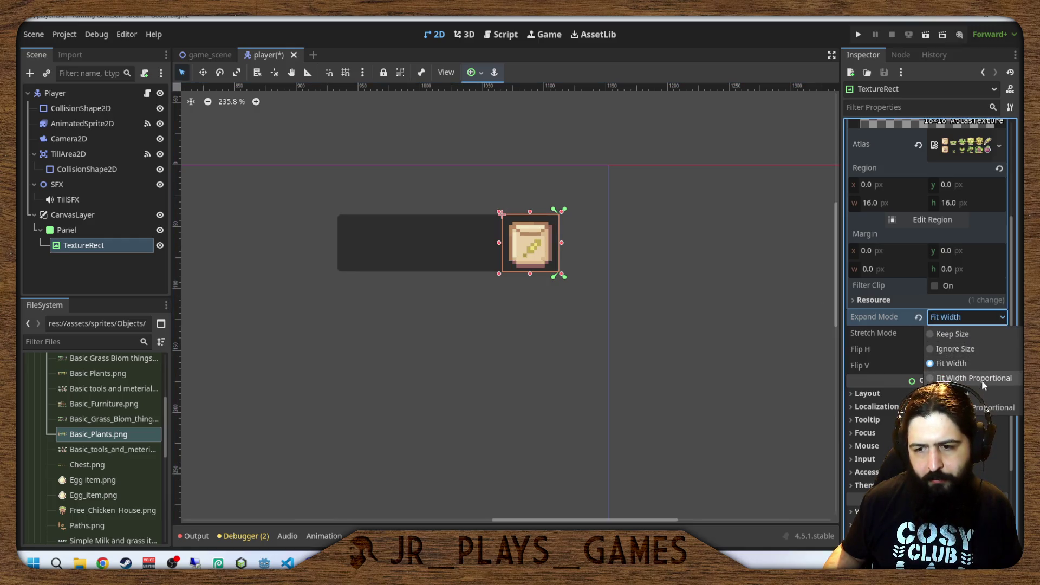
{"action": "left_click", "coordinate": [976, 377]}
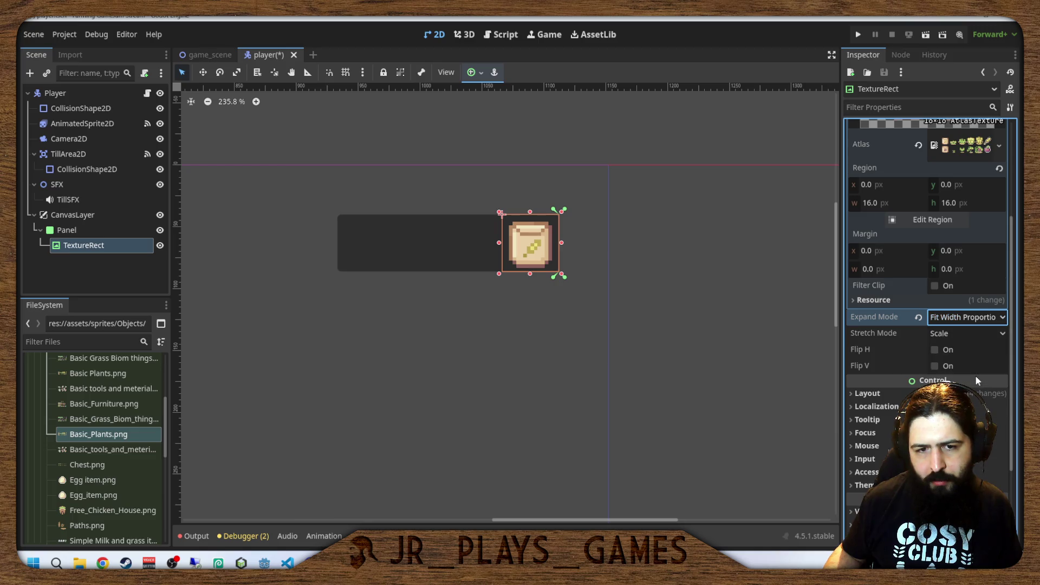
{"action": "left_click", "coordinate": [960, 331]}
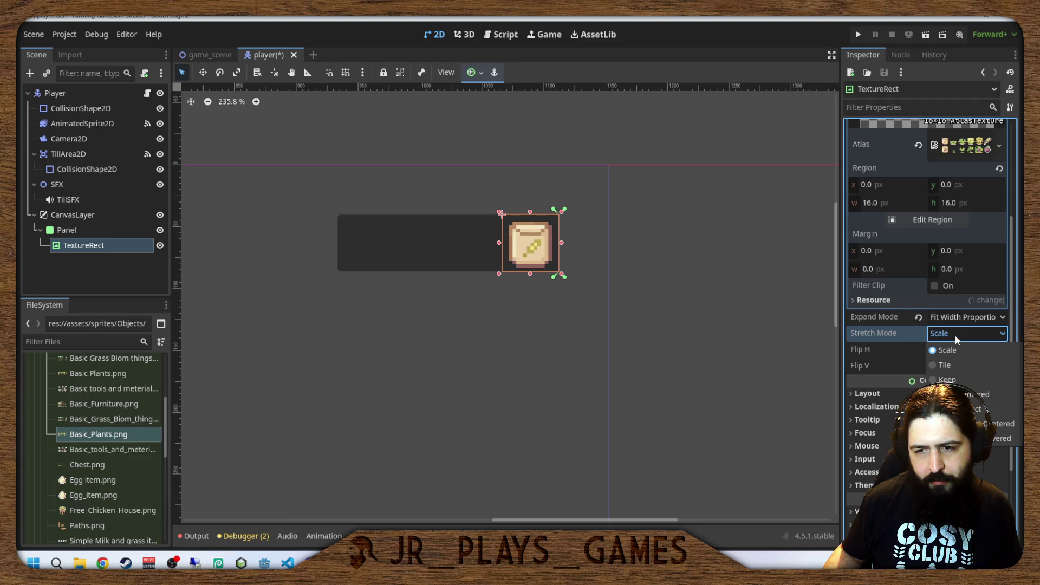
{"action": "left_click", "coordinate": [948, 349]}
{"action": "scroll", "coordinate": [597, 289], "scroll_direction": "down", "scroll_amount": 7}
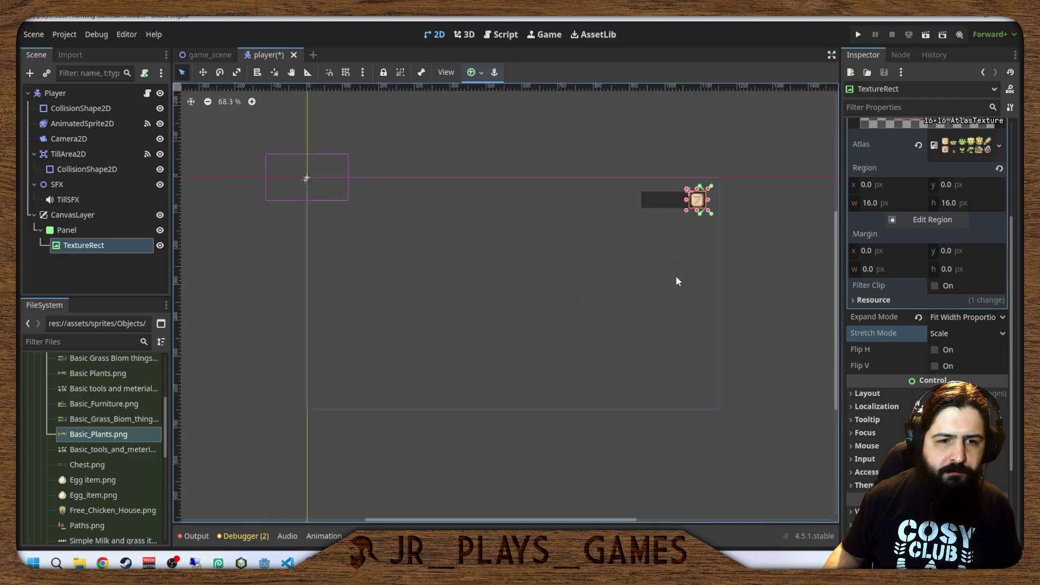
{"action": "scroll", "coordinate": [676, 282], "scroll_direction": "up", "scroll_amount": 6}
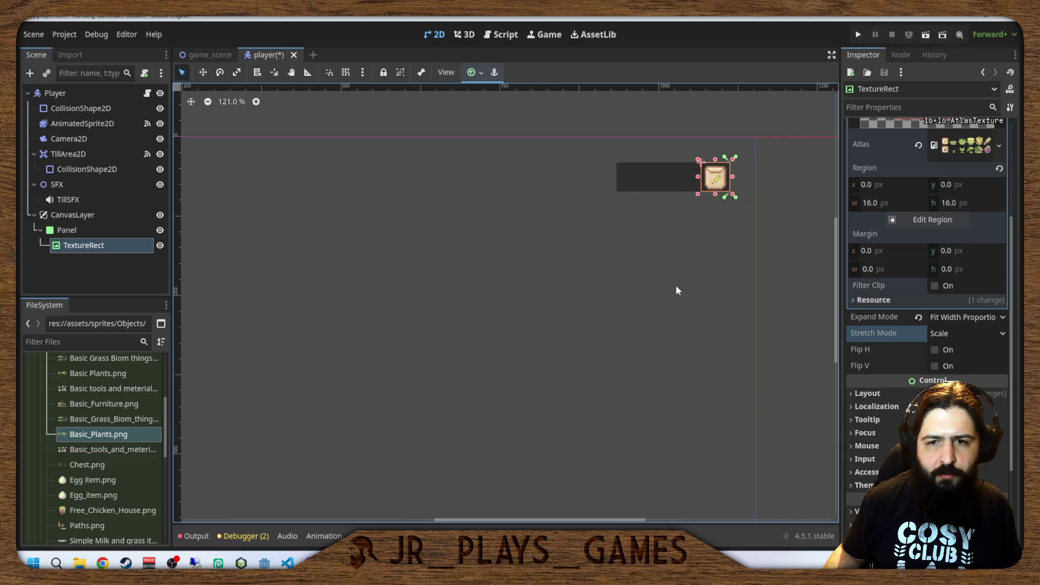
{"action": "scroll", "coordinate": [676, 291], "scroll_direction": "down", "scroll_amount": 1}
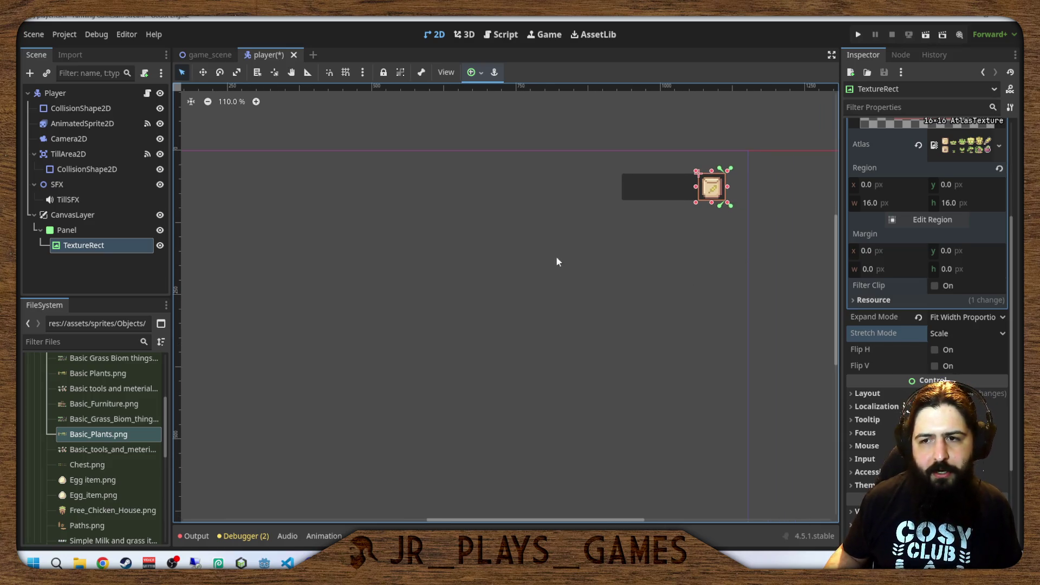
{"action": "left_click", "coordinate": [89, 229]}
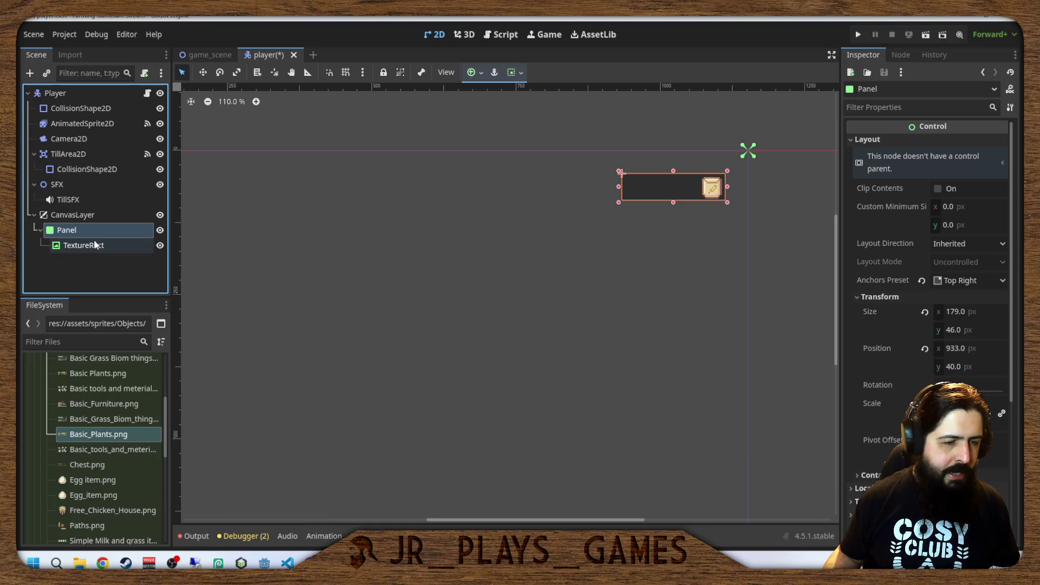
Rename the TextureRect node to WheatTextureRect by prefixing 'Wheat'.
{"action": "left_click", "coordinate": [96, 246]}
{"action": "left_click", "coordinate": [95, 247]}
{"action": "key", "text": "Home"}
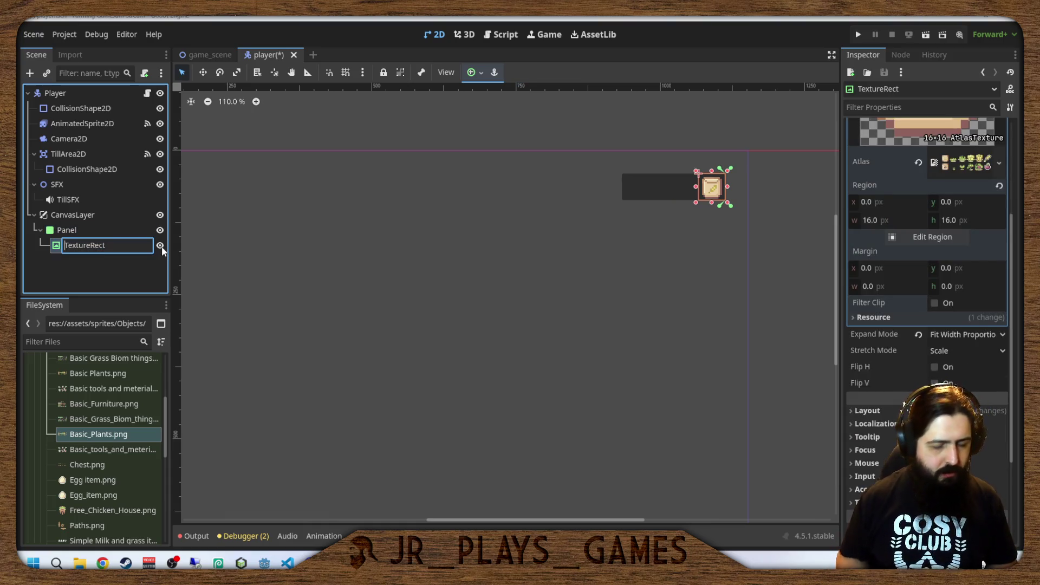
{"action": "type", "text": "Wheat"}
{"action": "key", "text": "Return"}
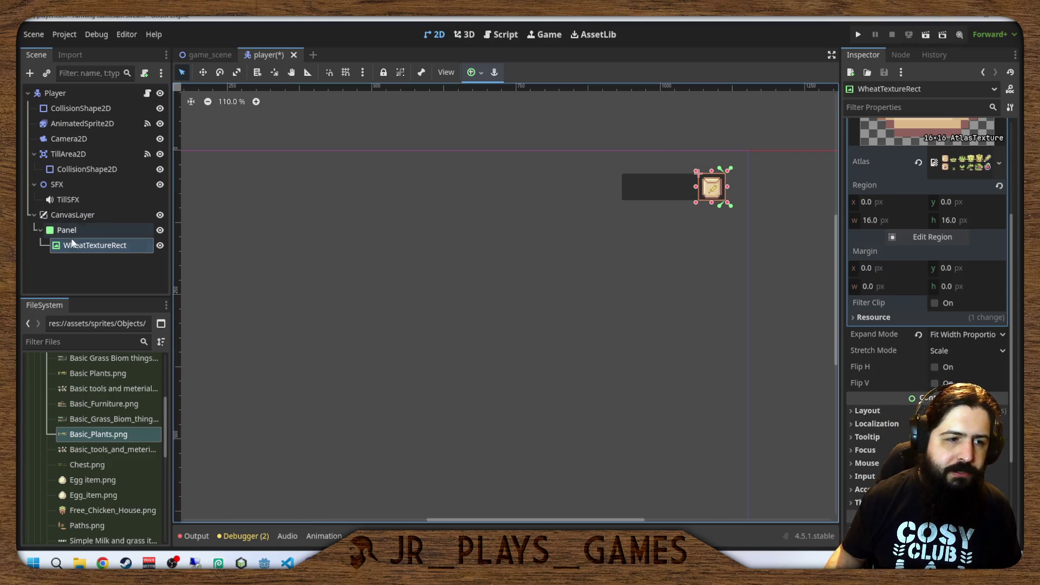
{"action": "scroll", "coordinate": [875, 333], "scroll_direction": "down", "scroll_amount": 3}
{"action": "scroll", "coordinate": [883, 368], "scroll_direction": "up", "scroll_amount": 3}
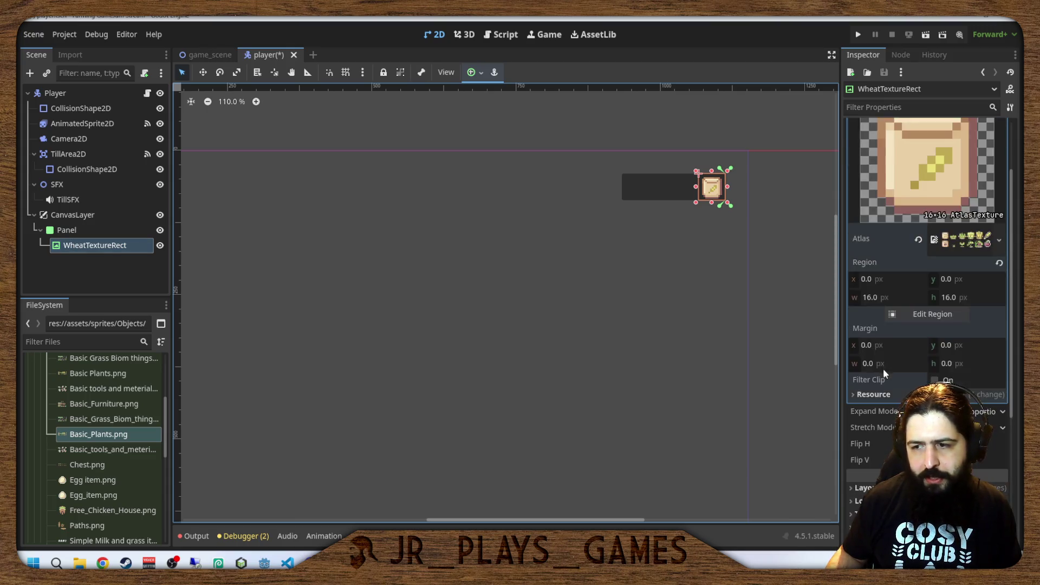
{"action": "scroll", "coordinate": [883, 366], "scroll_direction": "down", "scroll_amount": 3}
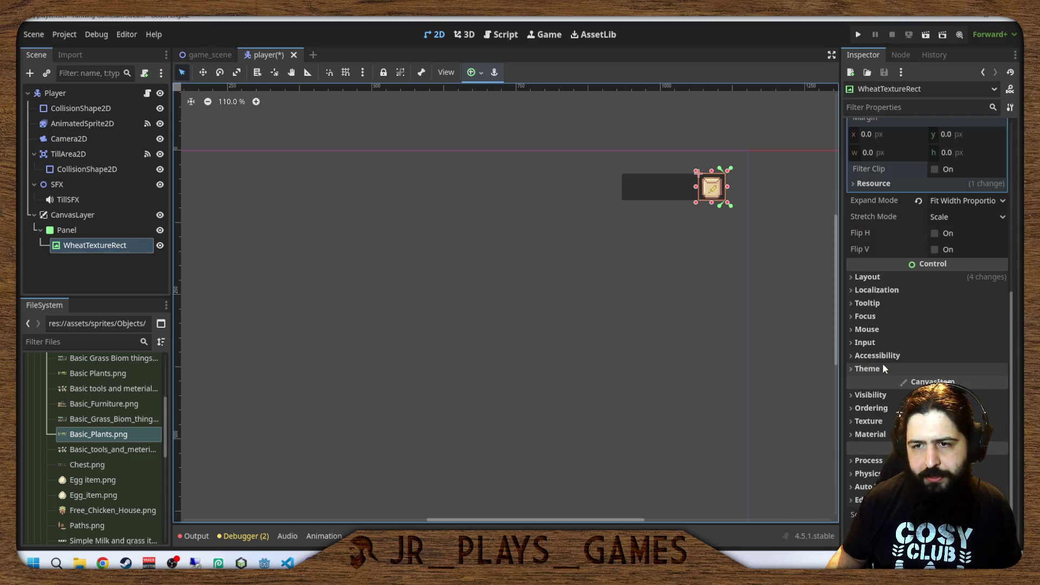
{"action": "left_click", "coordinate": [82, 245]}
Add a Control child under WheatTextureRect, then delete it as a mistake.
{"action": "key", "text": "ctrl+a"}
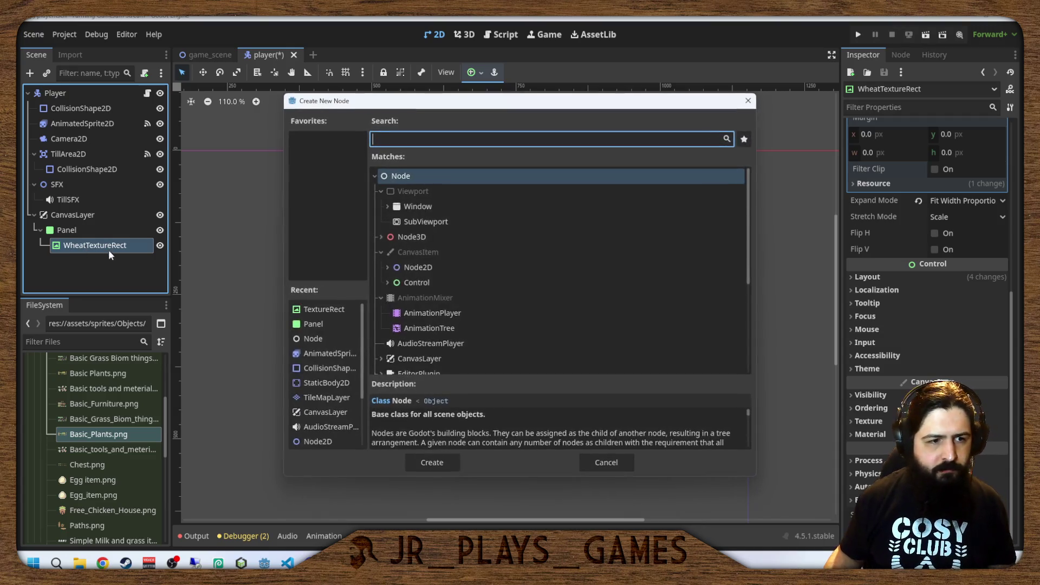
{"action": "left_click", "coordinate": [426, 286]}
{"action": "double_click", "coordinate": [426, 286]}
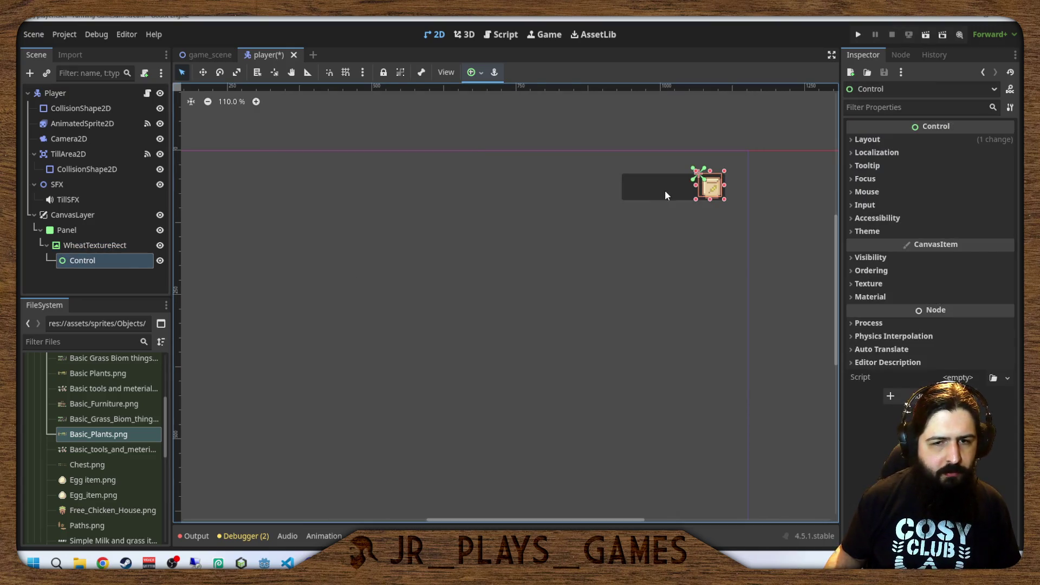
{"action": "key", "text": "Delete"}
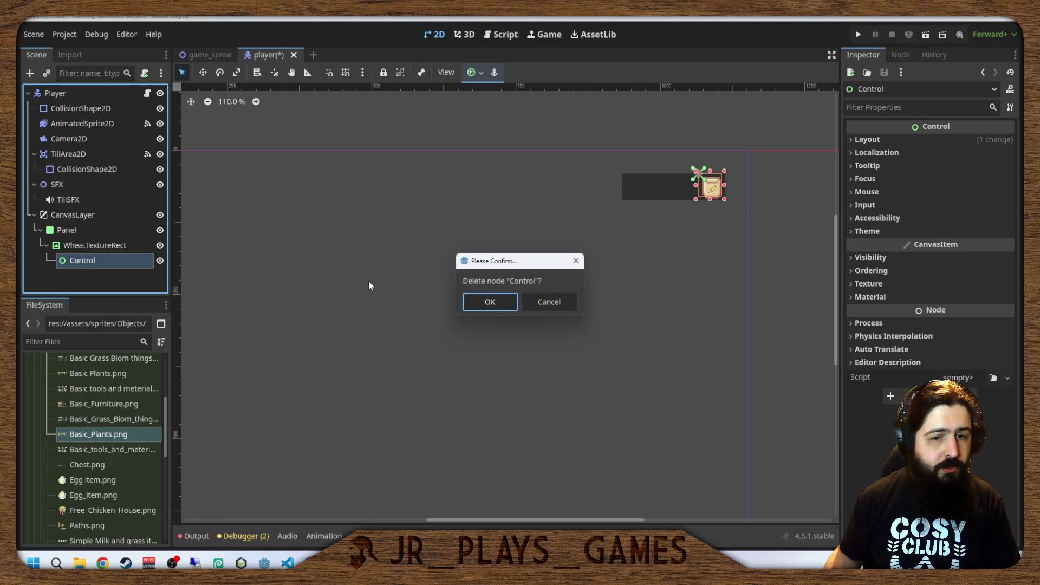
{"action": "key", "text": "Return"}
Add a Panel child node under WheatTextureRect.
{"action": "left_click", "coordinate": [85, 249]}
{"action": "key", "text": "ctrl+a"}
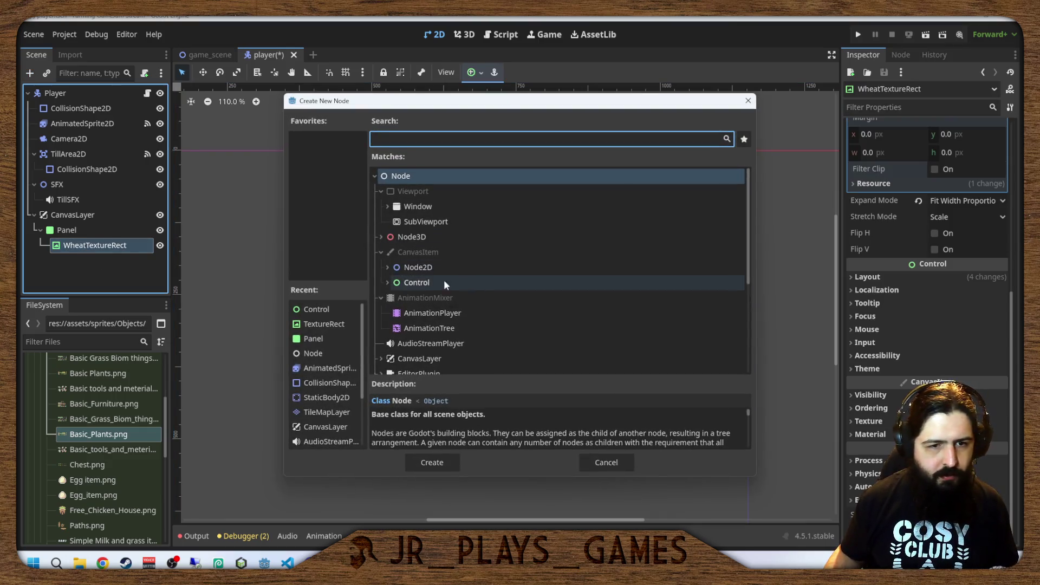
{"action": "scroll", "coordinate": [410, 296], "scroll_direction": "down", "scroll_amount": 3}
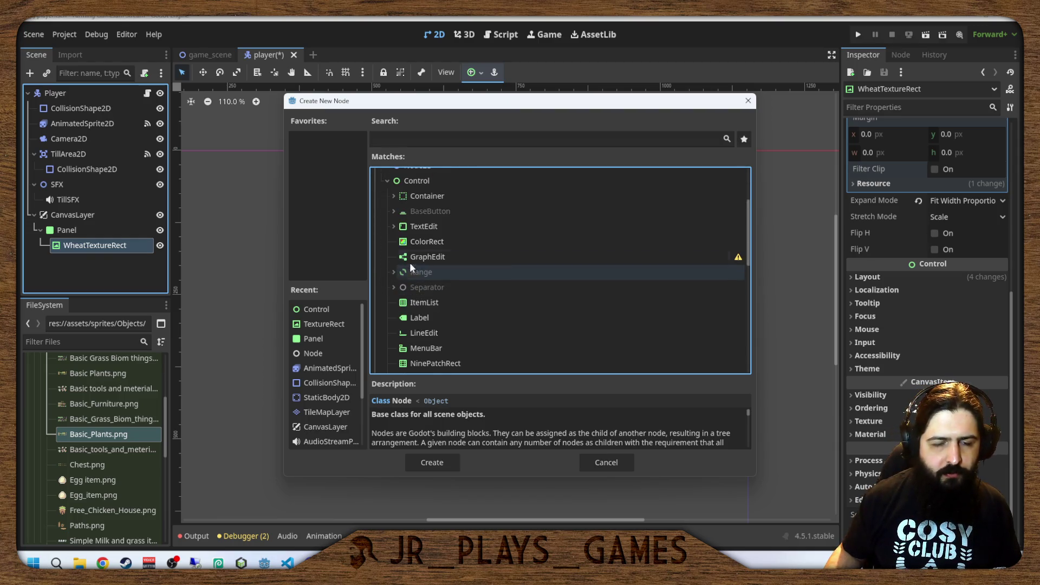
{"action": "left_click", "coordinate": [417, 243]}
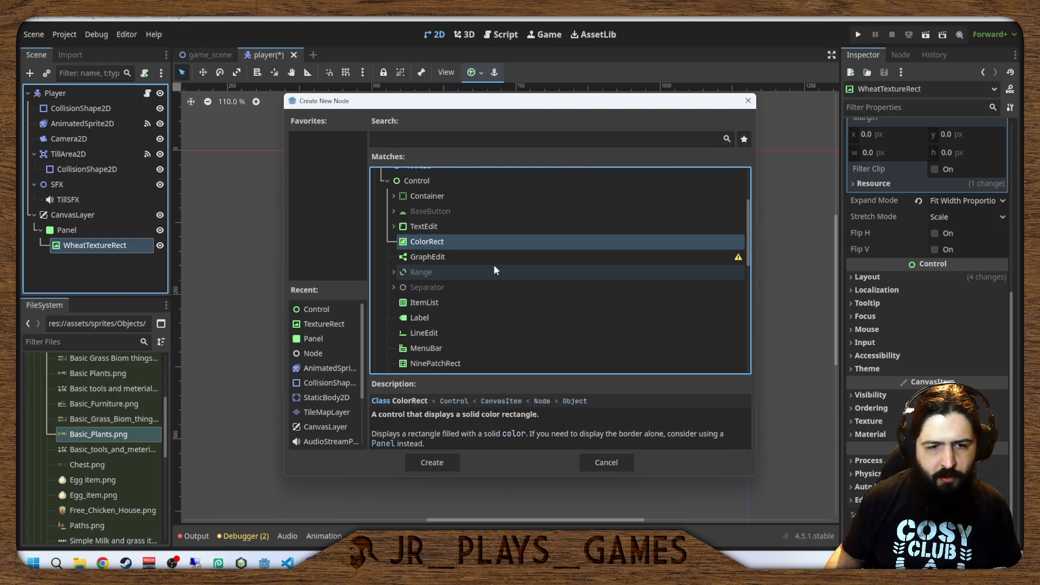
{"action": "scroll", "coordinate": [488, 273], "scroll_direction": "down", "scroll_amount": 3}
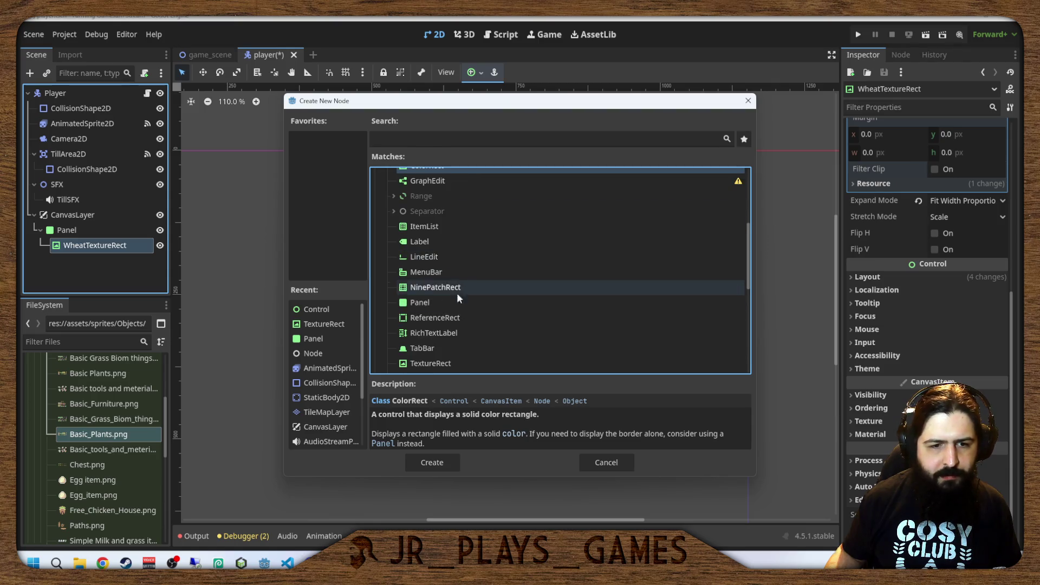
{"action": "double_click", "coordinate": [414, 304]}
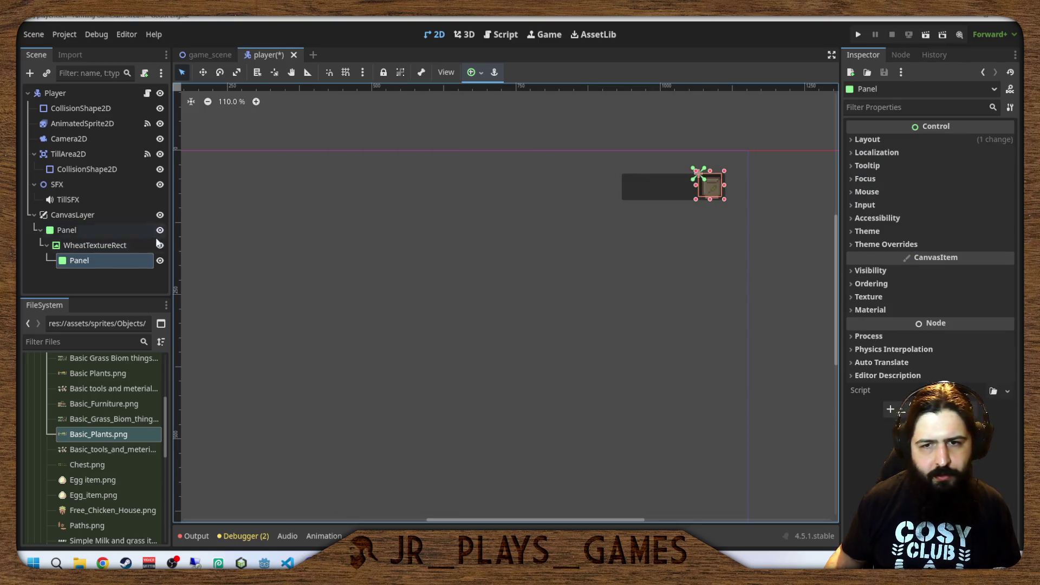
{"action": "left_click", "coordinate": [83, 259]}
Name the new panel 'Selected' and give it the Full Rect anchor preset.
{"action": "type", "text": "S"}
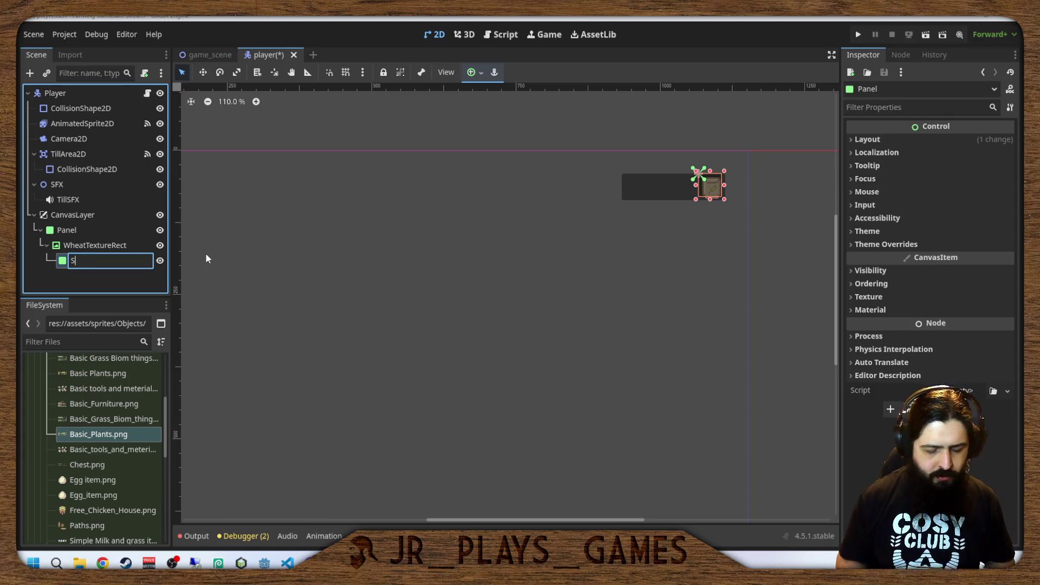
{"action": "type", "text": "elected"}
{"action": "key", "text": "Return"}
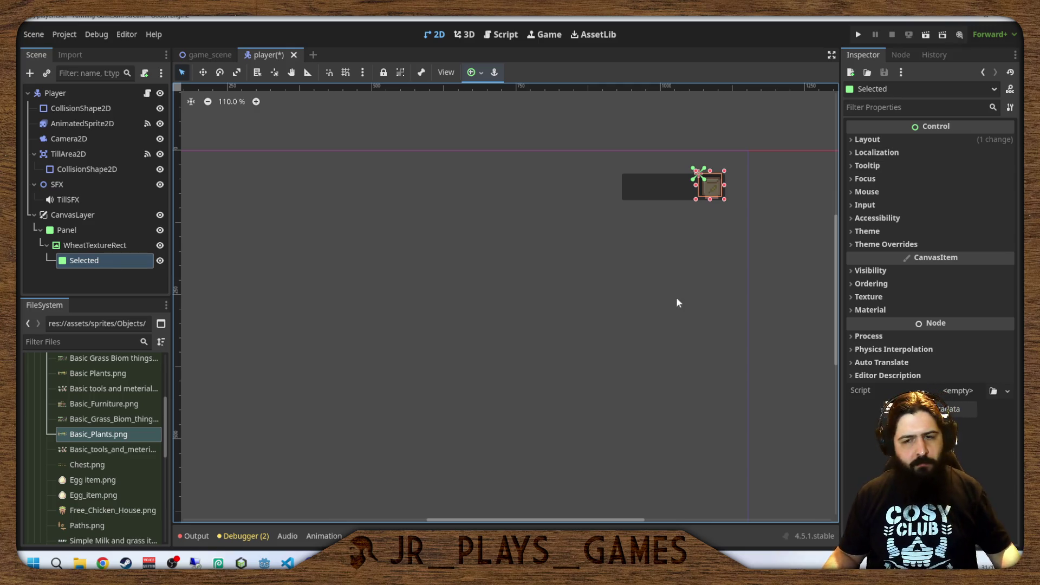
{"action": "scroll", "coordinate": [720, 211], "scroll_direction": "up", "scroll_amount": 5}
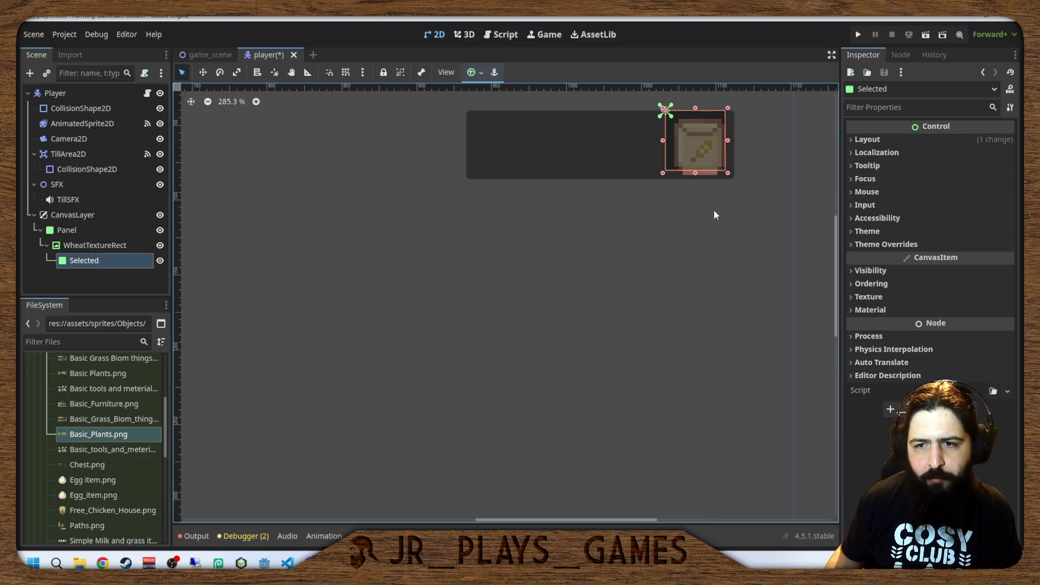
{"action": "left_click", "coordinate": [481, 71]}
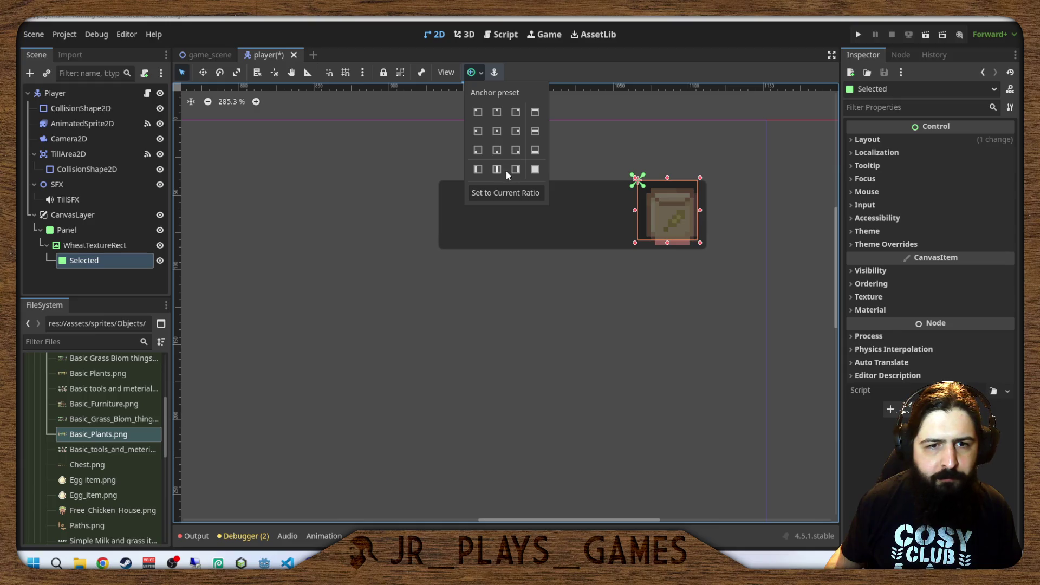
{"action": "left_click", "coordinate": [533, 171]}
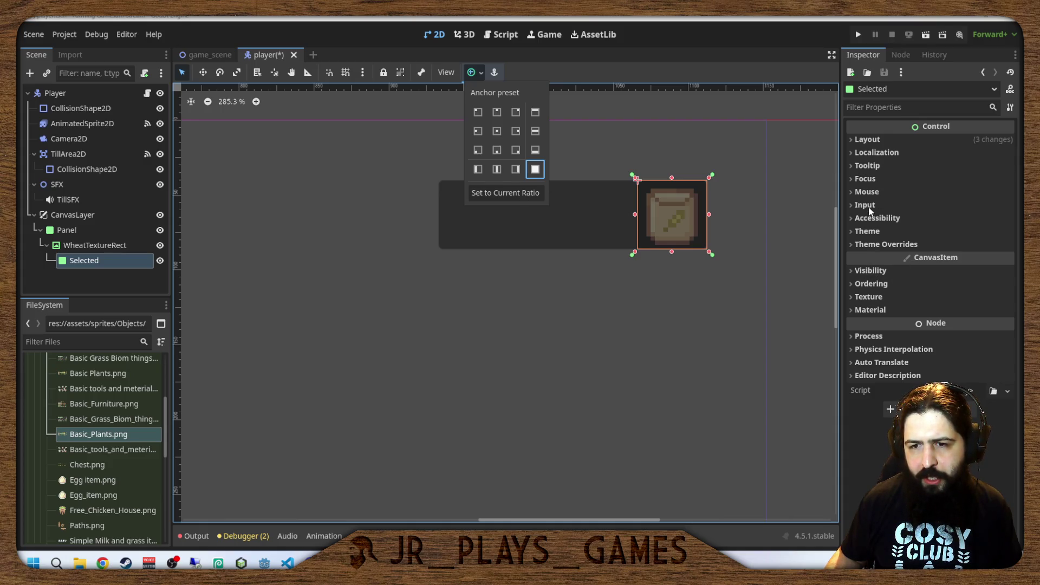
{"action": "left_click", "coordinate": [880, 294]}
Reveal the Selected panel's Theme Overrides > Styles panel StyleBoxFlat settings.
{"action": "left_click", "coordinate": [881, 295]}
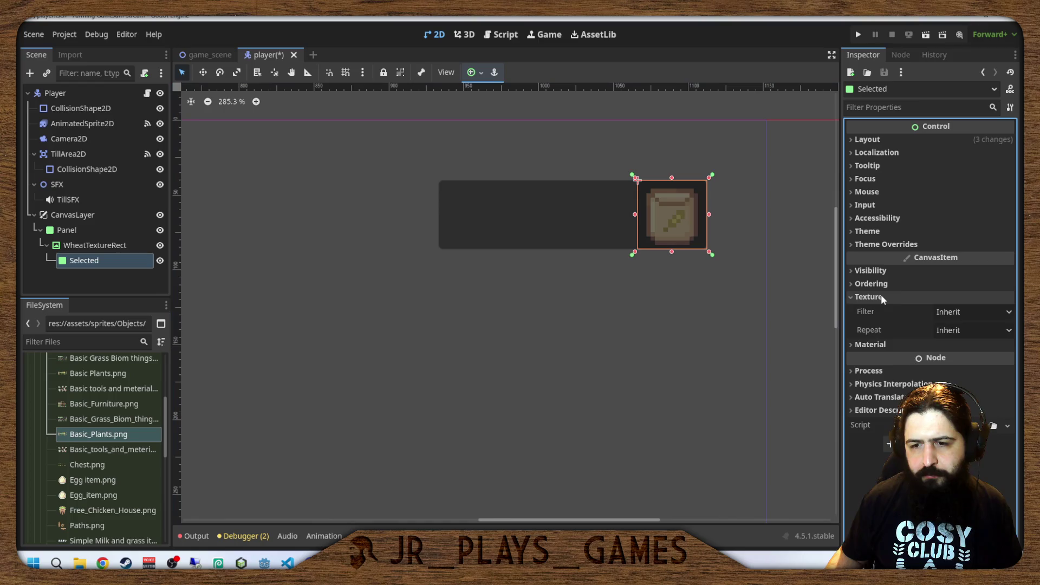
{"action": "left_click", "coordinate": [881, 296]}
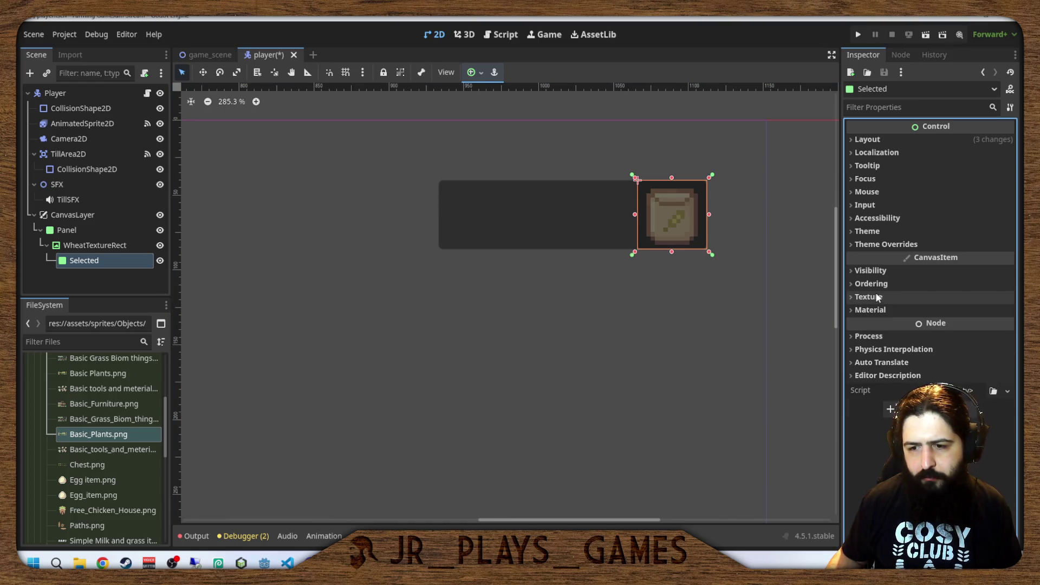
{"action": "left_click", "coordinate": [881, 231]}
{"action": "left_click", "coordinate": [881, 230]}
{"action": "left_click", "coordinate": [882, 244]}
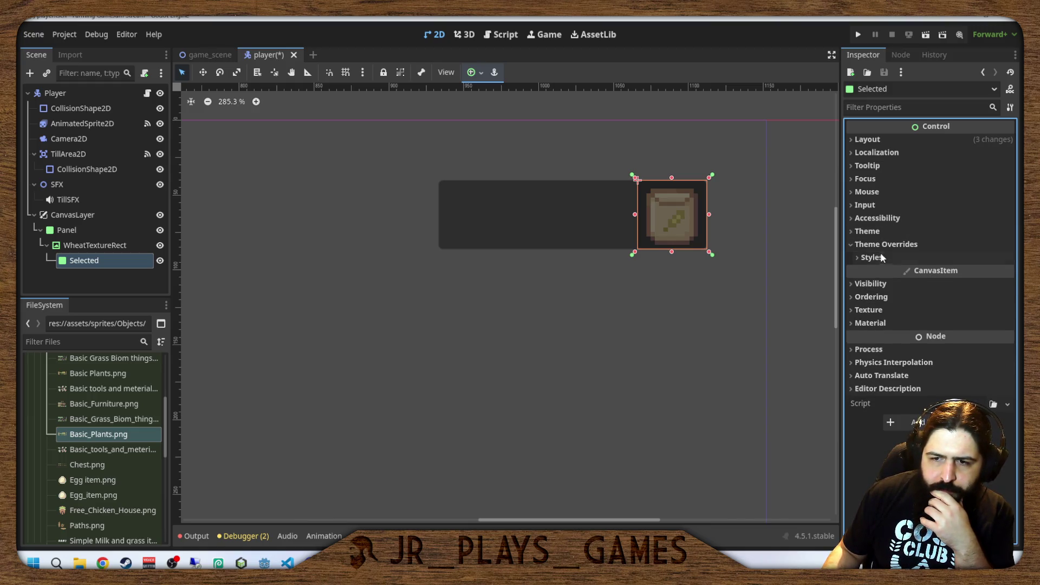
{"action": "left_click", "coordinate": [872, 258]}
{"action": "left_click", "coordinate": [973, 272]}
{"action": "scroll", "coordinate": [964, 313], "scroll_direction": "down", "scroll_amount": 5}
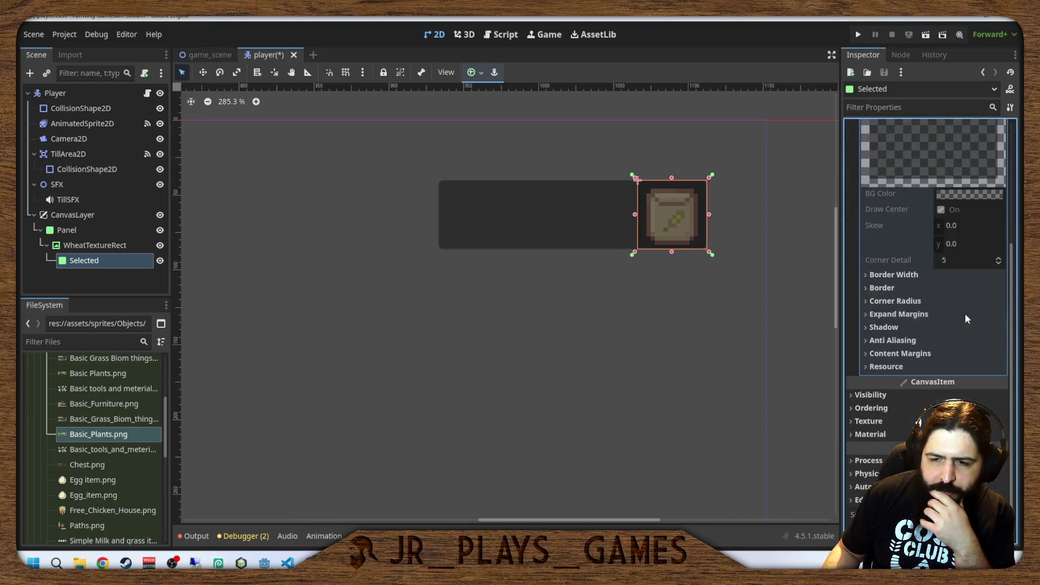
{"action": "scroll", "coordinate": [964, 313], "scroll_direction": "up", "scroll_amount": 5}
{"action": "scroll", "coordinate": [953, 336], "scroll_direction": "down", "scroll_amount": 2}
{"action": "scroll", "coordinate": [948, 355], "scroll_direction": "down", "scroll_amount": 2}
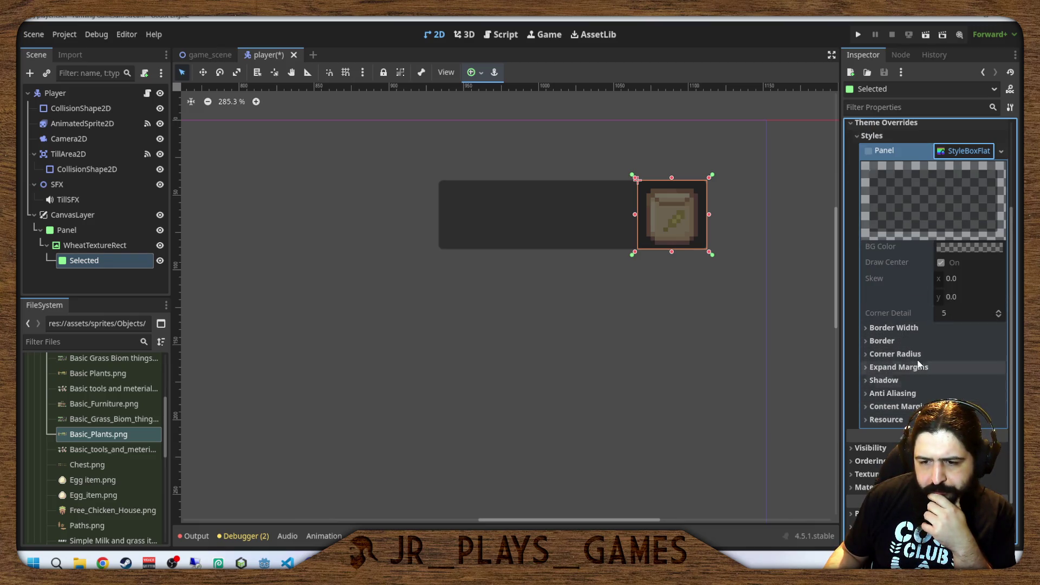
{"action": "scroll", "coordinate": [921, 352], "scroll_direction": "up", "scroll_amount": 2}
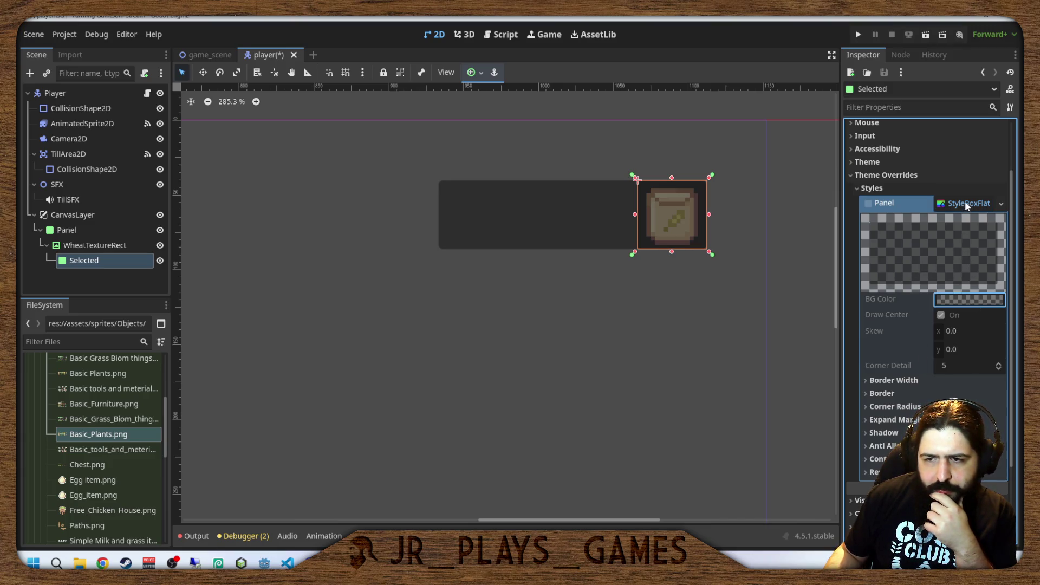
{"action": "scroll", "coordinate": [964, 200], "scroll_direction": "up", "scroll_amount": 2}
Try StyleBoxLine and StyleBoxEmpty for the panel style, then settle on a new StyleBoxFlat.
{"action": "left_click", "coordinate": [1001, 272]}
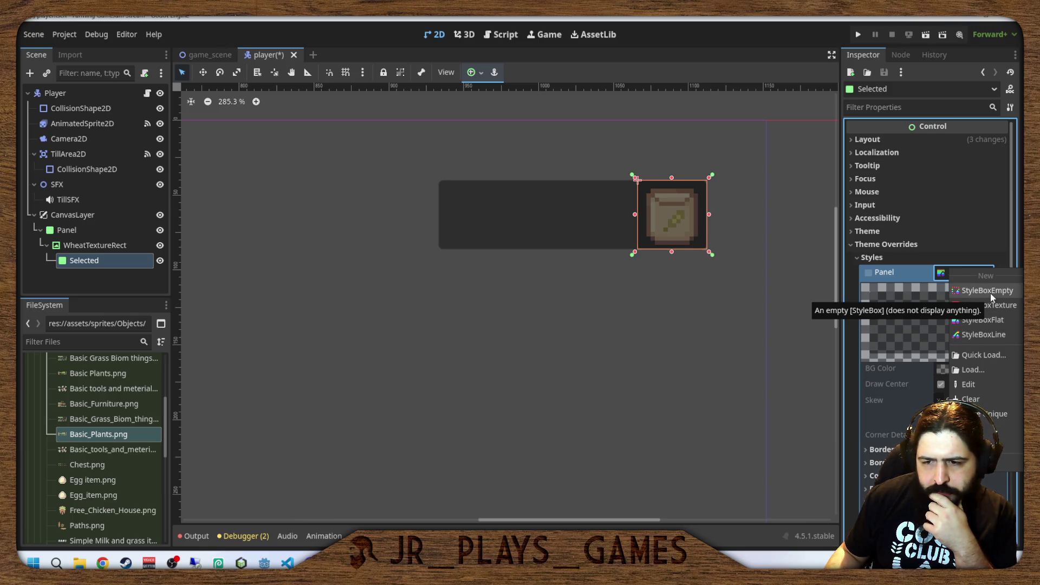
{"action": "left_click", "coordinate": [981, 335]}
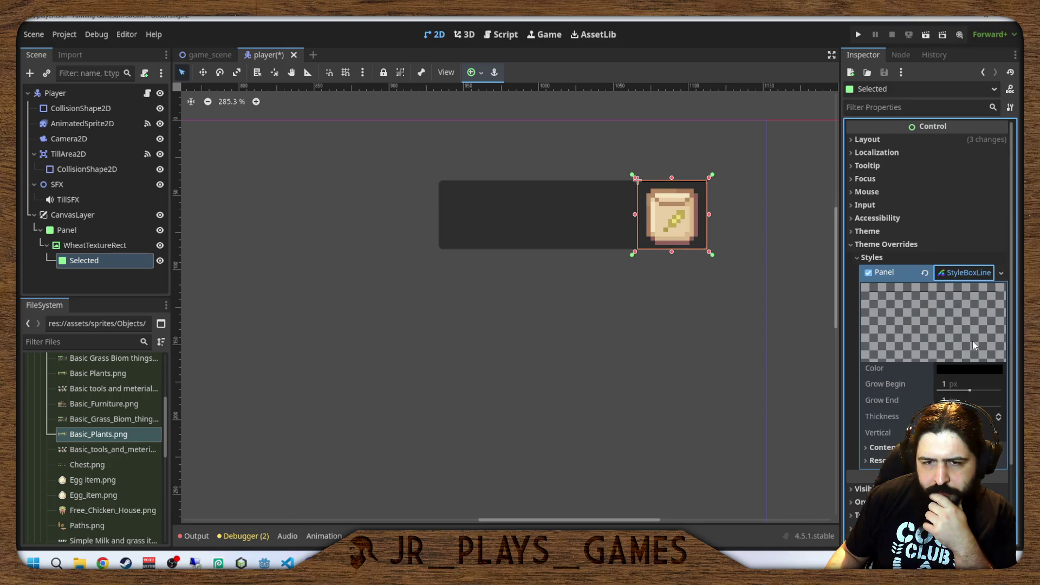
{"action": "left_click", "coordinate": [954, 275]}
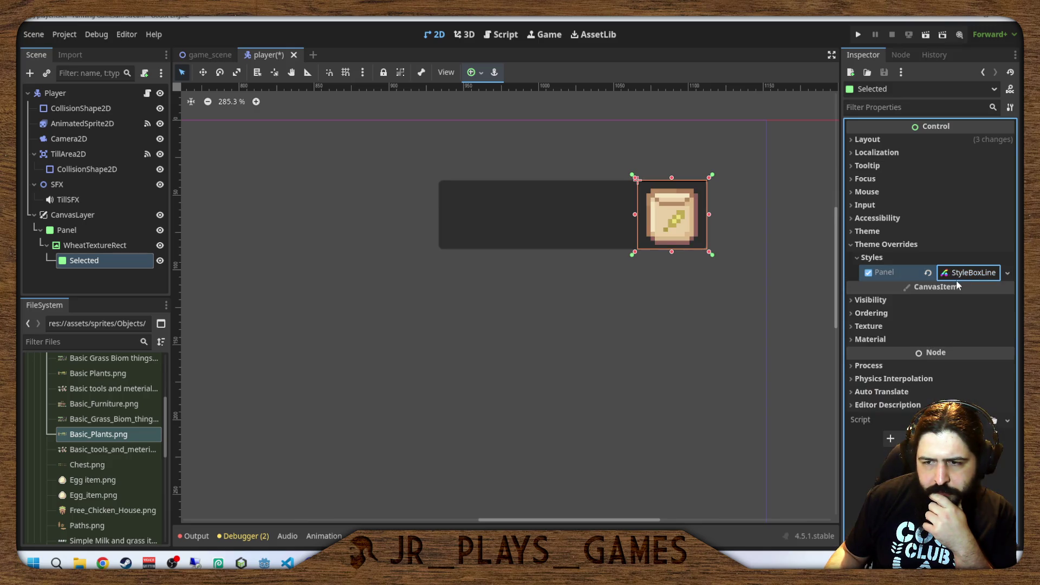
{"action": "left_click", "coordinate": [957, 279]}
{"action": "left_click", "coordinate": [1000, 274]}
{"action": "left_click", "coordinate": [984, 304]}
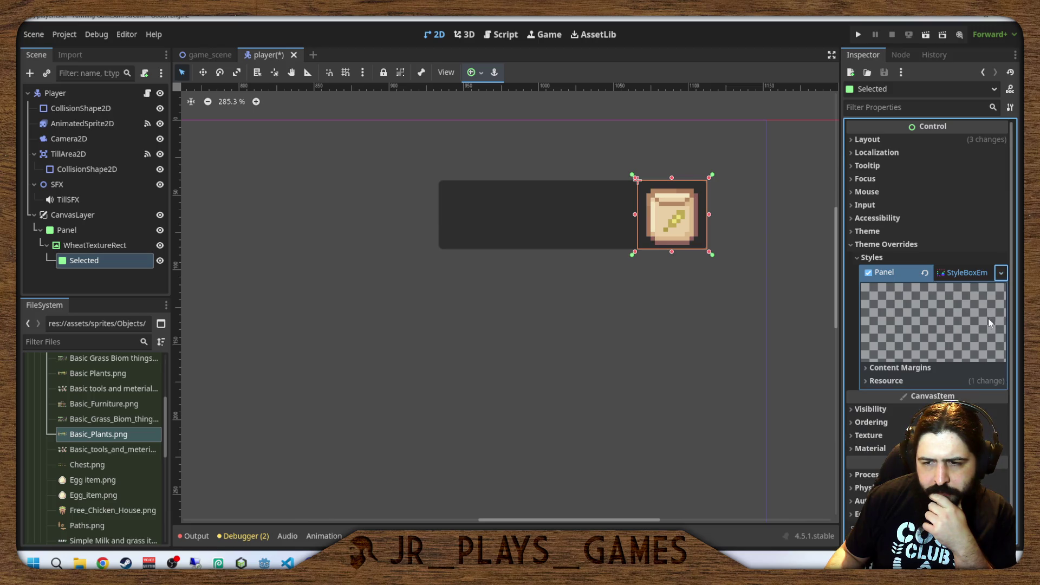
{"action": "left_click", "coordinate": [880, 367]}
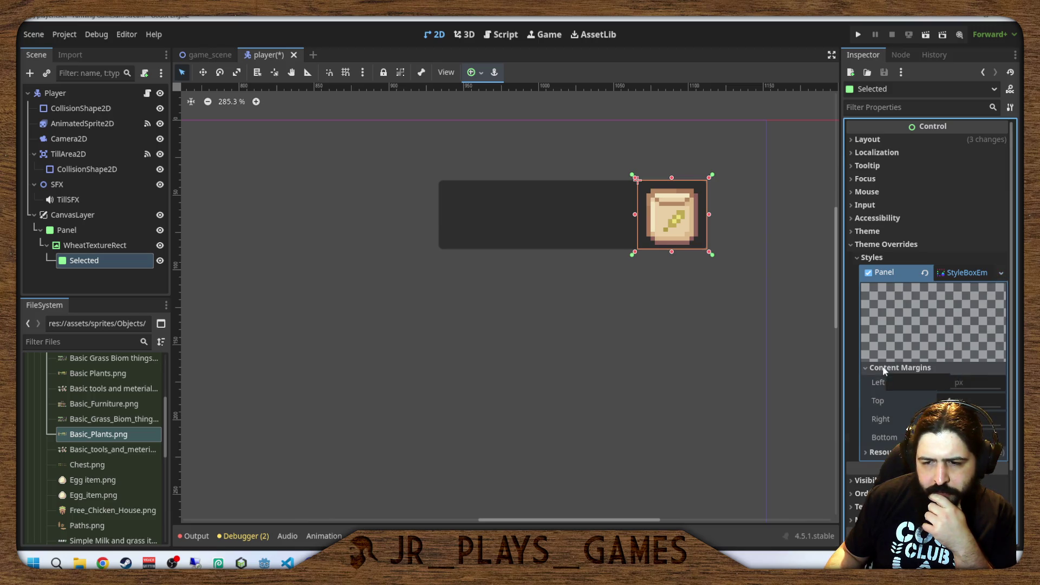
{"action": "left_click", "coordinate": [880, 367]}
{"action": "left_click", "coordinate": [969, 273]}
{"action": "left_click", "coordinate": [1005, 274]}
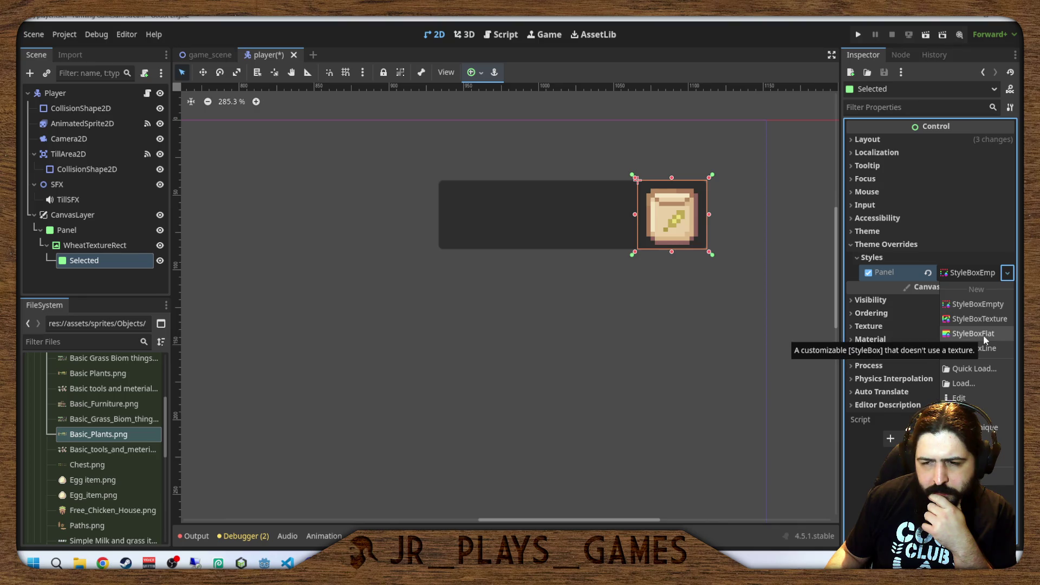
{"action": "left_click", "coordinate": [983, 333]}
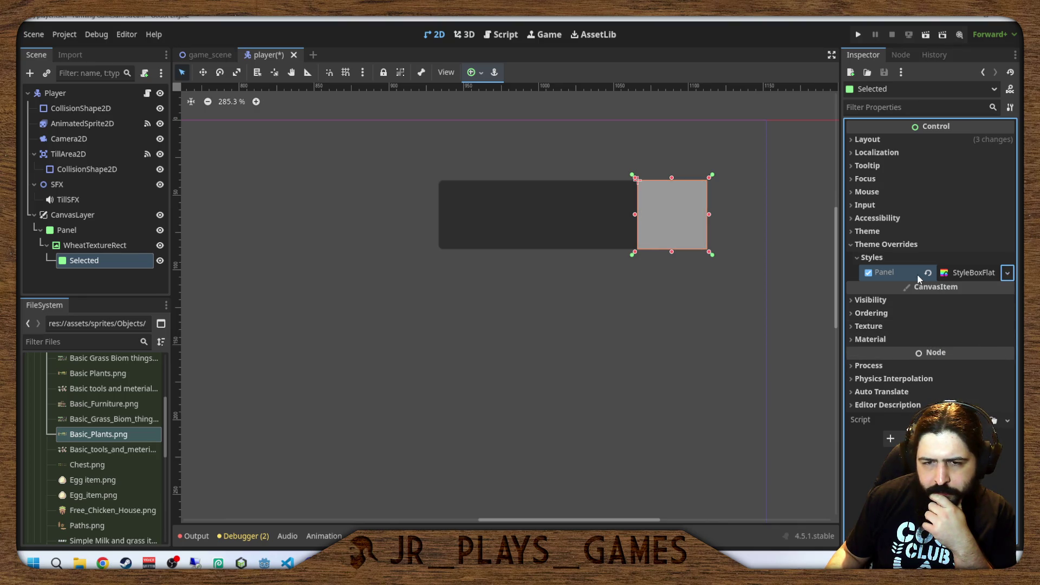
{"action": "left_click", "coordinate": [952, 279]}
Make the StyleBoxFlat background colour fully transparent.
{"action": "left_click", "coordinate": [969, 369]}
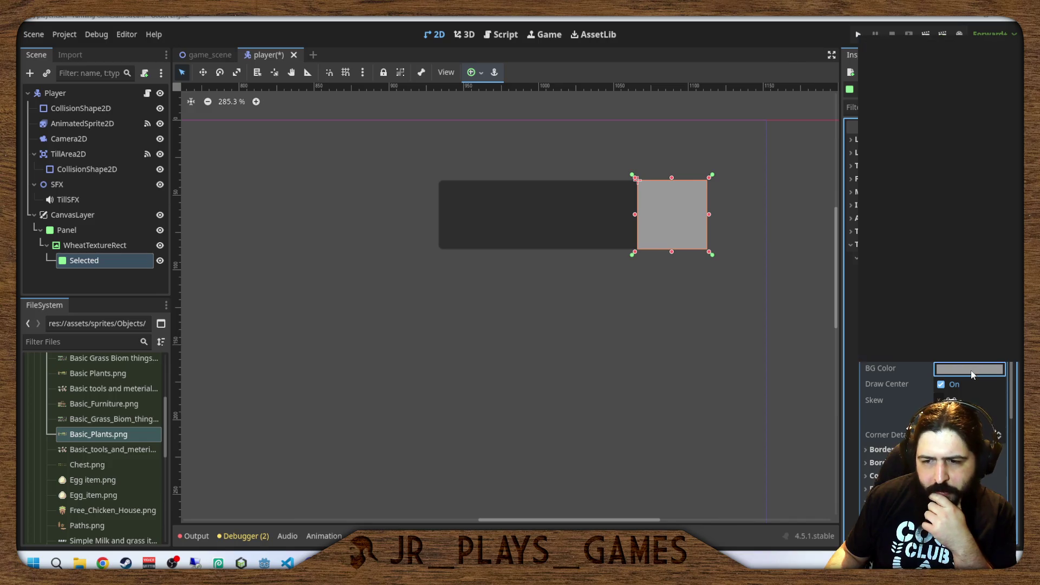
{"action": "left_click_drag", "start_coordinate": [970, 292], "coordinate": [856, 287]}
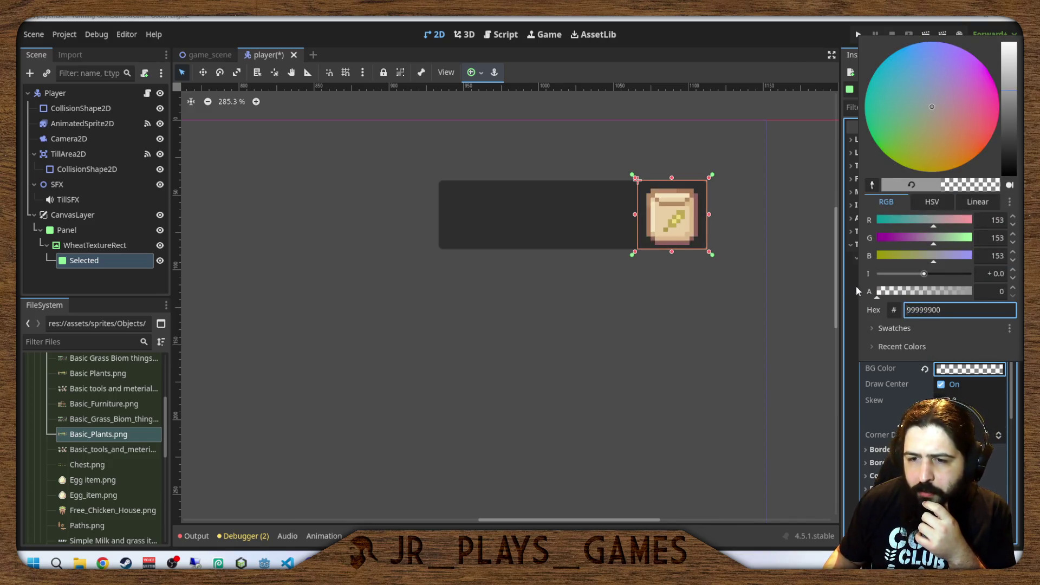
{"action": "left_click", "coordinate": [920, 379]}
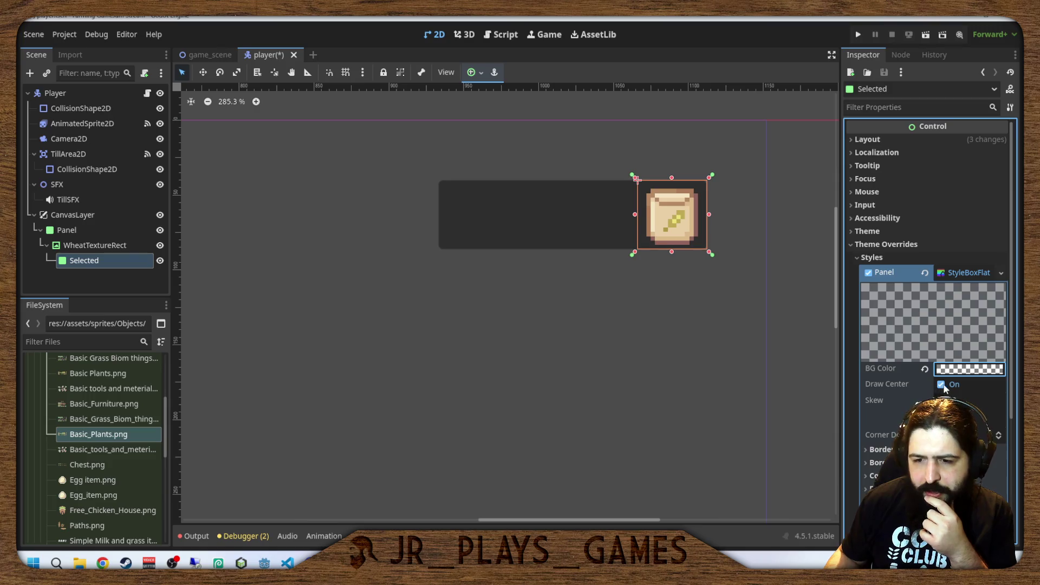
{"action": "scroll", "coordinate": [963, 399], "scroll_direction": "down", "scroll_amount": 4}
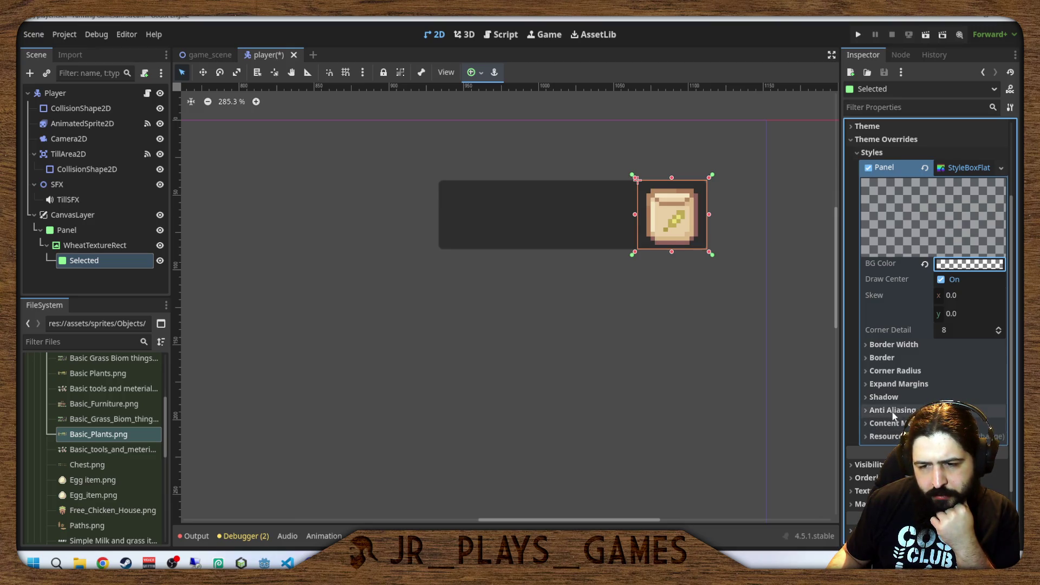
Set the StyleBoxFlat border colour to pure yellow ffff00.
{"action": "left_click", "coordinate": [900, 359]}
{"action": "left_click", "coordinate": [954, 374]}
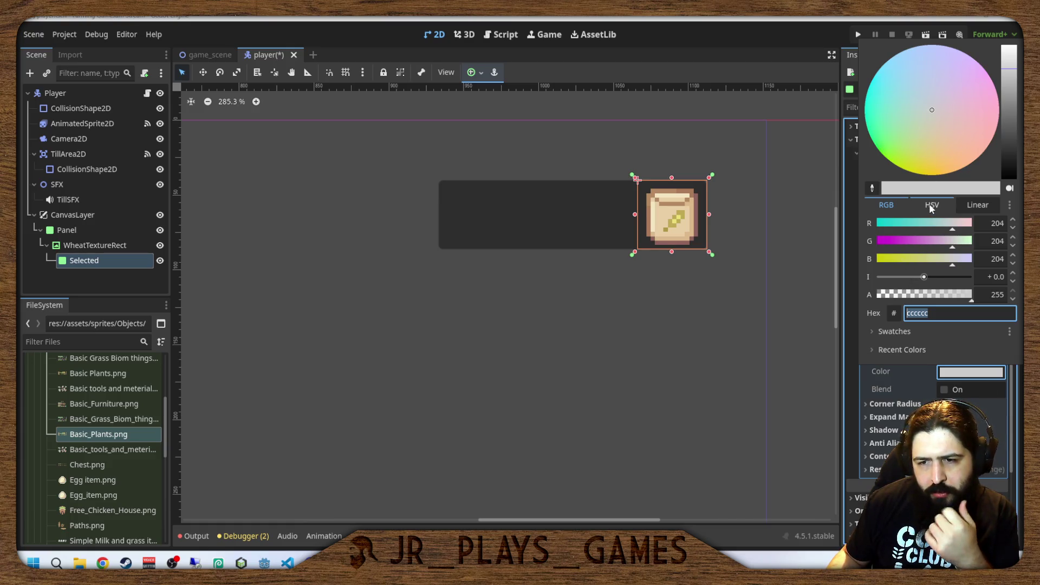
{"action": "left_click", "coordinate": [892, 260]}
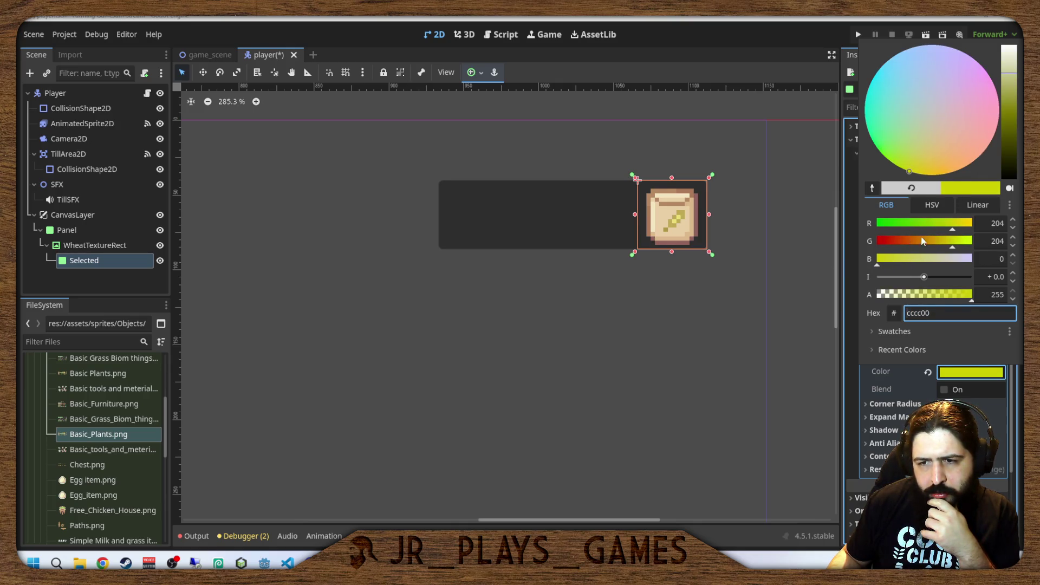
{"action": "left_click_drag", "start_coordinate": [957, 250], "coordinate": [1002, 229]}
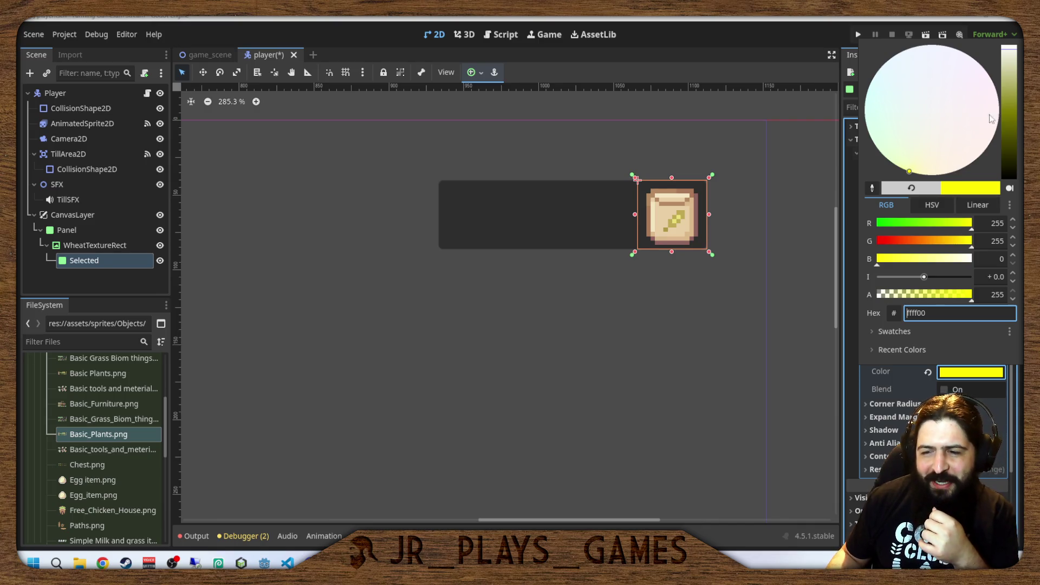
{"action": "mouse_move", "coordinate": [1008, 97]}
{"action": "left_mouse_down"}
{"action": "mouse_move", "coordinate": [1010, 116]}
{"action": "mouse_move", "coordinate": [1011, 45]}
{"action": "left_mouse_up"}
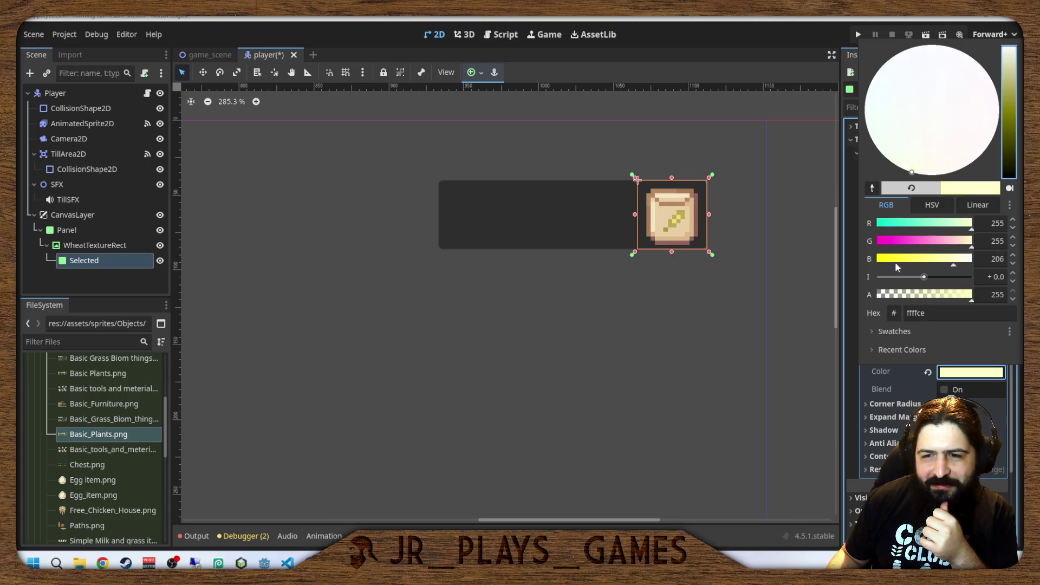
{"action": "left_click_drag", "start_coordinate": [894, 261], "coordinate": [849, 263]}
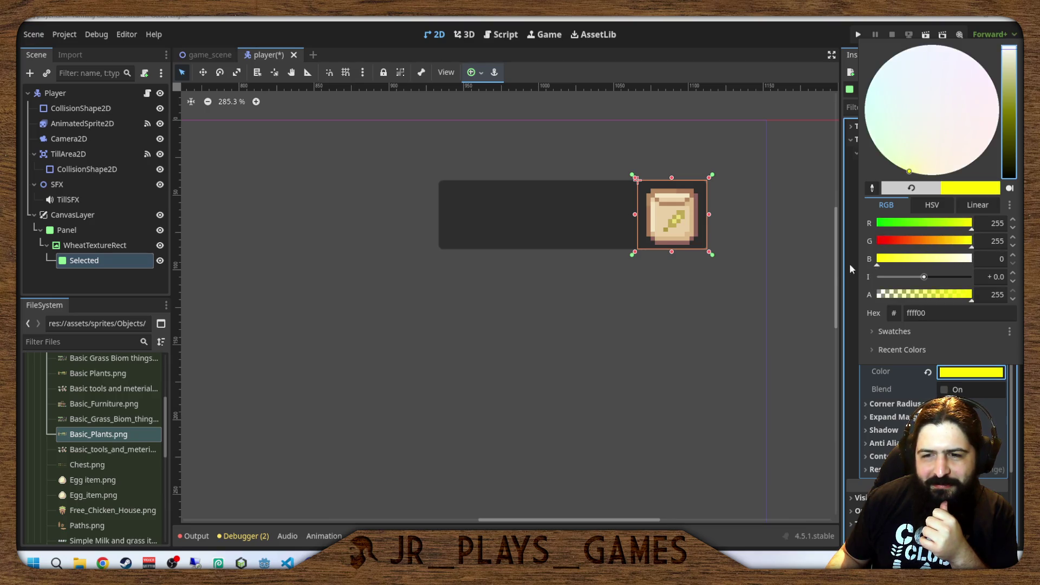
{"action": "left_click", "coordinate": [950, 372]}
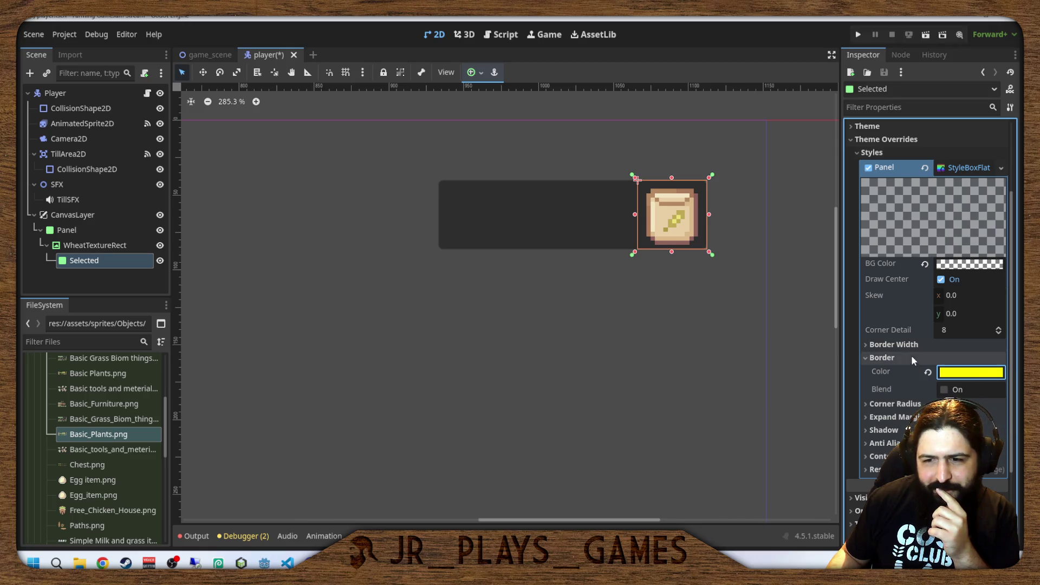
Set the StyleBoxFlat border widths to 4 px, keeping the yellow colour.
{"action": "left_click", "coordinate": [910, 344]}
{"action": "left_click", "coordinate": [954, 359]}
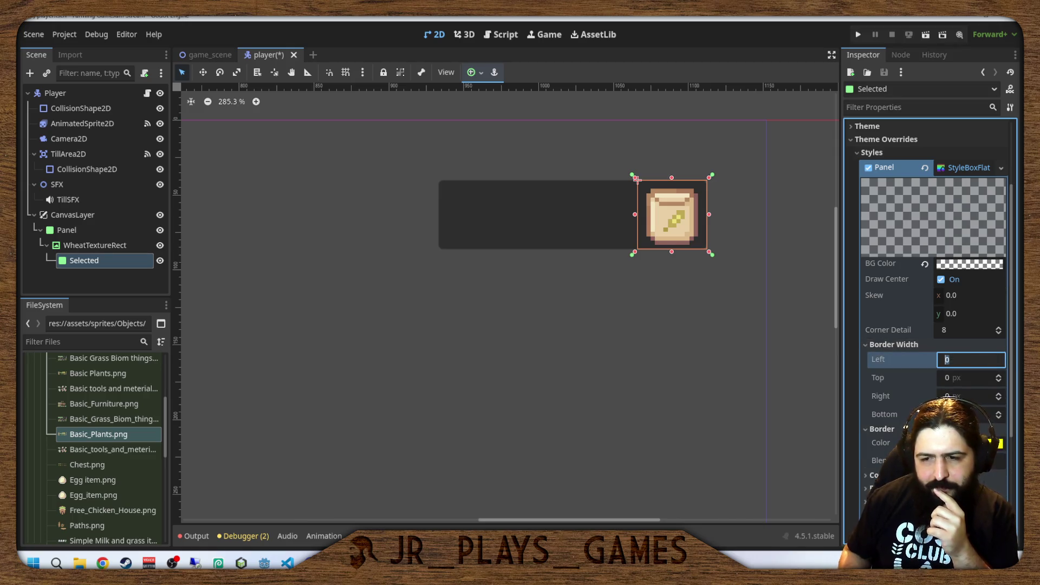
{"action": "type", "text": "4"}
{"action": "key", "text": "Tab"}
{"action": "type", "text": "4"}
{"action": "key", "text": "Tab"}
{"action": "type", "text": "4"}
{"action": "key", "text": "Tab"}
{"action": "type", "text": "4"}
{"action": "key", "text": "Tab"}
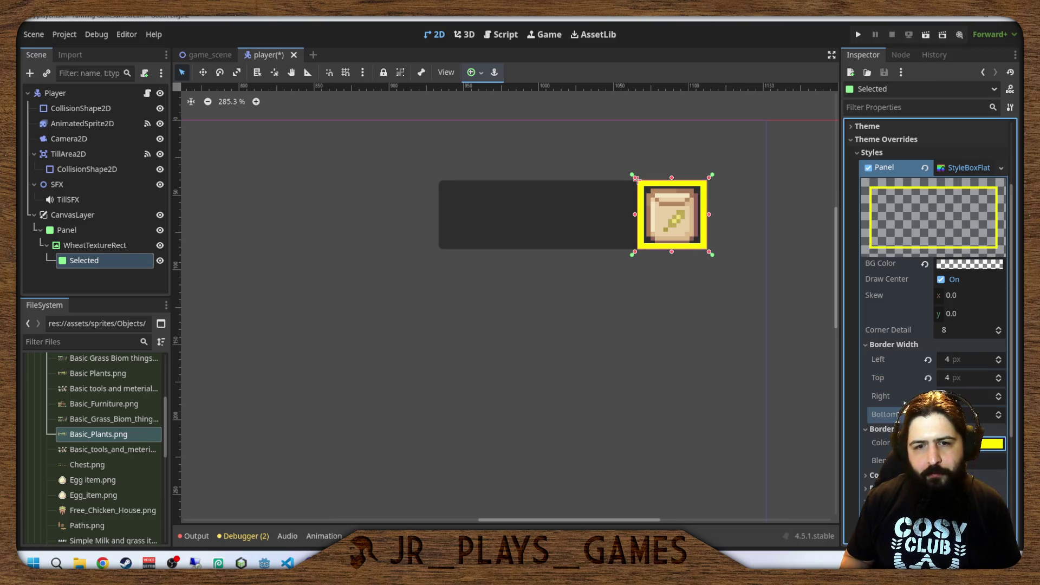
{"action": "left_click", "coordinate": [991, 443]}
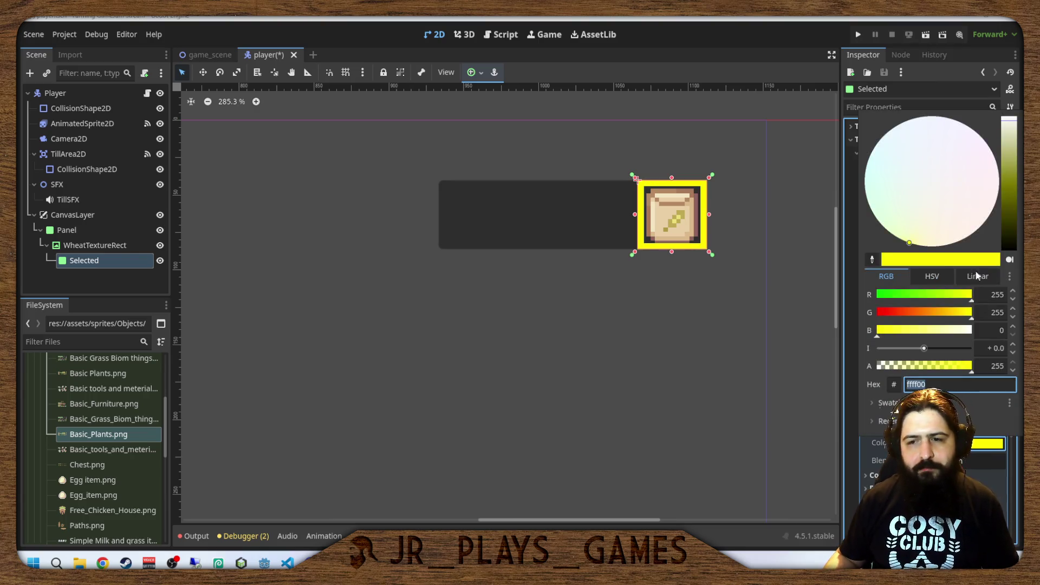
{"action": "key", "text": "Escape"}
Add a TextureRect child under Panel anchored to the Top Right preset.
{"action": "left_click", "coordinate": [660, 309]}
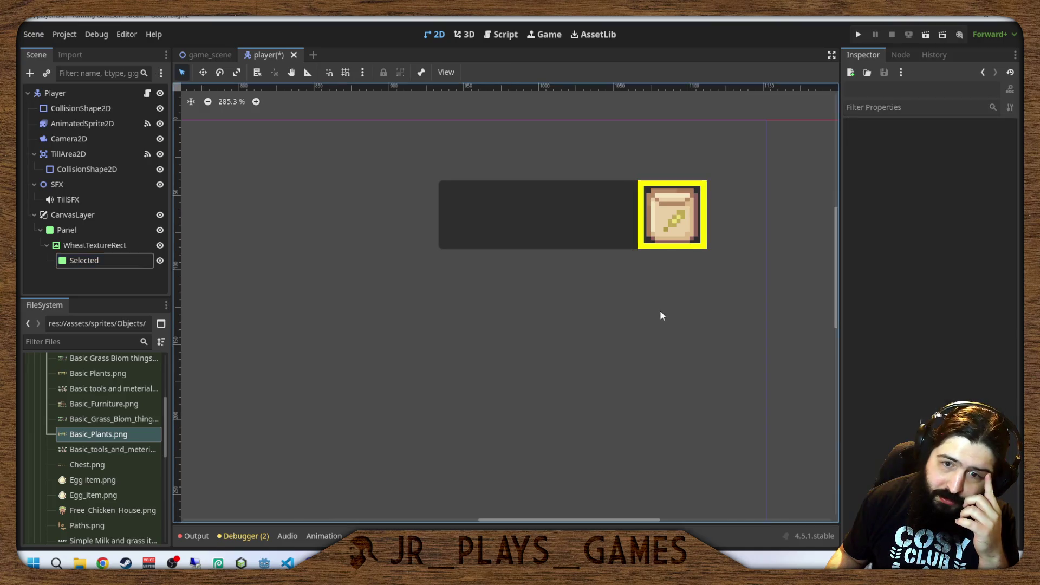
{"action": "scroll", "coordinate": [659, 284], "scroll_direction": "down", "scroll_amount": 2}
{"action": "left_click_drag", "start_coordinate": [635, 306], "coordinate": [578, 318]}
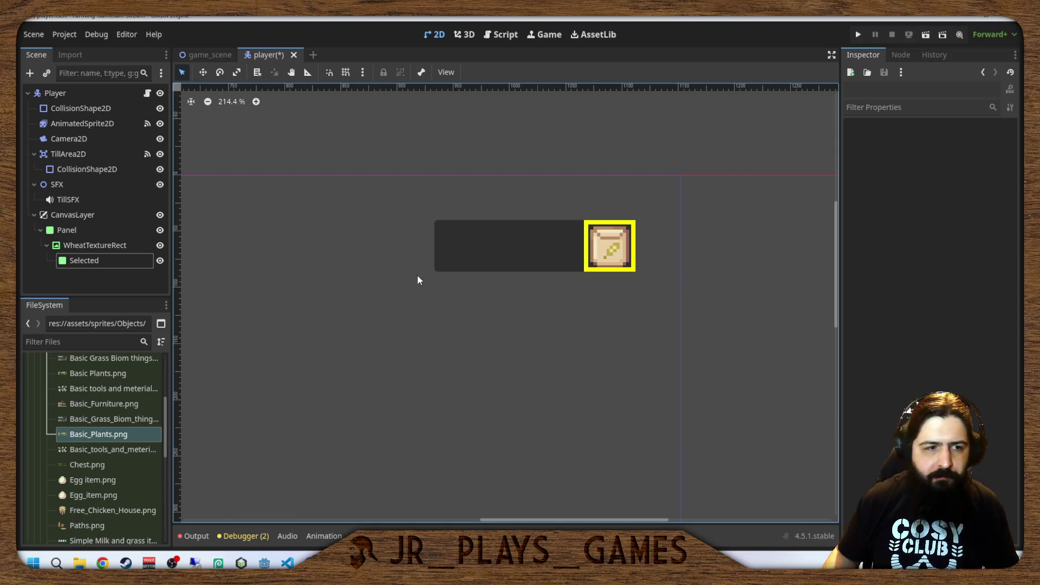
{"action": "left_click", "coordinate": [68, 230]}
{"action": "key", "text": "ctrl+a"}
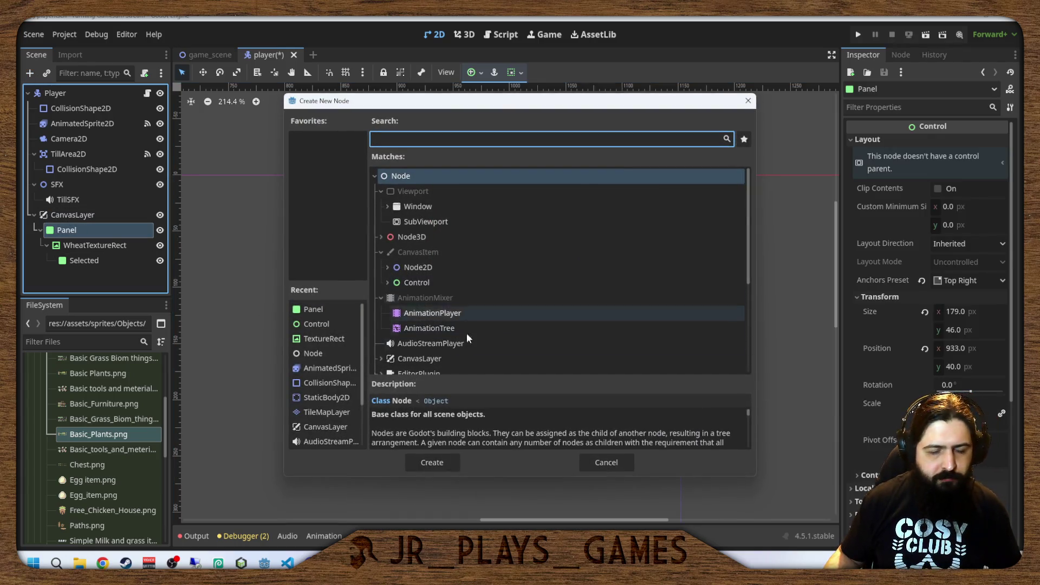
{"action": "double_click", "coordinate": [313, 340]}
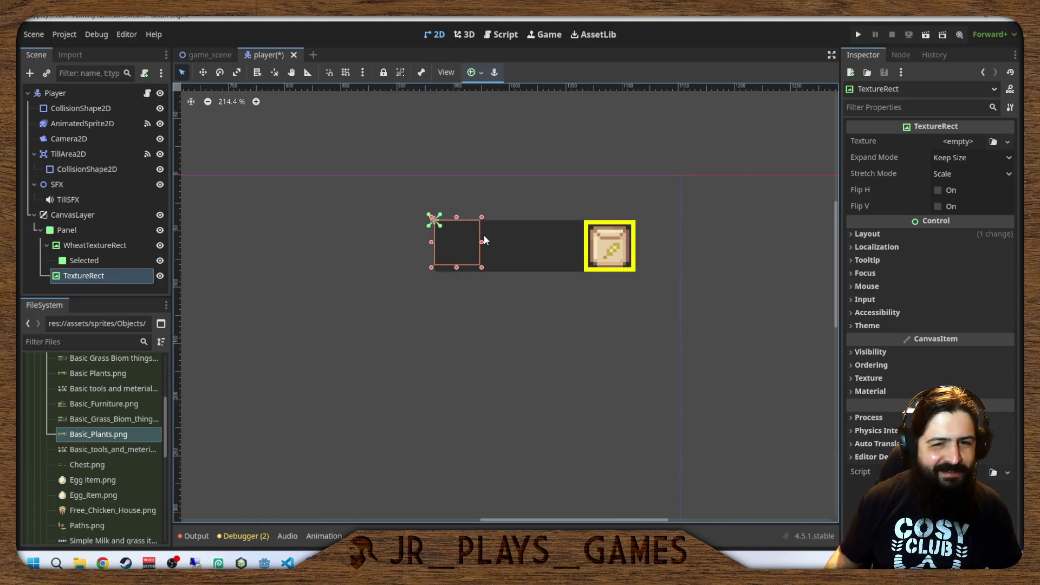
{"action": "left_click", "coordinate": [484, 72]}
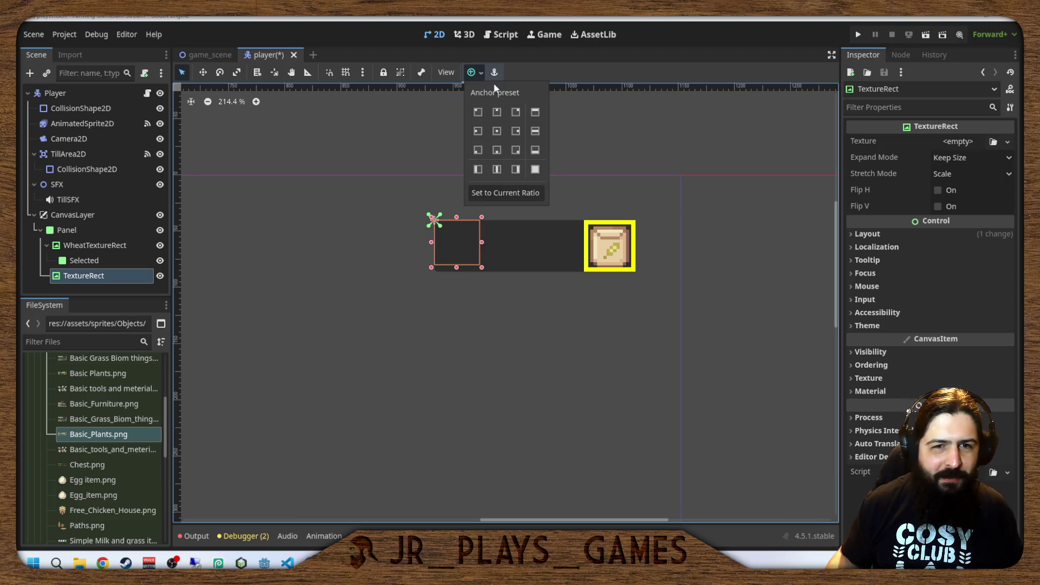
{"action": "left_click", "coordinate": [517, 112]}
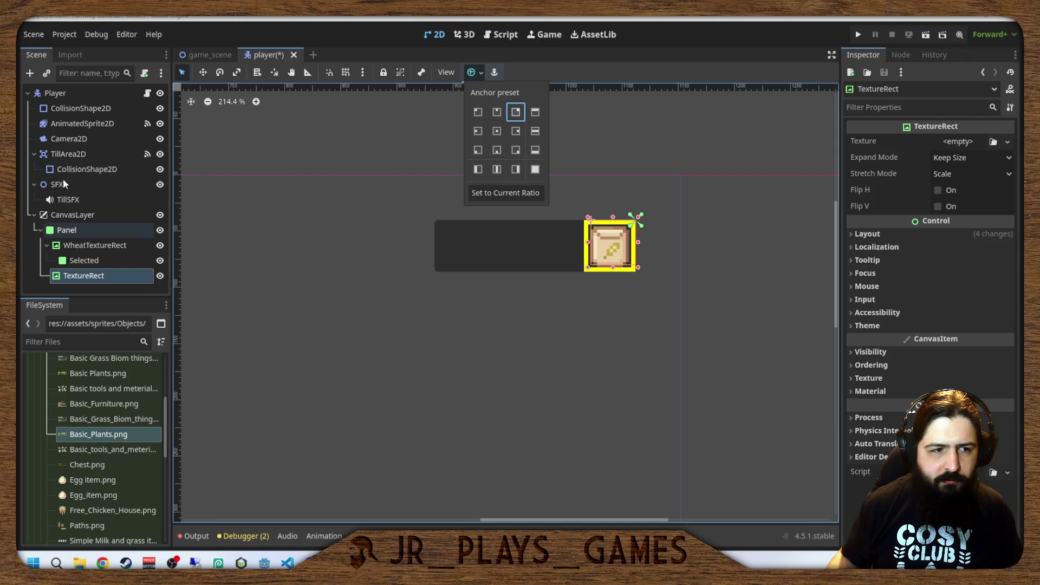
{"action": "left_click", "coordinate": [71, 229]}
{"action": "left_click", "coordinate": [96, 230]}
Clear the node-type search and expand the Control branch in Create New Node.
{"action": "key", "text": "ctrl+a"}
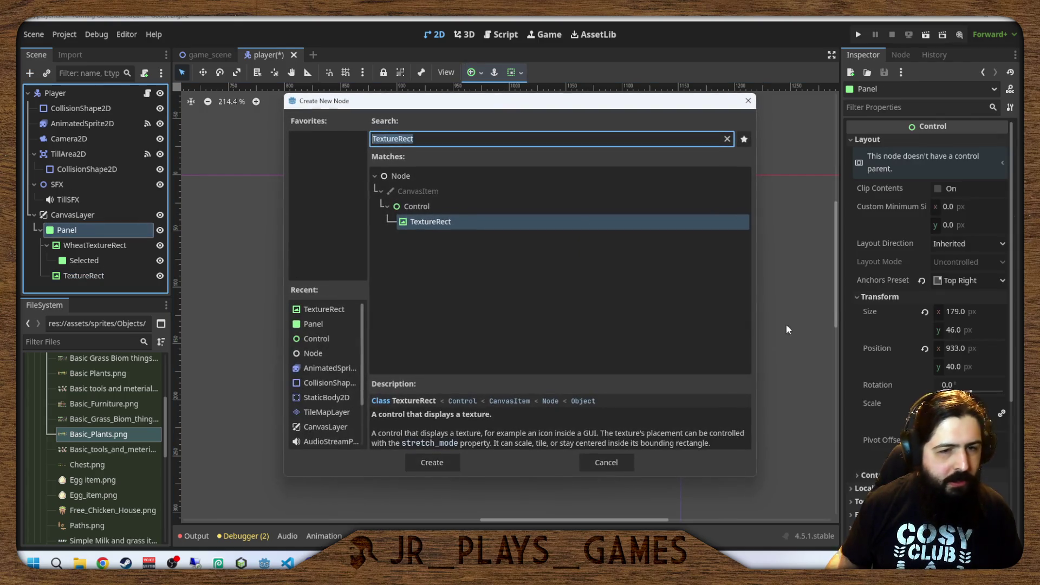
{"action": "key", "text": "BackSpace"}
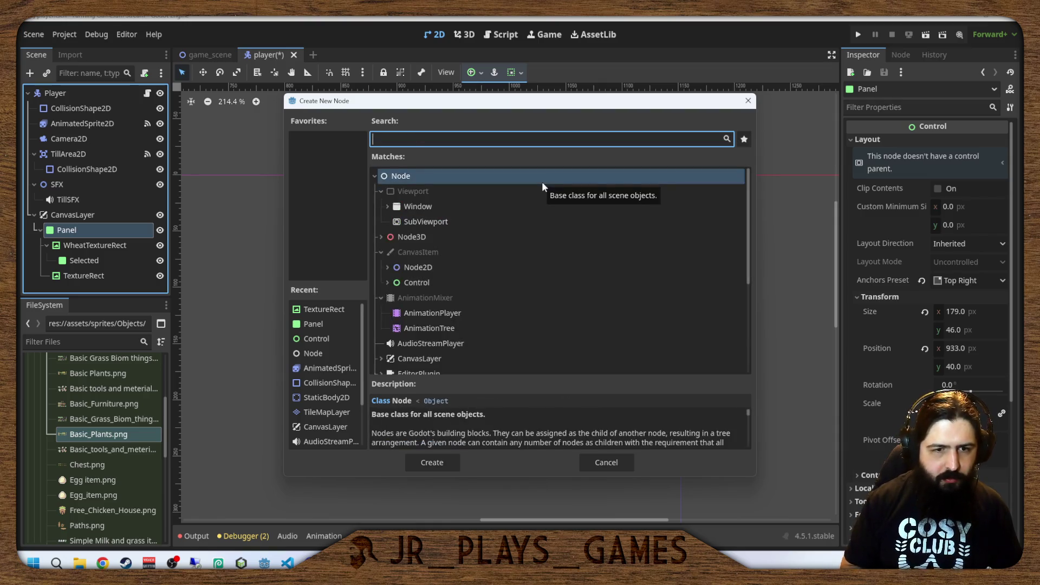
{"action": "left_click", "coordinate": [387, 283]}
{"action": "scroll", "coordinate": [428, 286], "scroll_direction": "down", "scroll_amount": 5}
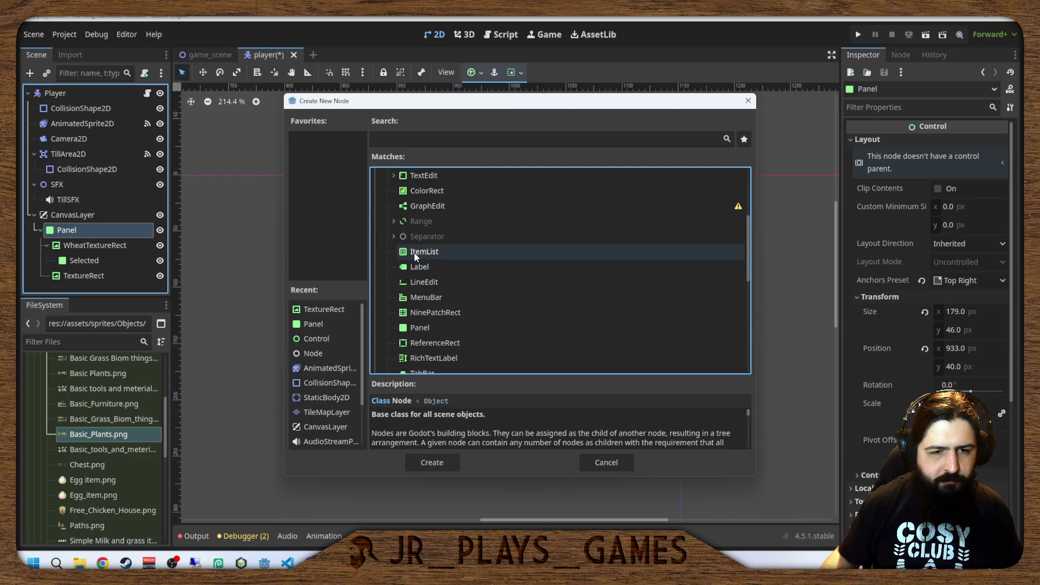
{"action": "left_click", "coordinate": [420, 257]}
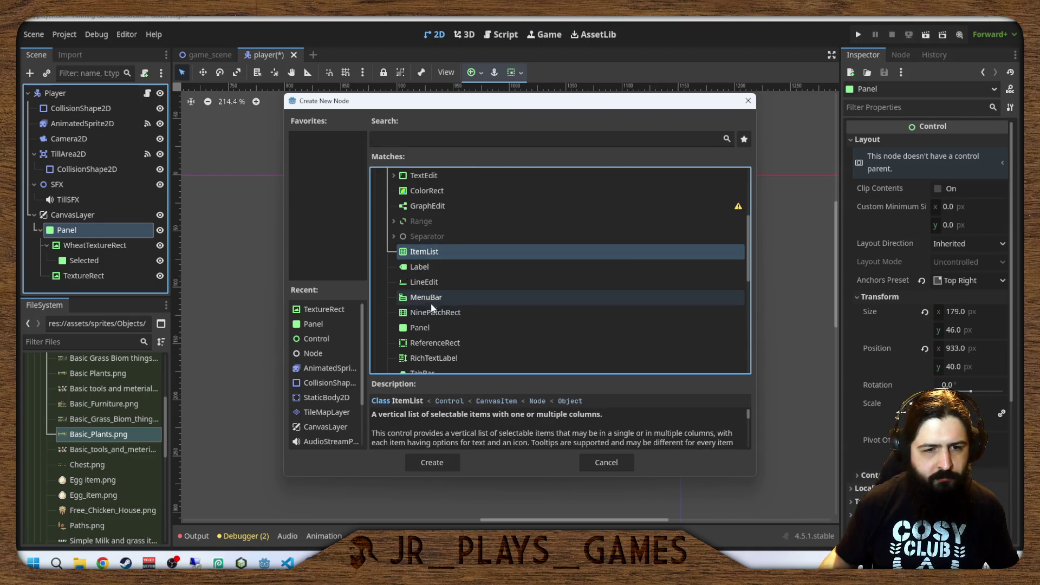
{"action": "scroll", "coordinate": [443, 297], "scroll_direction": "down", "scroll_amount": 2}
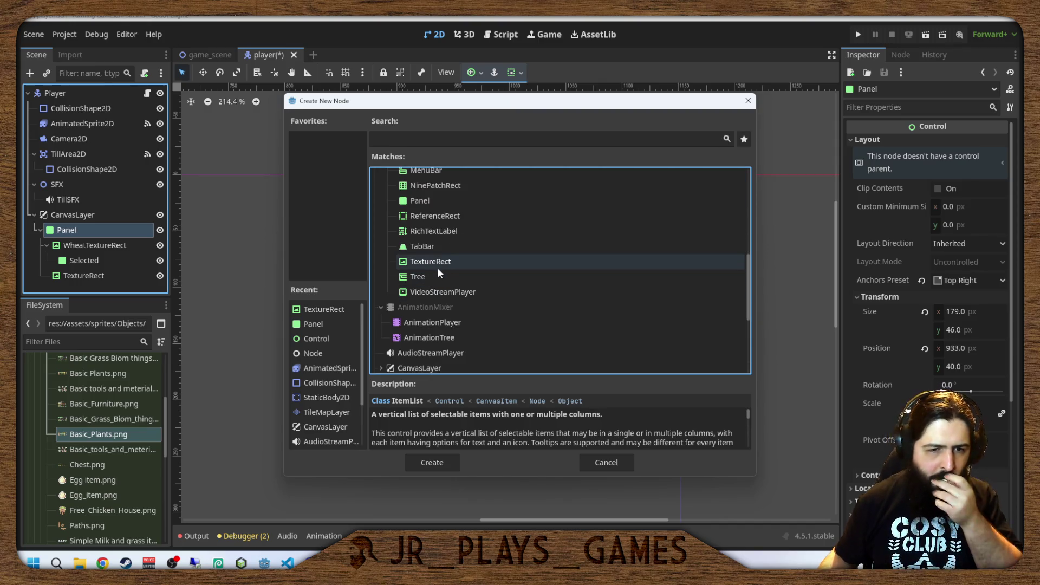
{"action": "scroll", "coordinate": [440, 298], "scroll_direction": "up", "scroll_amount": 3}
{"action": "scroll", "coordinate": [458, 312], "scroll_direction": "up", "scroll_amount": 6}
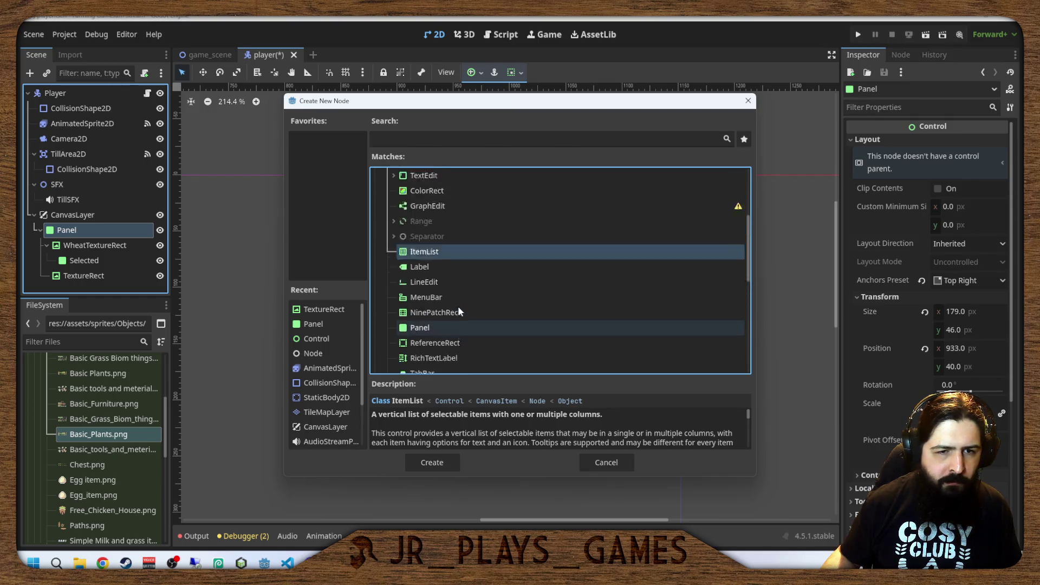
Expand Container > BoxContainer and add an HBoxContainer under Panel.
{"action": "left_click", "coordinate": [393, 196]}
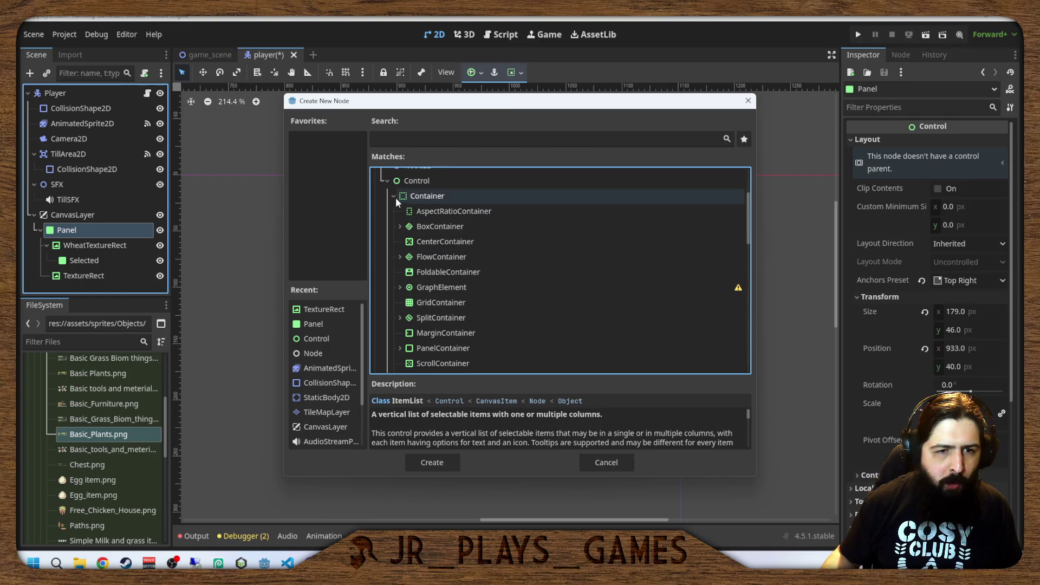
{"action": "scroll", "coordinate": [460, 227], "scroll_direction": "down", "scroll_amount": 4}
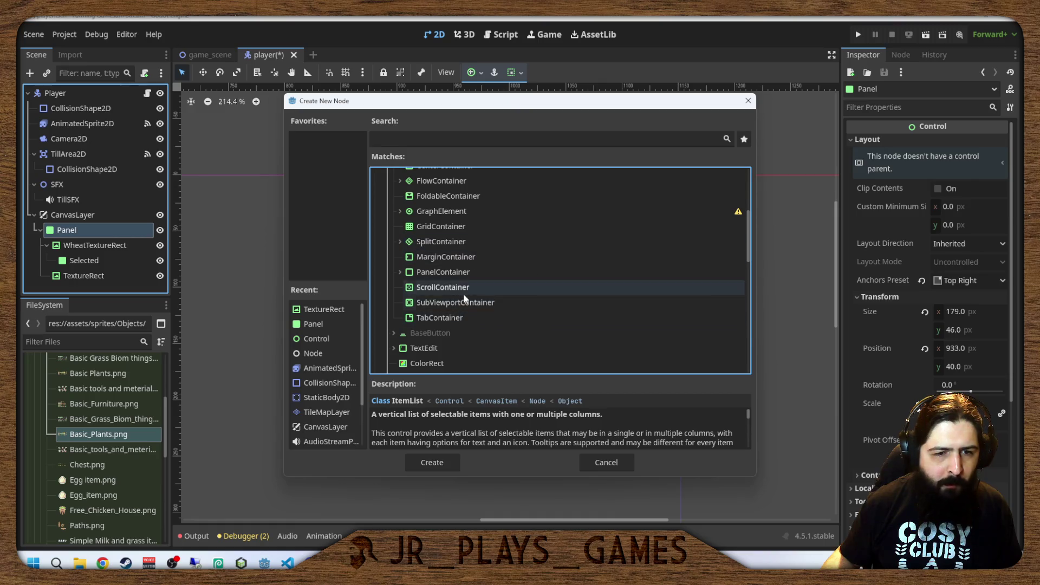
{"action": "scroll", "coordinate": [464, 294], "scroll_direction": "up", "scroll_amount": 3}
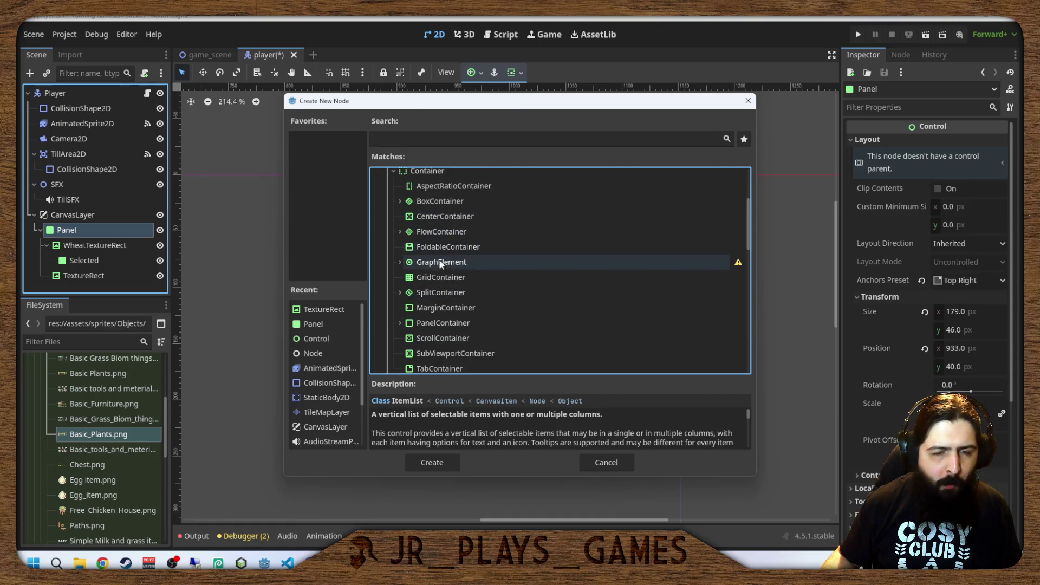
{"action": "left_click", "coordinate": [408, 201]}
{"action": "left_click", "coordinate": [401, 202]}
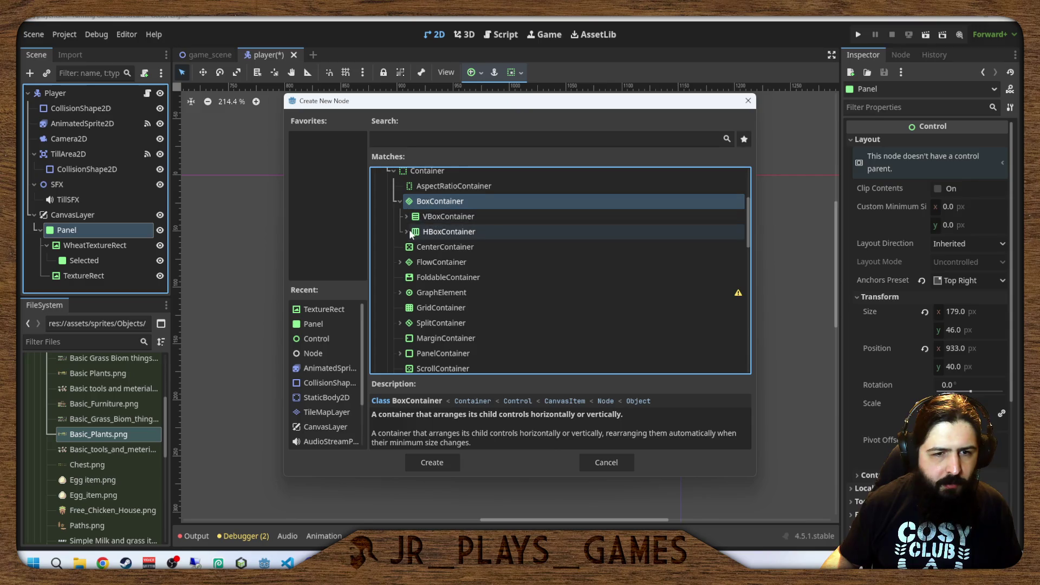
{"action": "double_click", "coordinate": [449, 232]}
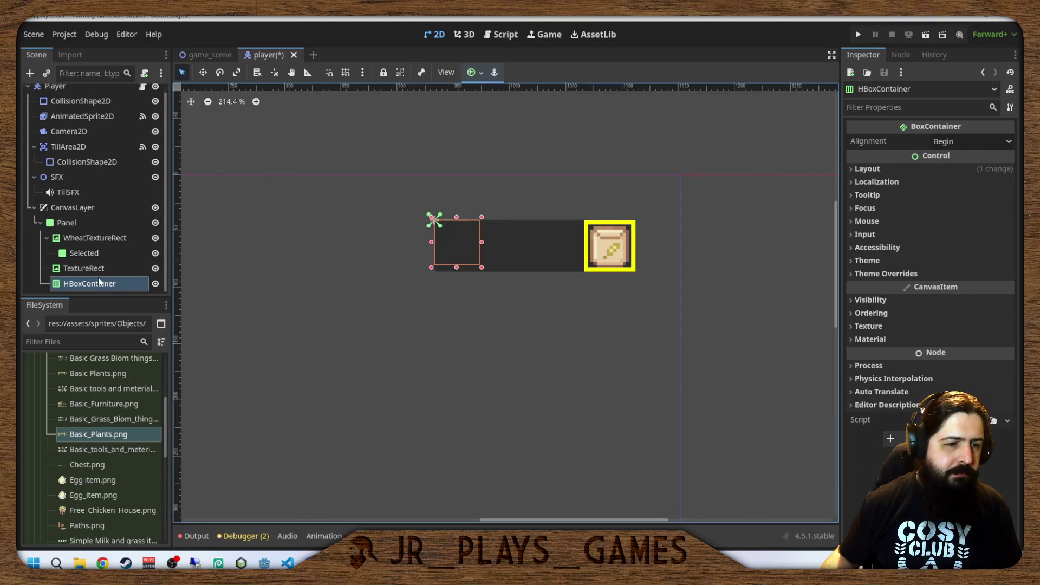
Make HBoxContainer Panel's first child and nest TextureRect ahead of WheatTextureRect inside it.
{"action": "left_click_drag", "start_coordinate": [103, 285], "coordinate": [99, 238]}
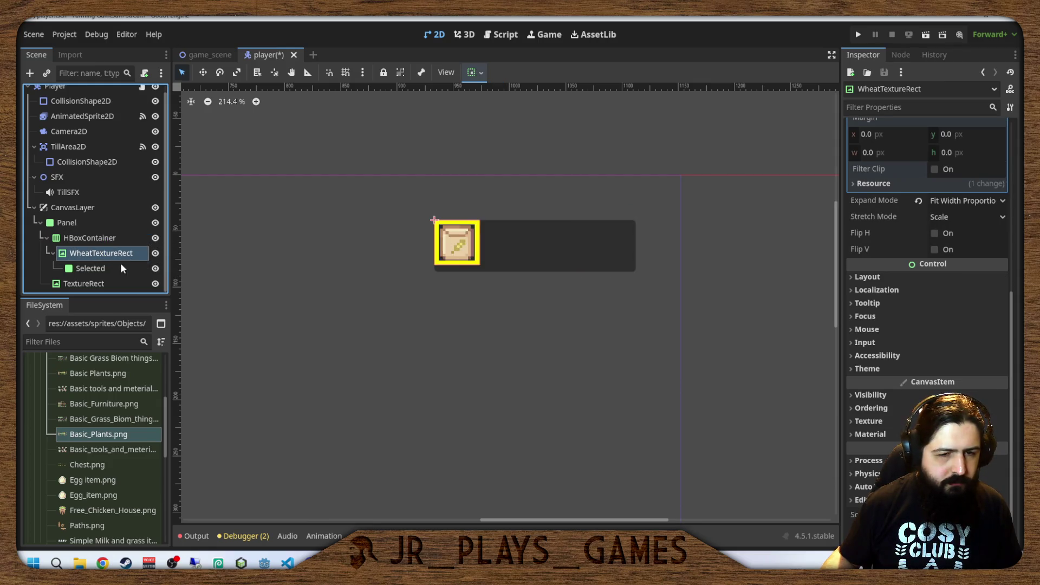
{"action": "left_click_drag", "start_coordinate": [94, 283], "coordinate": [108, 238]}
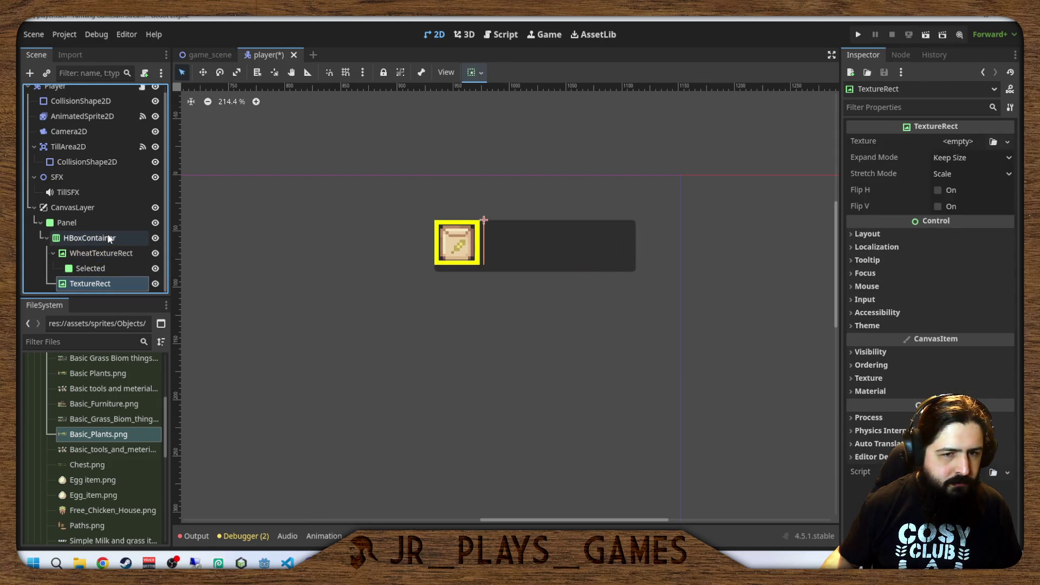
{"action": "left_click_drag", "start_coordinate": [101, 284], "coordinate": [107, 246]}
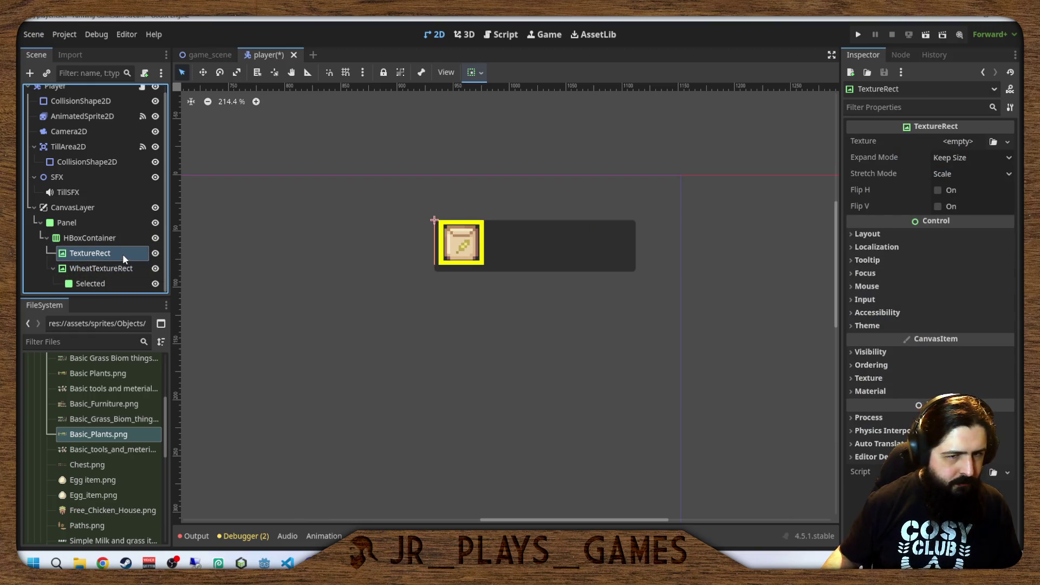
{"action": "scroll", "coordinate": [123, 232], "scroll_direction": "up", "scroll_amount": 1}
{"action": "scroll", "coordinate": [121, 233], "scroll_direction": "down", "scroll_amount": 1}
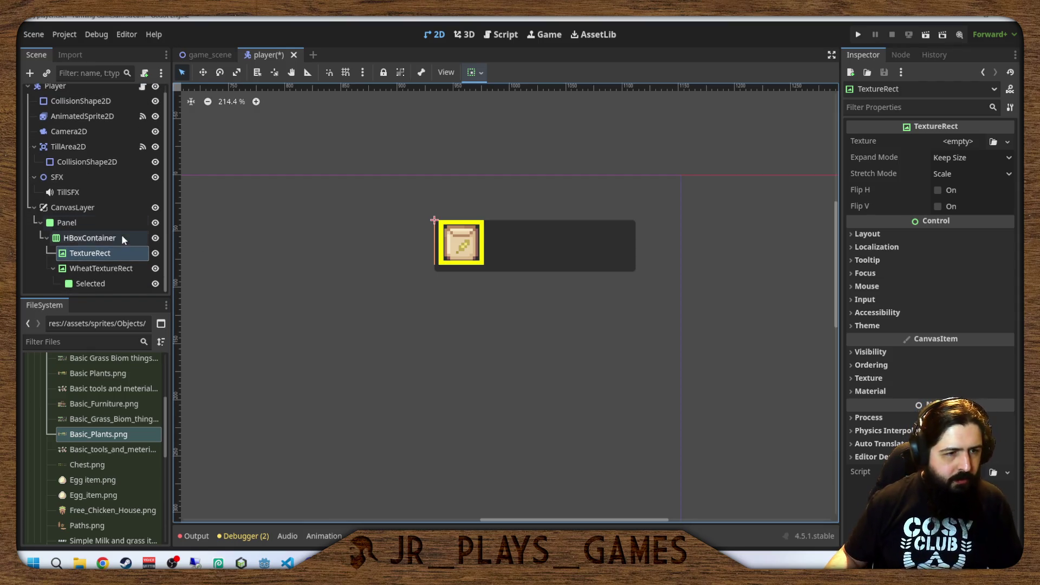
Select the Panel node, keeping its name, and collapse its Layout properties in the Inspector.
{"action": "left_click", "coordinate": [89, 238]}
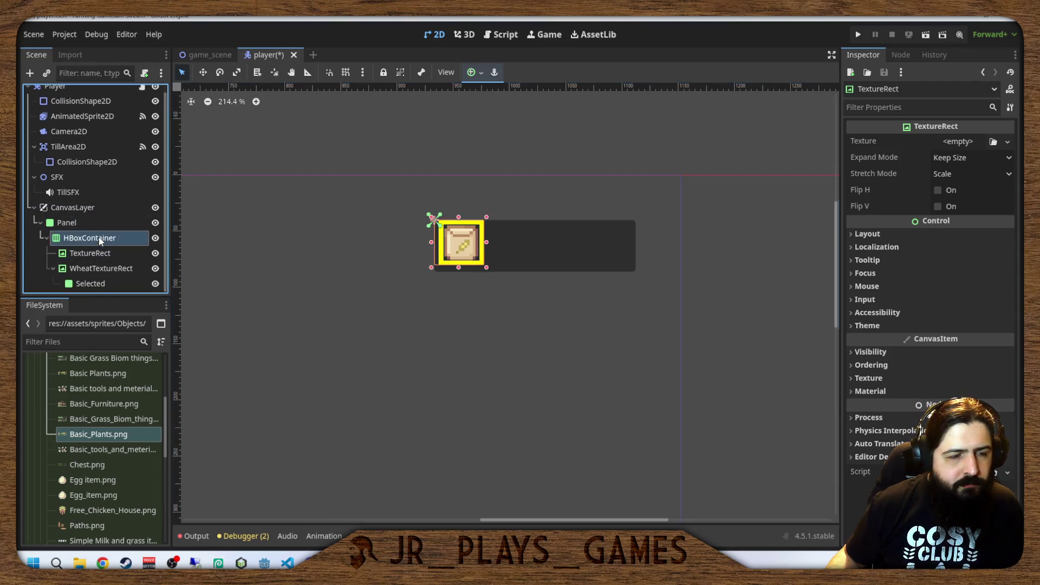
{"action": "double_click", "coordinate": [72, 222]}
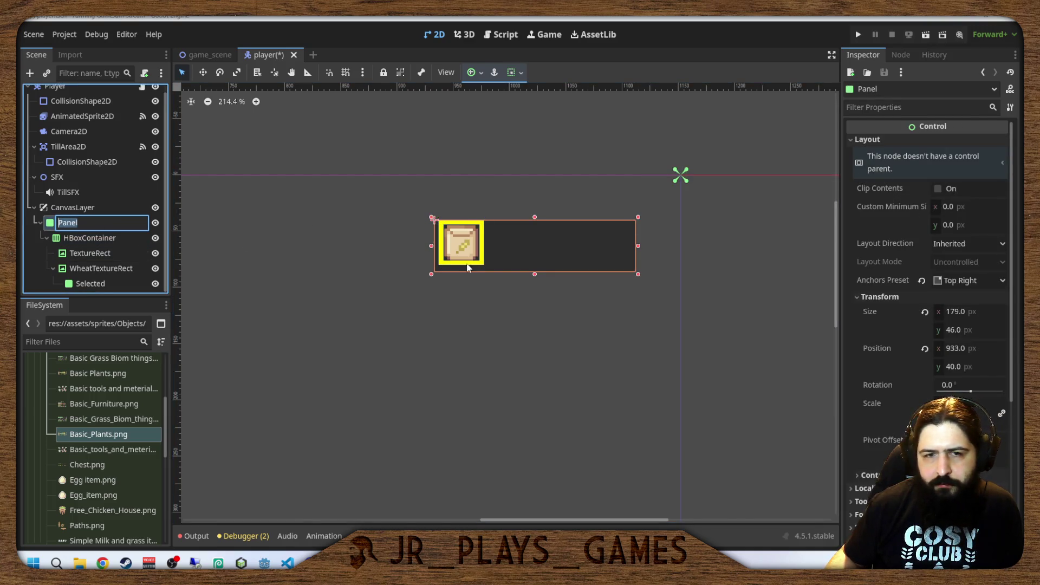
{"action": "key", "text": "Return"}
{"action": "scroll", "coordinate": [894, 233], "scroll_direction": "down", "scroll_amount": 5}
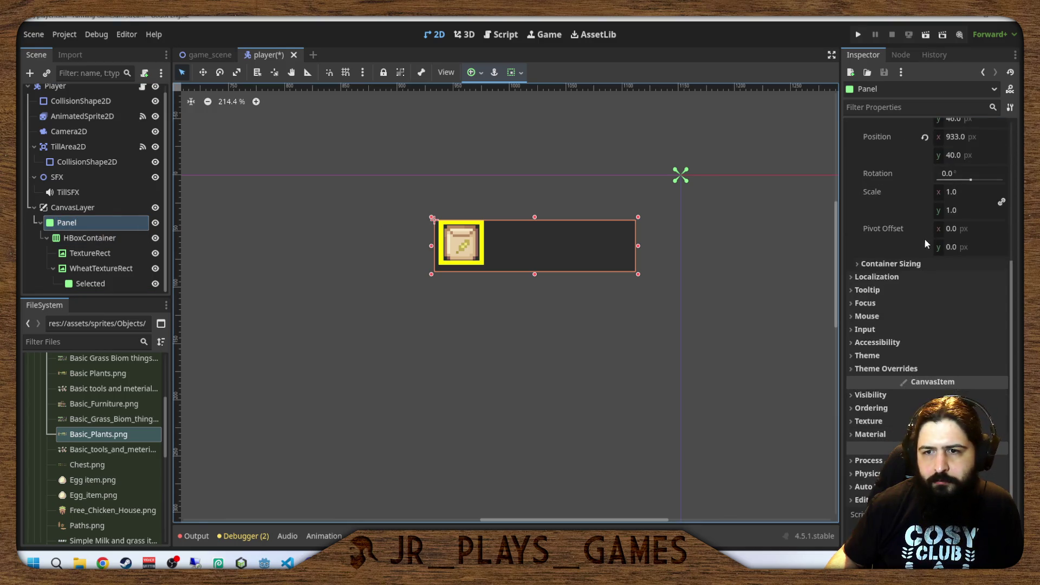
{"action": "scroll", "coordinate": [924, 238], "scroll_direction": "up", "scroll_amount": 5}
{"action": "left_click", "coordinate": [854, 140]}
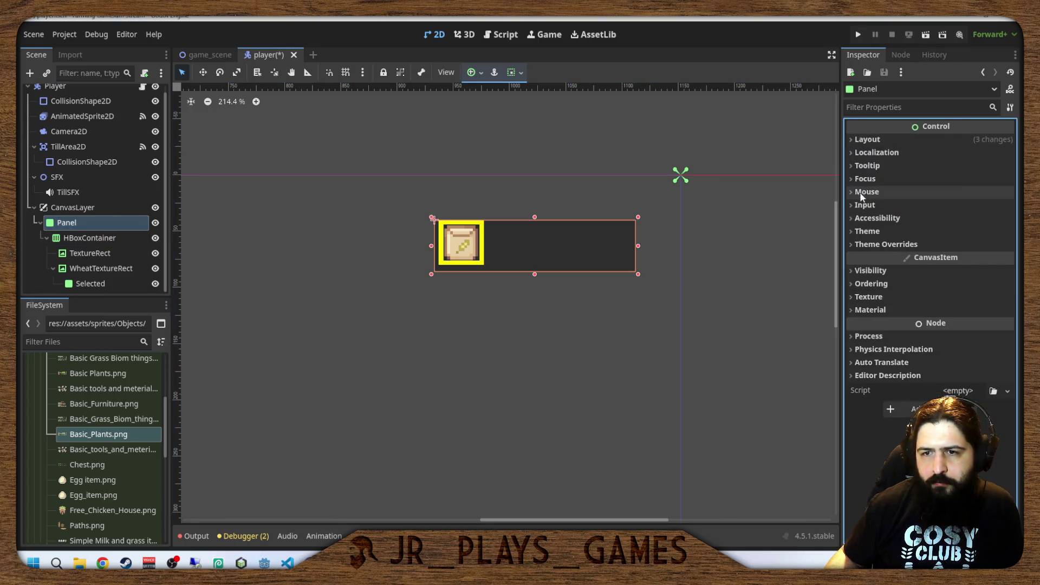